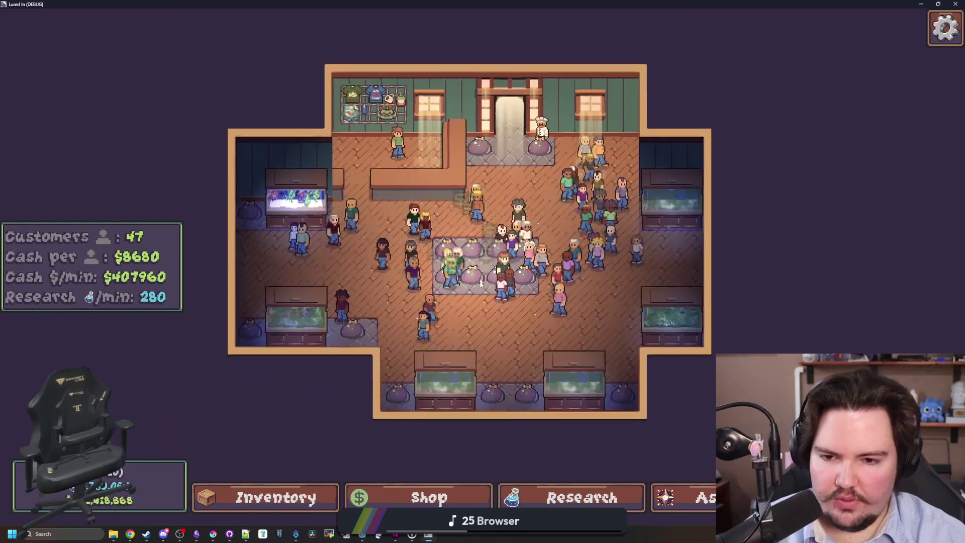
# Step: Select the Super Red coral in Fish Tank 1, resize the game window, and close the tank view
pyautogui.click(287, 185)
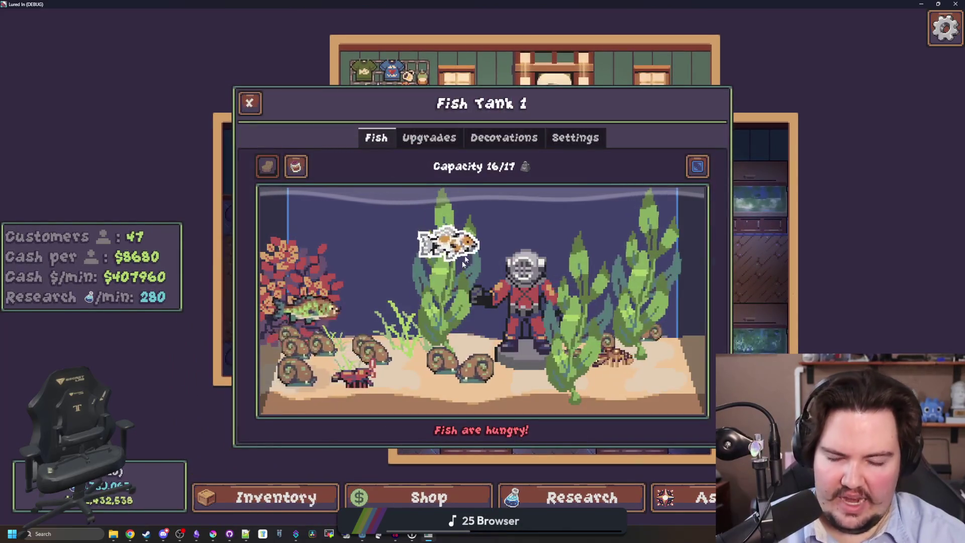
pyautogui.click(271, 268)
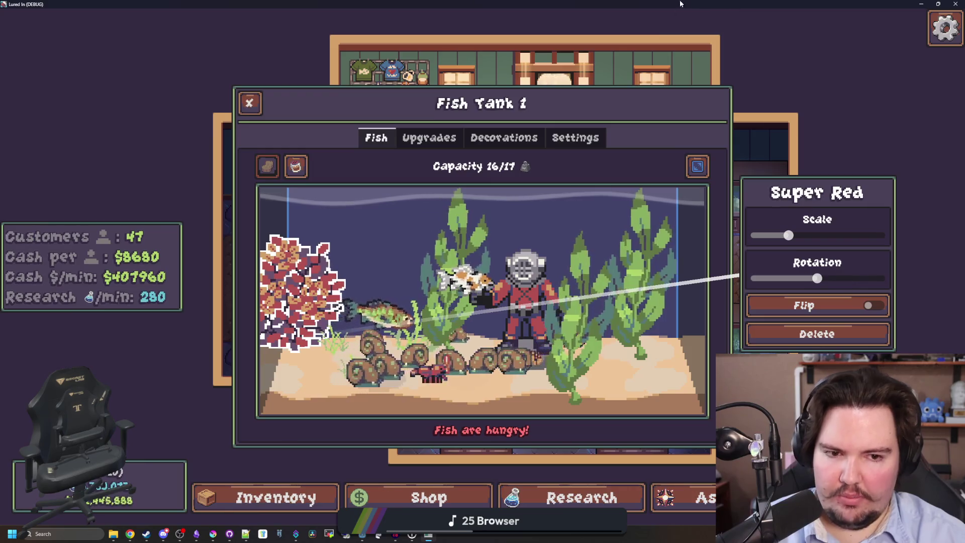
pyautogui.doubleClick(681, 4)
pyautogui.moveTo(521, 239); pyautogui.dragTo(236, 239)
pyautogui.moveTo(171, 109)
pyautogui.mouseDown()
pyautogui.moveTo(665, 98)
pyautogui.moveTo(472, 97)
pyautogui.moveTo(466, 3)
pyautogui.mouseUp()
pyautogui.press('Escape')
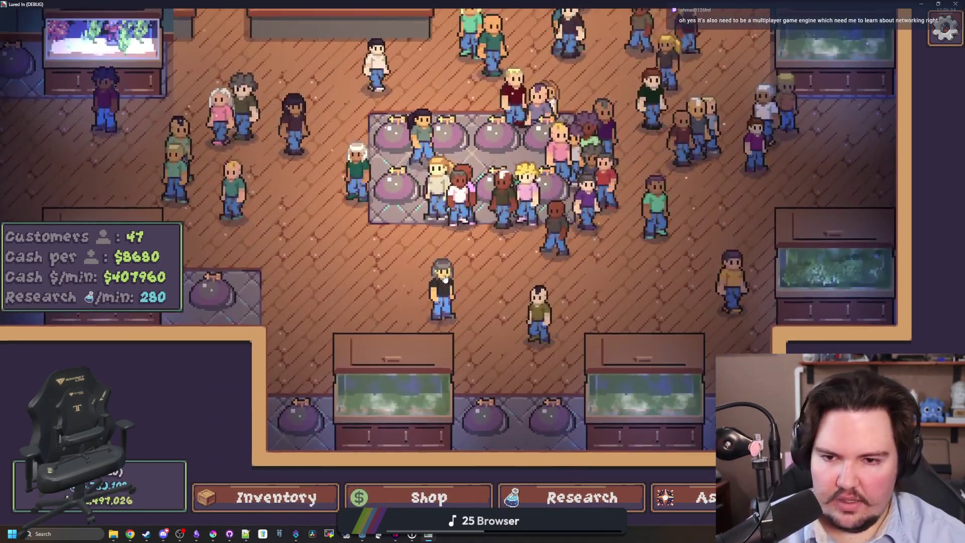
# Step: Zoom and pan over the shop floor to reveal the counter area
pyautogui.scroll(5, 440, 289)
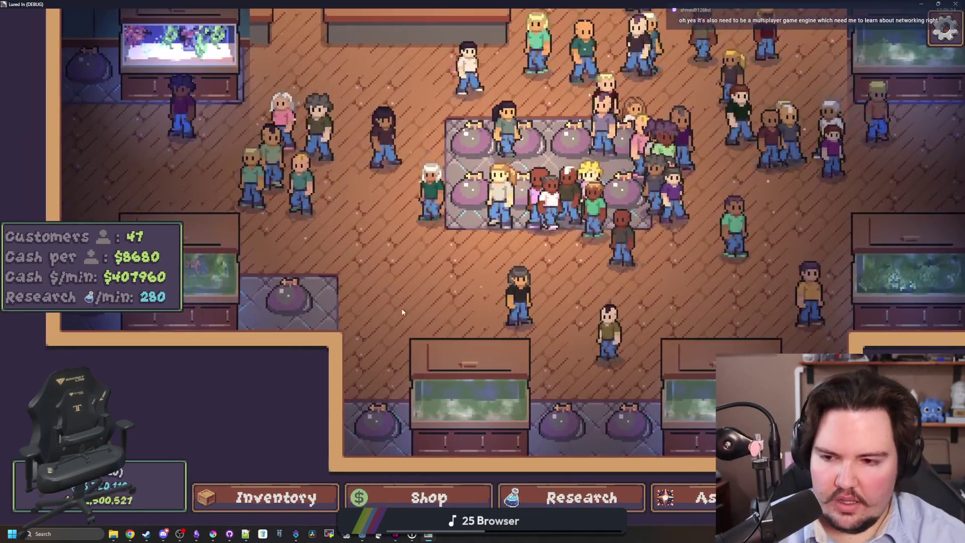
pyautogui.press('w')
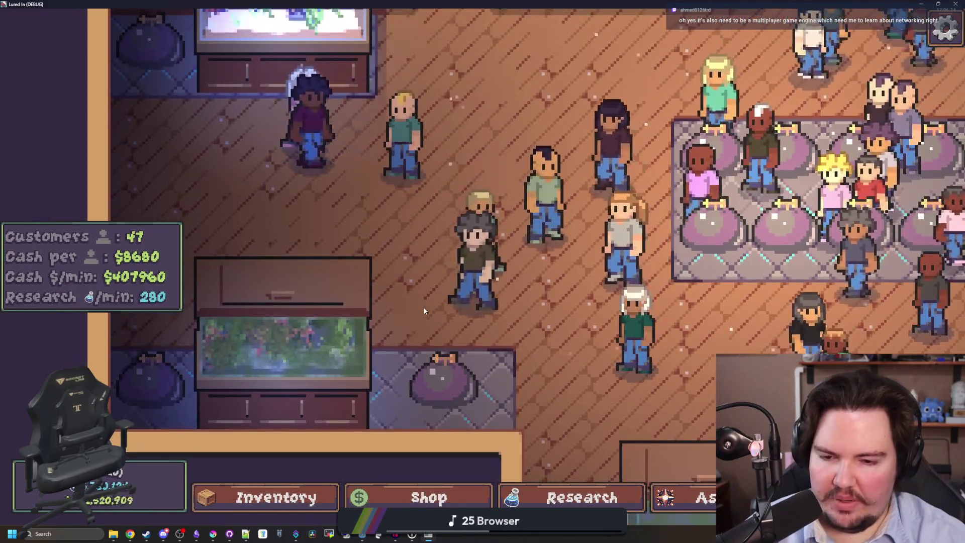
pyautogui.scroll(-1, 423, 311)
pyautogui.press('s')
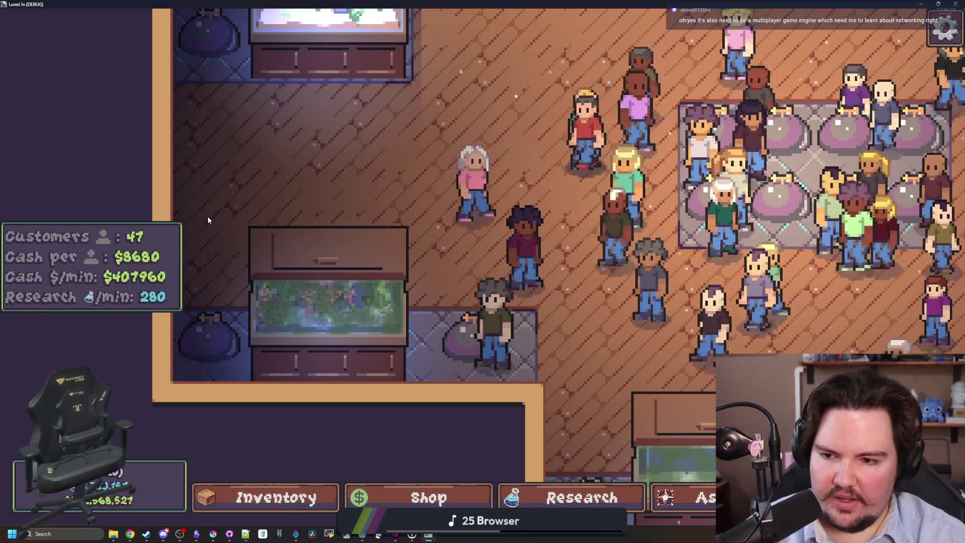
pyautogui.press('w')
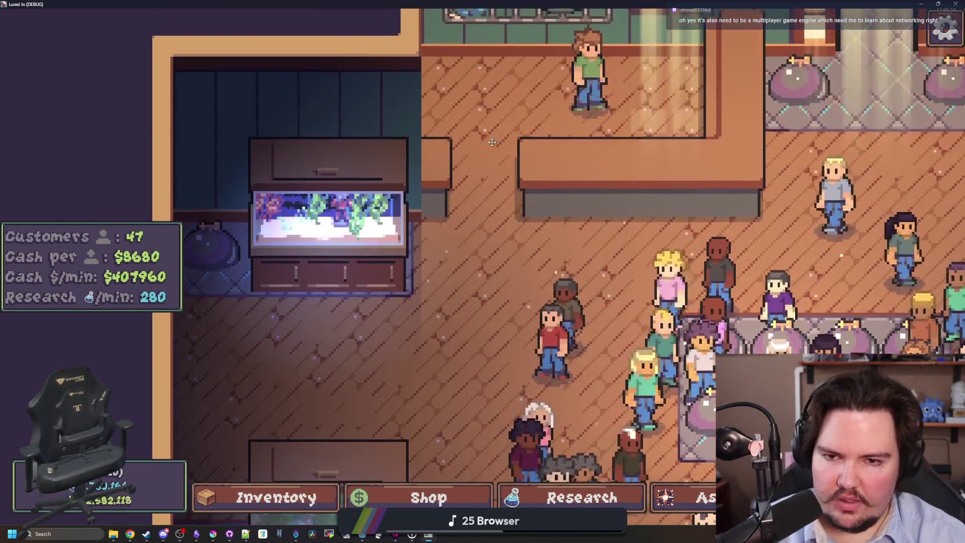
pyautogui.scroll(-3, 491, 142)
pyautogui.press('d')
pyautogui.press('s')
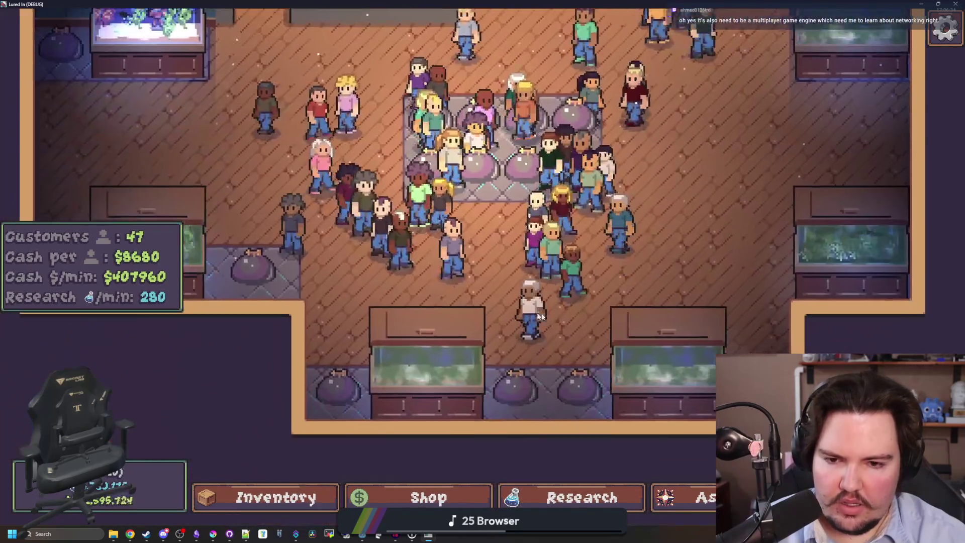
pyautogui.press('a')
pyautogui.press('w')
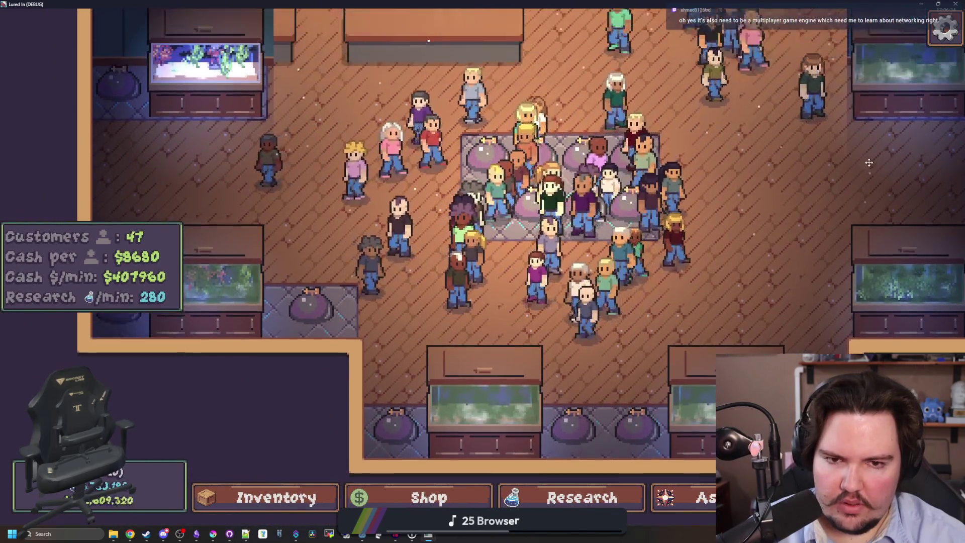
# Step: Keep panning and zooming around the shop until the chef's fish-deal offer appears
pyautogui.press('w')
pyautogui.press('a')
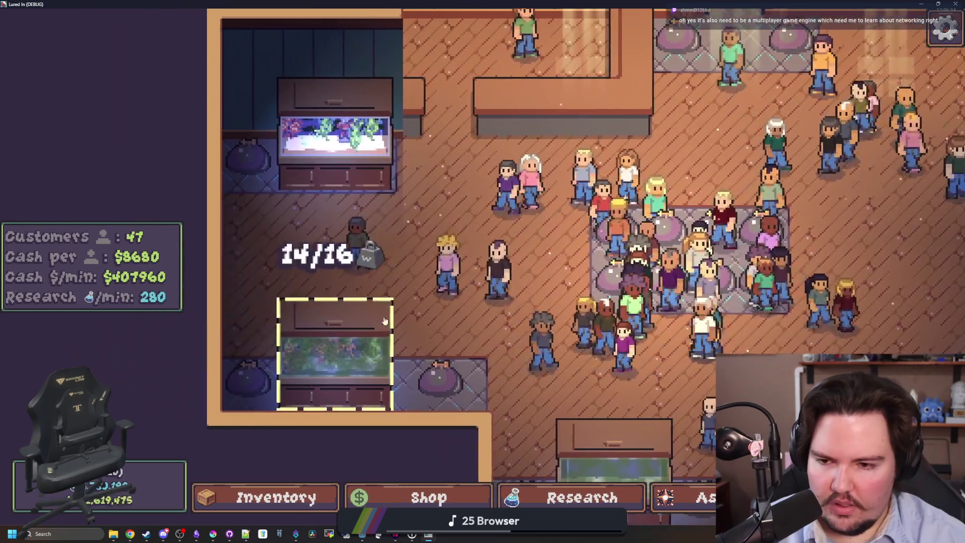
pyautogui.scroll(-2, 395, 362)
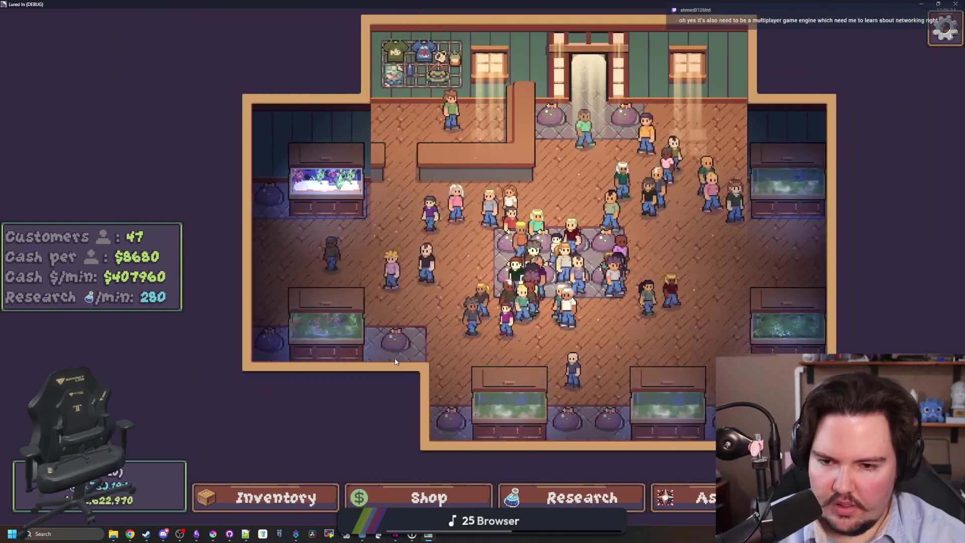
pyautogui.press('d')
pyautogui.press('s')
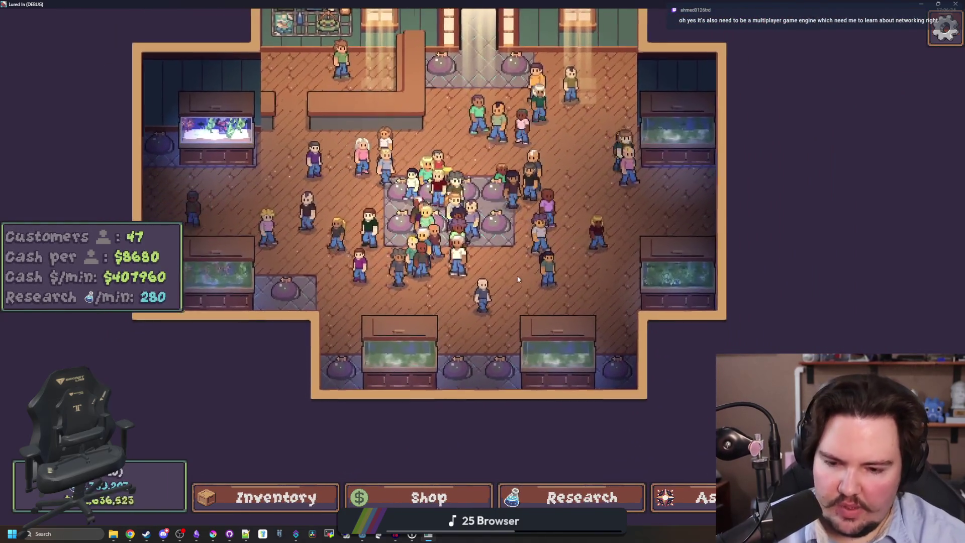
pyautogui.press('a')
pyautogui.press('w')
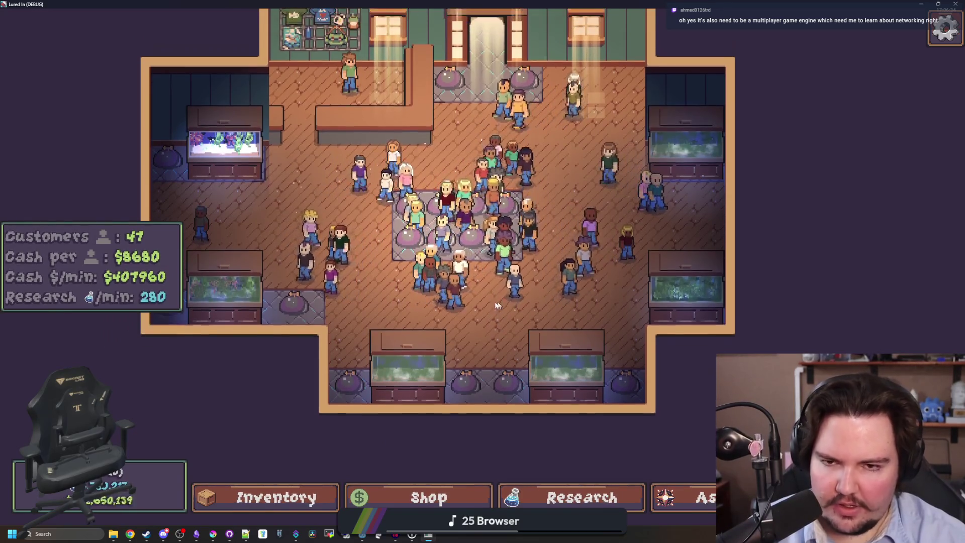
pyautogui.scroll(-1, 499, 304)
pyautogui.scroll(3, 453, 236)
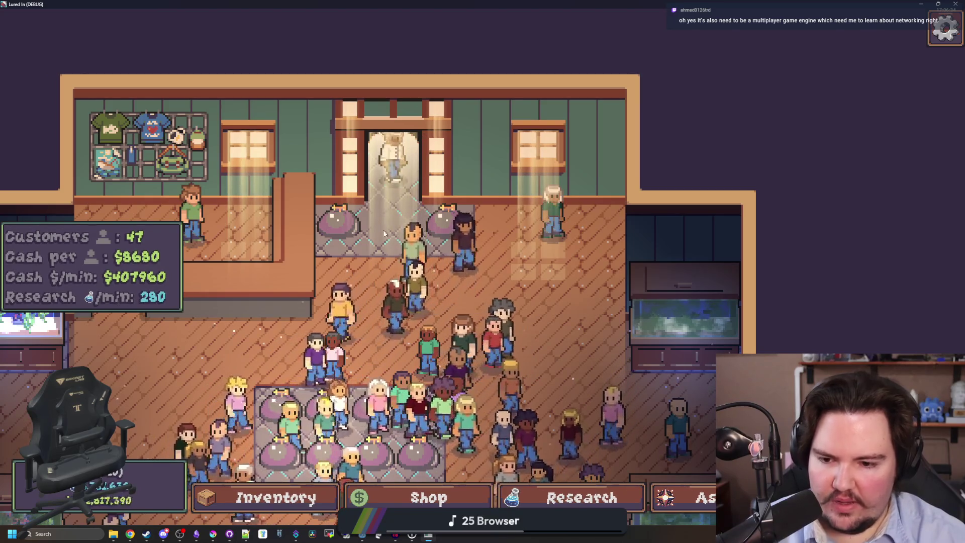
# Step: Pan and zoom around the shop toward the back wall while the deal offer waits
pyautogui.press('s')
pyautogui.press('w')
pyautogui.press('d')
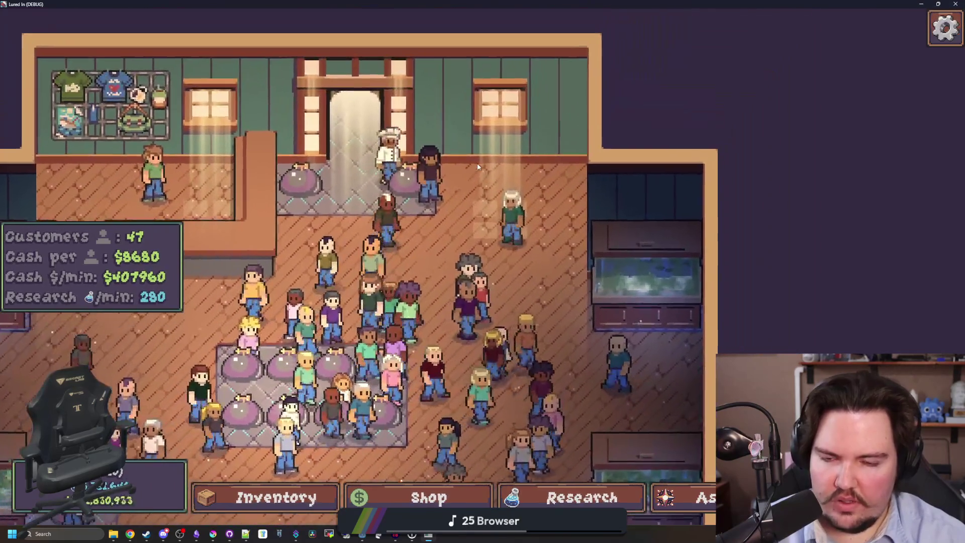
pyautogui.press('w')
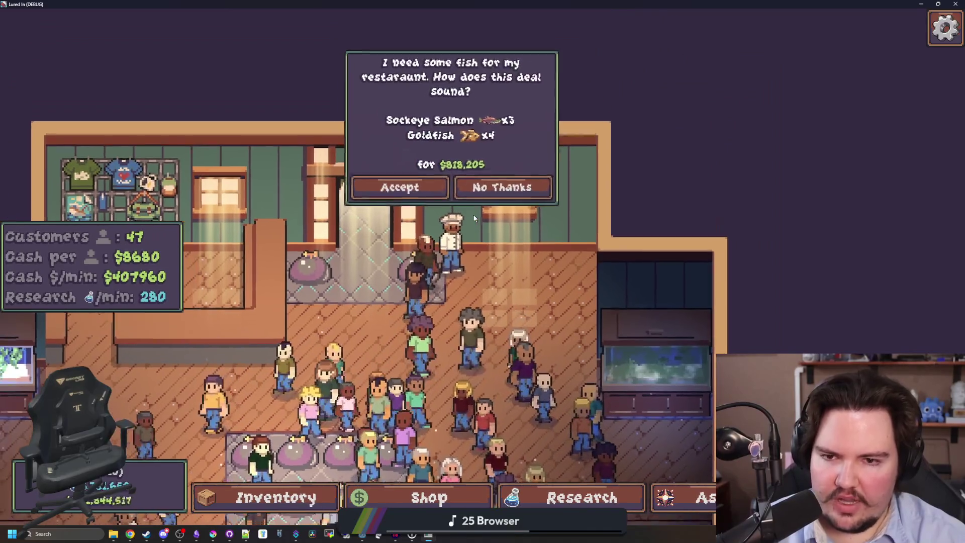
pyautogui.press('w')
pyautogui.press('a')
pyautogui.scroll(-3, 540, 186)
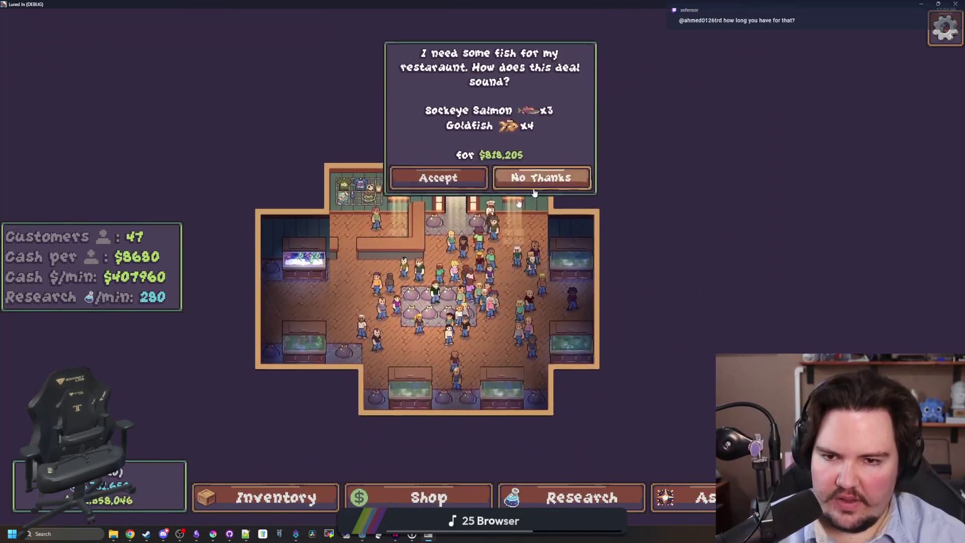
pyautogui.scroll(3, 540, 186)
pyautogui.press('w')
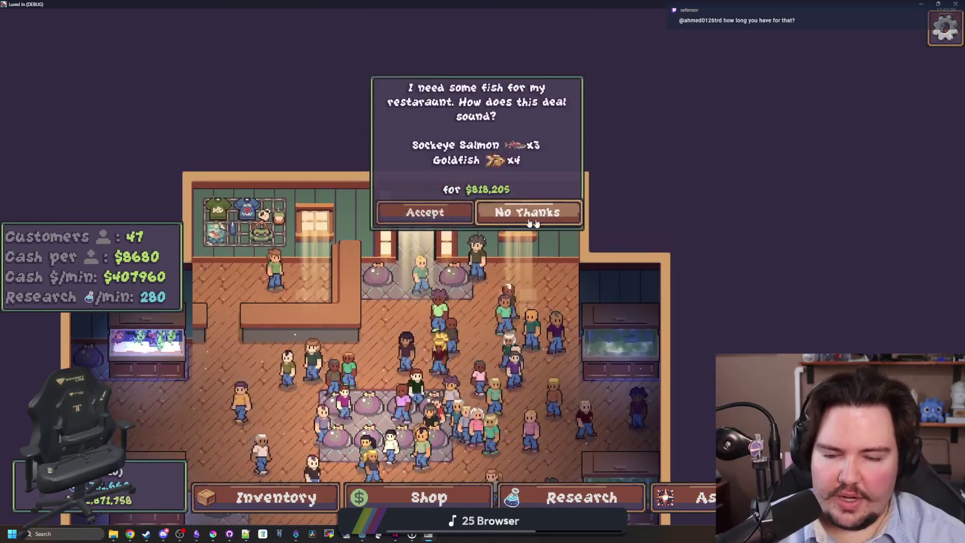
# Step: Accept the chef's deal for 3 Sockeye Salmon and 4 Goldfish
pyautogui.click(438, 215)
pyautogui.press('s')
pyautogui.press('a')
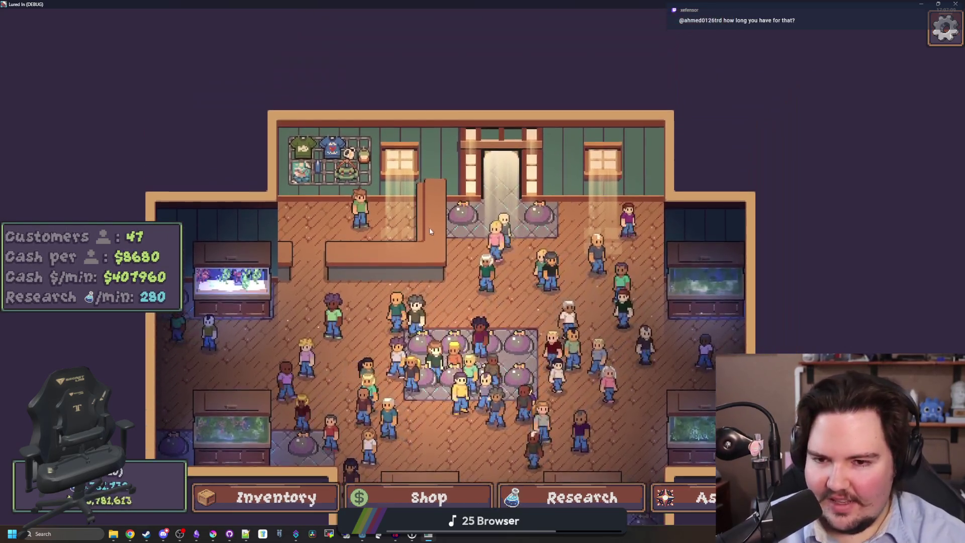
# Step: Zoom and pan down and right while customers fill the shop
pyautogui.scroll(3, 429, 227)
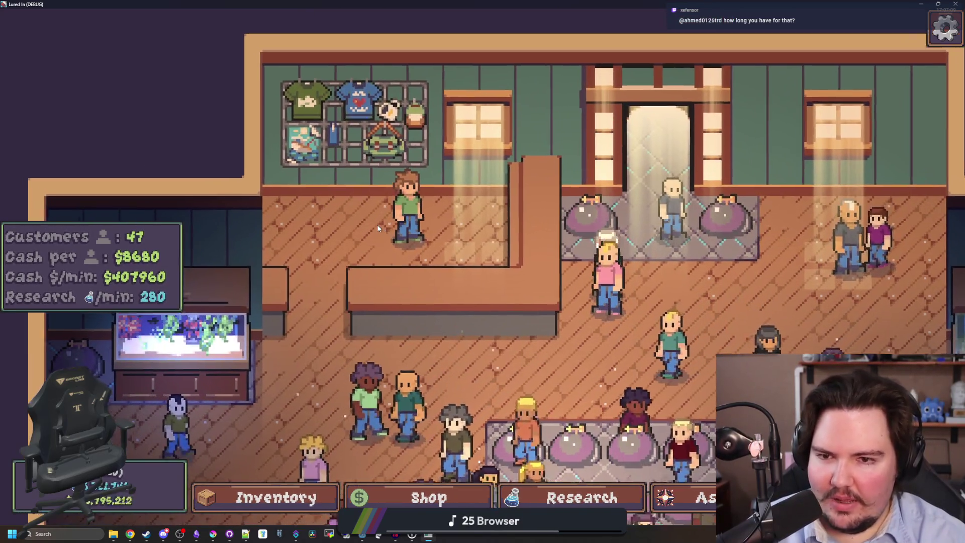
pyautogui.scroll(2, 432, 223)
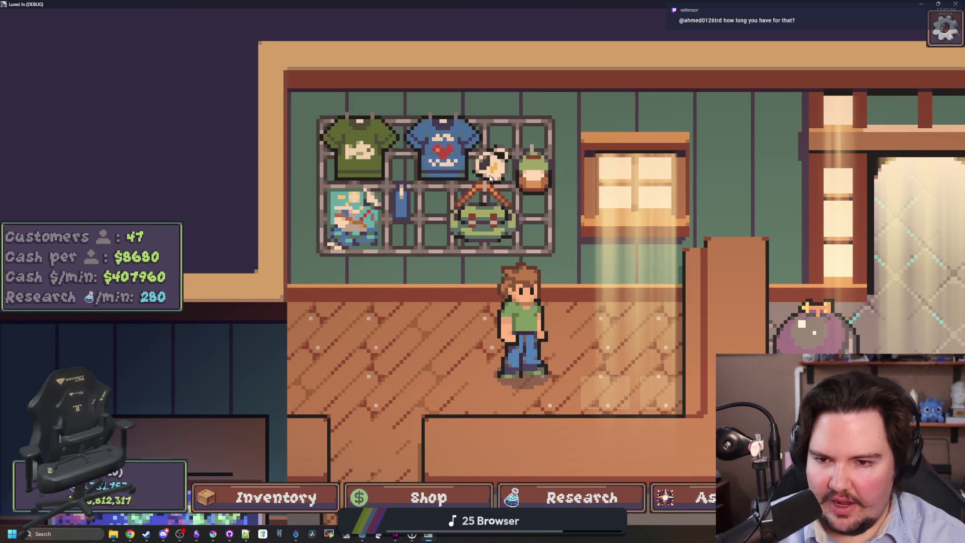
pyautogui.scroll(-4, 495, 177)
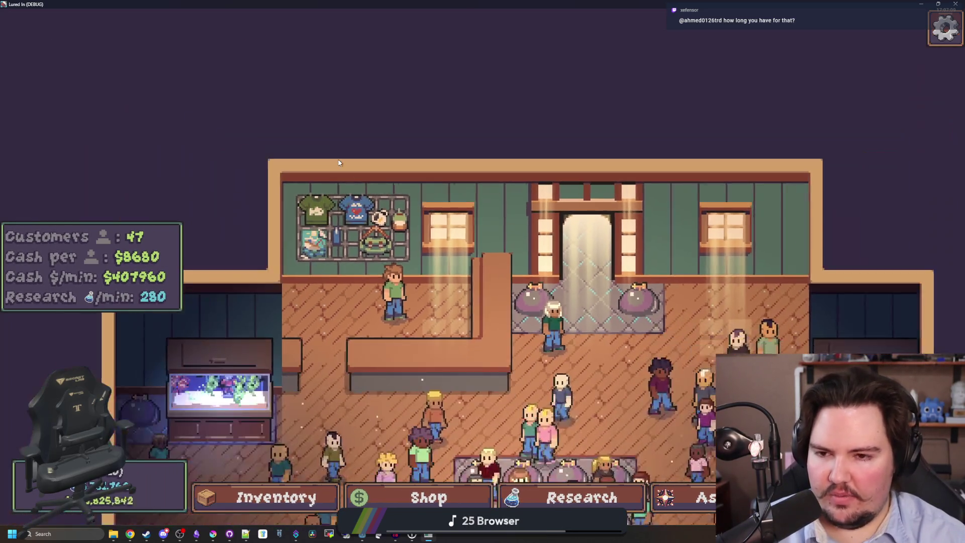
pyautogui.press('s')
pyautogui.press('d')
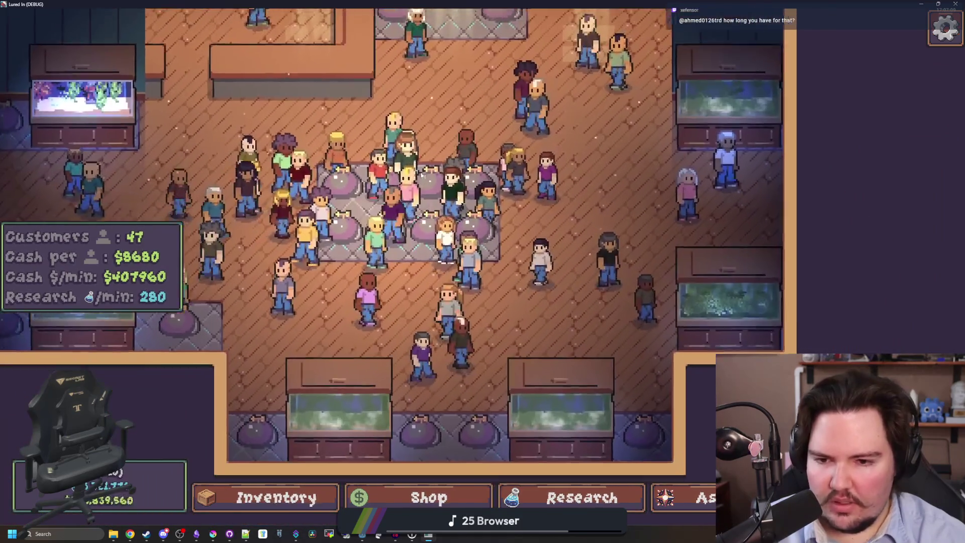
pyautogui.scroll(-3, 421, 173)
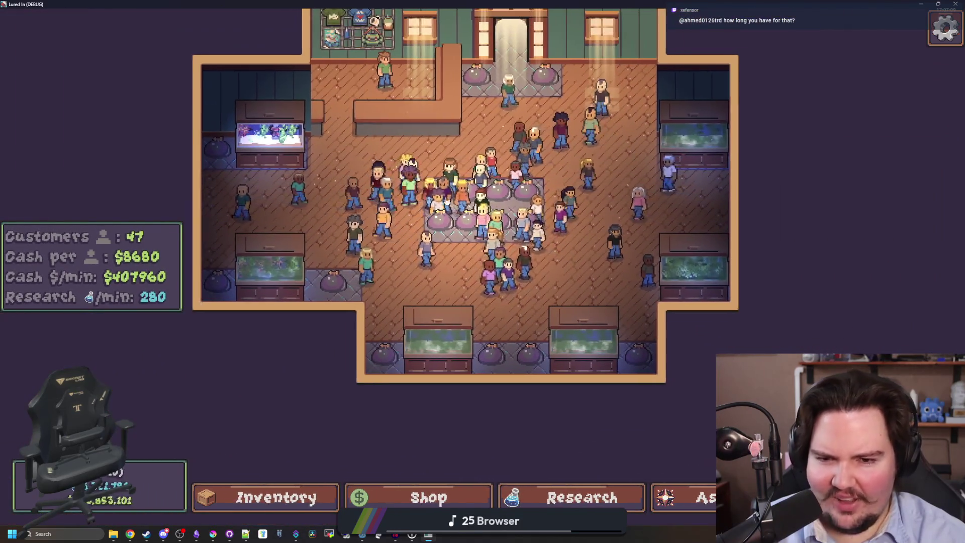
pyautogui.scroll(1, 566, 286)
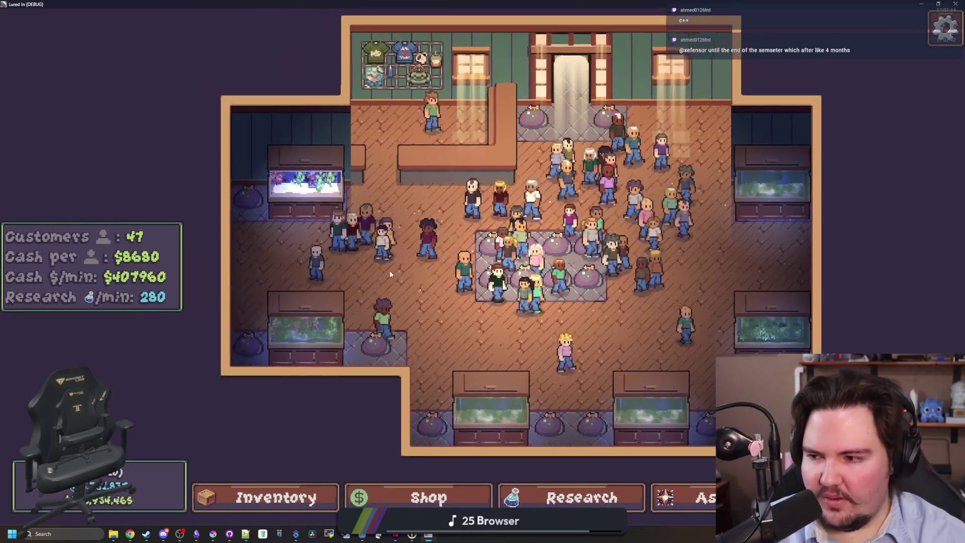
pyautogui.scroll(3, 389, 274)
# Step: Pan to the left wall aquarium, the top wall counter, the bottom wall tanks and the door
pyautogui.press('a')
pyautogui.press('s')
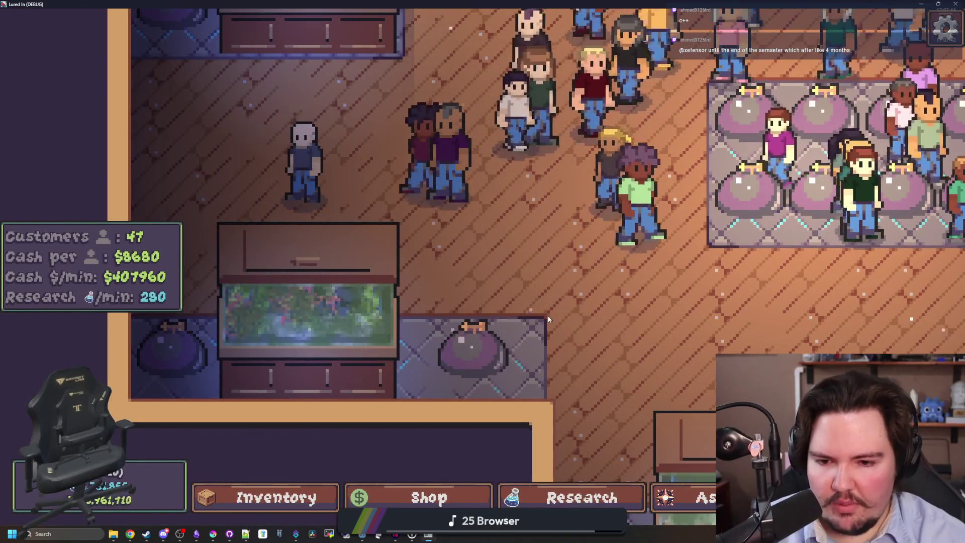
pyautogui.press('w')
pyautogui.press('d')
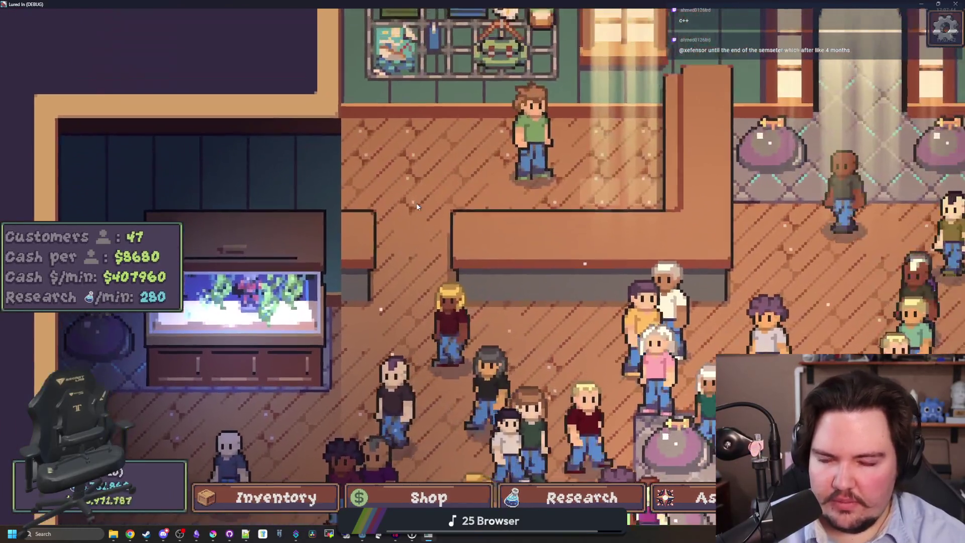
pyautogui.scroll(-4, 417, 207)
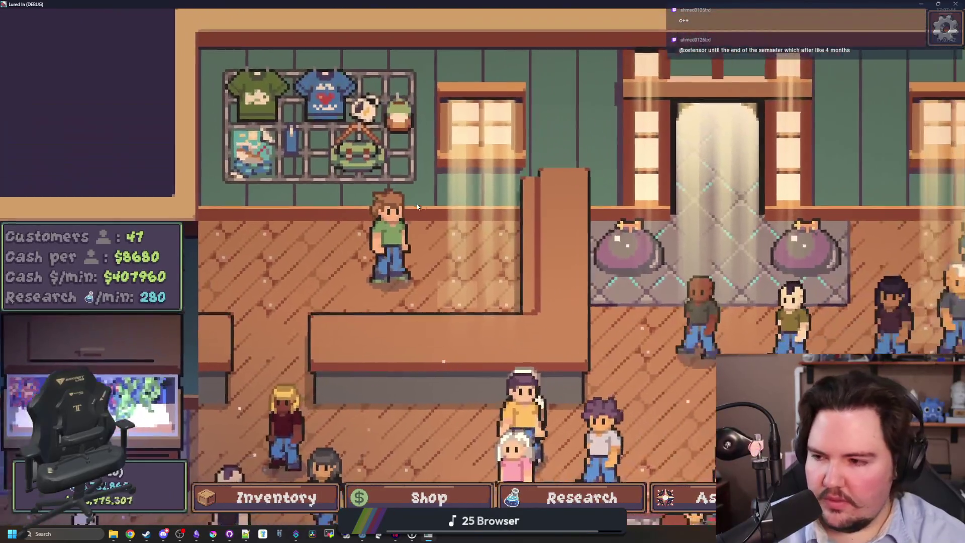
pyautogui.press('d')
pyautogui.press('s')
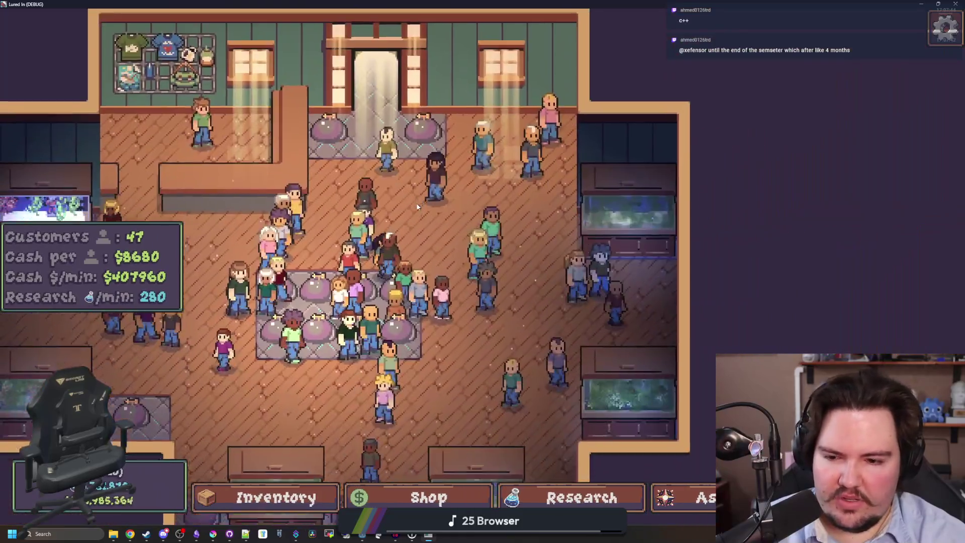
pyautogui.press('s')
pyautogui.press('a')
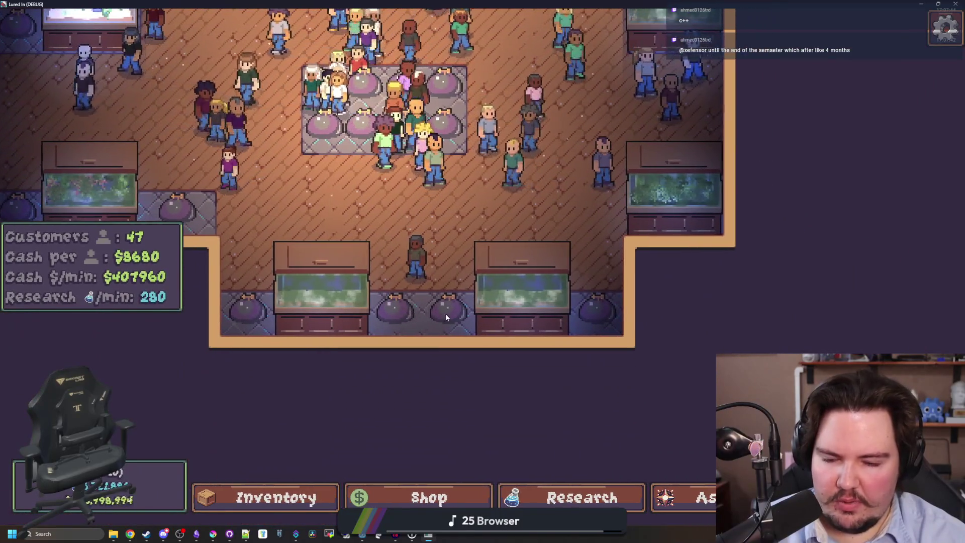
pyautogui.press('d')
pyautogui.press('w')
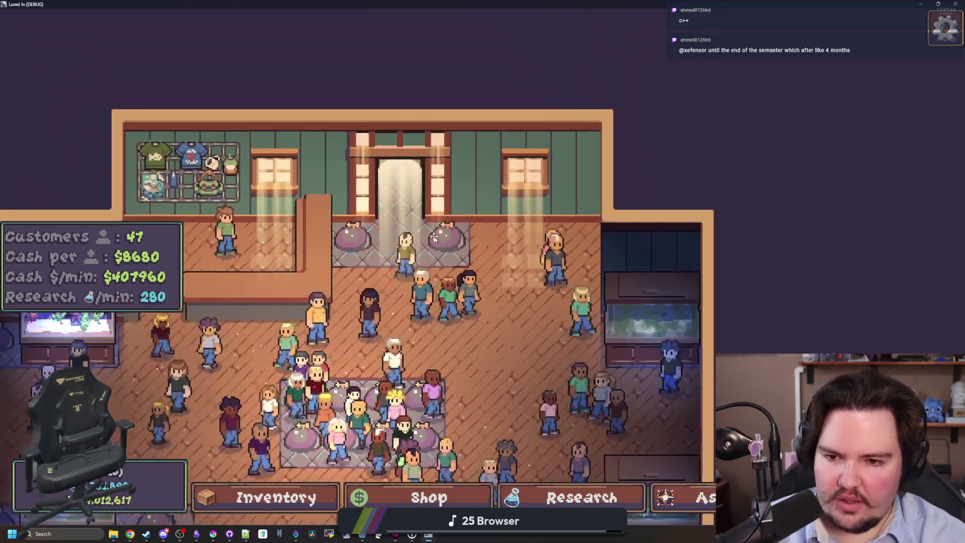
# Step: Pan over the left, lower-middle and right-side aquariums, then bring the browser up
pyautogui.press('a')
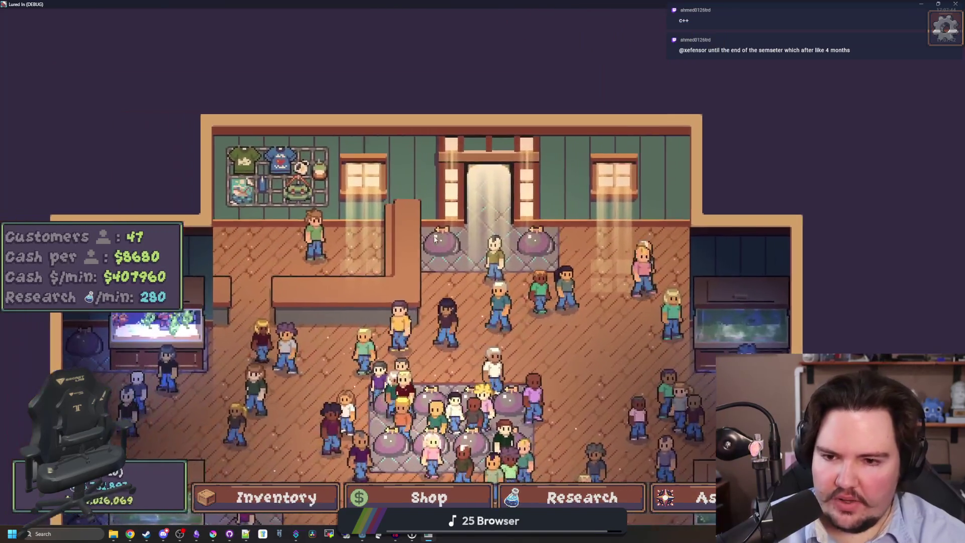
pyautogui.press('s')
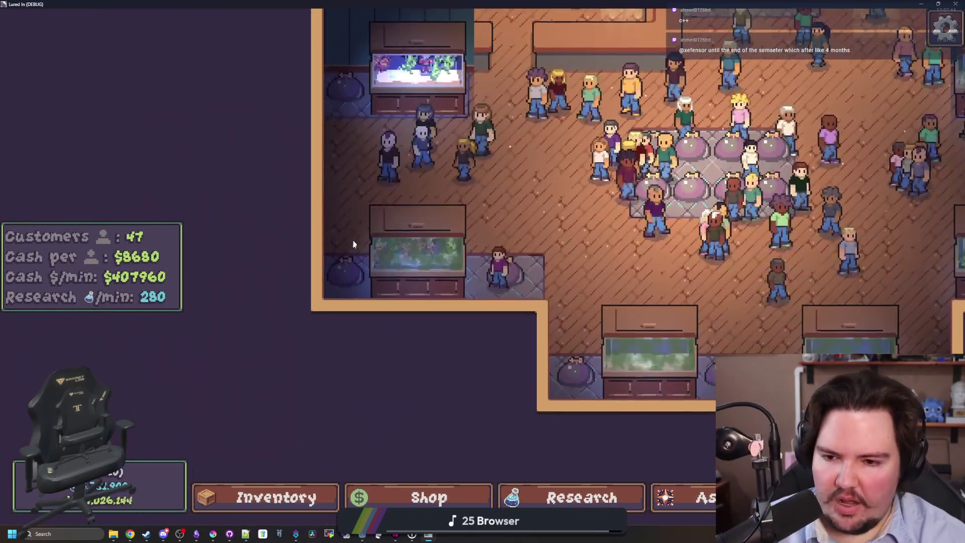
pyautogui.press('d')
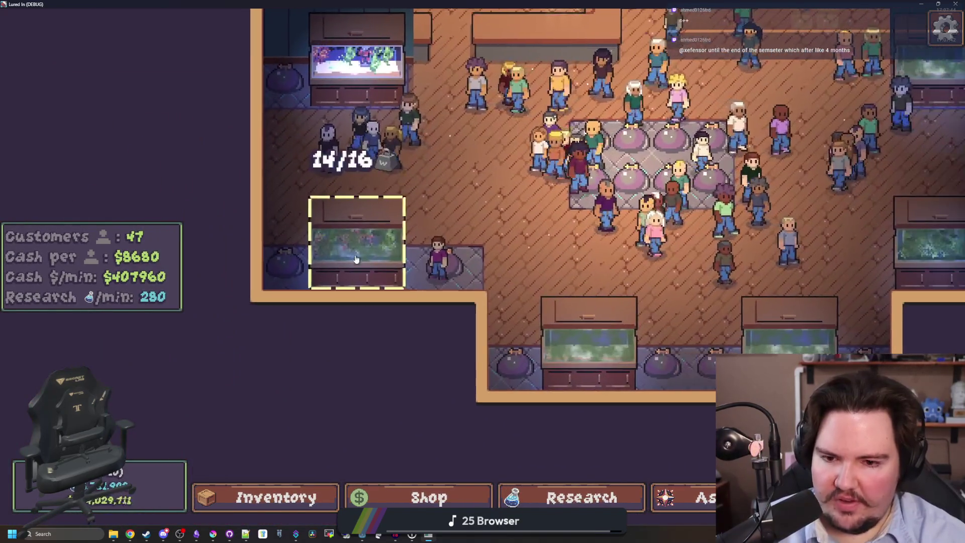
pyautogui.press('s')
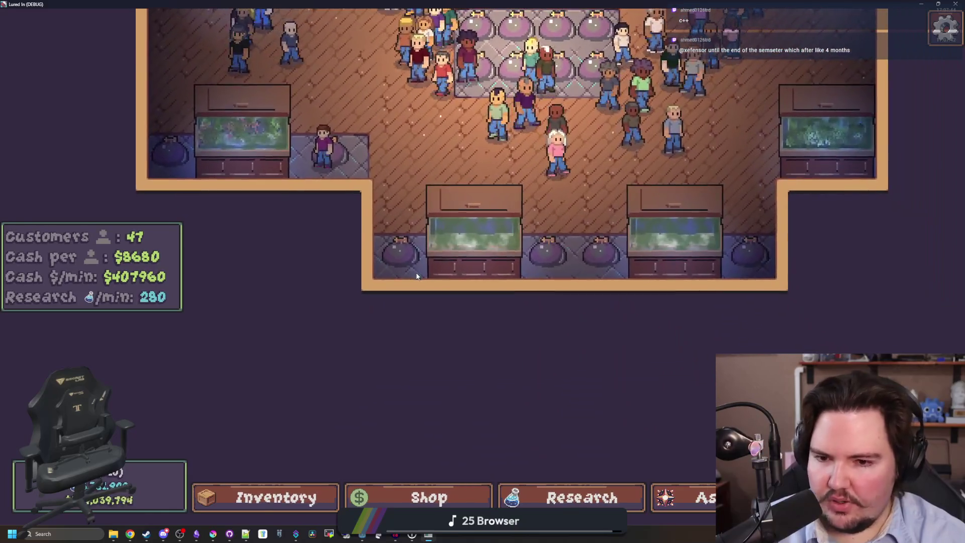
pyautogui.press('d')
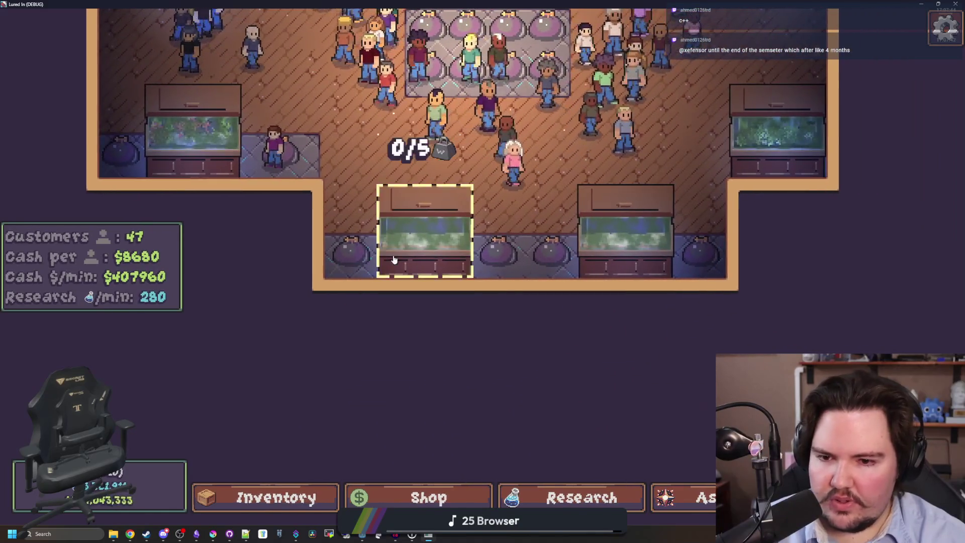
pyautogui.press('w')
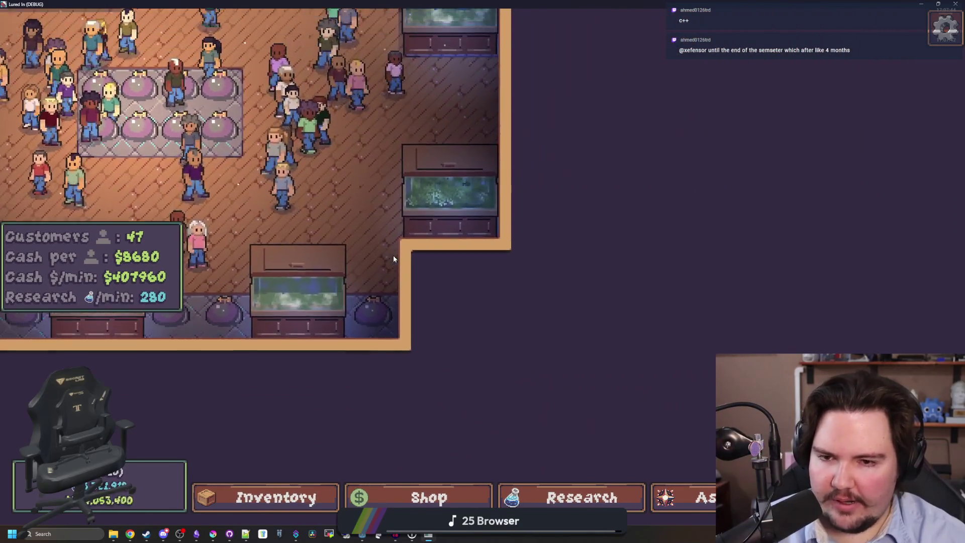
pyautogui.scroll(-3, 394, 259)
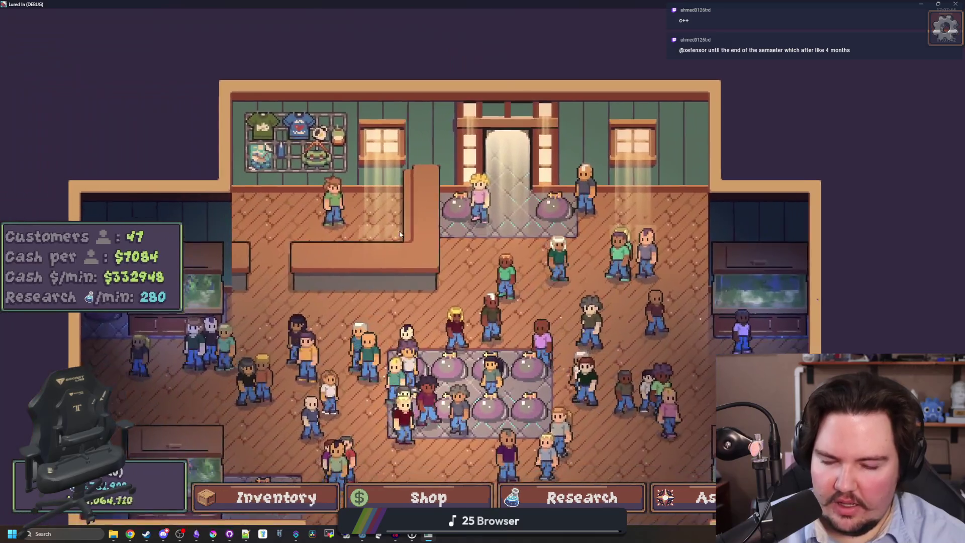
pyautogui.press('s')
pyautogui.press('a')
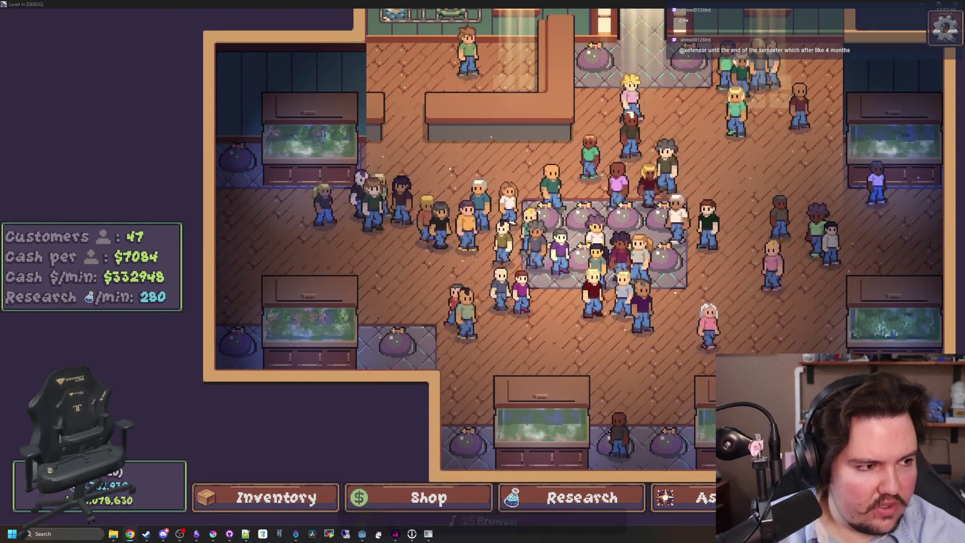
pyautogui.press('super+2')
# Step: Google 'godot documentation' and open the official Godot Docs in a maximised window
pyautogui.write('godot')
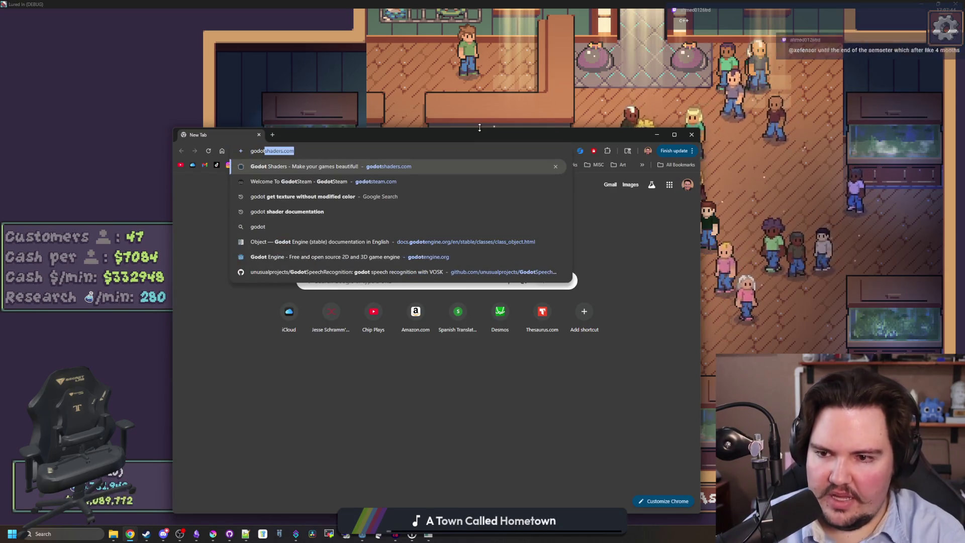
pyautogui.write('godo')
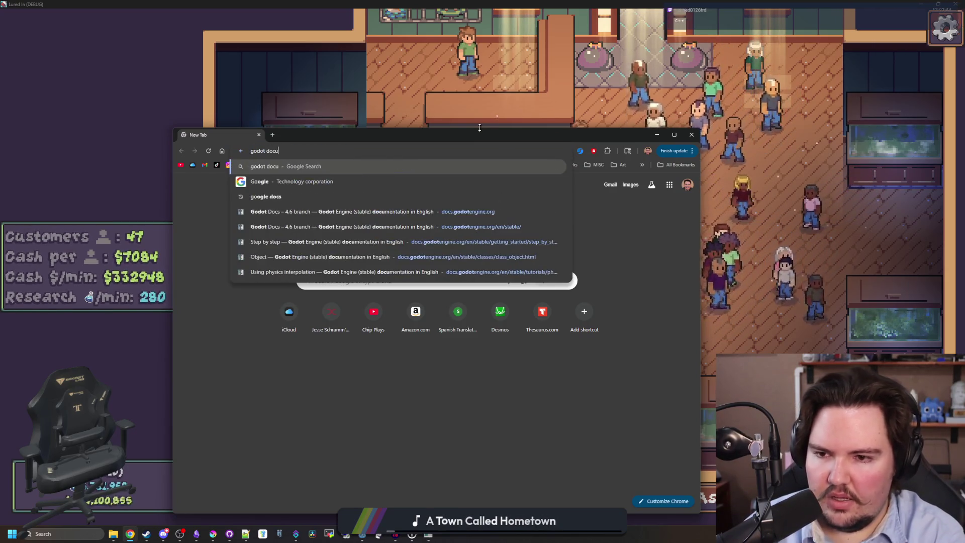
pyautogui.press('Return')
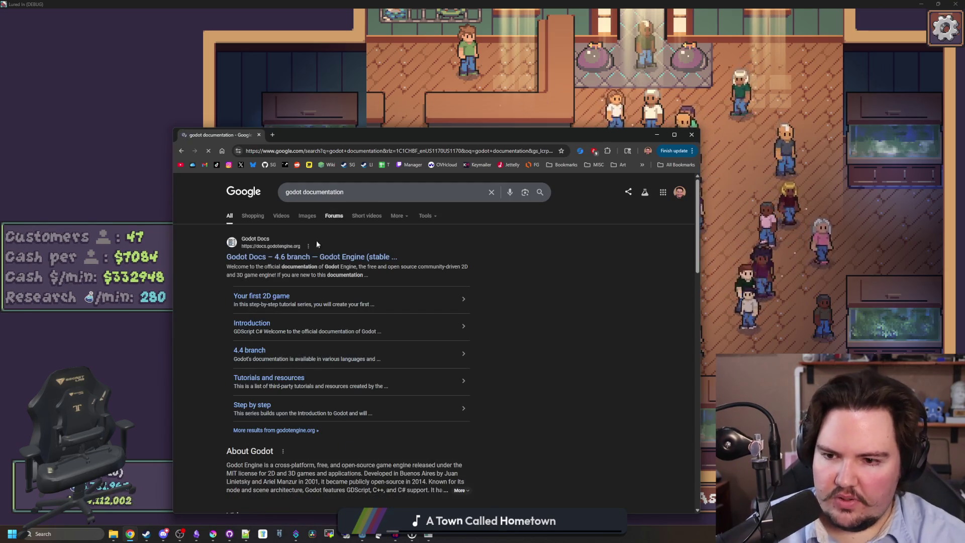
pyautogui.click(324, 237)
pyautogui.doubleClick(446, 136)
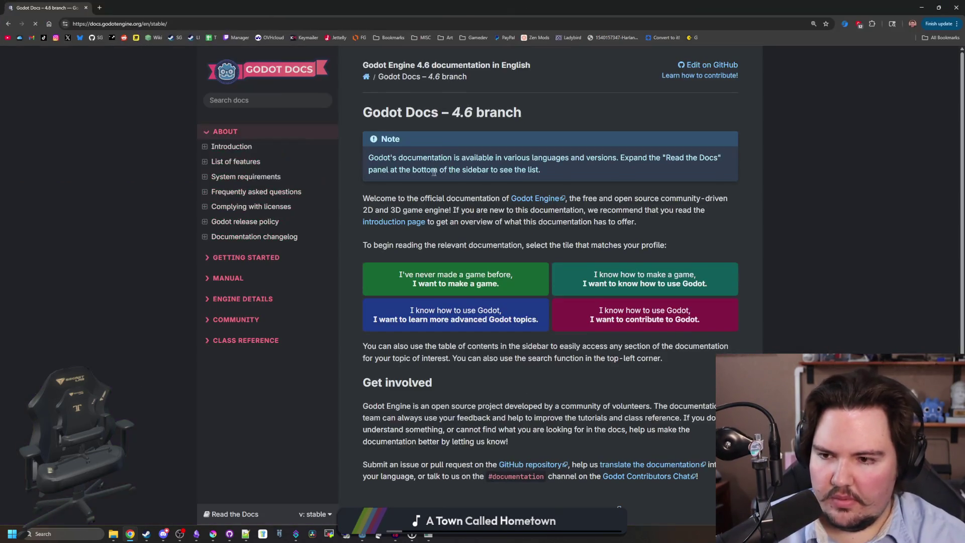
# Step: Search the docs for 'multiplayer' and read the High-level multiplayer page
pyautogui.click(257, 104)
pyautogui.write('multiplayer')
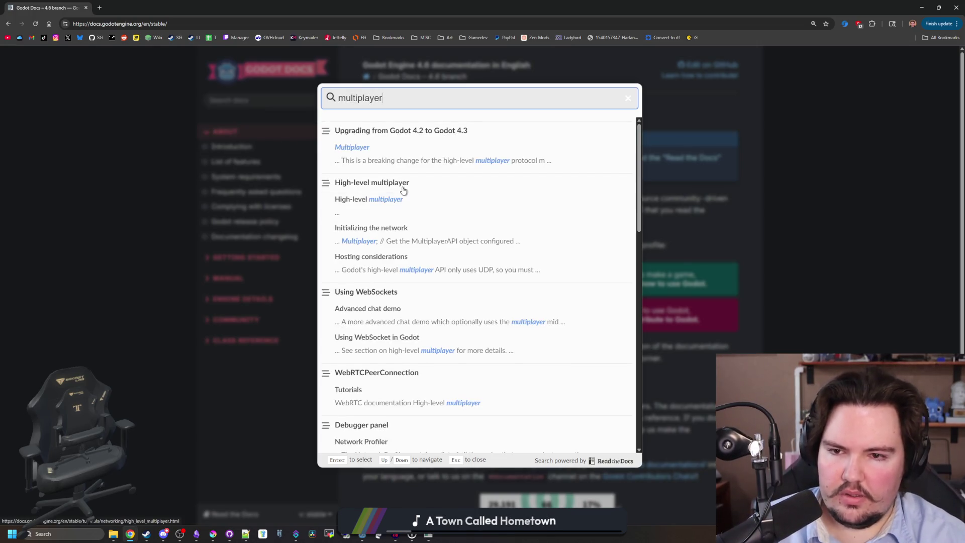
pyautogui.click(403, 191)
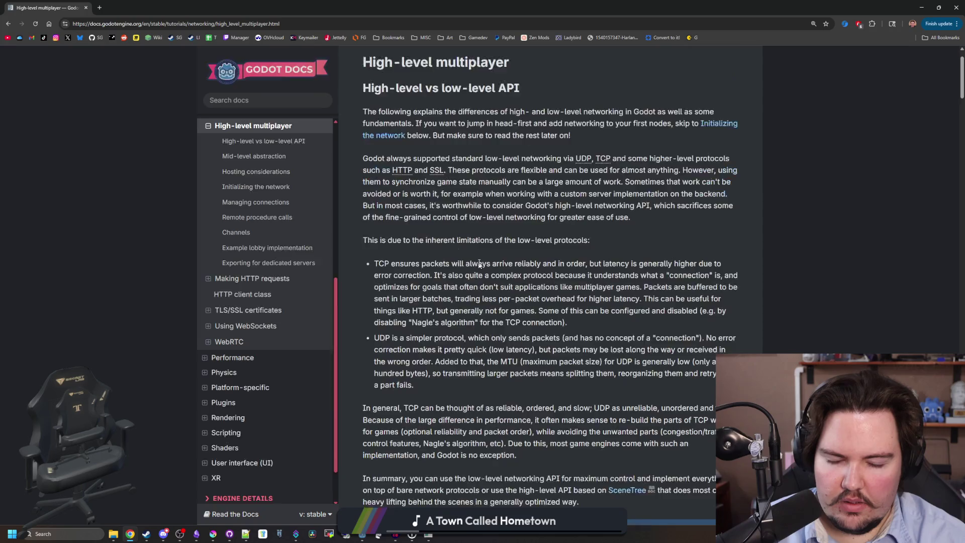
pyautogui.scroll(-8, 479, 265)
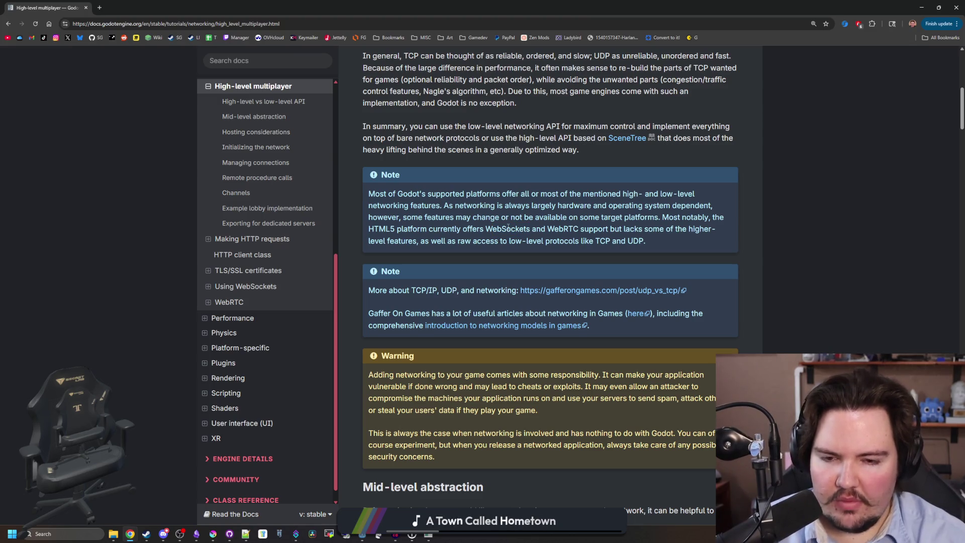
pyautogui.scroll(-7, 519, 232)
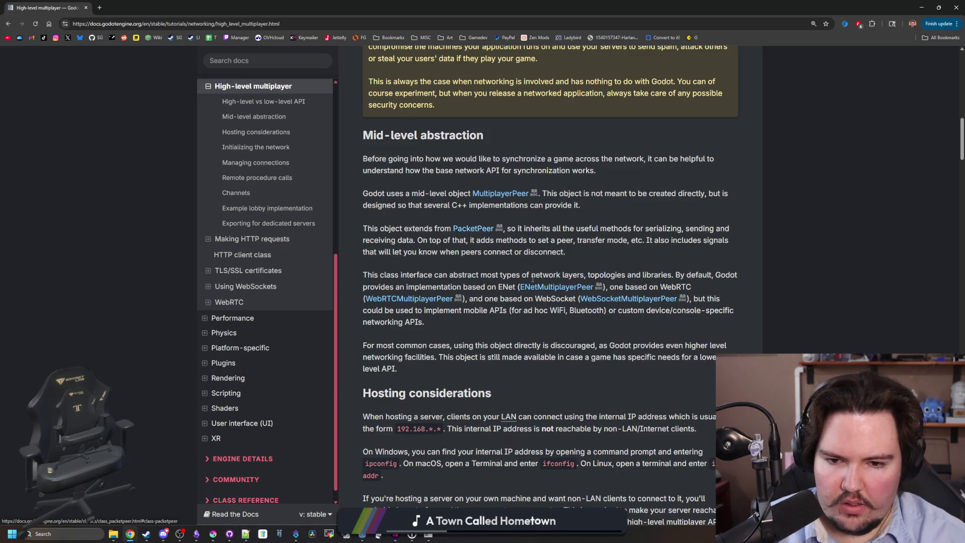
pyautogui.click(100, 8)
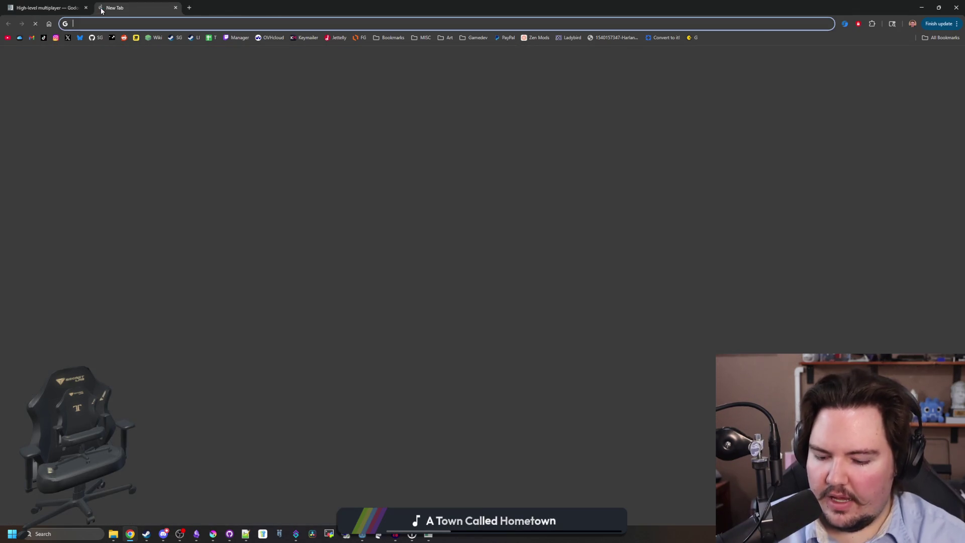
# Step: Google 'enet', open the first result, enetusa.com, and go back to the results
pyautogui.write('enet')
pyautogui.press('Return')
pyautogui.click(48, 8)
pyautogui.click(128, 7)
pyautogui.click(191, 128)
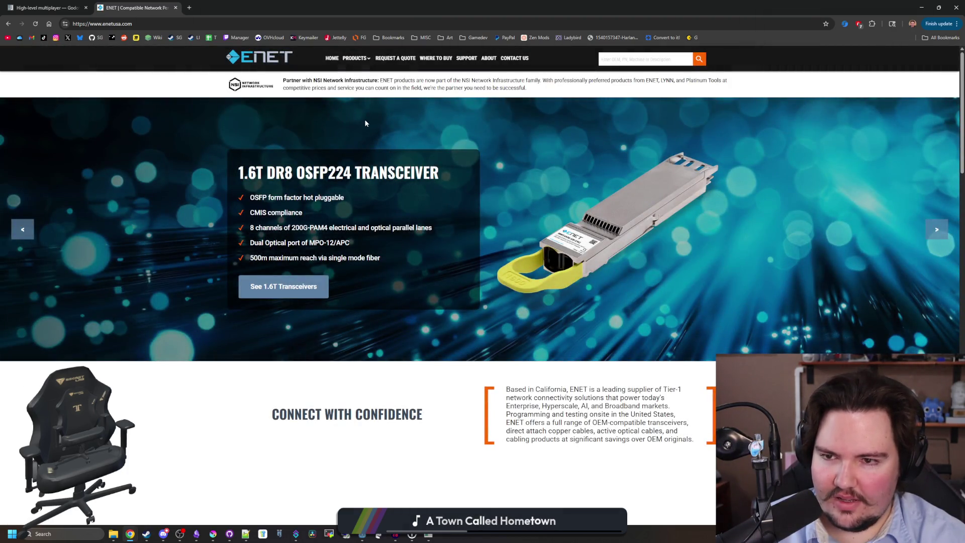
pyautogui.hotkey('alt', 'Left')
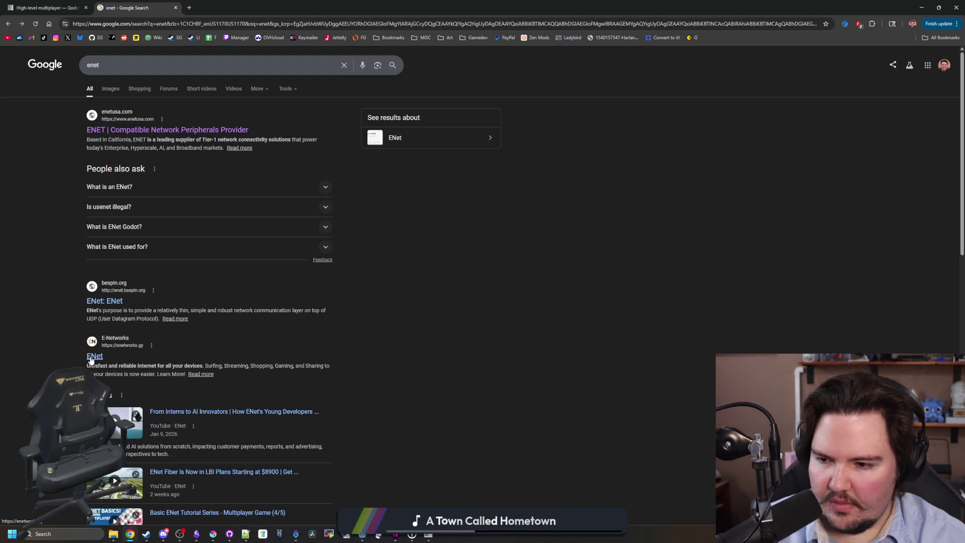
pyautogui.scroll(-5, 91, 359)
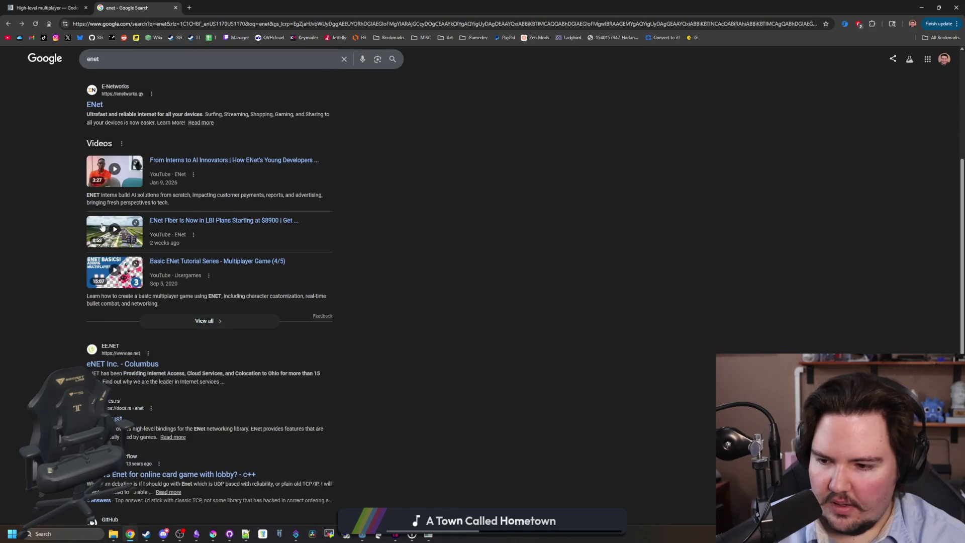
pyautogui.scroll(5, 102, 226)
# Step: Change the search to 'enet library' and scroll through the results
pyautogui.click(129, 71)
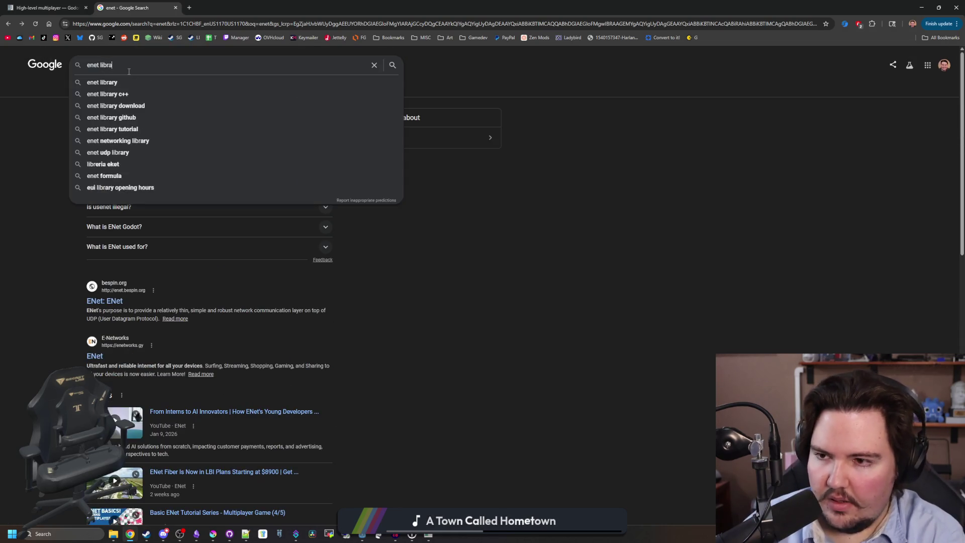
pyautogui.write('ry')
pyautogui.press('Return')
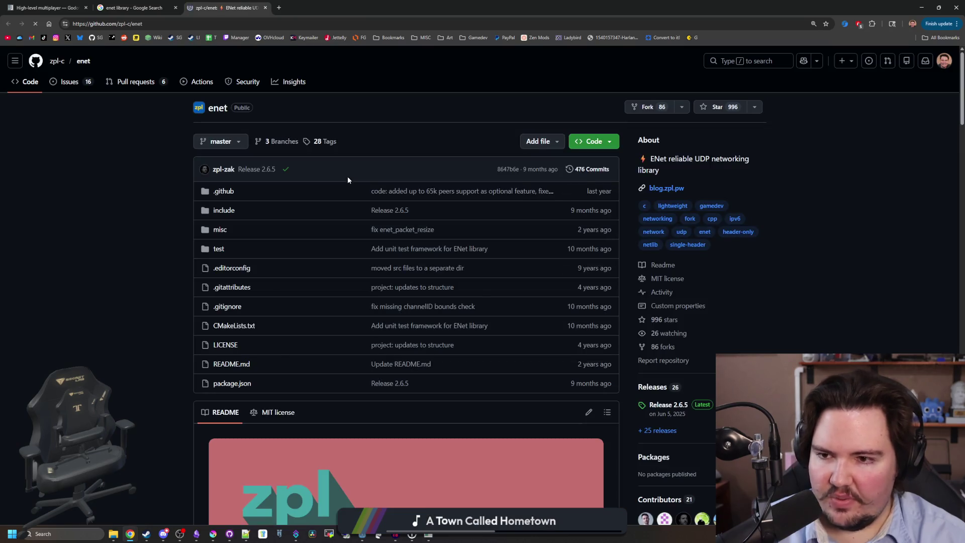
pyautogui.scroll(-4, 358, 180)
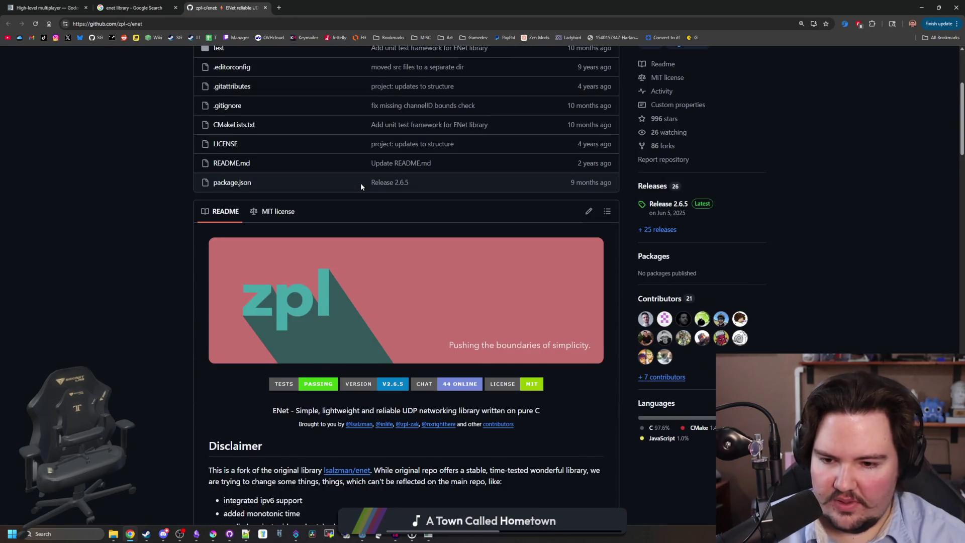
pyautogui.scroll(-2, 360, 182)
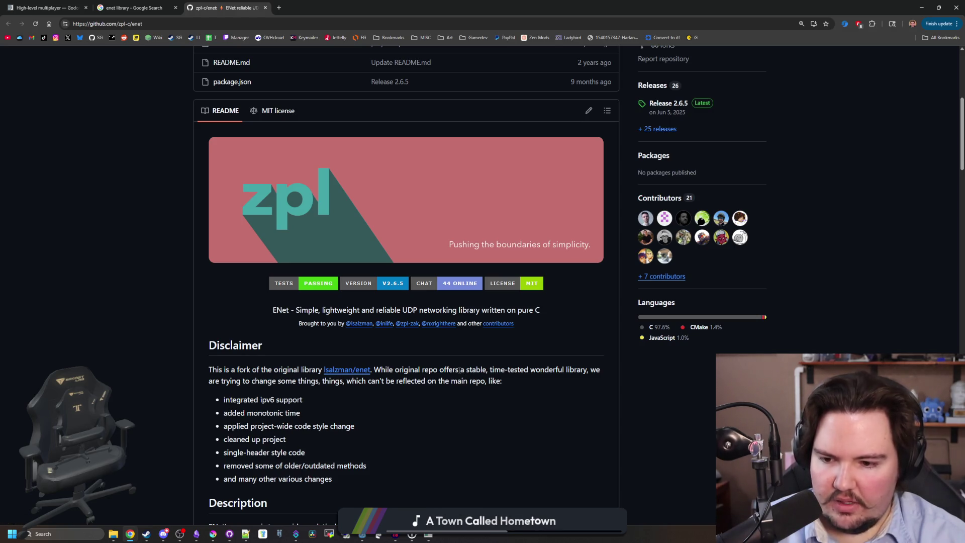
pyautogui.scroll(-7, 460, 370)
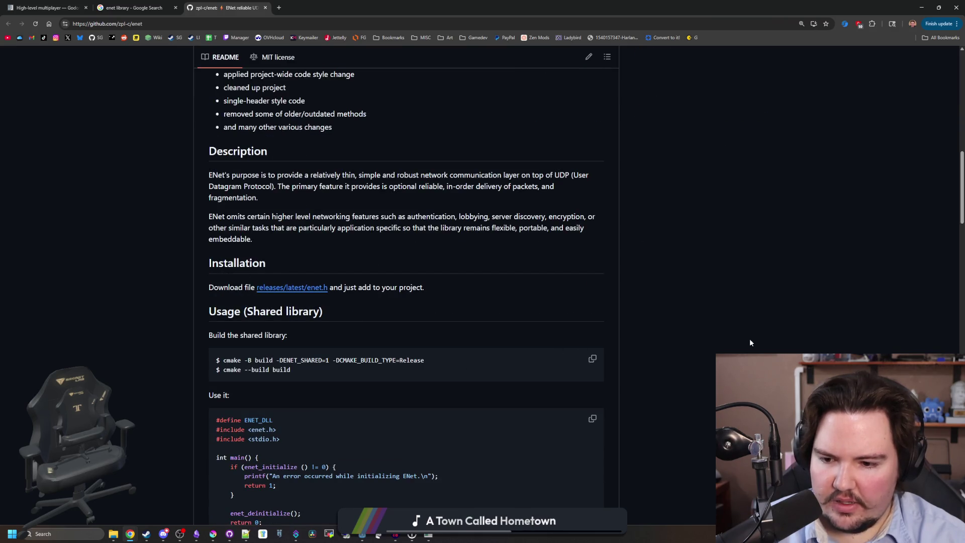
pyautogui.scroll(-10, 419, 346)
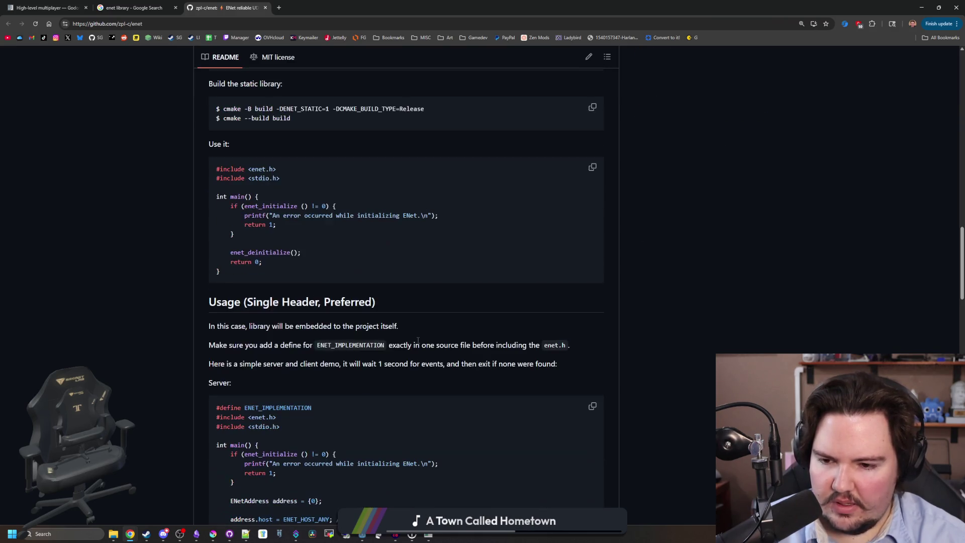
pyautogui.scroll(-10, 418, 314)
# Step: Read down through the zpl-c/enet GitHub repository README
pyautogui.scroll(-1, 393, 300)
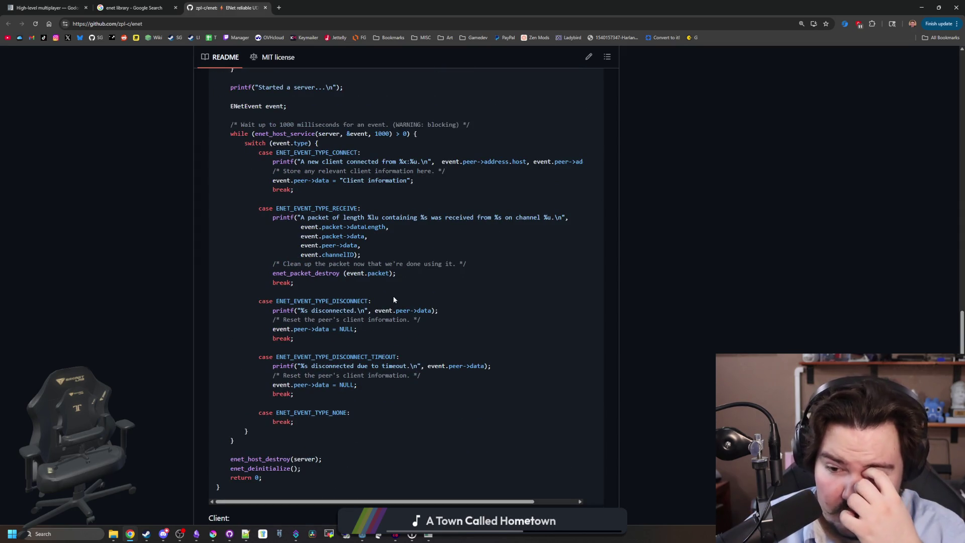
pyautogui.scroll(20, 393, 299)
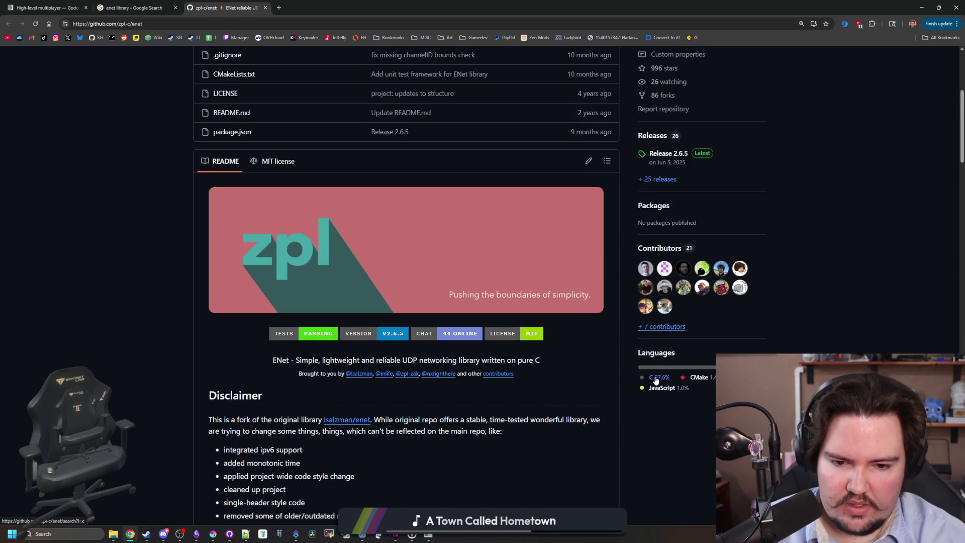
pyautogui.scroll(-13, 462, 334)
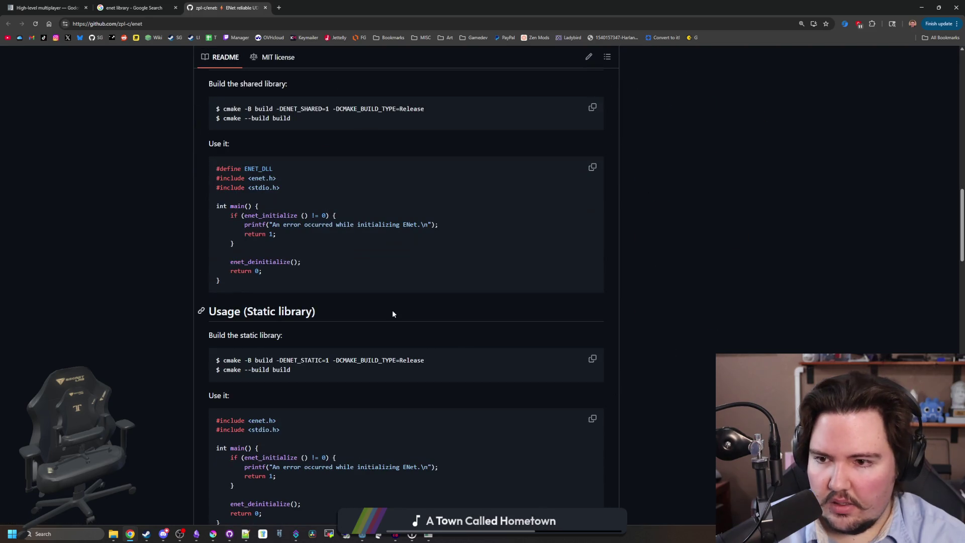
pyautogui.scroll(-3, 285, 257)
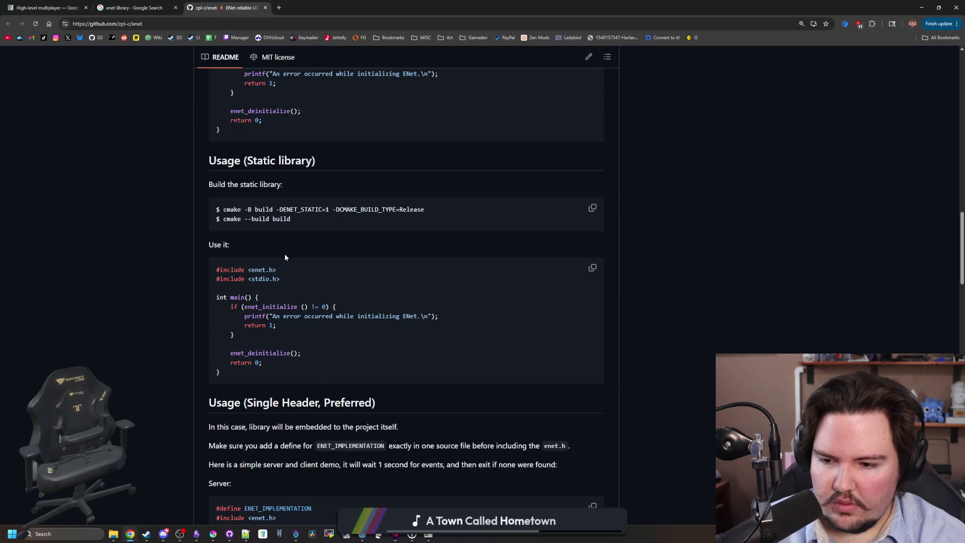
pyautogui.scroll(-5, 250, 303)
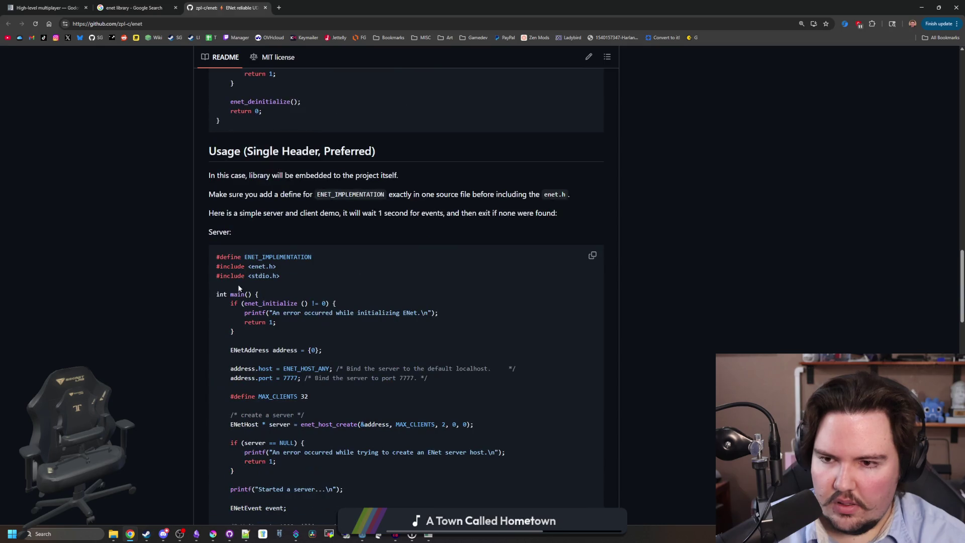
pyautogui.scroll(-4, 246, 300)
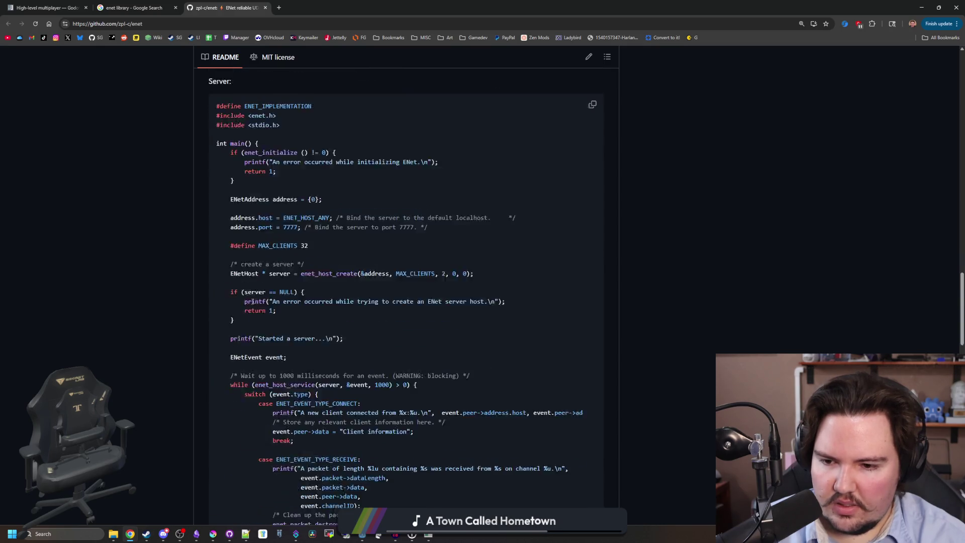
pyautogui.scroll(-10, 288, 300)
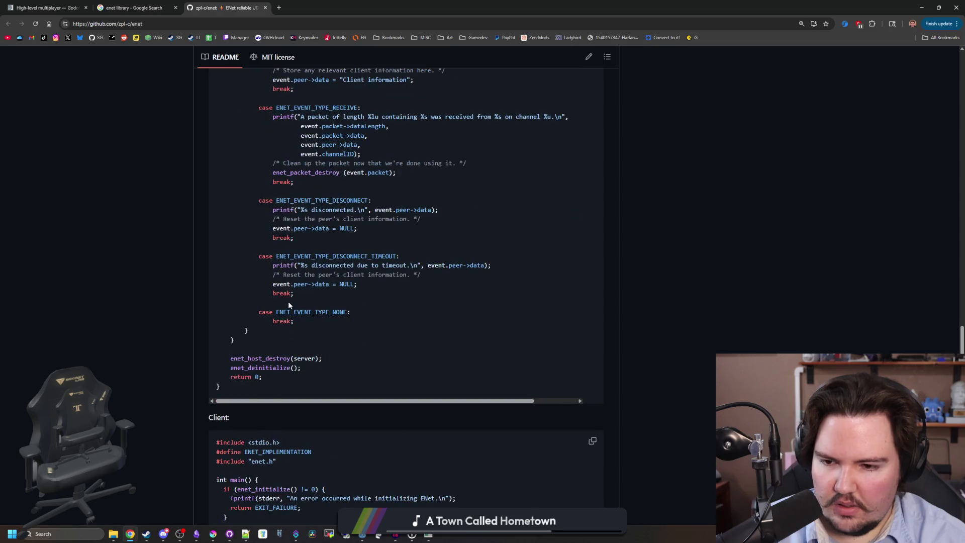
pyautogui.scroll(-11, 289, 304)
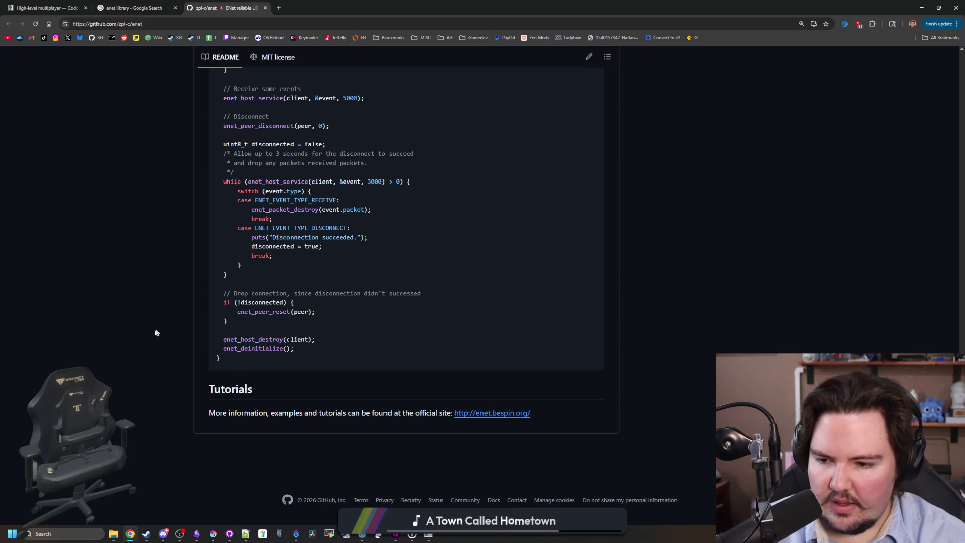
pyautogui.scroll(20, 156, 331)
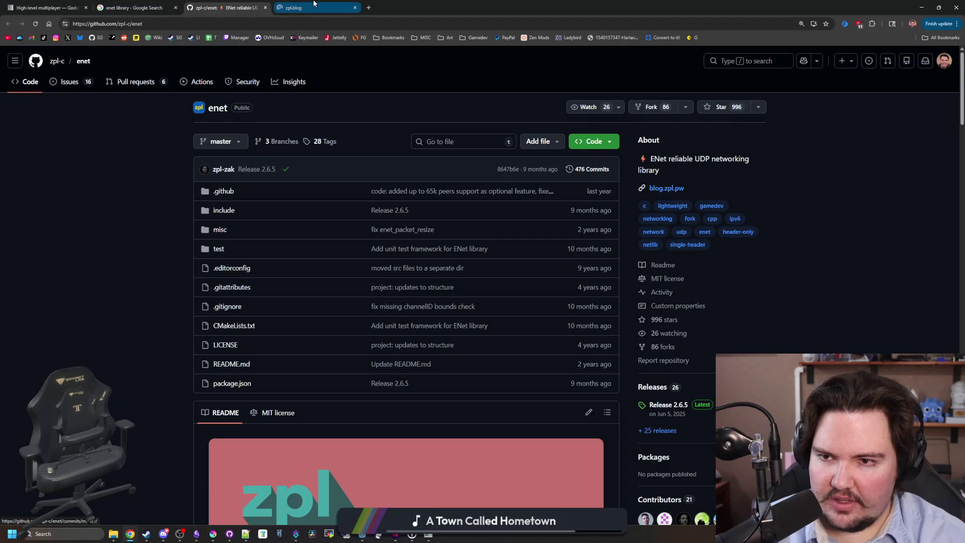
# Step: View the zpl blog's ENet fork update post, then start a new tab
pyautogui.click(314, 3)
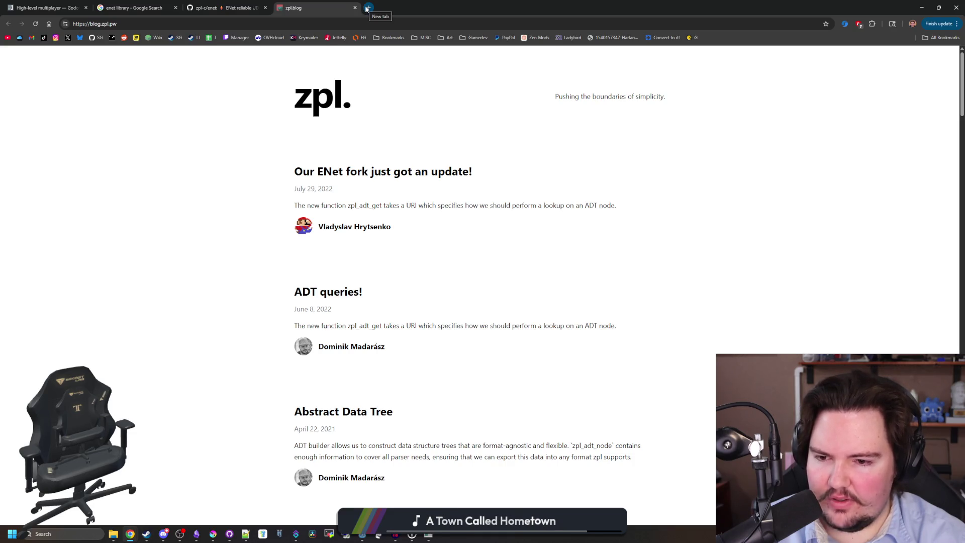
pyautogui.click(366, 9)
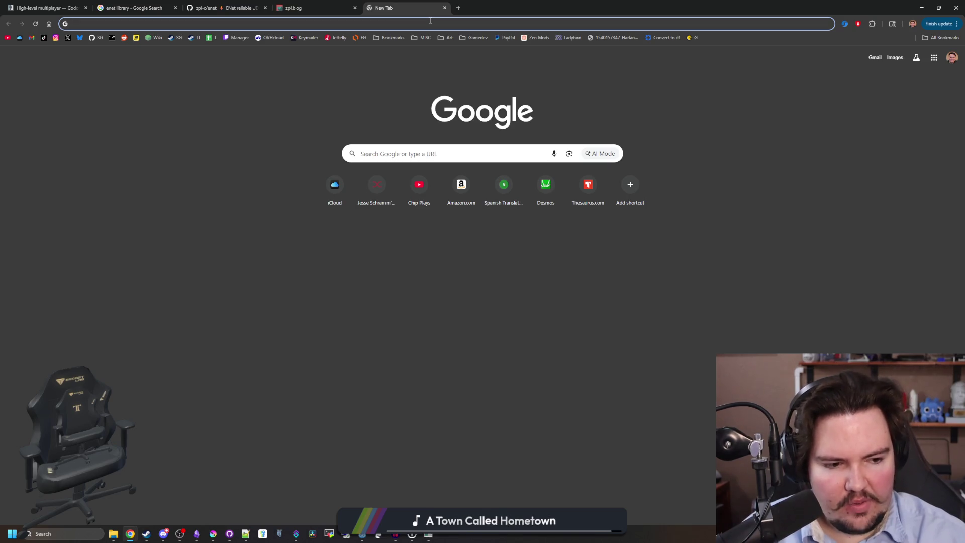
# Step: Google 'opengl', open opengl.org, and follow its headline Vulkan link
pyautogui.write('opengl')
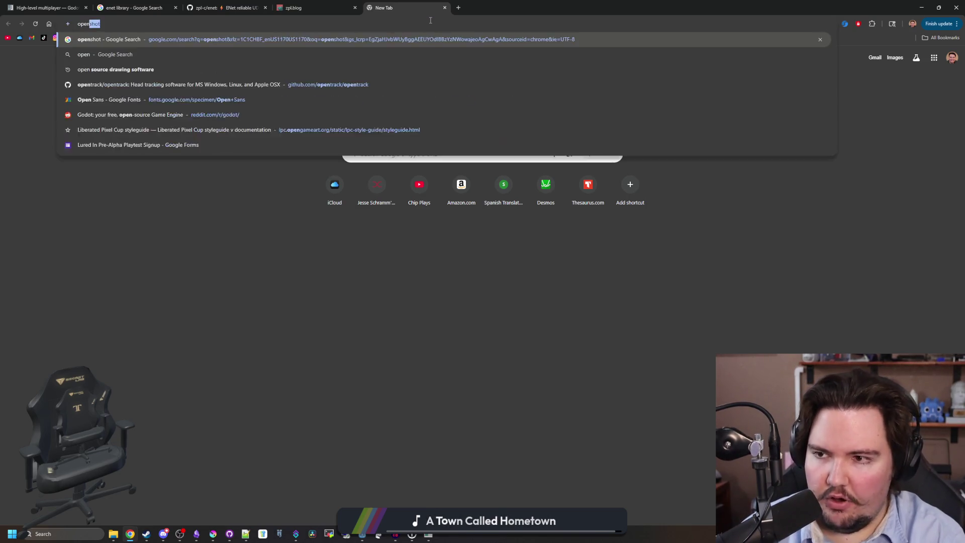
pyautogui.press('Return')
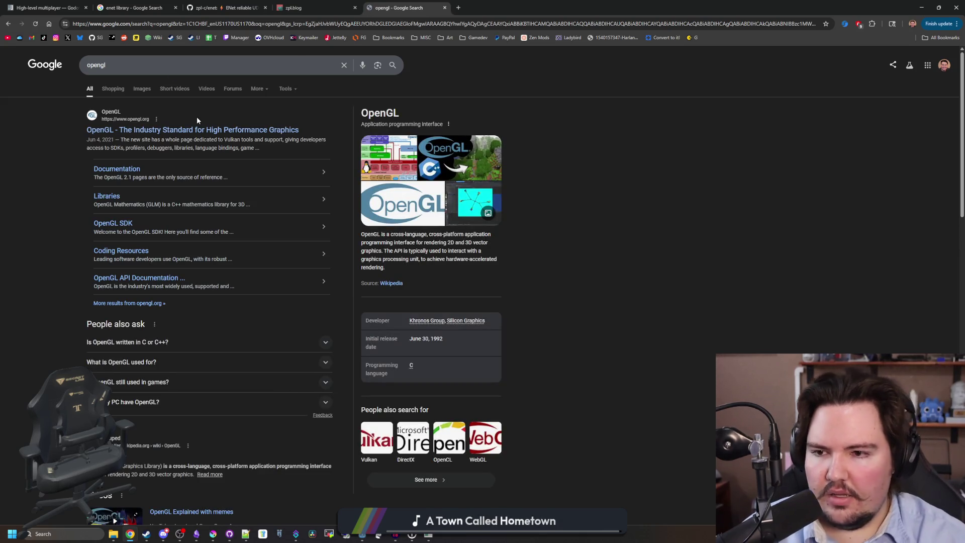
pyautogui.click(216, 130)
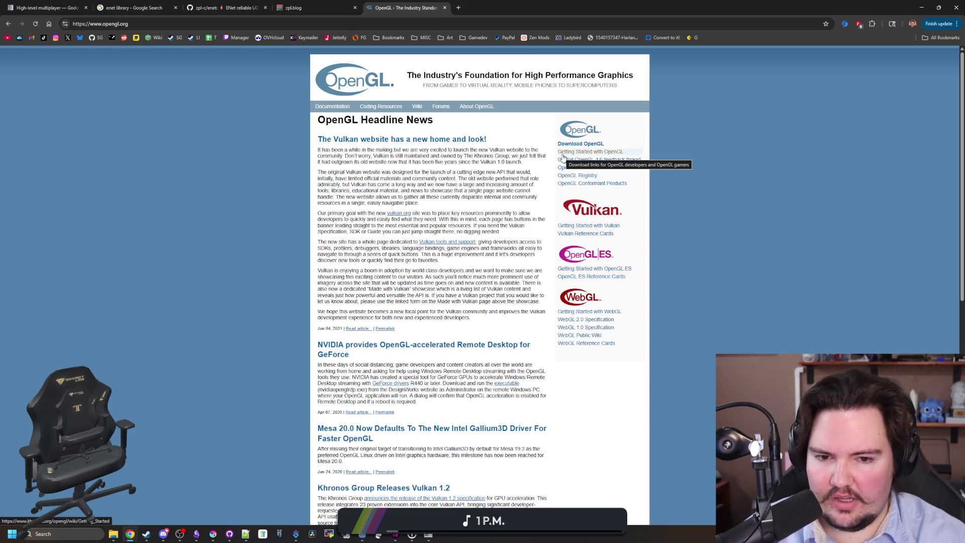
pyautogui.scroll(-8, 563, 157)
pyautogui.scroll(8, 563, 157)
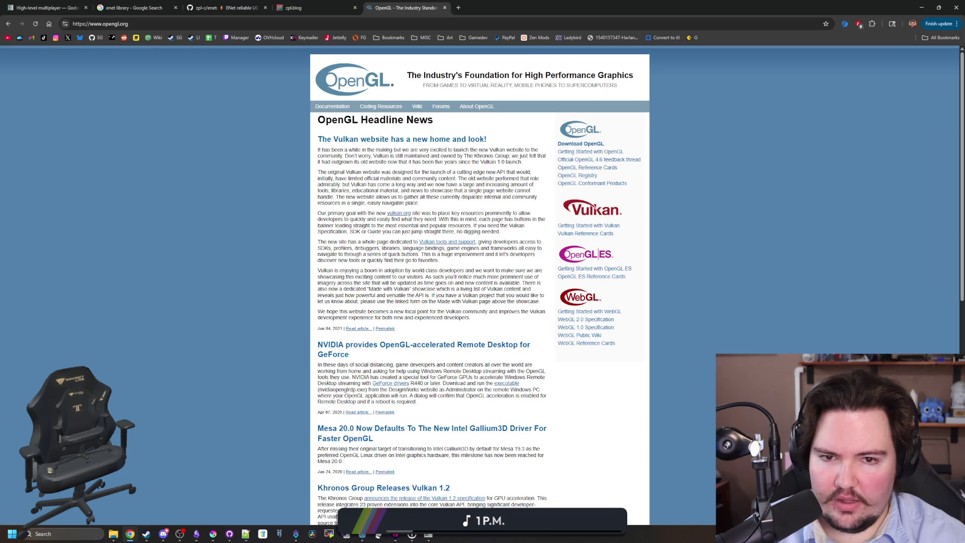
pyautogui.click(607, 227)
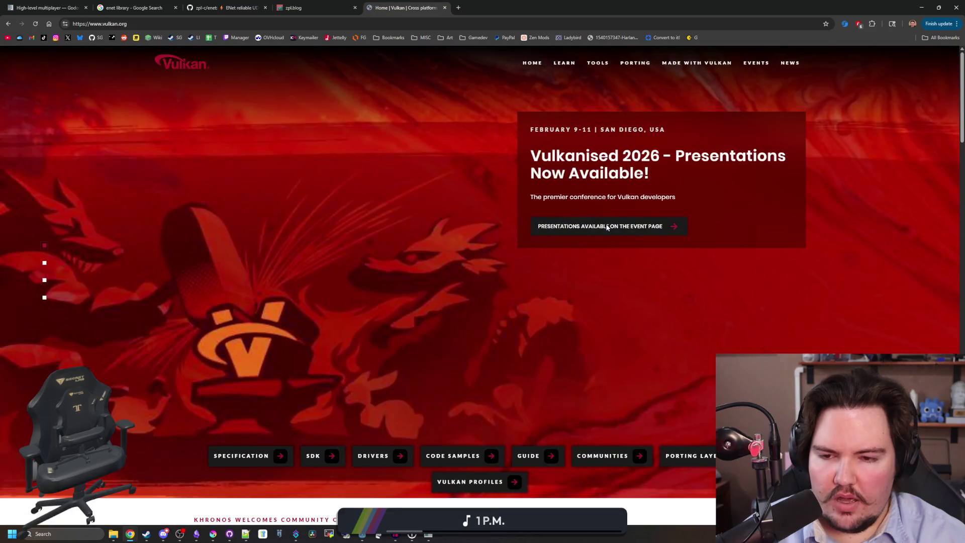
pyautogui.scroll(-5, 465, 199)
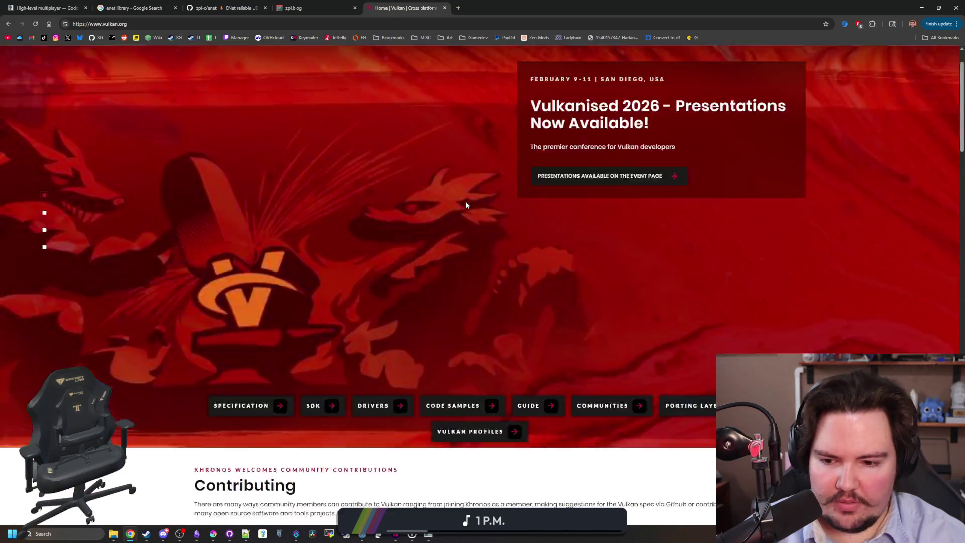
pyautogui.click(324, 208)
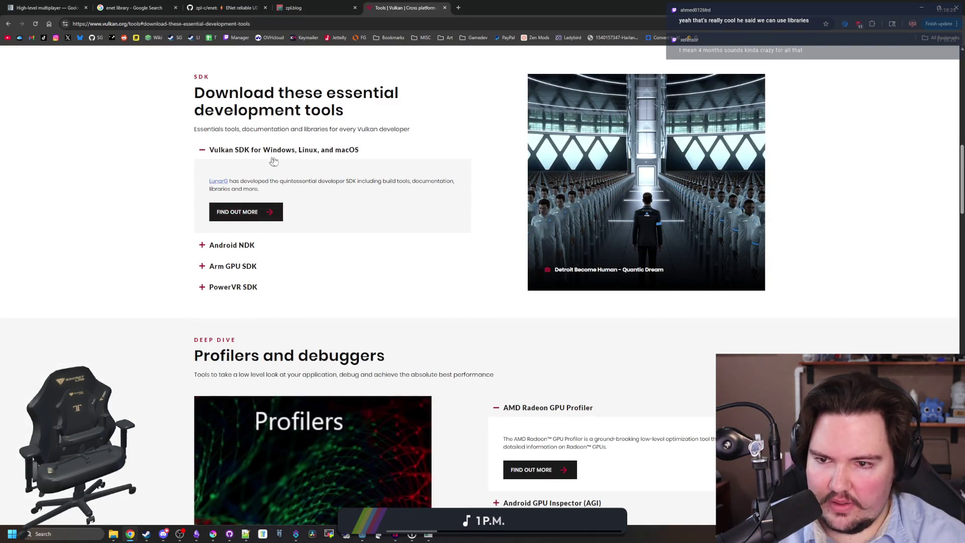
pyautogui.scroll(-10, 406, 210)
pyautogui.scroll(-5, 407, 211)
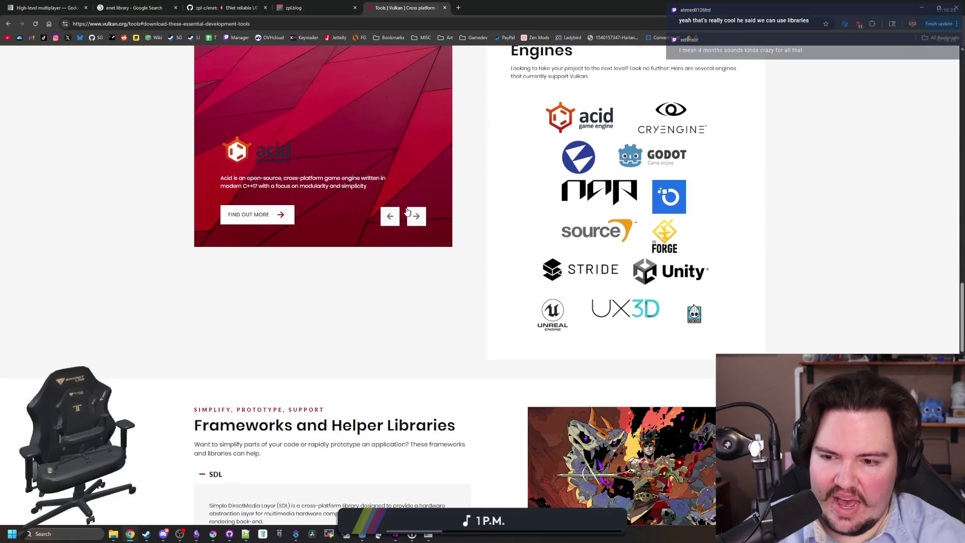
pyautogui.scroll(1, 407, 211)
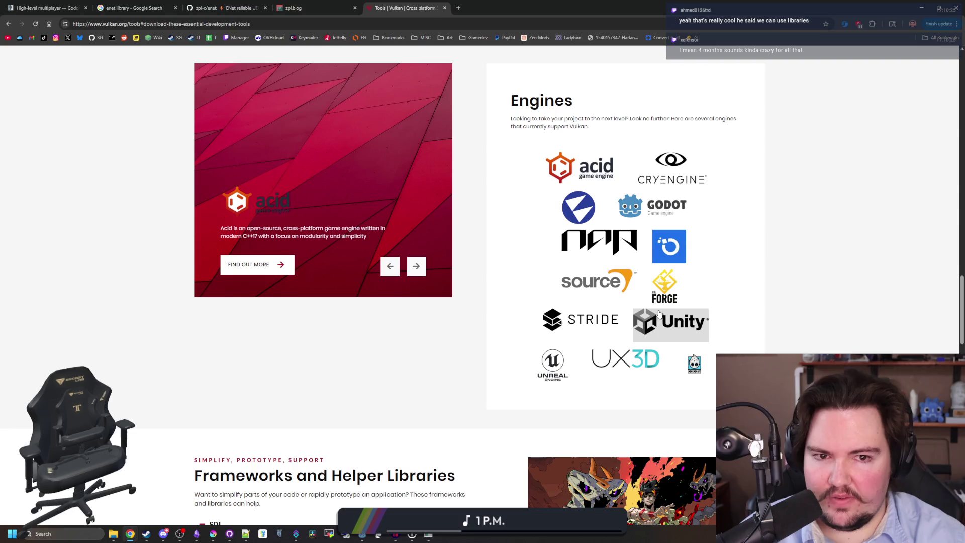
pyautogui.scroll(-5, 571, 193)
pyautogui.scroll(-13, 287, 150)
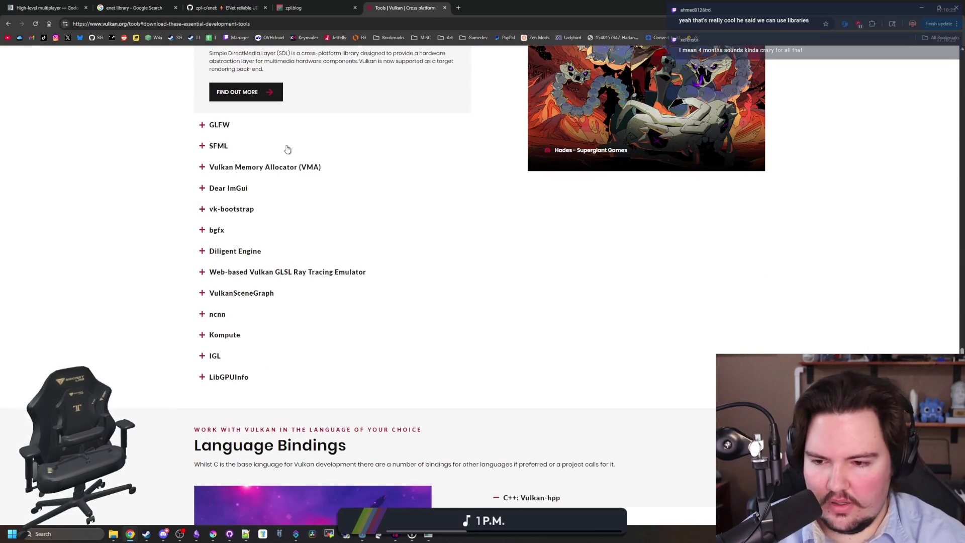
pyautogui.scroll(-5, 212, 189)
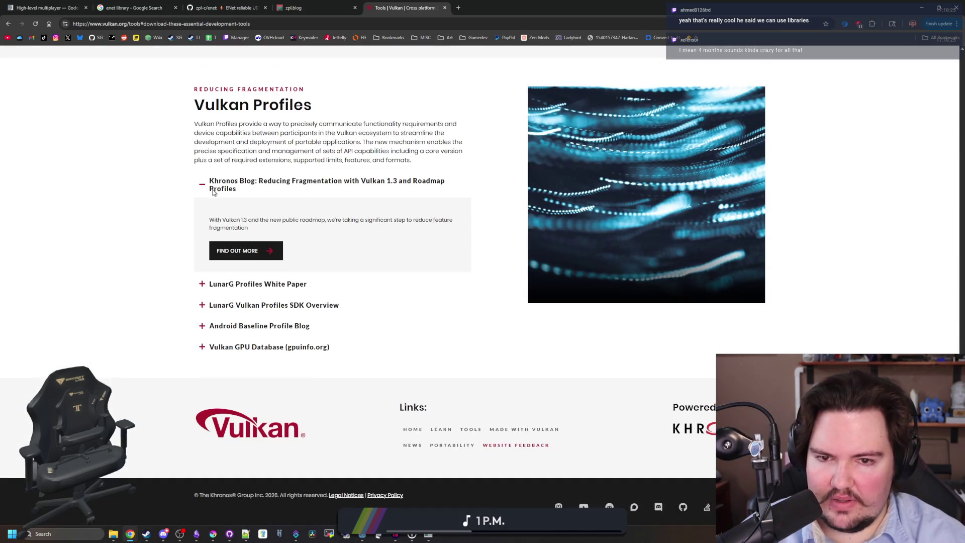
pyautogui.scroll(20, 373, 224)
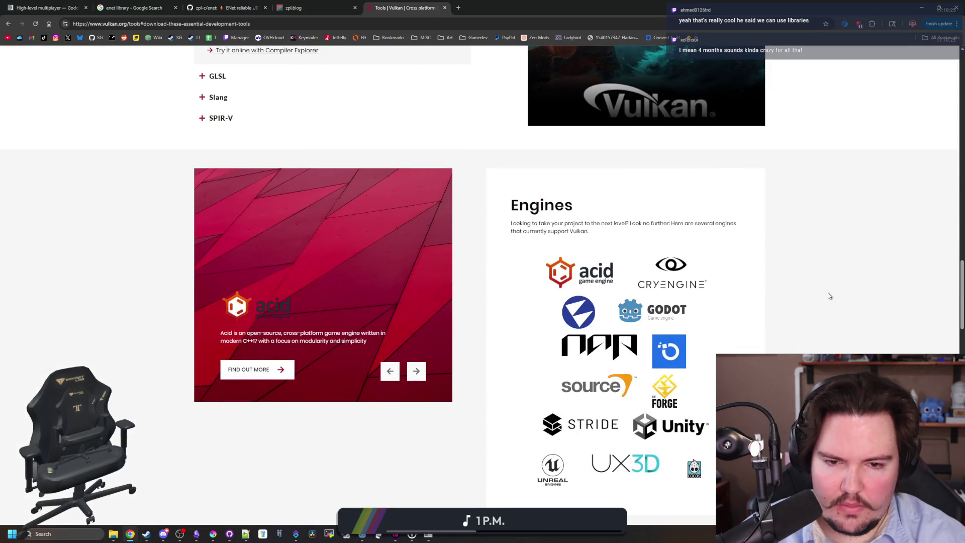
pyautogui.scroll(-1, 829, 295)
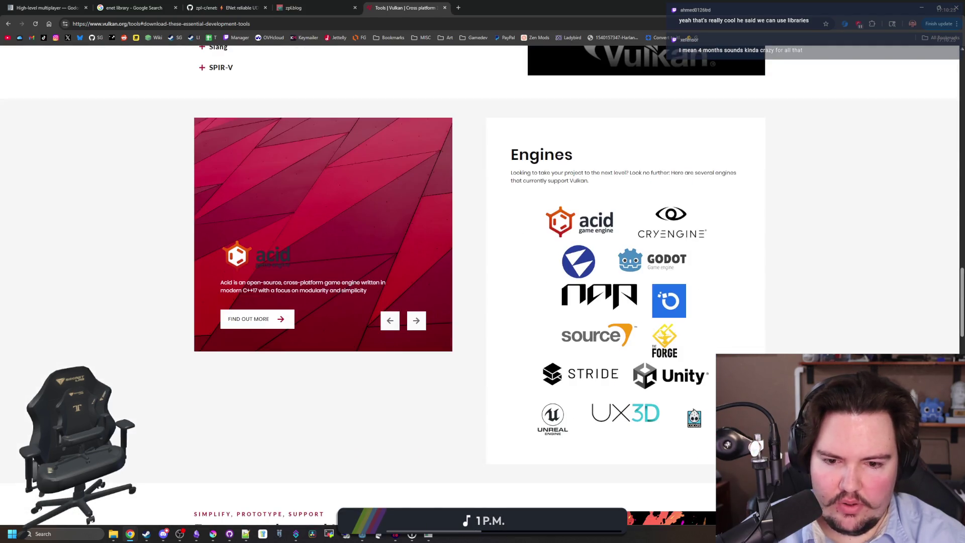
pyautogui.hotkey('alt', 'Left')
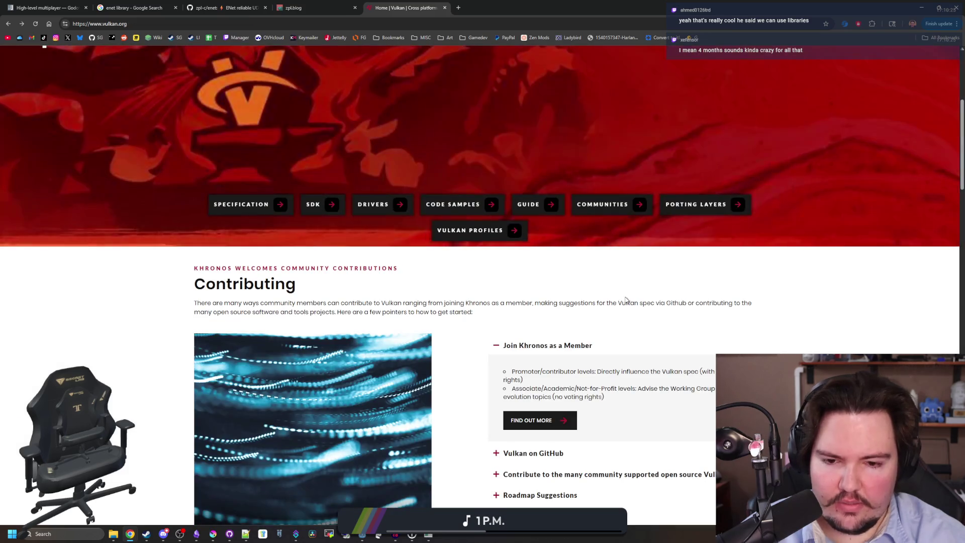
pyautogui.hotkey('alt', 'Left')
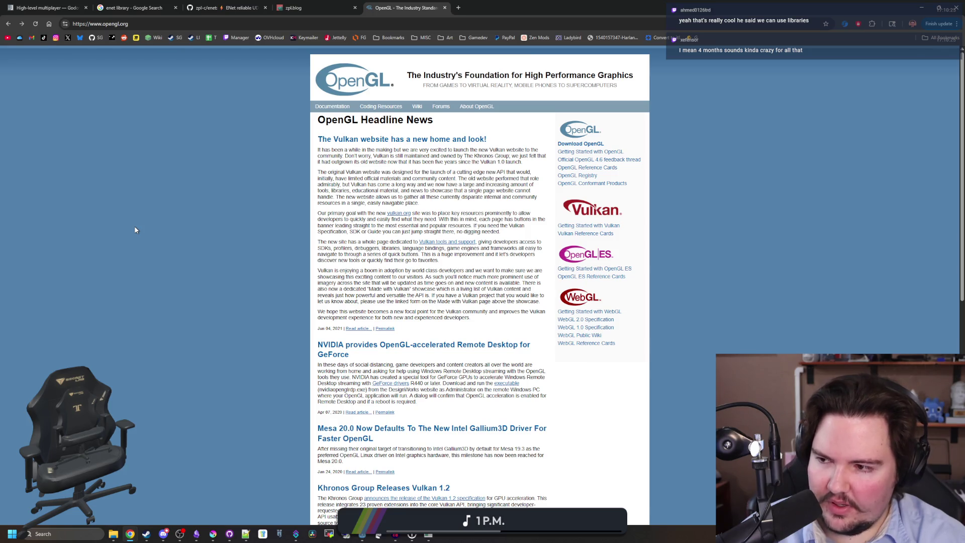
# Step: Close the OpenGL, zpl blog and 'enet library' search tabs, leaving the zpl-c/enet repository
pyautogui.scroll(-8, 271, 198)
pyautogui.scroll(8, 273, 200)
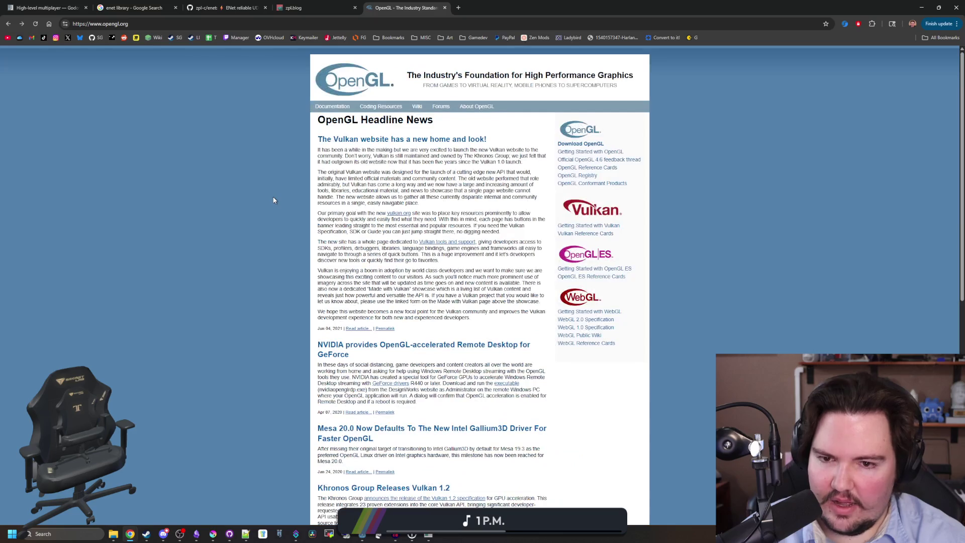
pyautogui.click(446, 7)
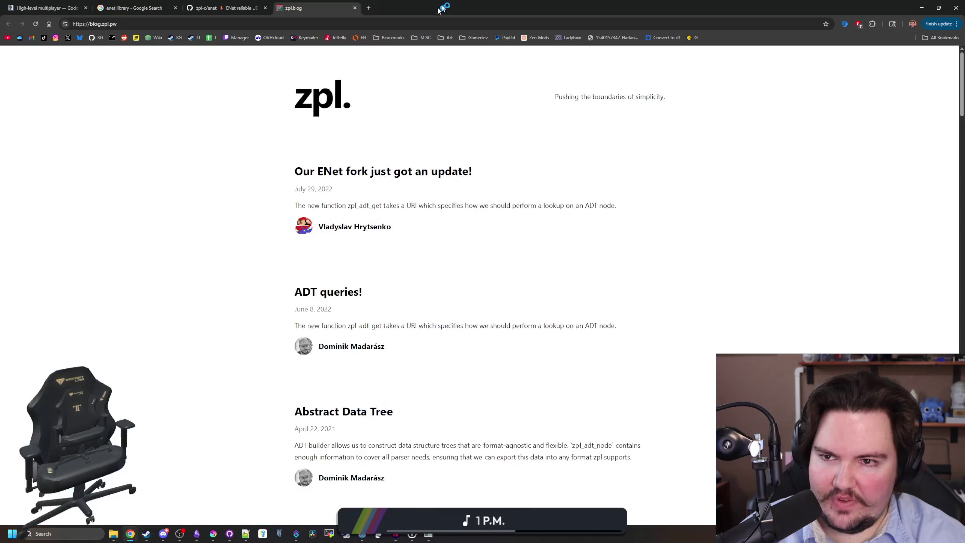
pyautogui.click(355, 8)
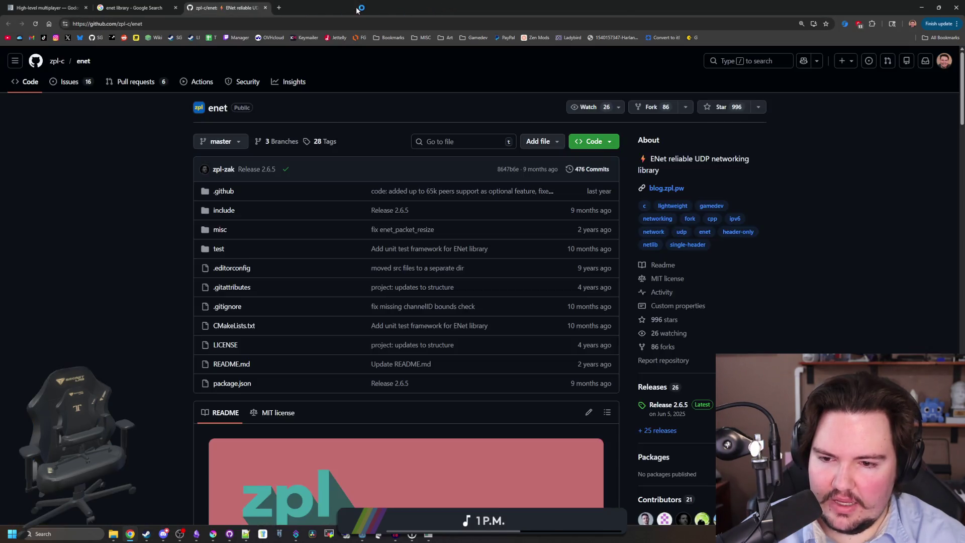
pyautogui.scroll(-6, 450, 243)
pyautogui.scroll(-15, 164, 261)
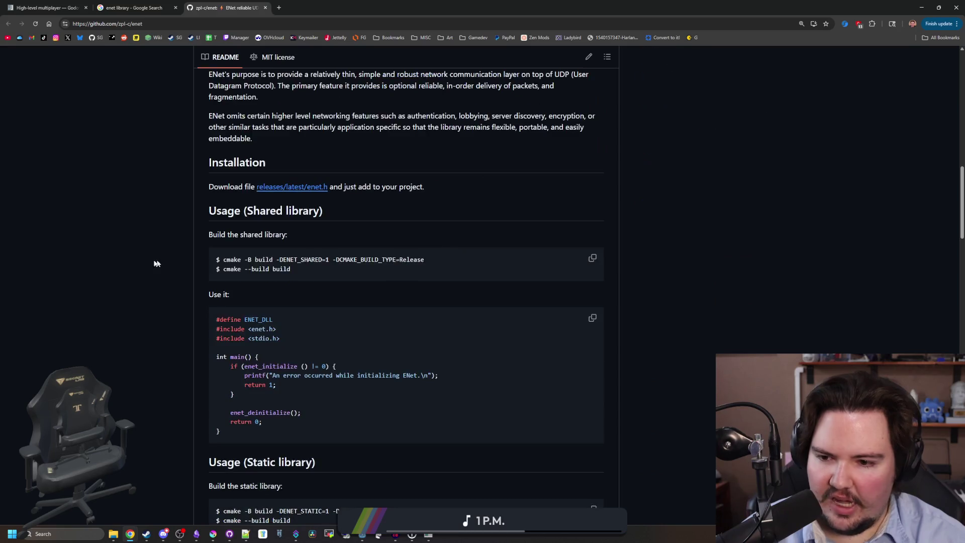
pyautogui.scroll(20, 142, 209)
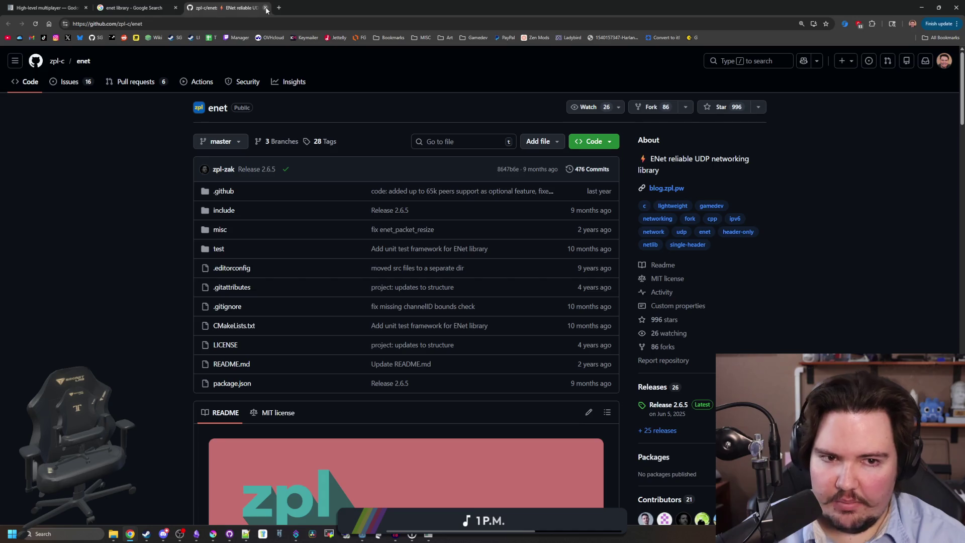
pyautogui.click(166, 7)
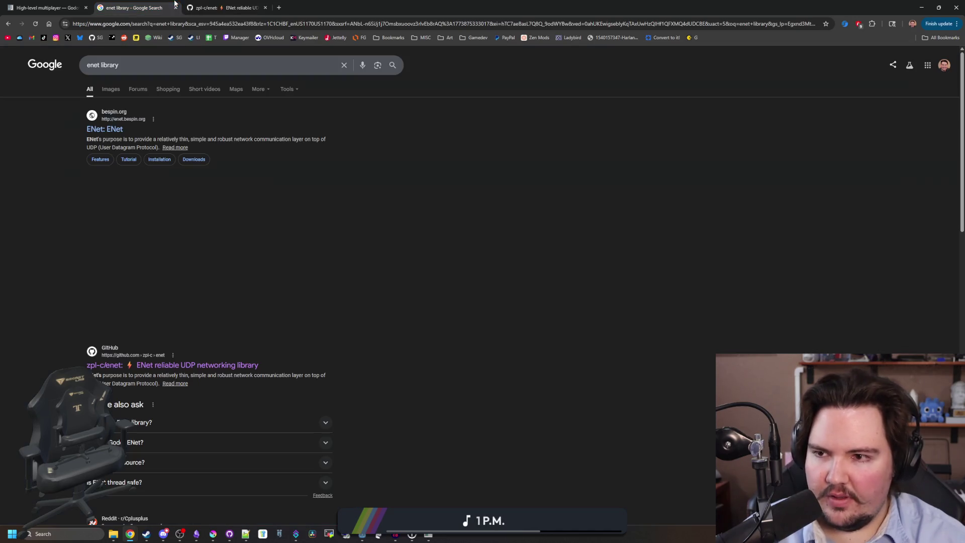
pyautogui.click(175, 8)
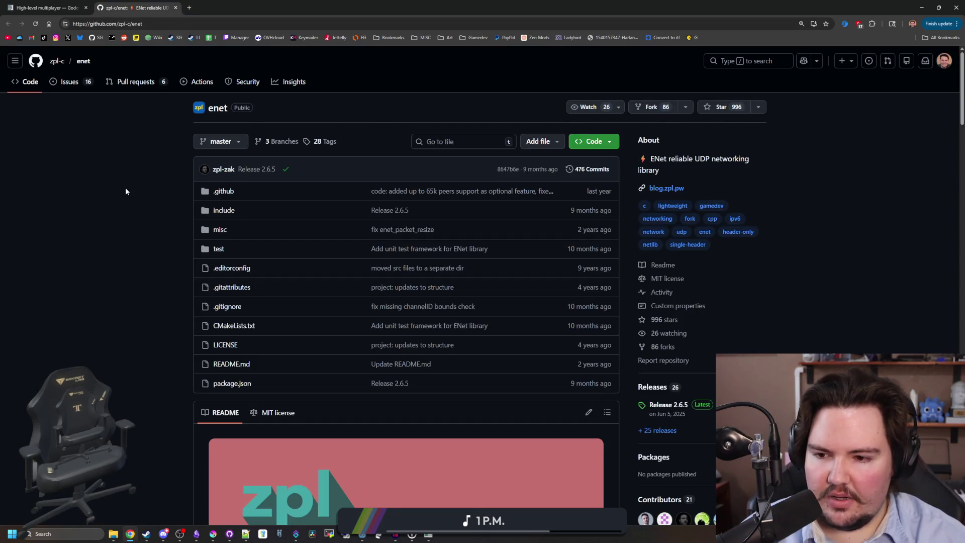
pyautogui.scroll(-5, 195, 205)
pyautogui.scroll(-20, 195, 205)
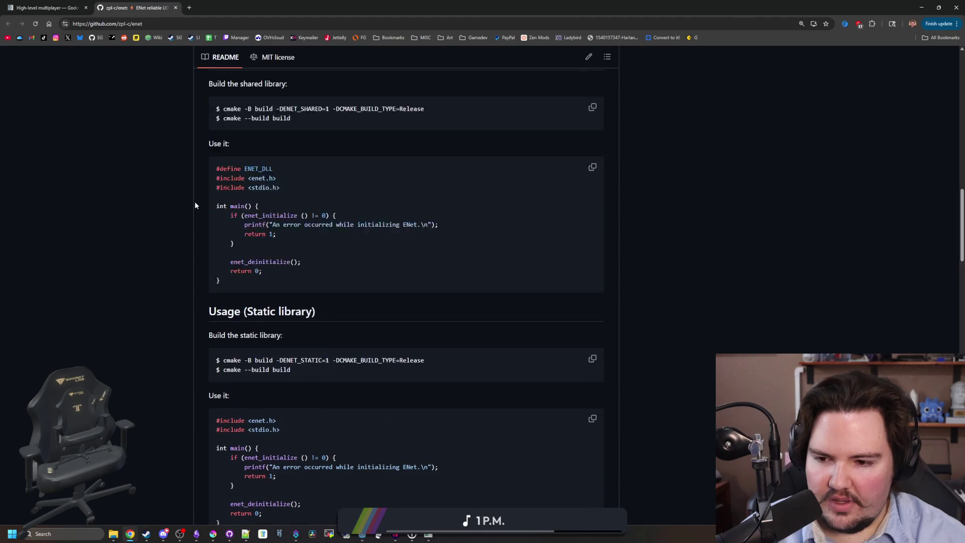
pyautogui.scroll(-15, 195, 205)
pyautogui.scroll(20, 195, 205)
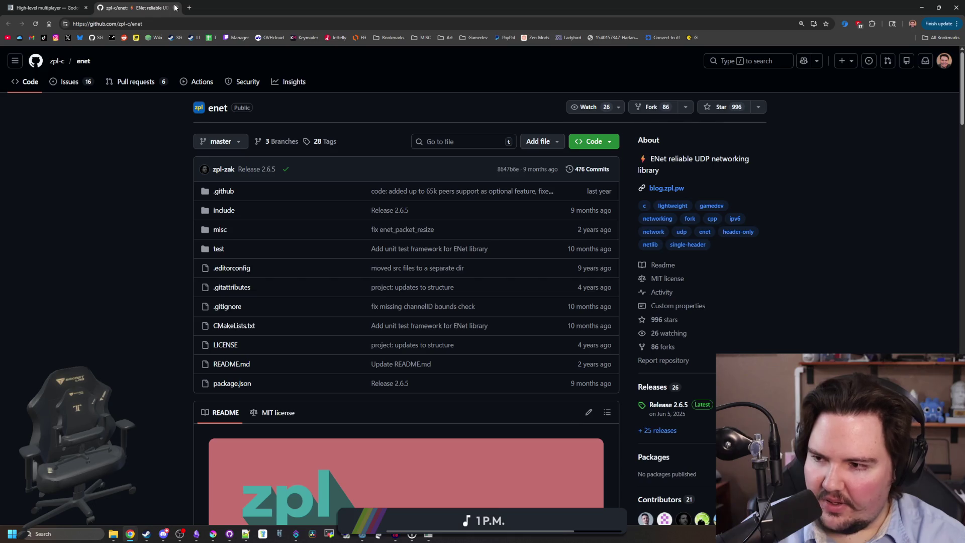
pyautogui.scroll(-2, 156, 181)
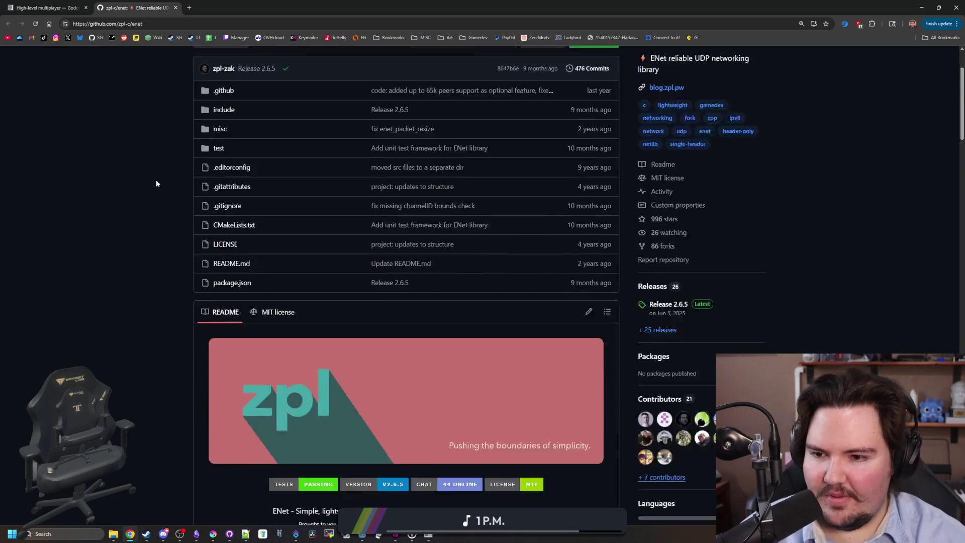
pyautogui.scroll(-4, 156, 184)
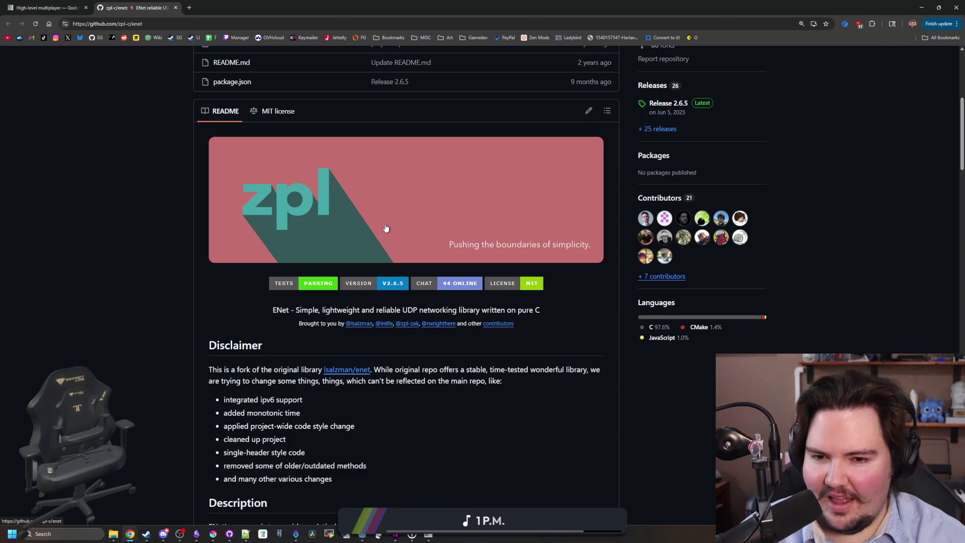
pyautogui.scroll(-2, 385, 227)
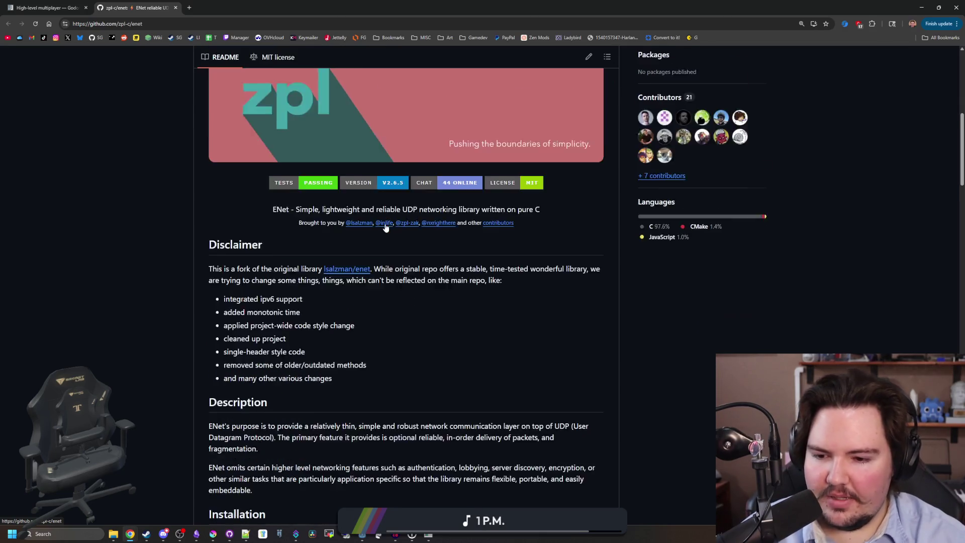
pyautogui.scroll(-15, 386, 228)
pyautogui.scroll(-10, 405, 233)
pyautogui.scroll(20, 414, 230)
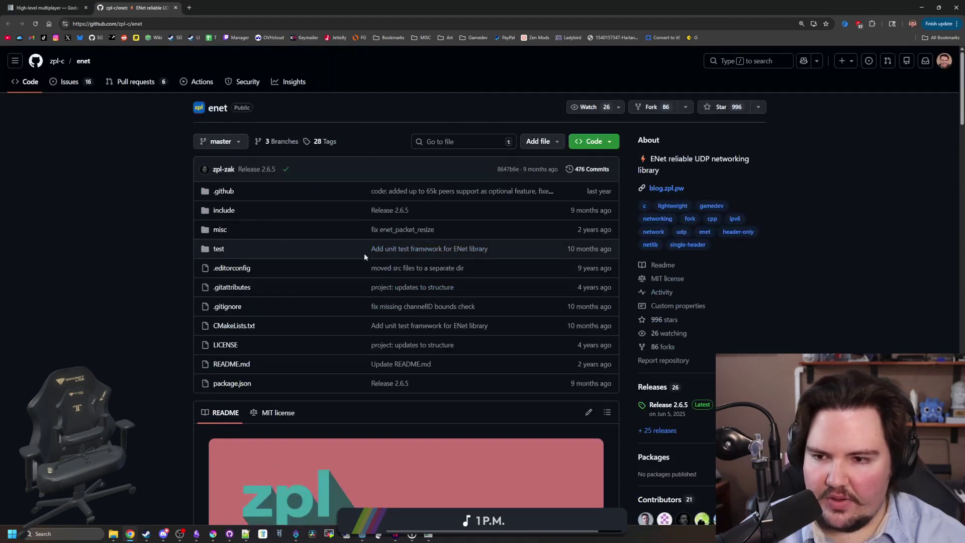
pyautogui.scroll(-7, 390, 255)
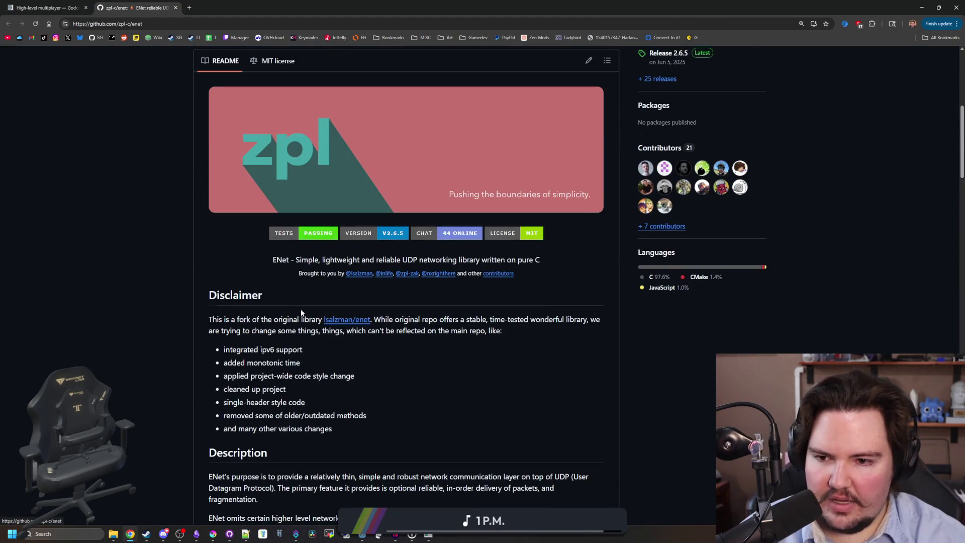
pyautogui.scroll(7, 302, 314)
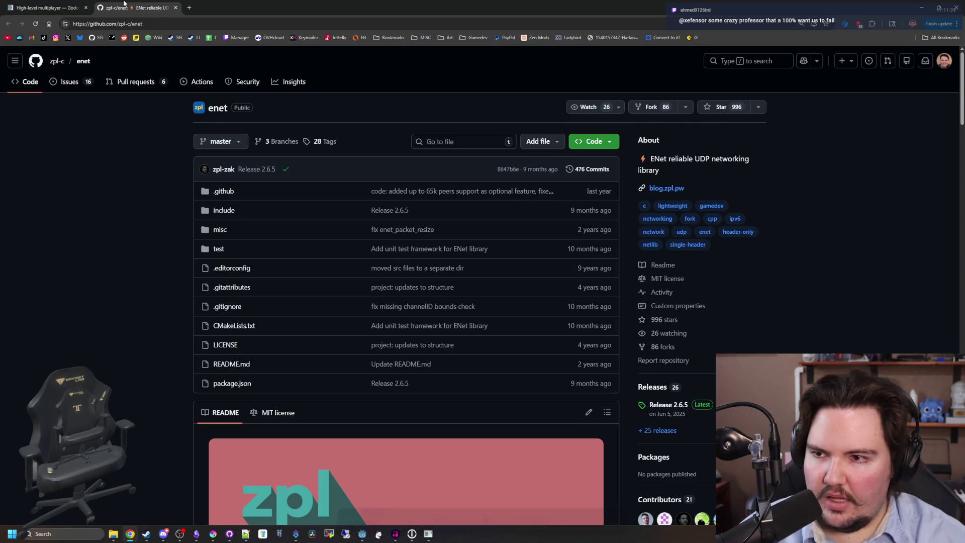
pyautogui.click(47, 8)
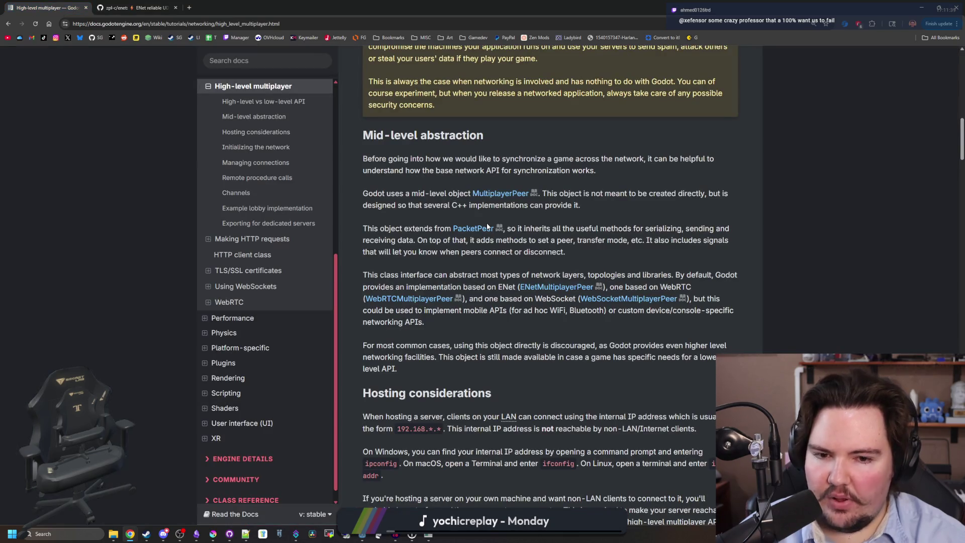
# Step: Scroll through the High-level multiplayer page, then un-maximise the browser to show the game
pyautogui.scroll(-3, 487, 224)
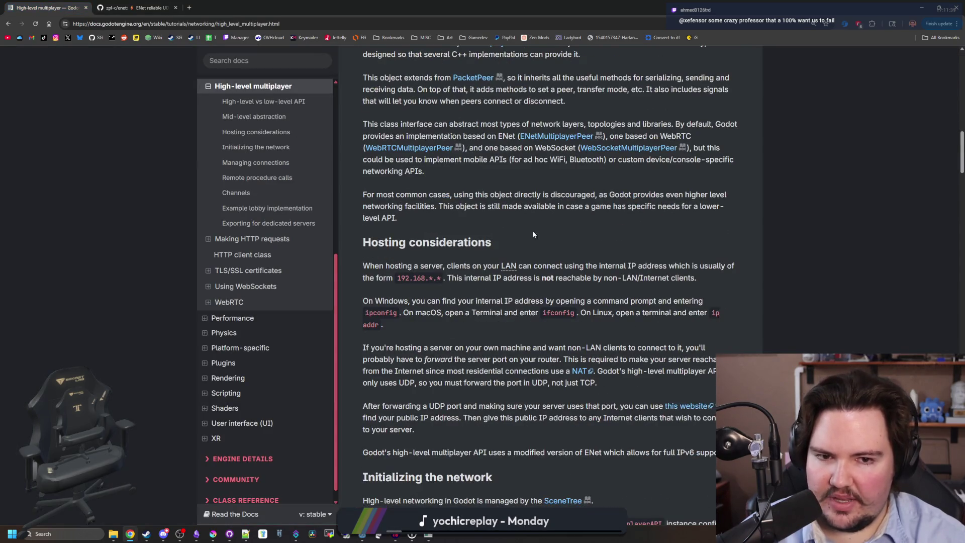
pyautogui.scroll(2, 545, 212)
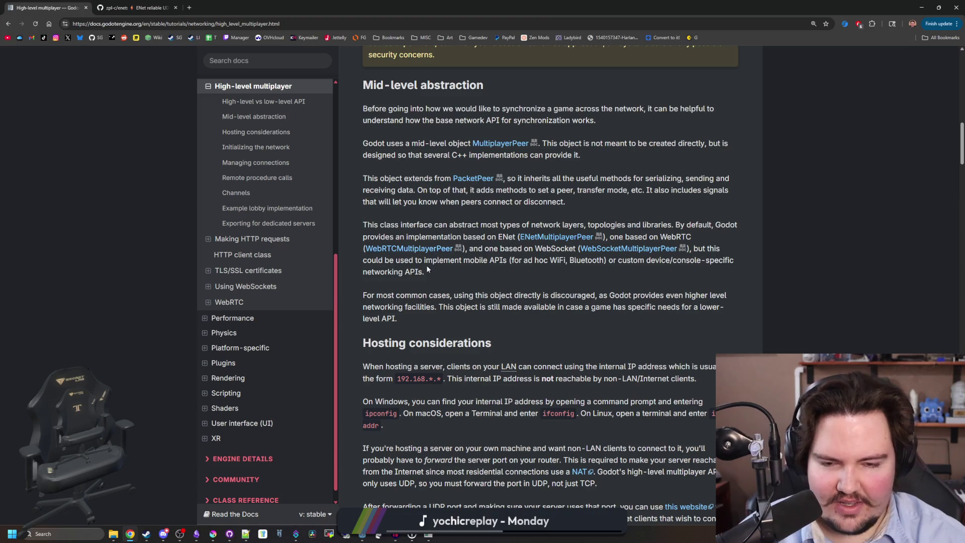
pyautogui.scroll(15, 566, 239)
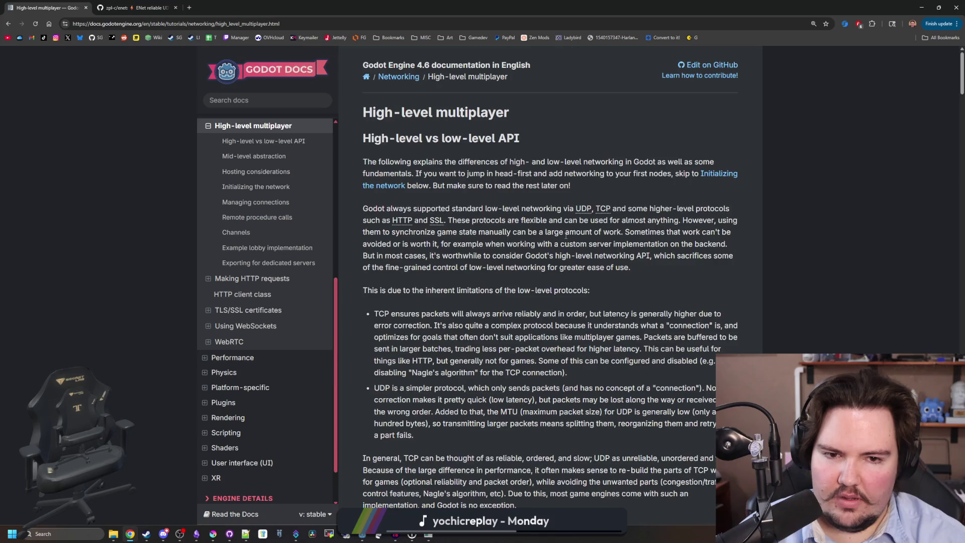
pyautogui.scroll(-15, 567, 235)
pyautogui.scroll(15, 522, 264)
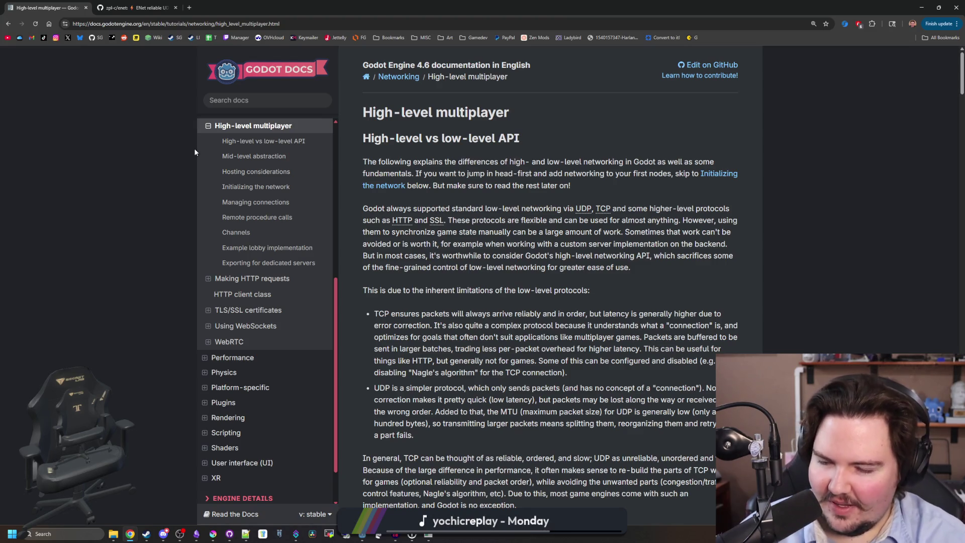
pyautogui.scroll(-15, 461, 133)
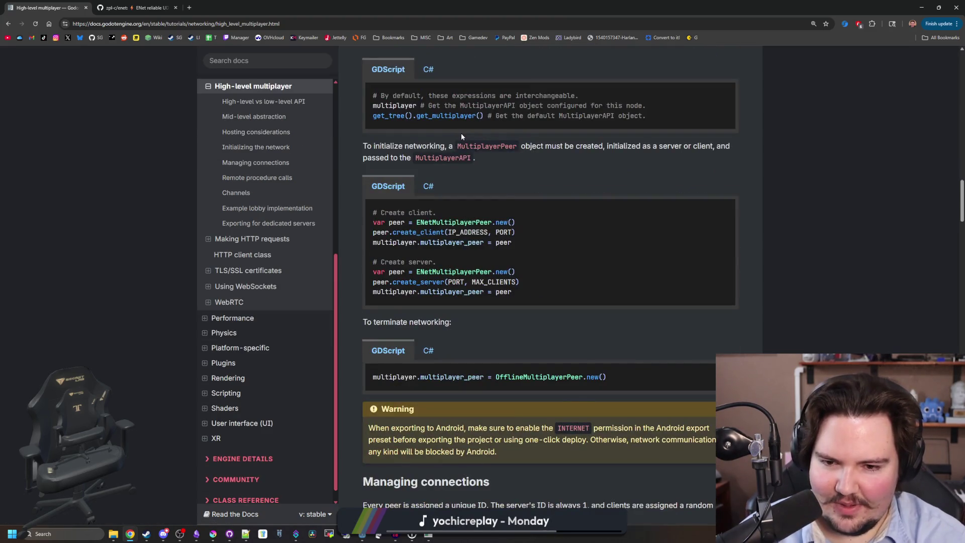
pyautogui.scroll(-4, 462, 136)
pyautogui.scroll(-20, 461, 136)
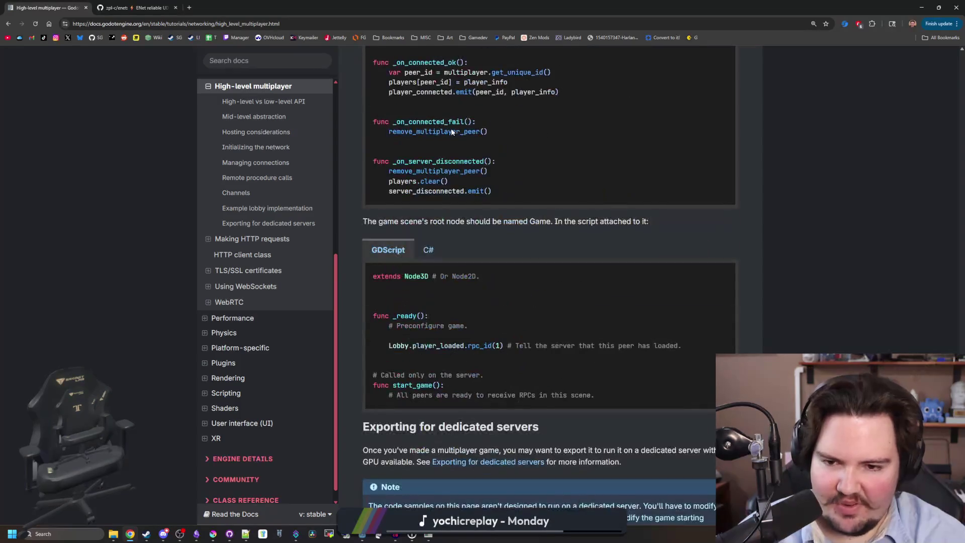
pyautogui.rightClick(456, 135)
pyautogui.scroll(20, 140, 171)
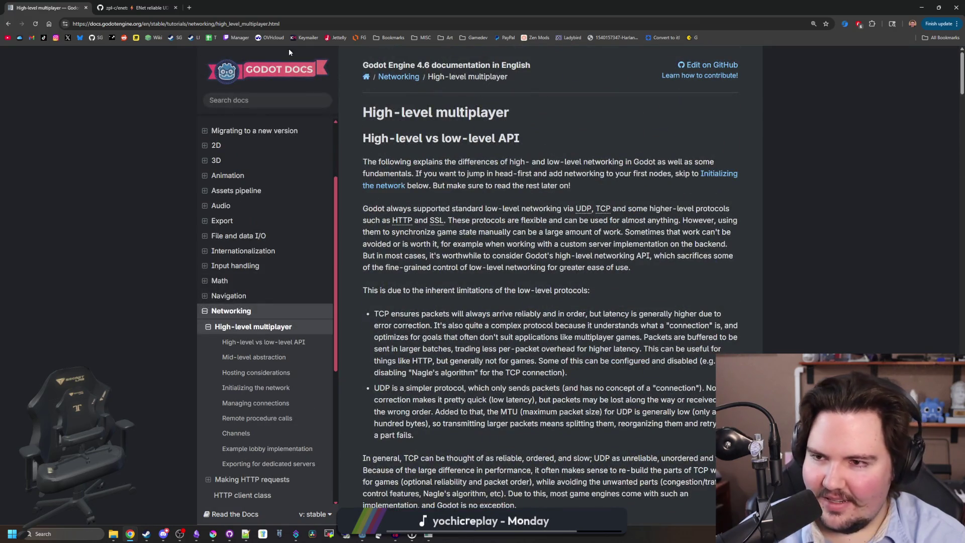
pyautogui.moveTo(288, 7); pyautogui.dragTo(480, 299)
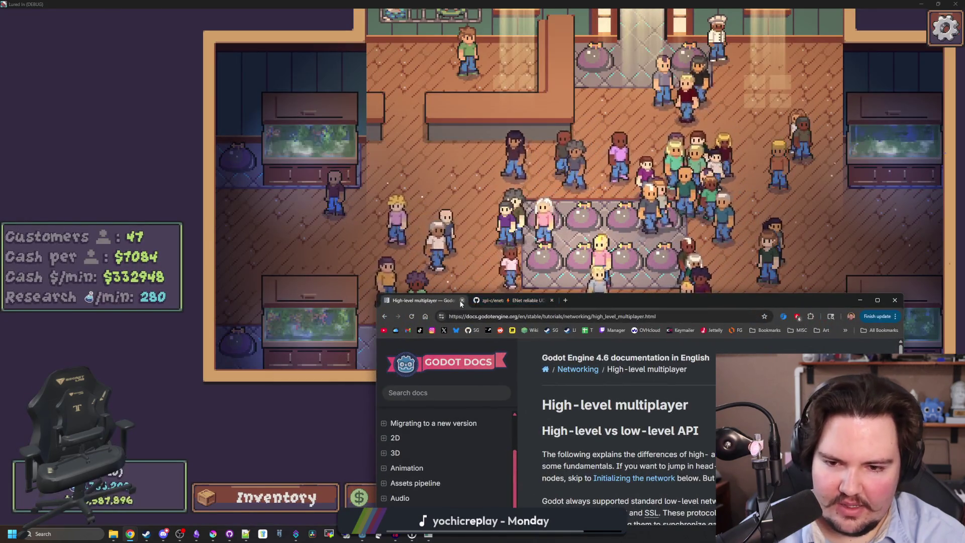
# Step: Switch back to the game and zoom in on the shop's pot decorations
pyautogui.hotkey('alt', 'Tab')
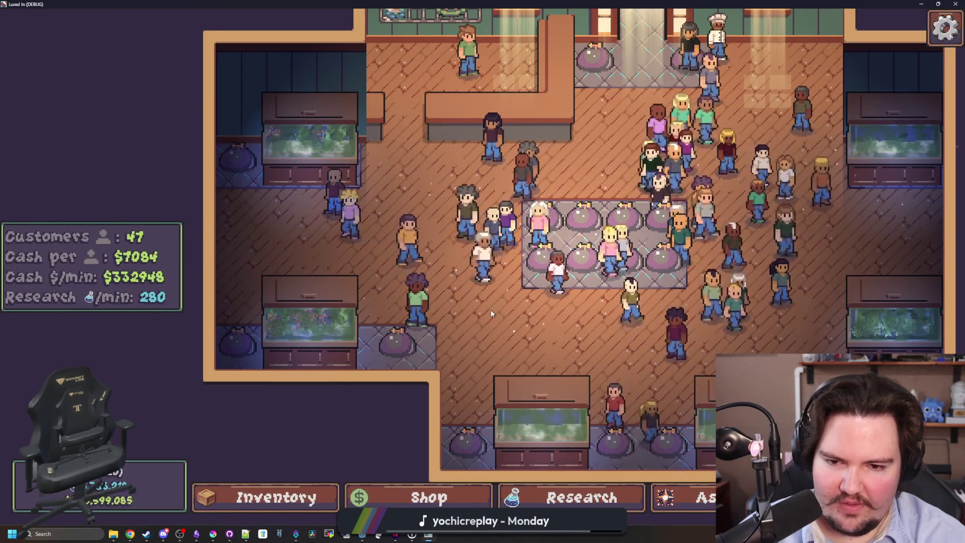
pyautogui.scroll(5, 490, 309)
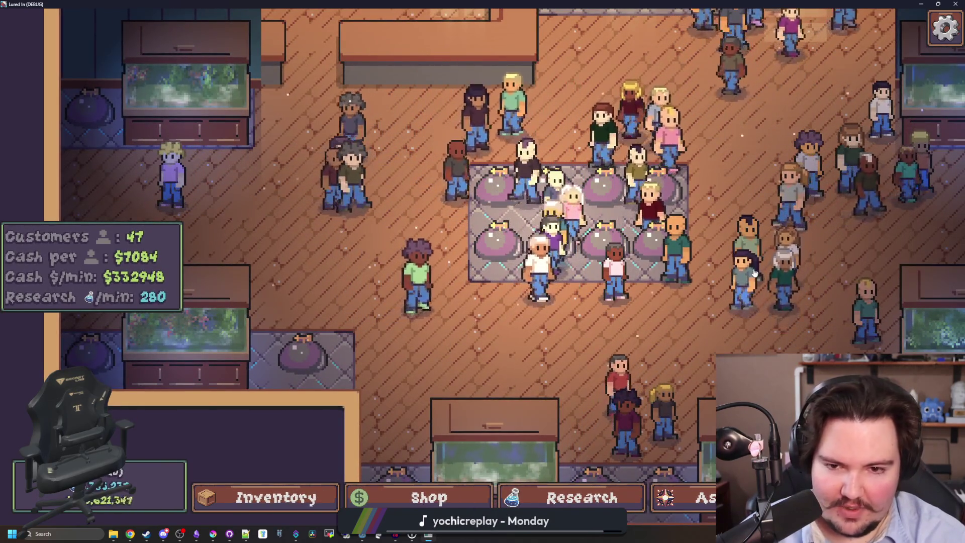
pyautogui.scroll(3, 492, 329)
pyautogui.scroll(-4, 501, 335)
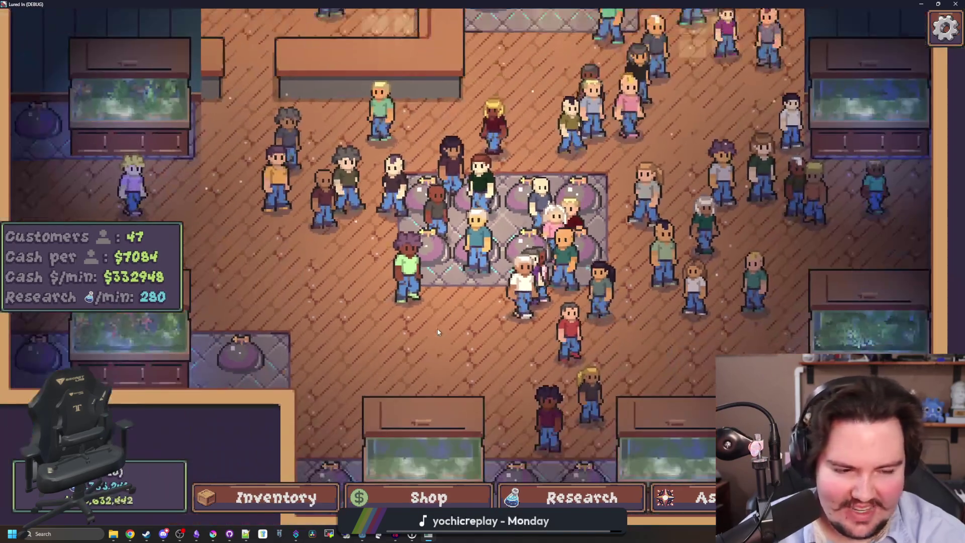
# Step: Bring Krita with the starfish_home.png sprite to the front and maximise it
pyautogui.press('super')
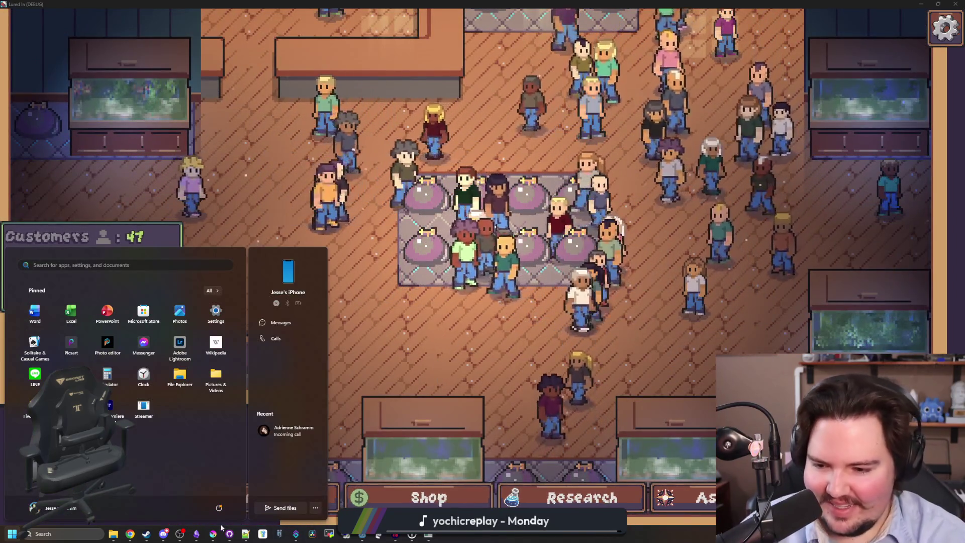
pyautogui.click(213, 534)
pyautogui.doubleClick(328, 421)
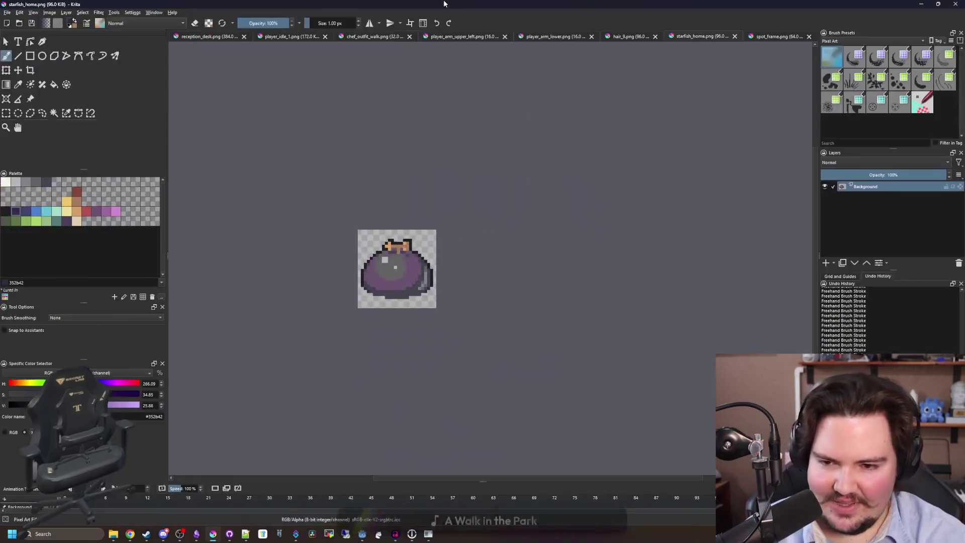
# Step: Zoom into the pot sprite, paint one of its highlight pixels grey, then zoom back out
pyautogui.scroll(5, 463, 290)
pyautogui.scroll(2, 463, 290)
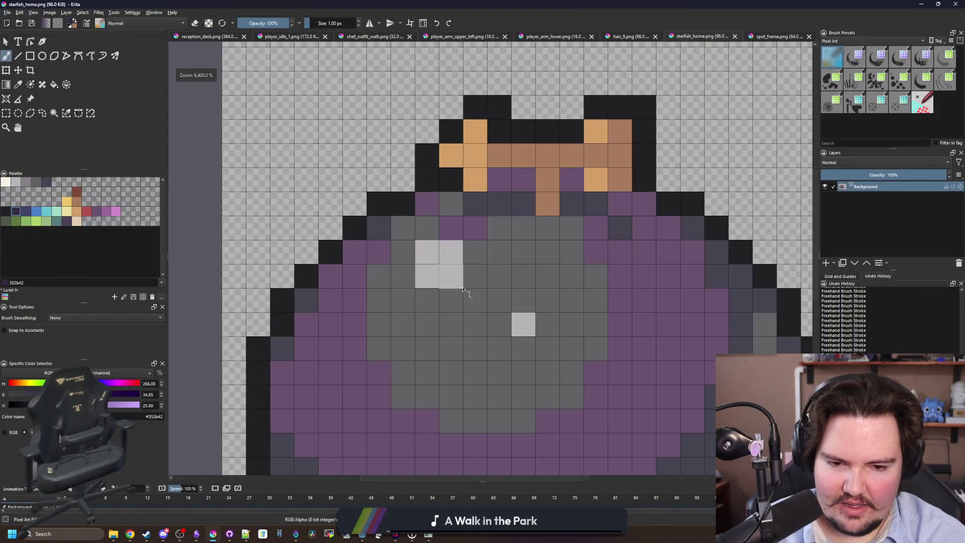
pyautogui.click(384, 281)
pyautogui.scroll(-10, 362, 229)
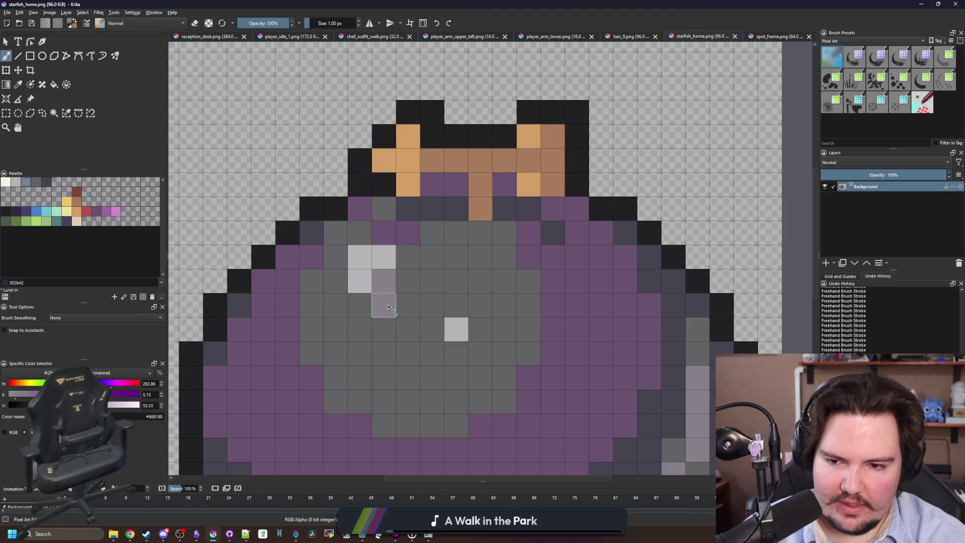
pyautogui.scroll(8, 357, 227)
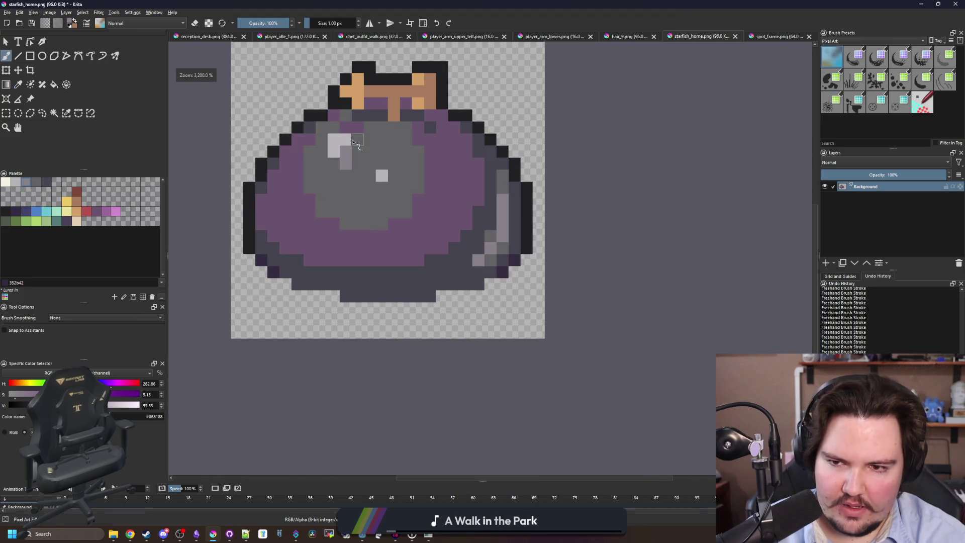
pyautogui.scroll(-6, 372, 123)
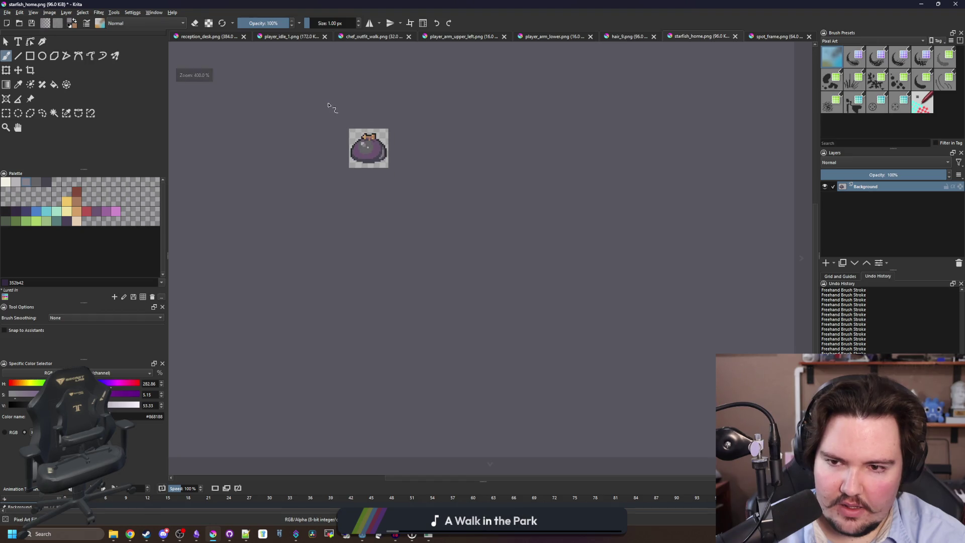
pyautogui.scroll(5, 352, 116)
pyautogui.scroll(-5, 450, 231)
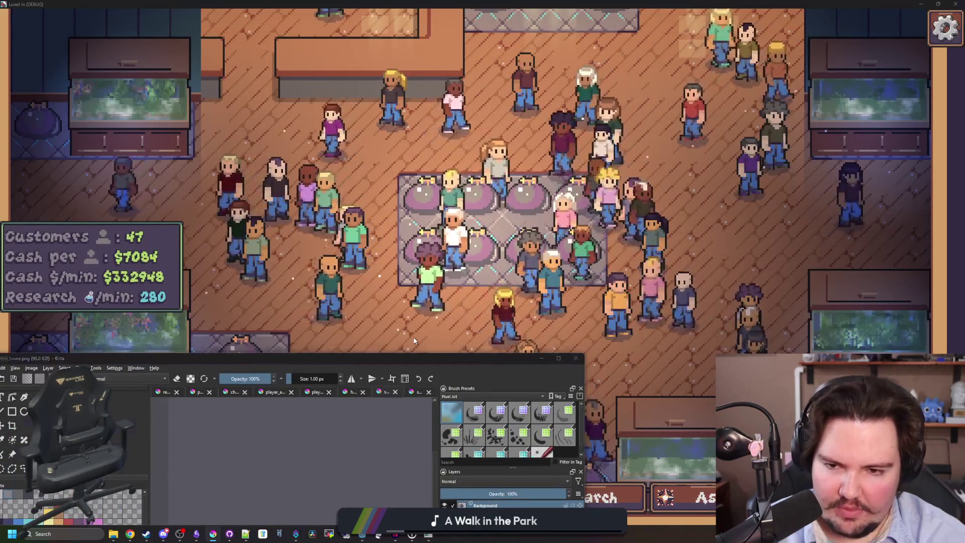
# Step: Pan around the running shop with W, D, S and A, zooming in and out
pyautogui.click(414, 341)
pyautogui.press('w')
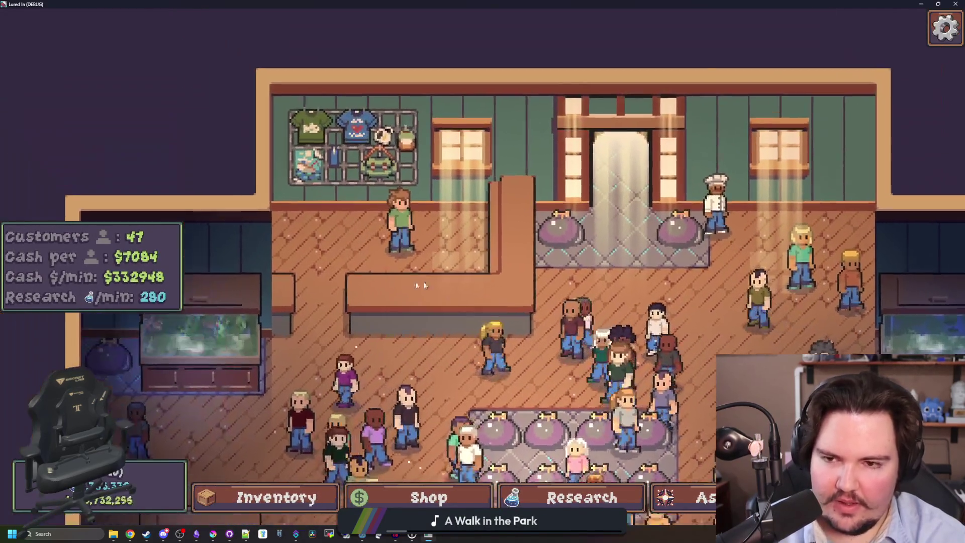
pyautogui.scroll(3, 411, 241)
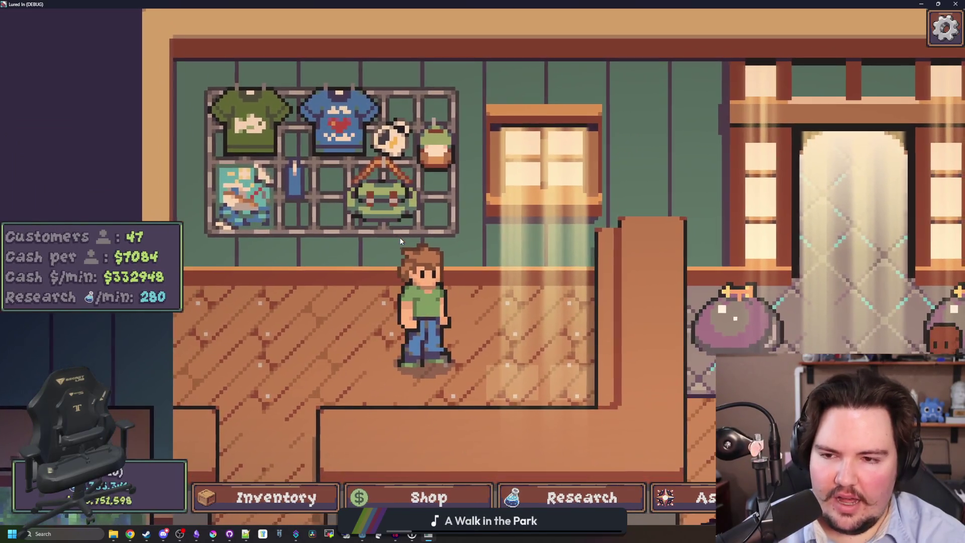
pyautogui.scroll(-5, 476, 300)
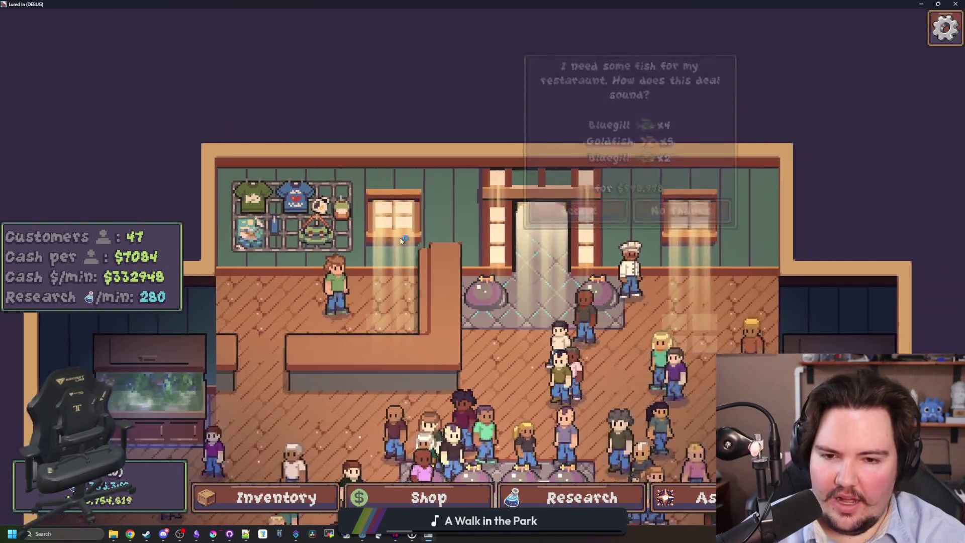
pyautogui.press('d')
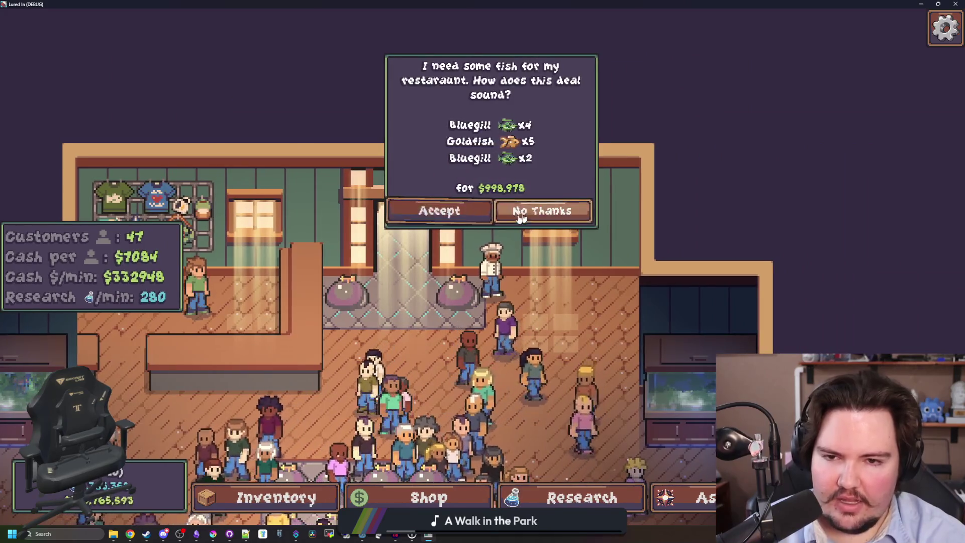
pyautogui.press('d')
pyautogui.press('s')
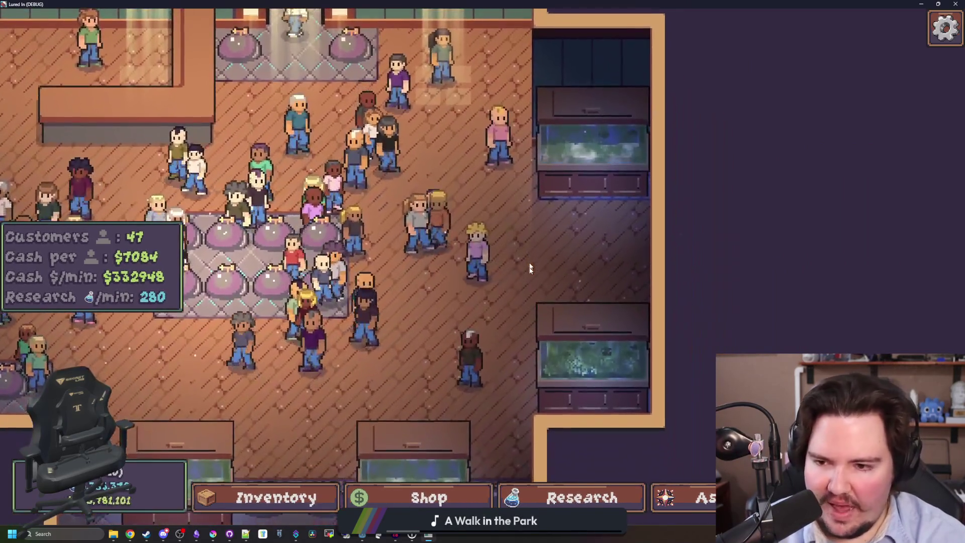
pyautogui.press('a')
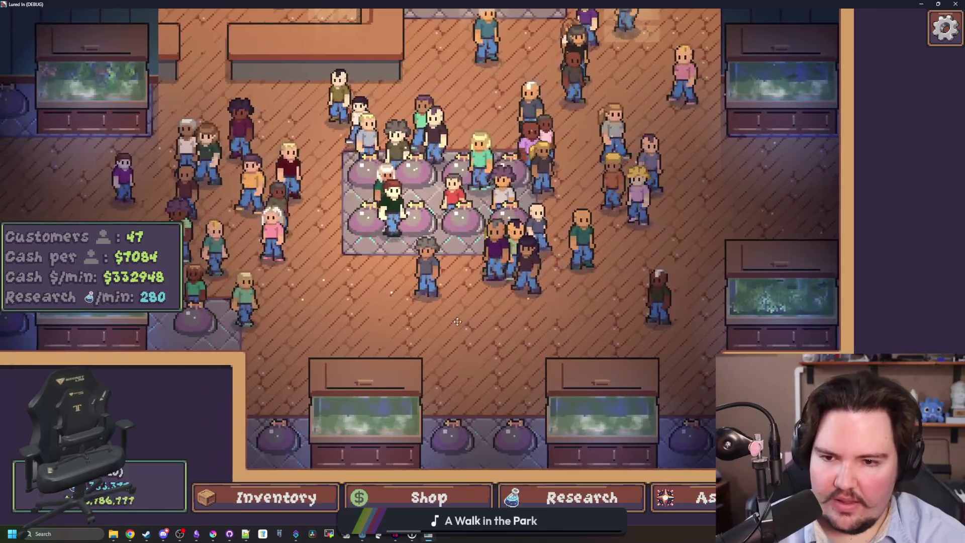
pyautogui.scroll(1, 457, 321)
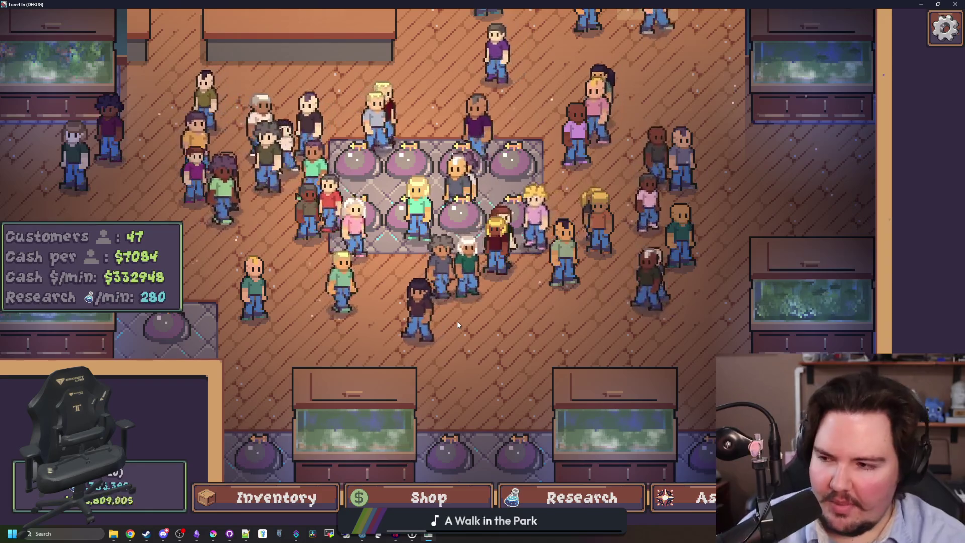
pyautogui.scroll(-1, 453, 327)
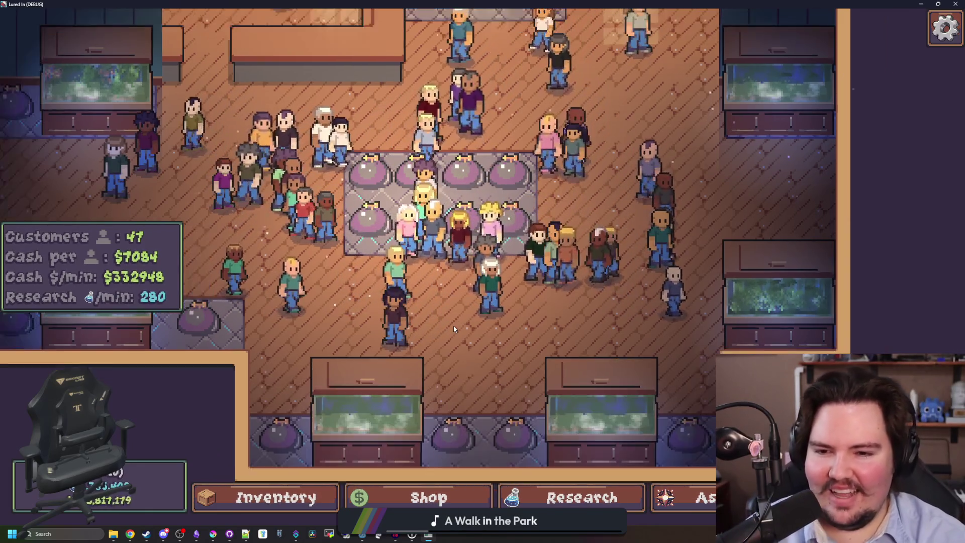
pyautogui.scroll(1, 454, 325)
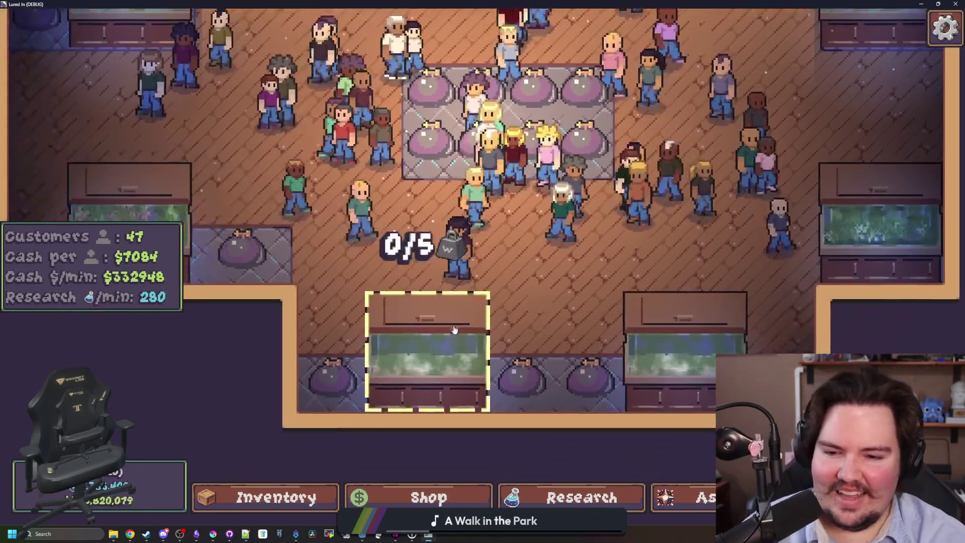
pyautogui.press('a')
pyautogui.press('w')
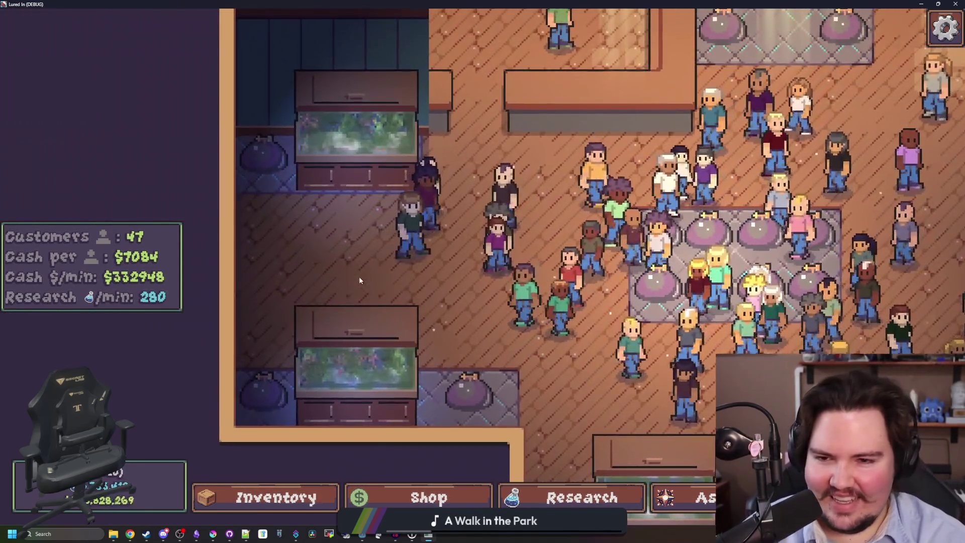
pyautogui.press('w')
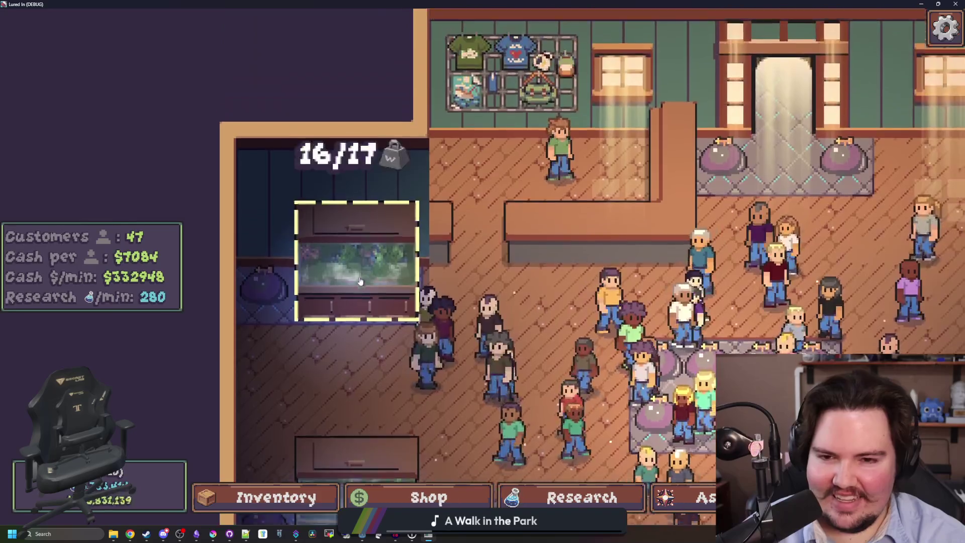
pyautogui.press('d')
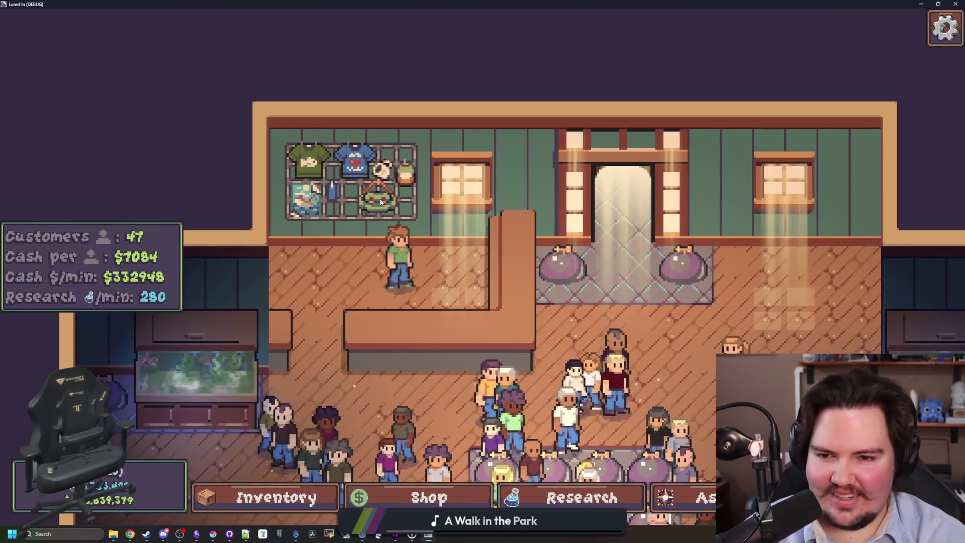
pyautogui.press('d')
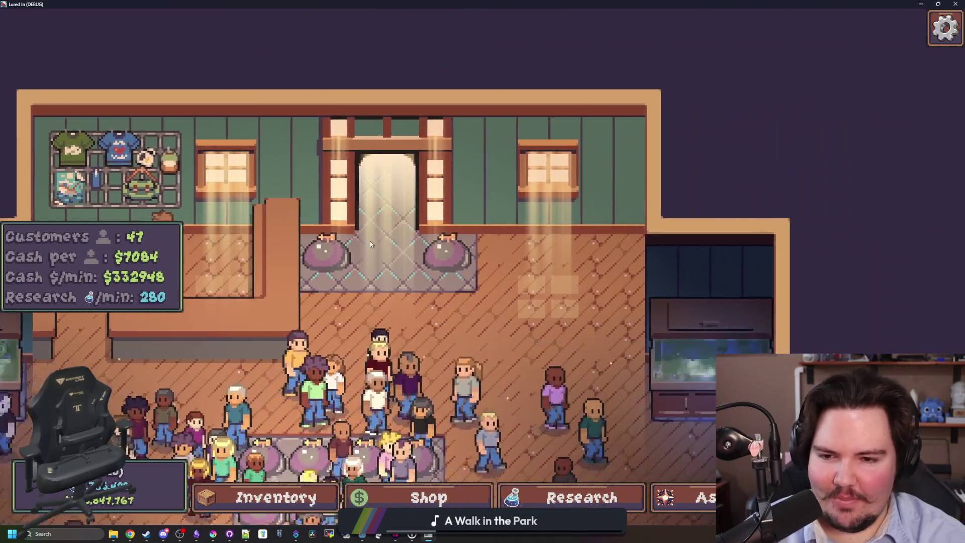
pyautogui.press('s')
pyautogui.press('s')
pyautogui.press('a')
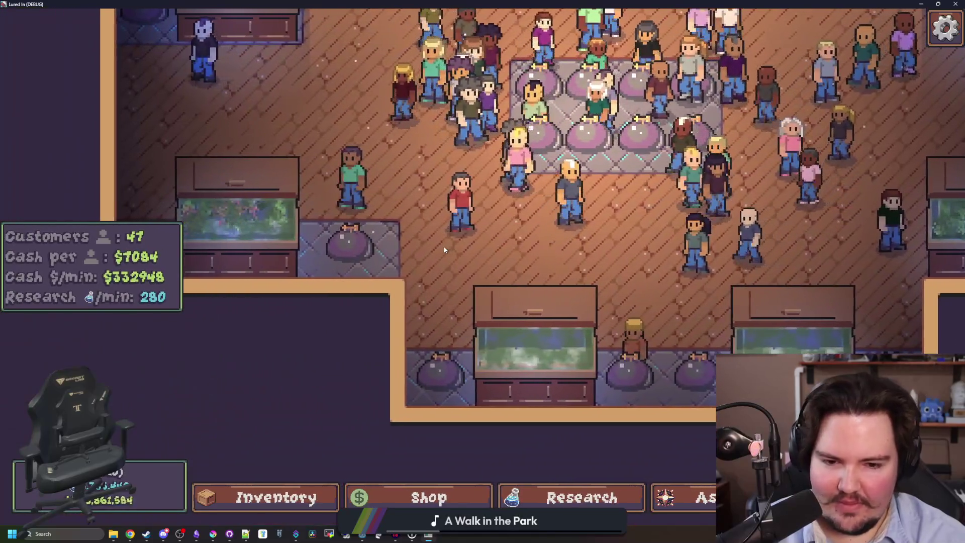
pyautogui.press('w')
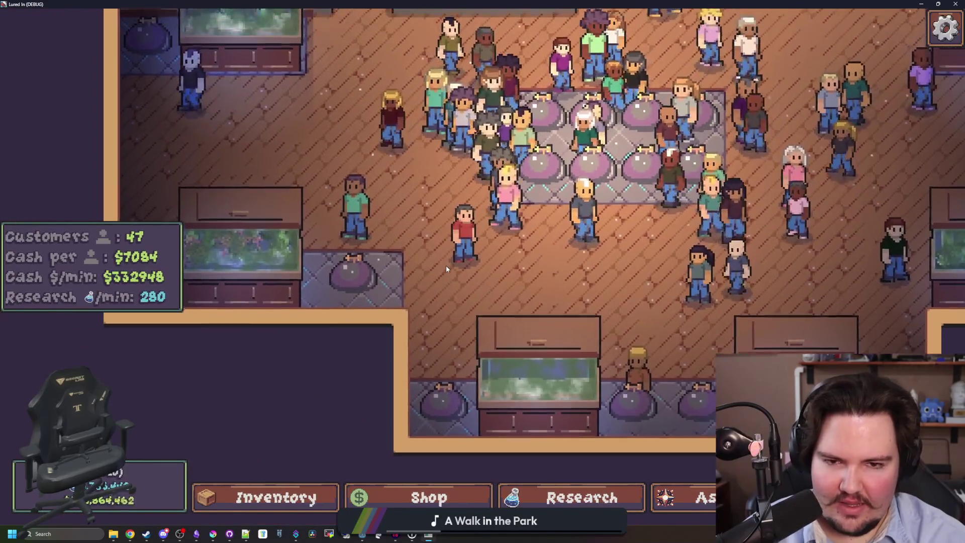
pyautogui.press('a')
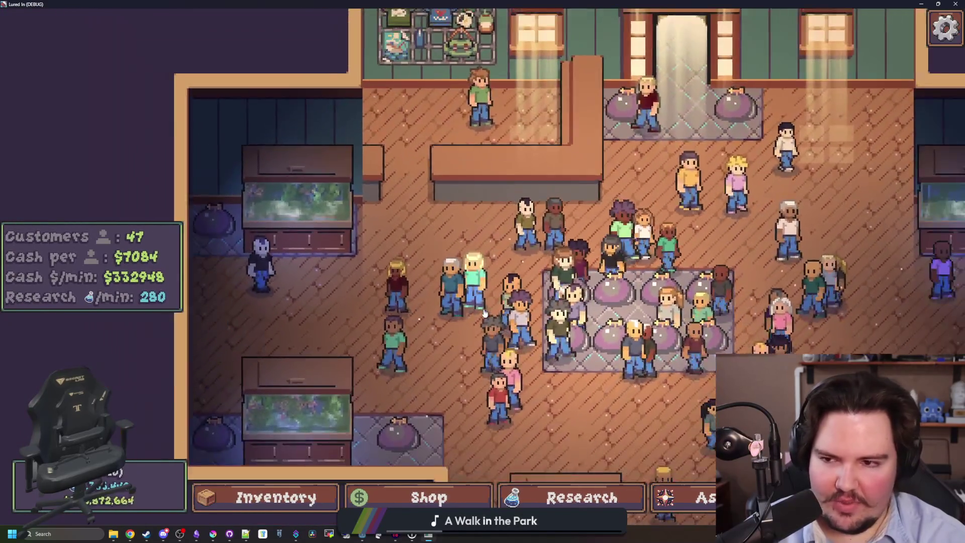
pyautogui.press('w')
pyautogui.press('d')
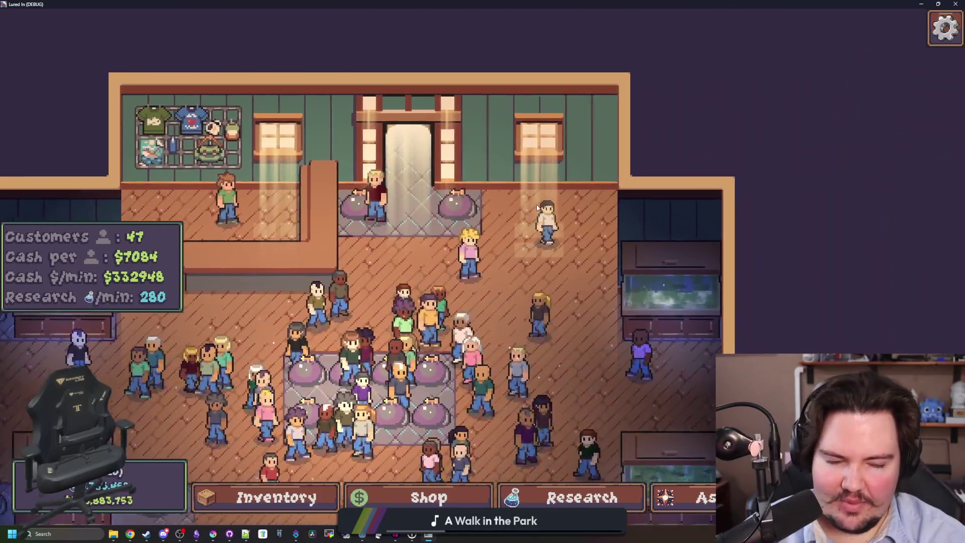
pyautogui.press('s')
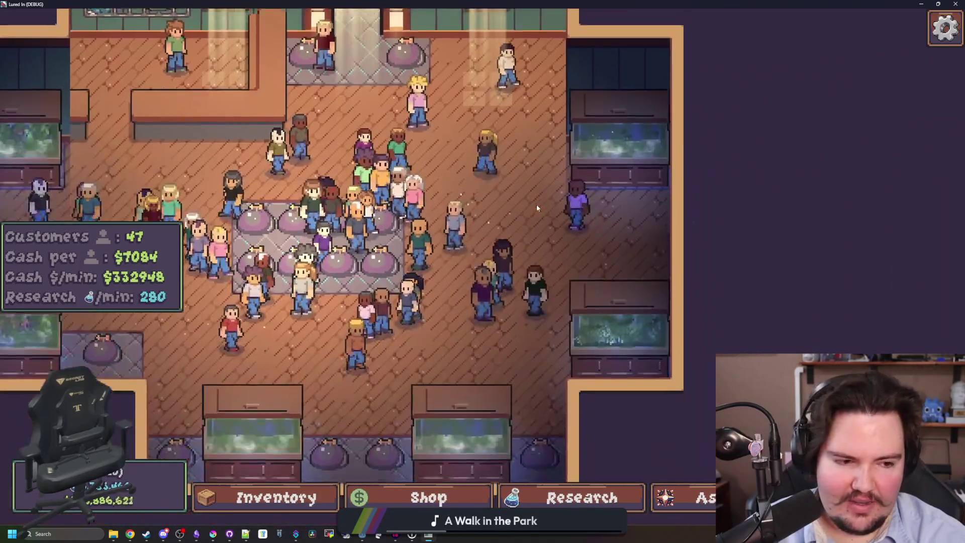
pyautogui.press('a')
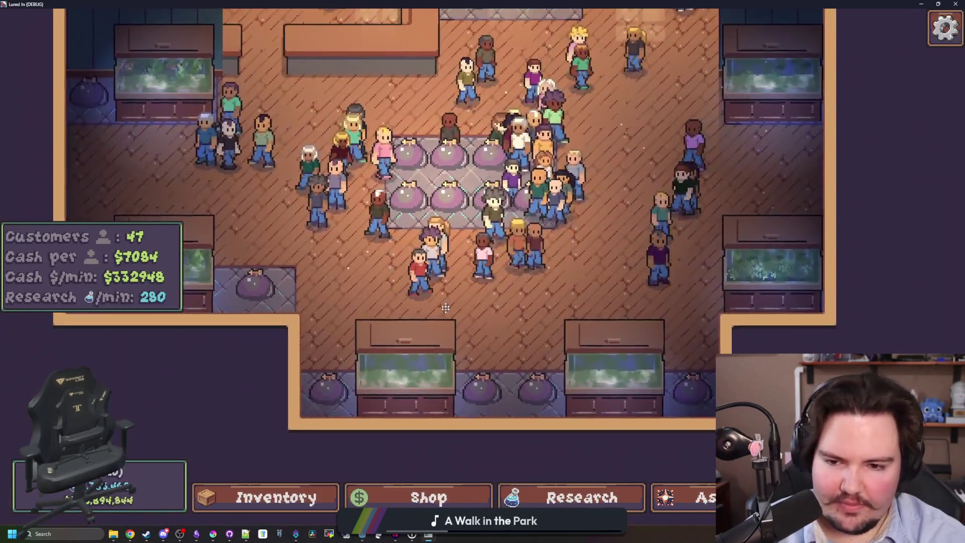
pyautogui.press('w')
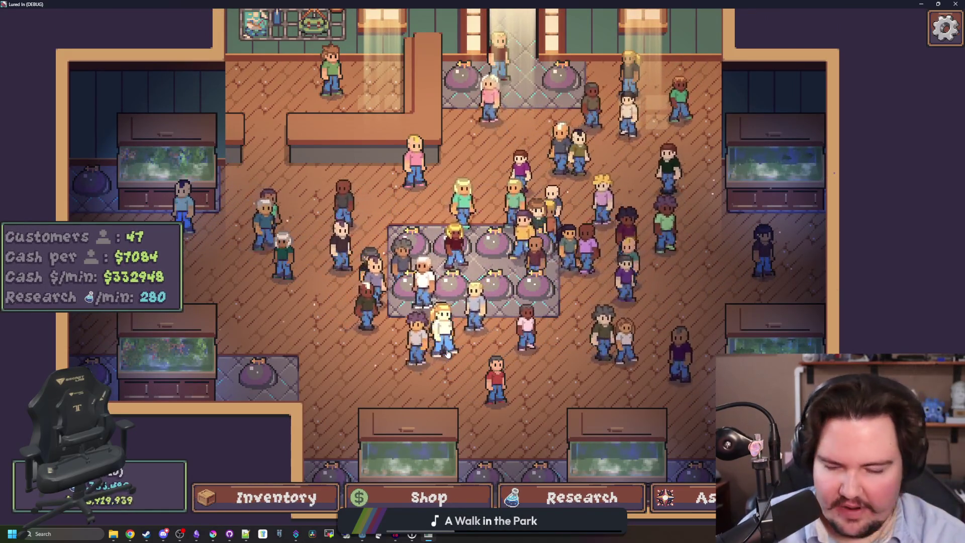
pyautogui.press('w')
pyautogui.press('a')
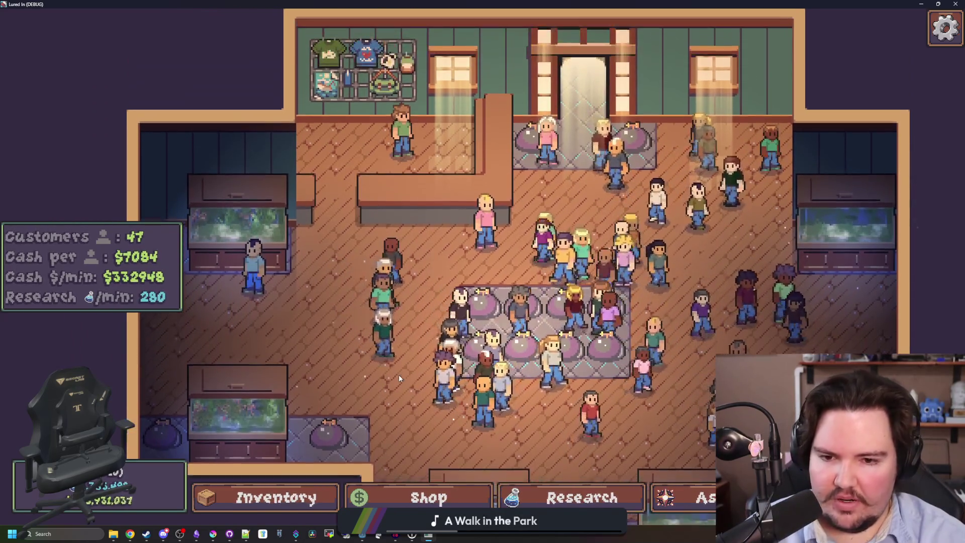
pyautogui.press('d')
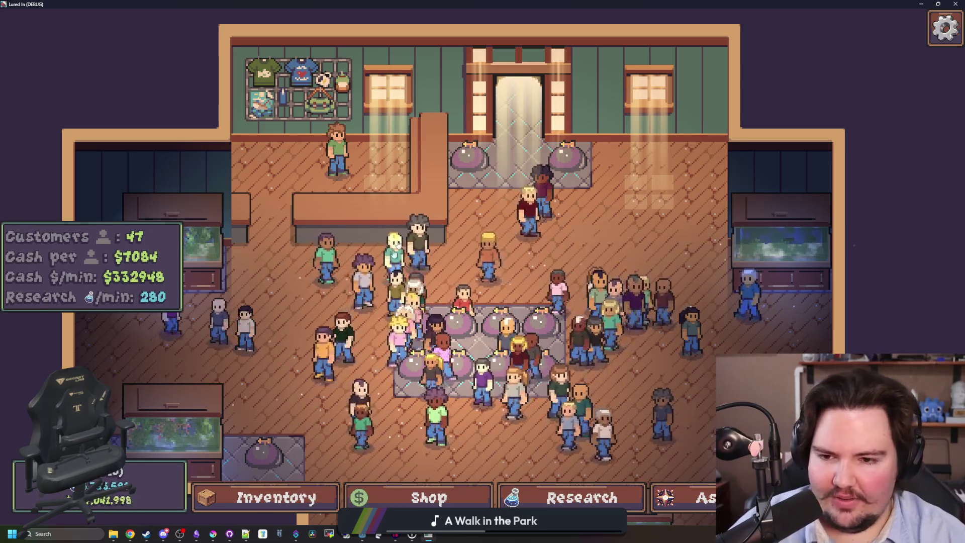
pyautogui.press('a')
pyautogui.press('s')
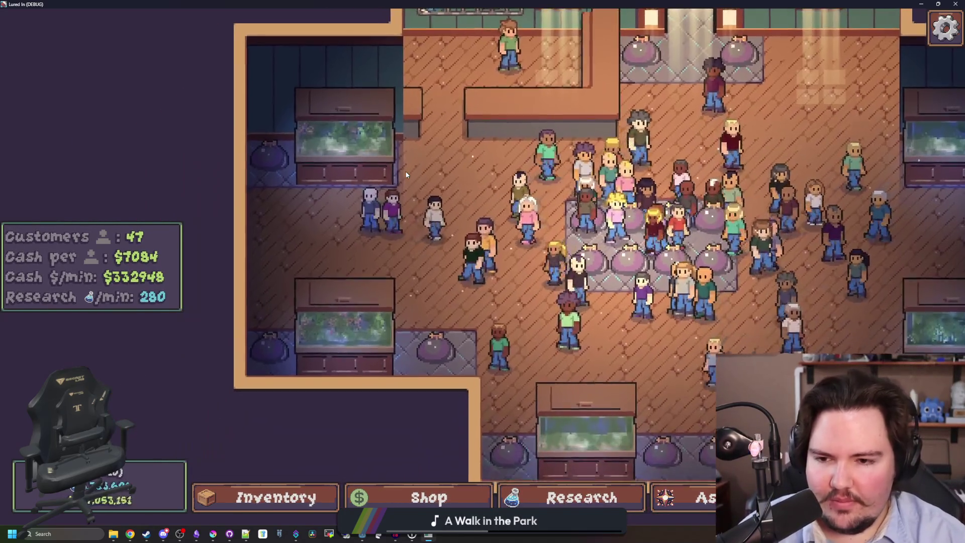
pyautogui.press('d')
pyautogui.press('s')
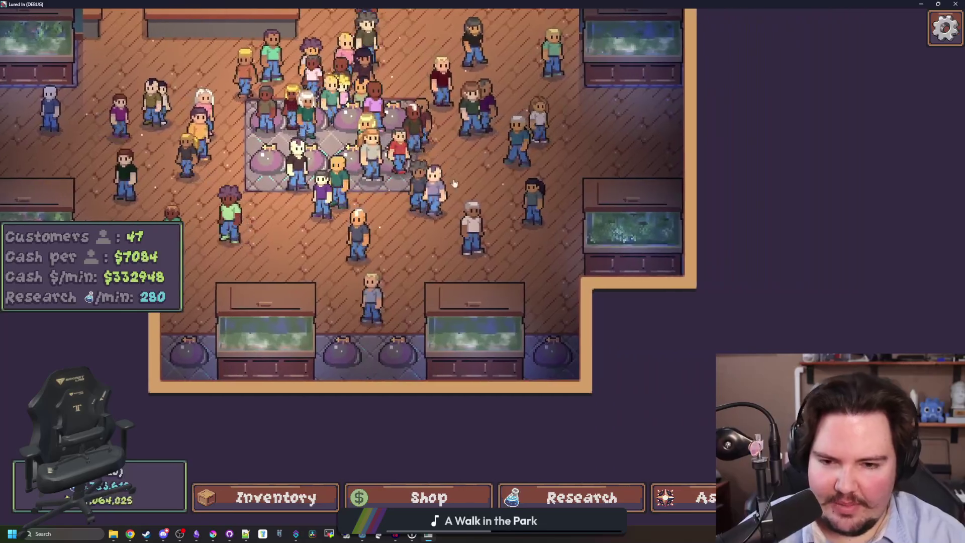
pyautogui.press('w')
pyautogui.press('a')
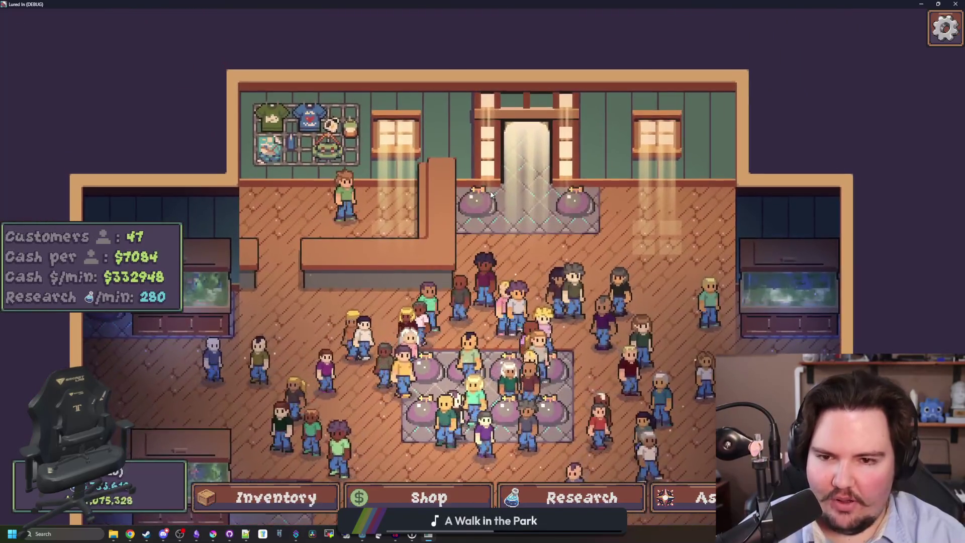
pyautogui.scroll(3, 492, 195)
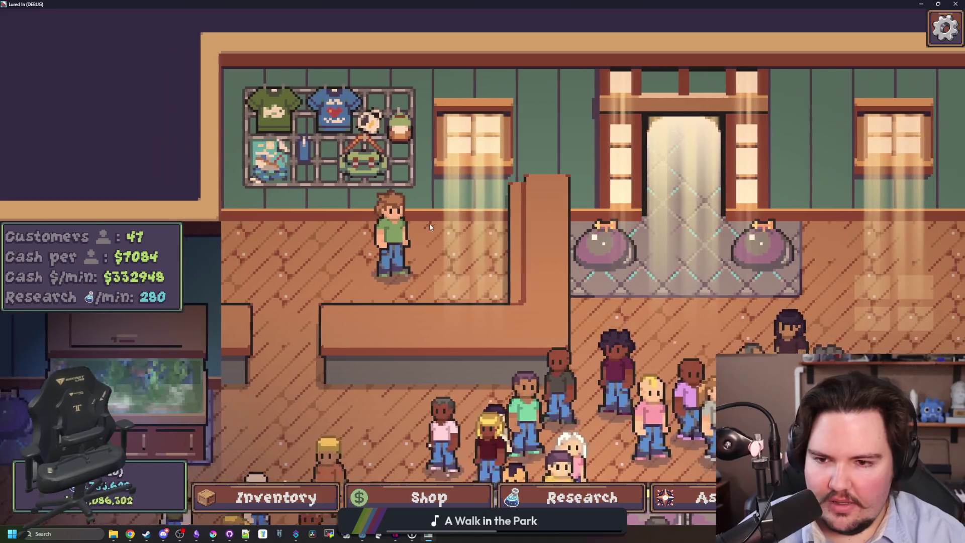
pyautogui.press('a')
pyautogui.scroll(2, 429, 228)
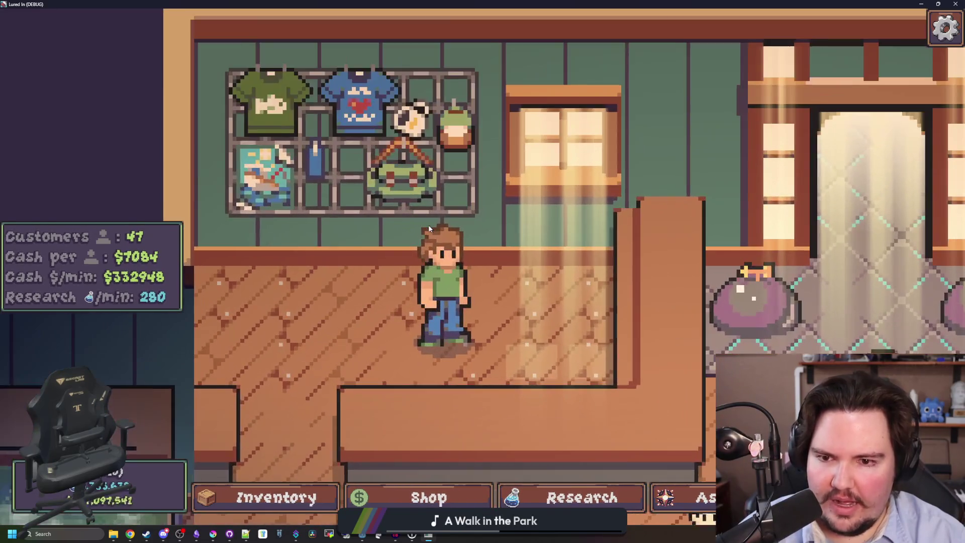
pyautogui.scroll(-5, 429, 227)
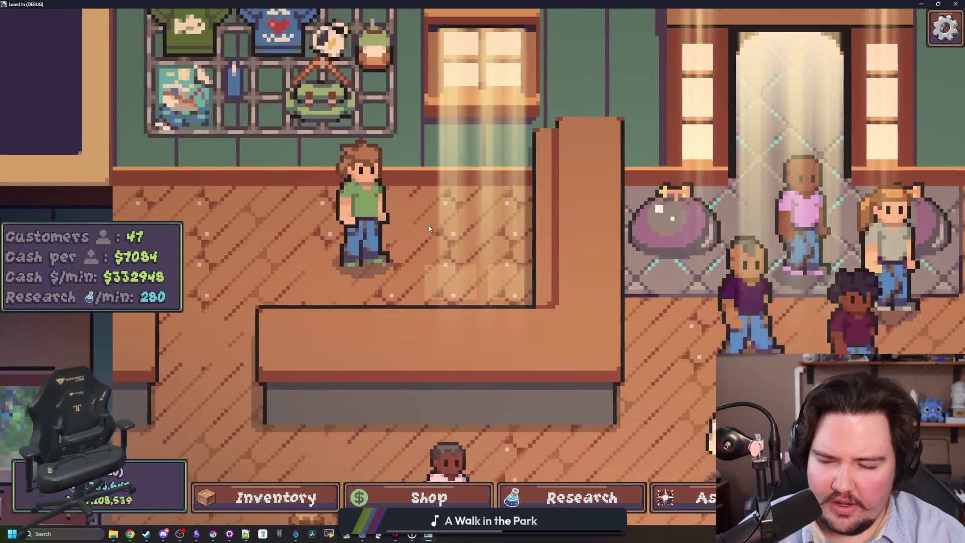
pyautogui.press('s')
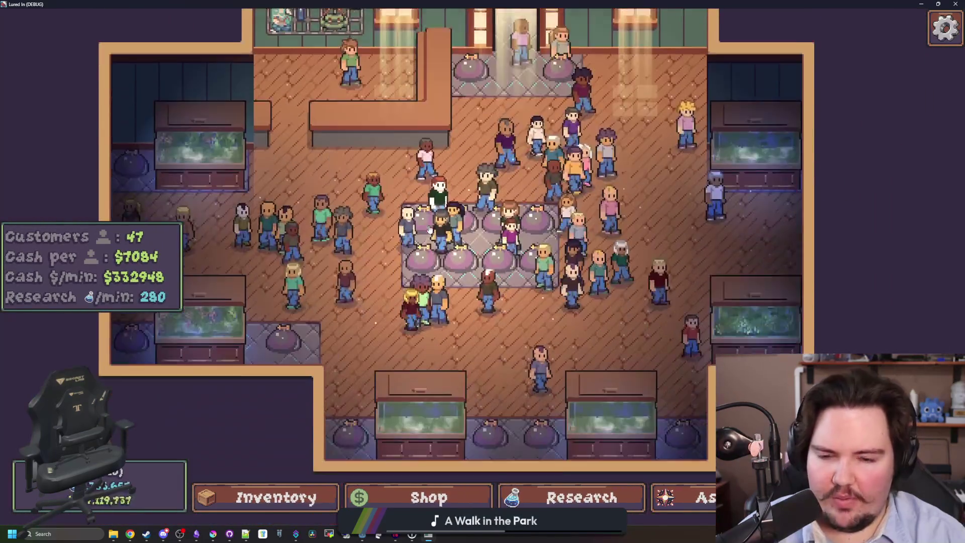
pyautogui.press('s')
pyautogui.press('a')
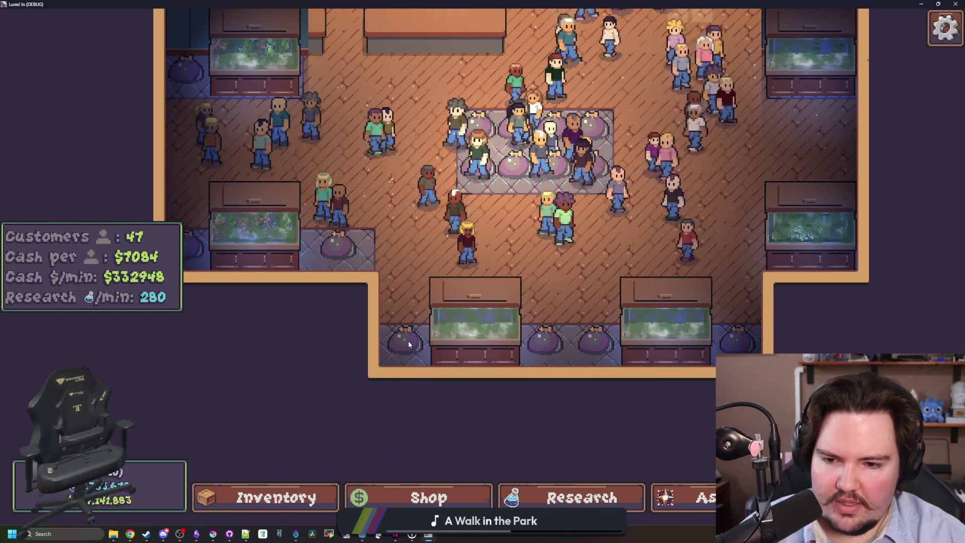
pyautogui.press('d')
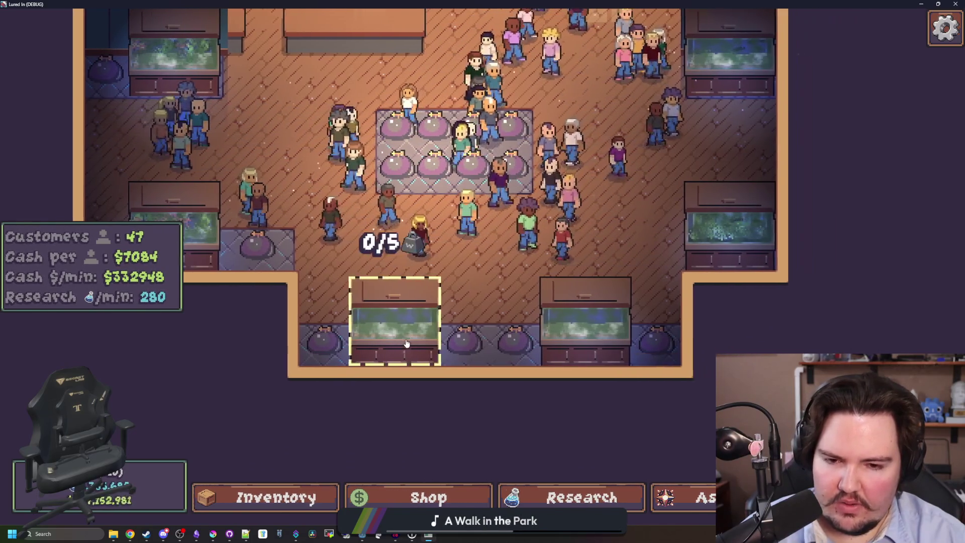
pyautogui.press('w')
pyautogui.press('a')
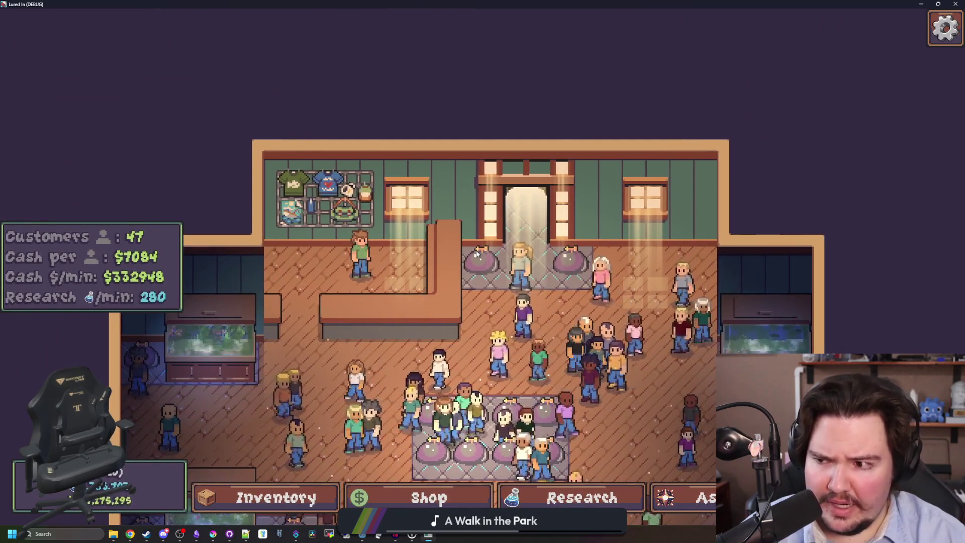
pyautogui.scroll(1, 473, 280)
pyautogui.scroll(-1, 473, 281)
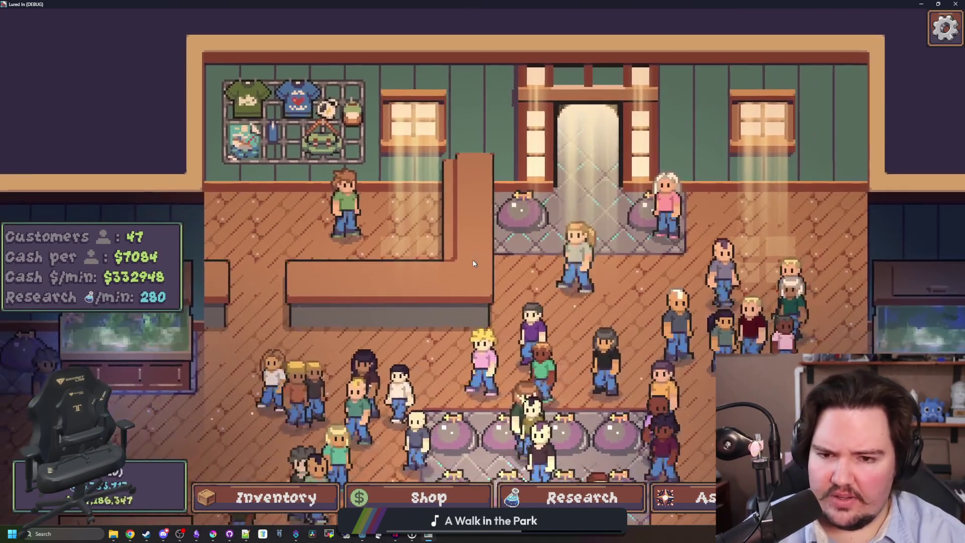
pyautogui.press('s')
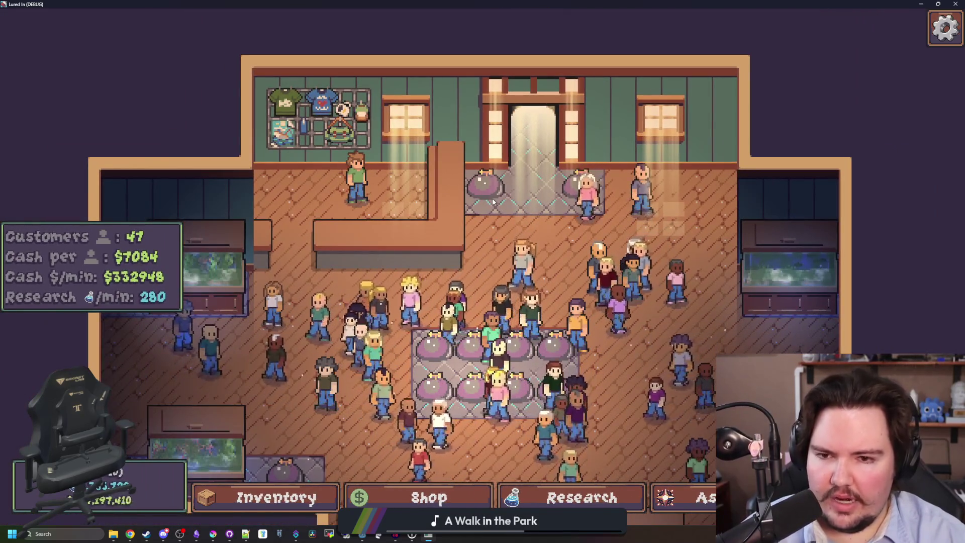
pyautogui.press('w')
pyautogui.scroll(1, 492, 198)
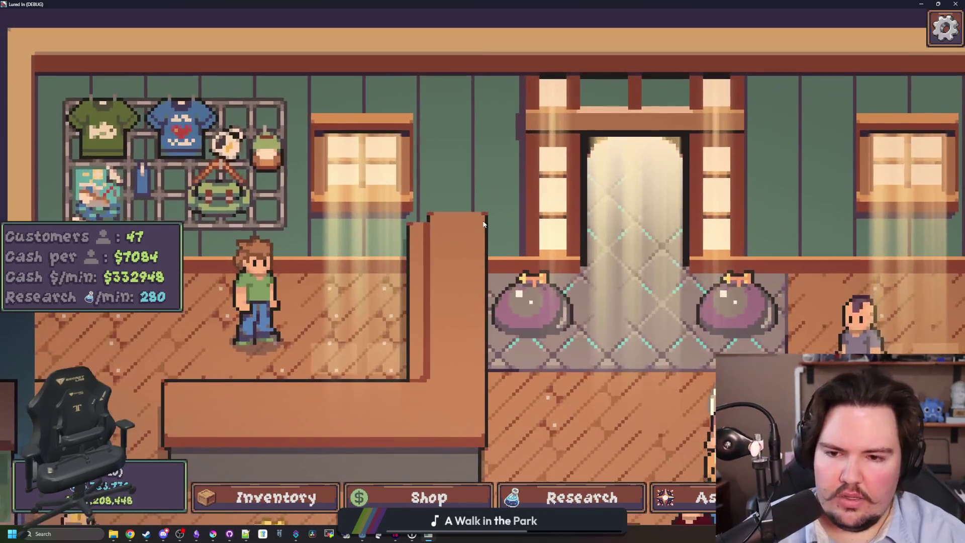
pyautogui.press('s')
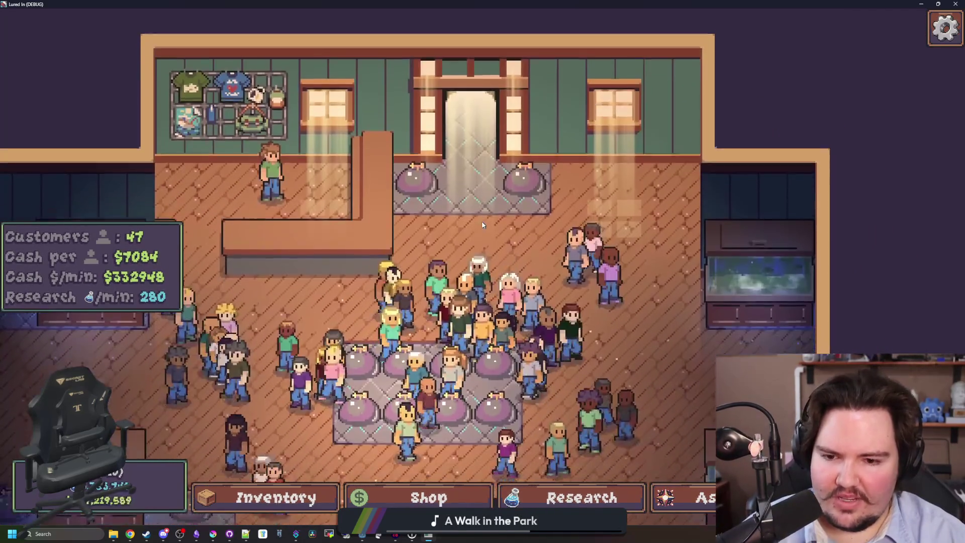
pyautogui.press('a')
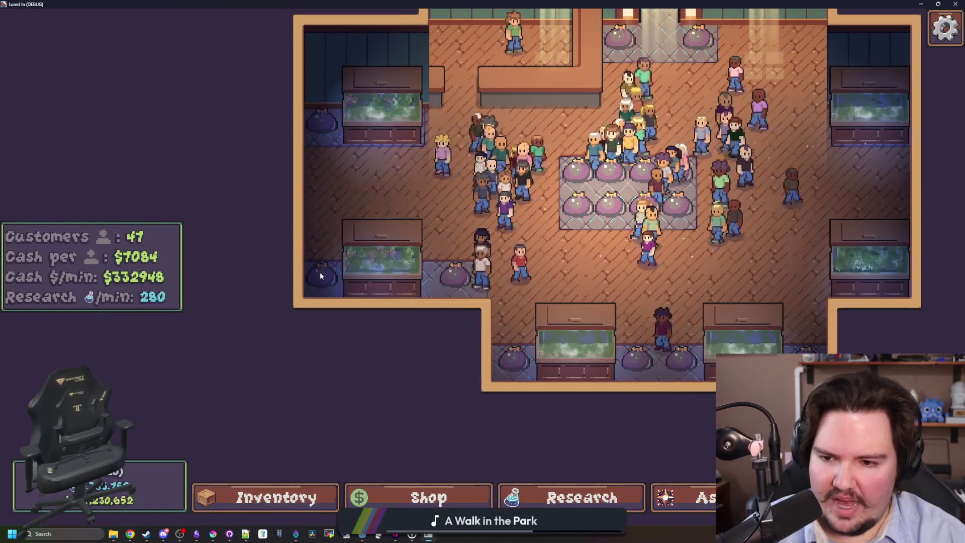
pyautogui.press('w')
pyautogui.scroll(5, 324, 189)
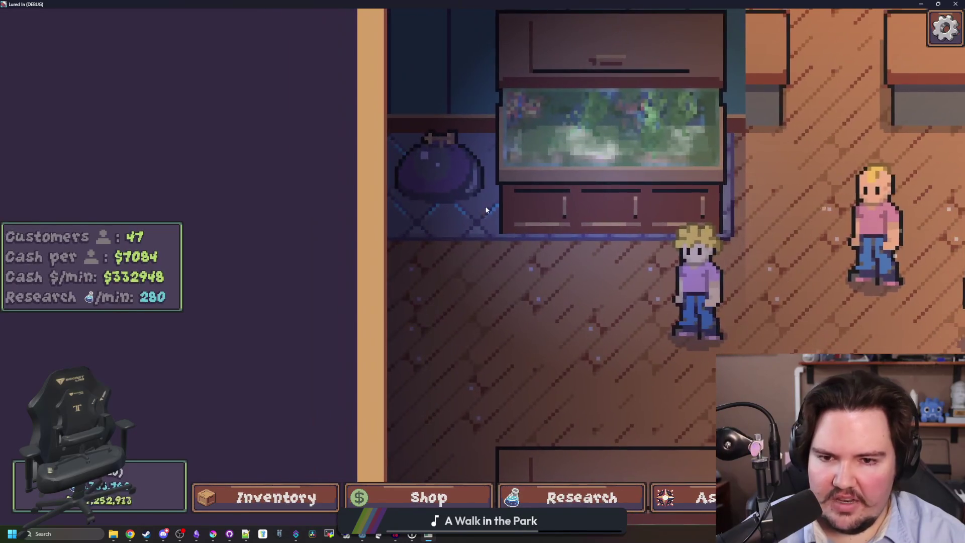
pyautogui.press('s')
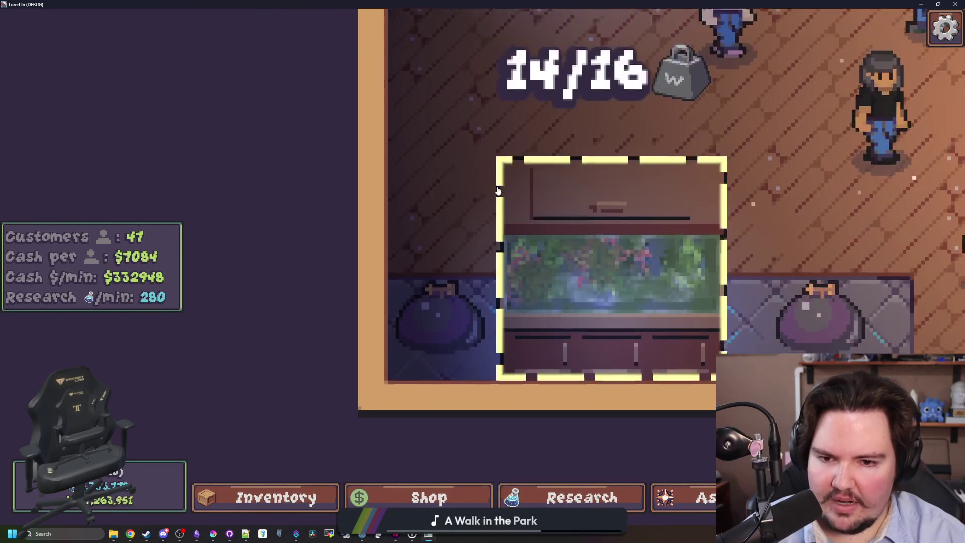
pyautogui.scroll(-5, 565, 322)
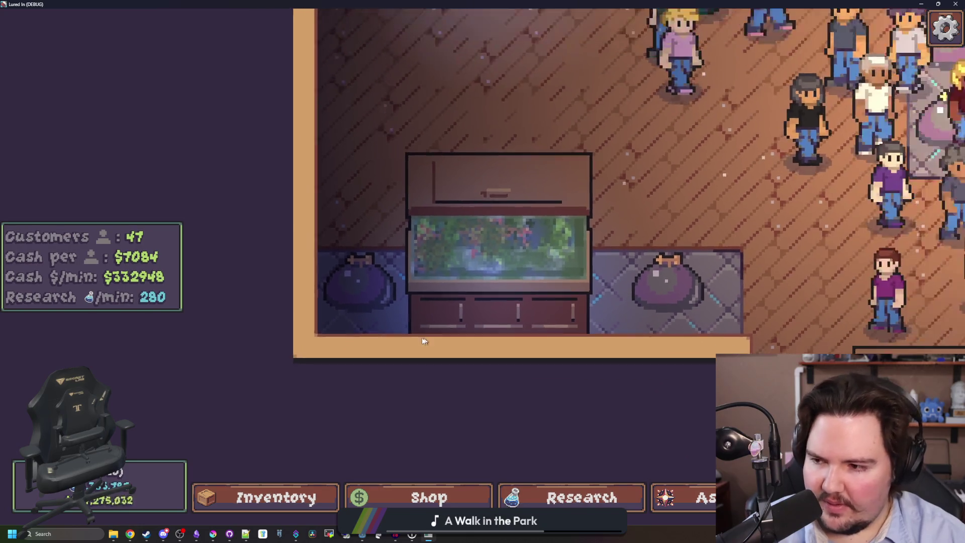
pyautogui.press('d')
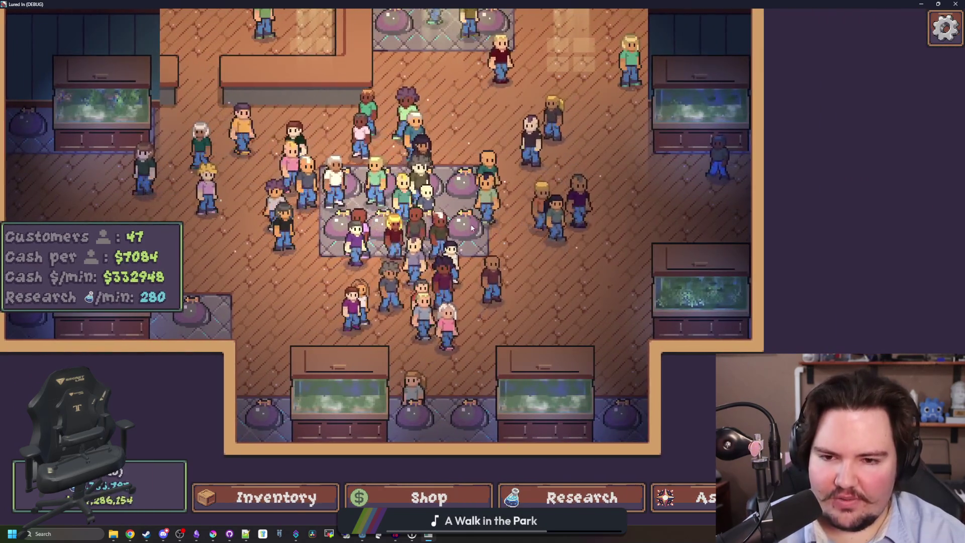
pyautogui.press('s')
pyautogui.press('w')
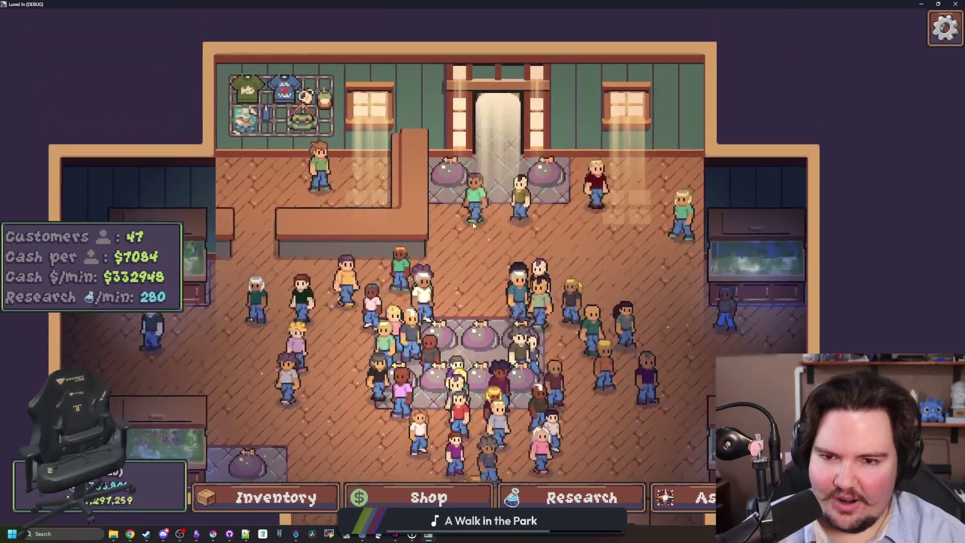
pyautogui.press('s')
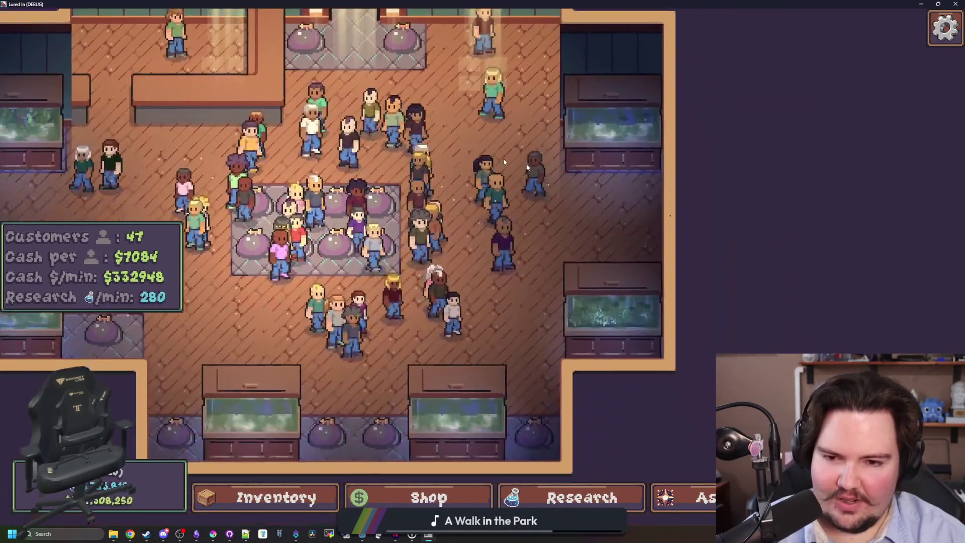
pyautogui.press('w')
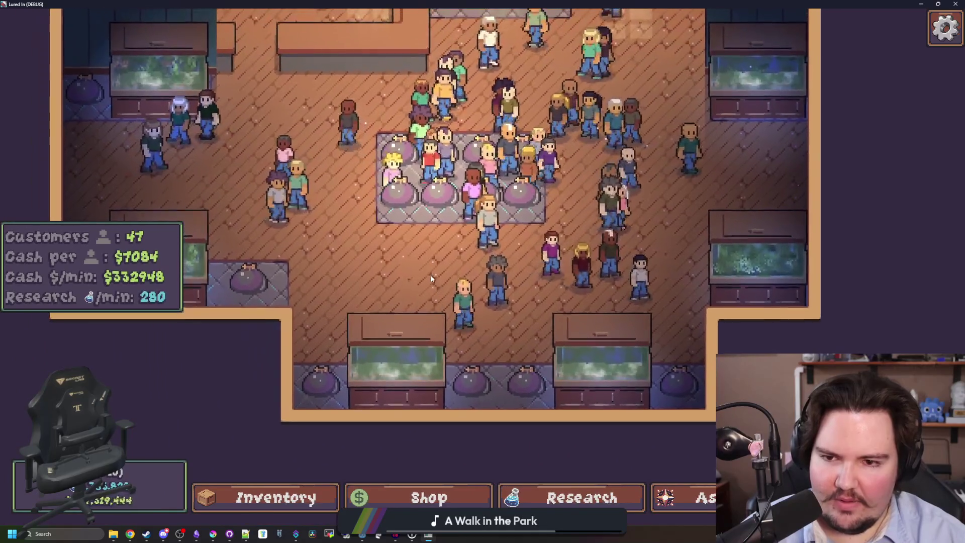
pyautogui.scroll(3, 430, 276)
pyautogui.scroll(-5, 394, 298)
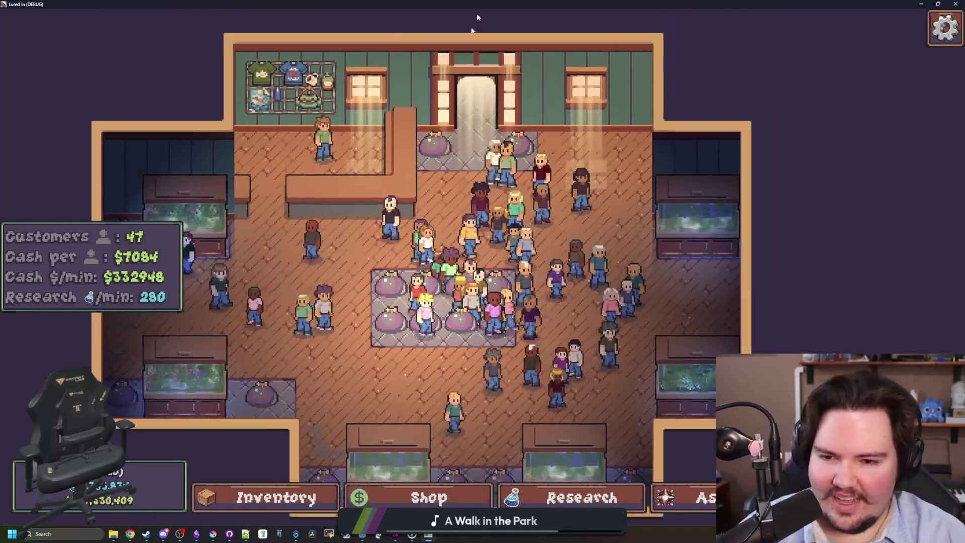
pyautogui.doubleClick(477, 14)
# Step: Maximize Krita, zoom into the sprite and undo the stray black pixel
pyautogui.doubleClick(402, 368)
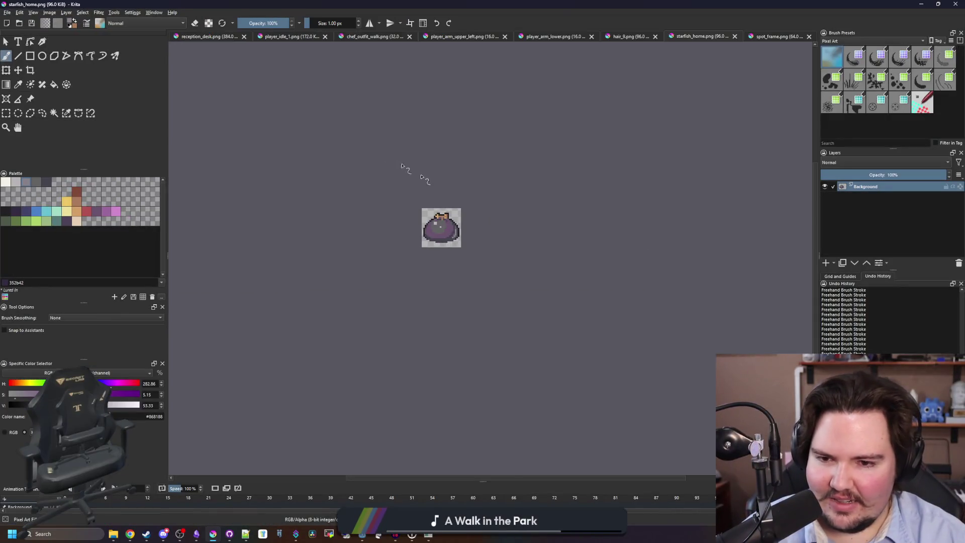
pyautogui.scroll(5, 325, 287)
pyautogui.scroll(2, 315, 289)
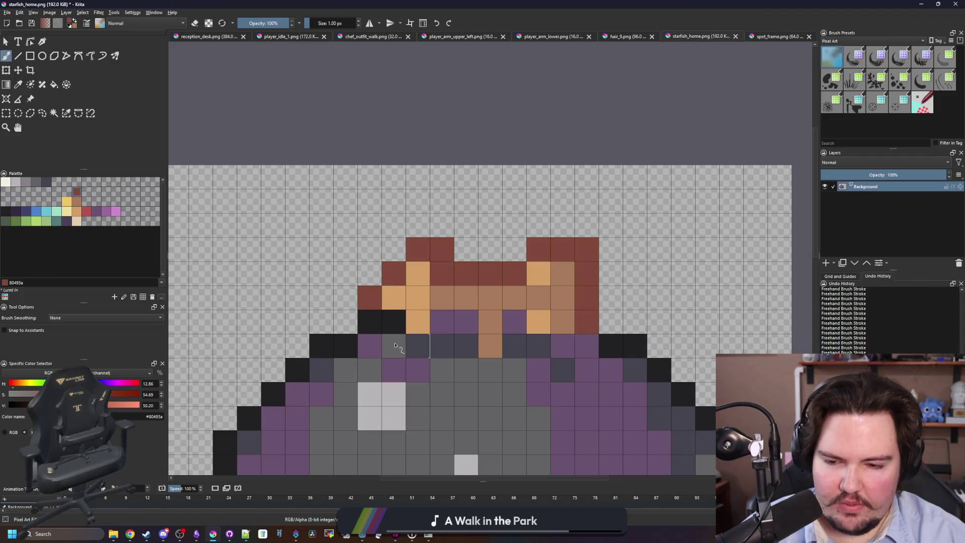
pyautogui.hotkey('ctrl', 'z')
pyautogui.scroll(-3, 384, 326)
pyautogui.scroll(-1, 371, 316)
pyautogui.scroll(1, 372, 317)
pyautogui.scroll(3, 360, 305)
pyautogui.scroll(-5, 358, 305)
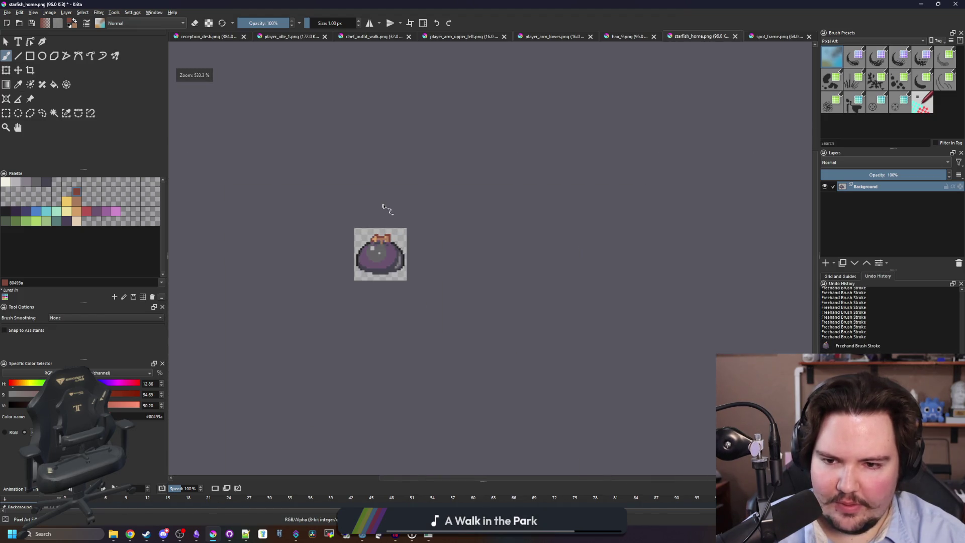
# Step: Export starfish_home.png as a PNG with the default export settings
pyautogui.hotkey('ctrl', 's')
pyautogui.click(516, 336)
pyautogui.press('super+Down')
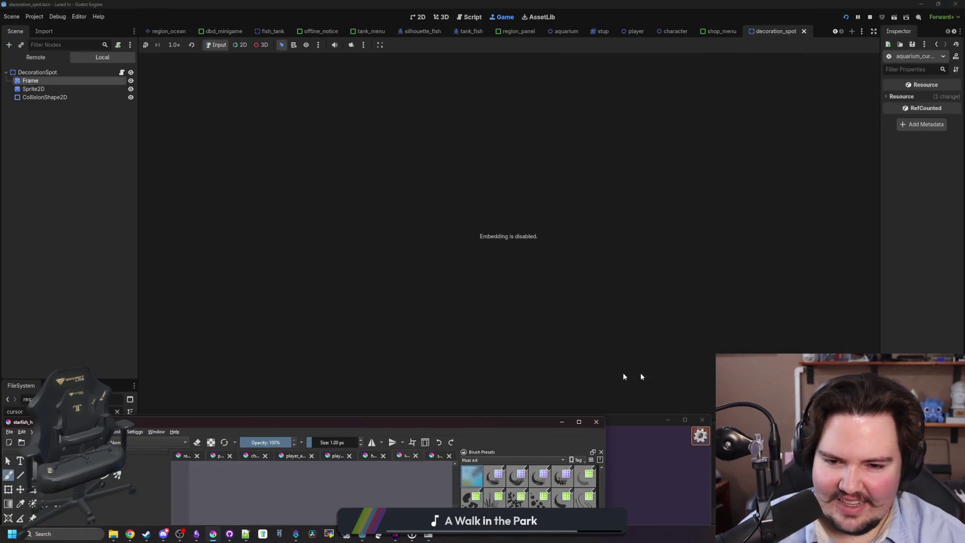
# Step: Bring the running game forward full screen and zoom into the shop
pyautogui.click(429, 535)
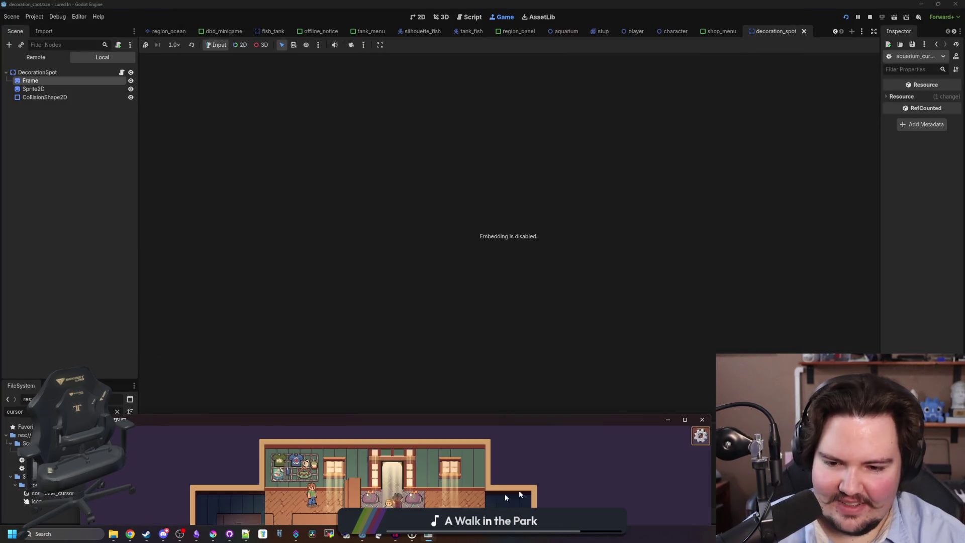
pyautogui.doubleClick(543, 422)
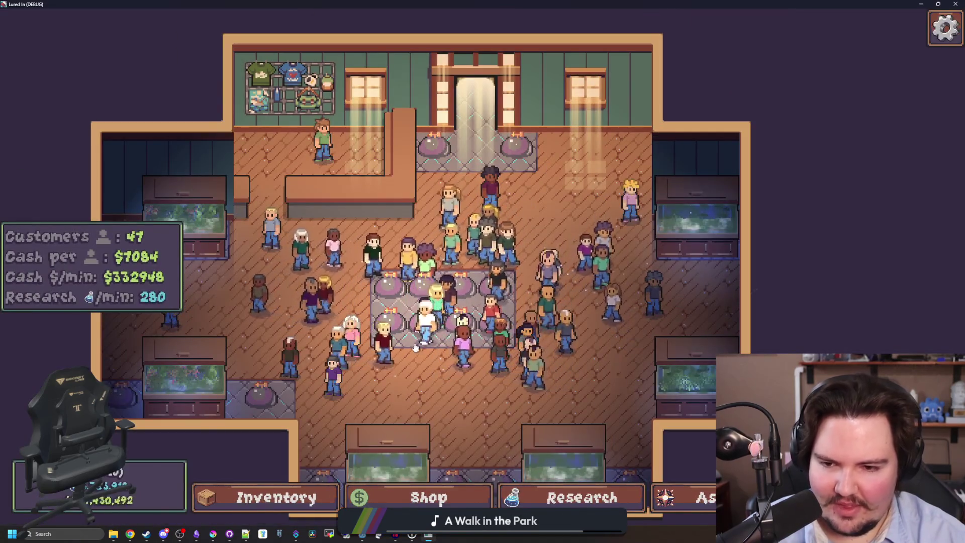
pyautogui.scroll(3, 388, 321)
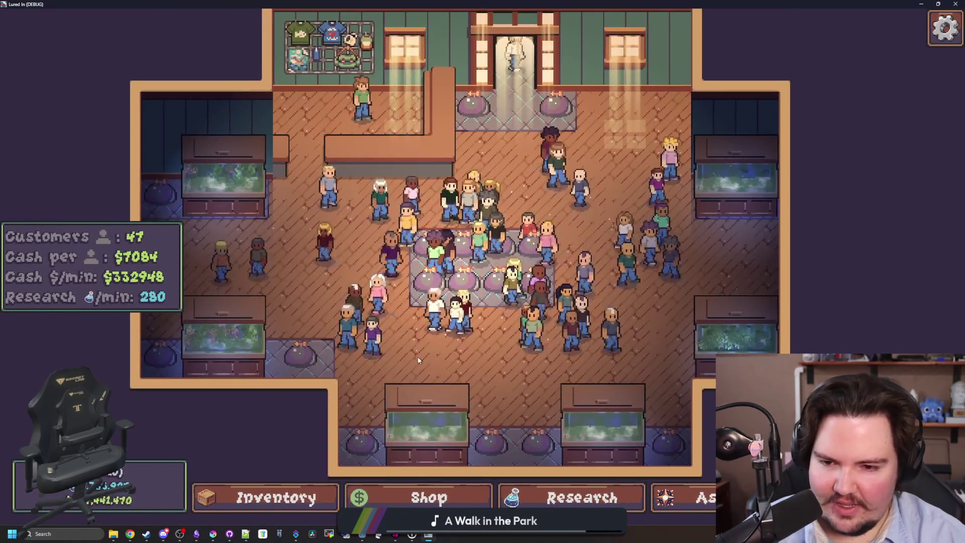
pyautogui.scroll(2, 475, 253)
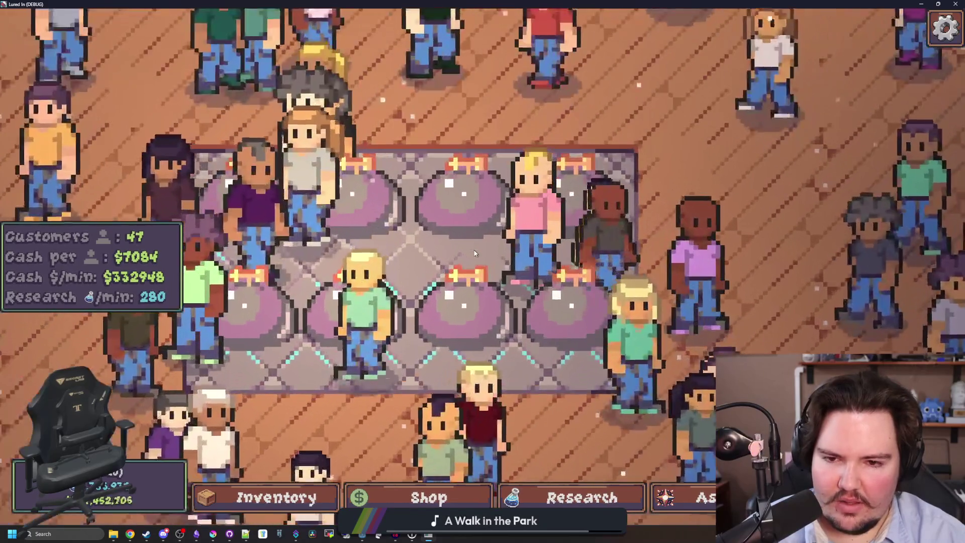
# Step: Move the Krita window fully into view, then minimize it
pyautogui.press('super+Down')
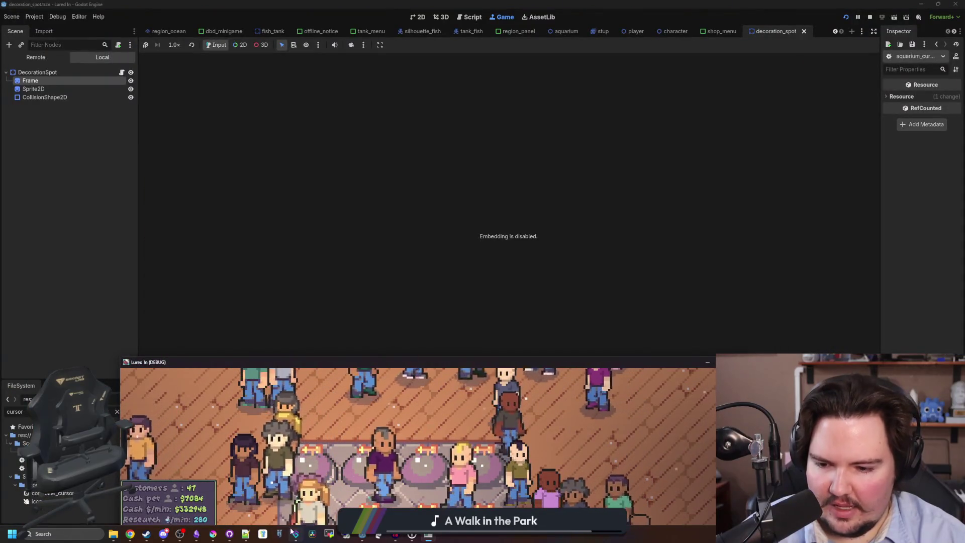
pyautogui.click(213, 534)
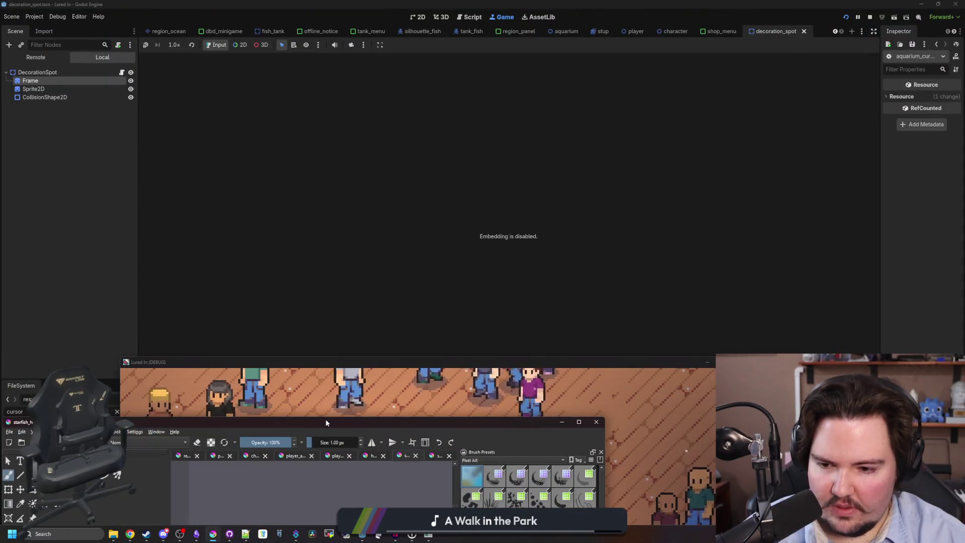
pyautogui.moveTo(326, 423); pyautogui.dragTo(394, 172)
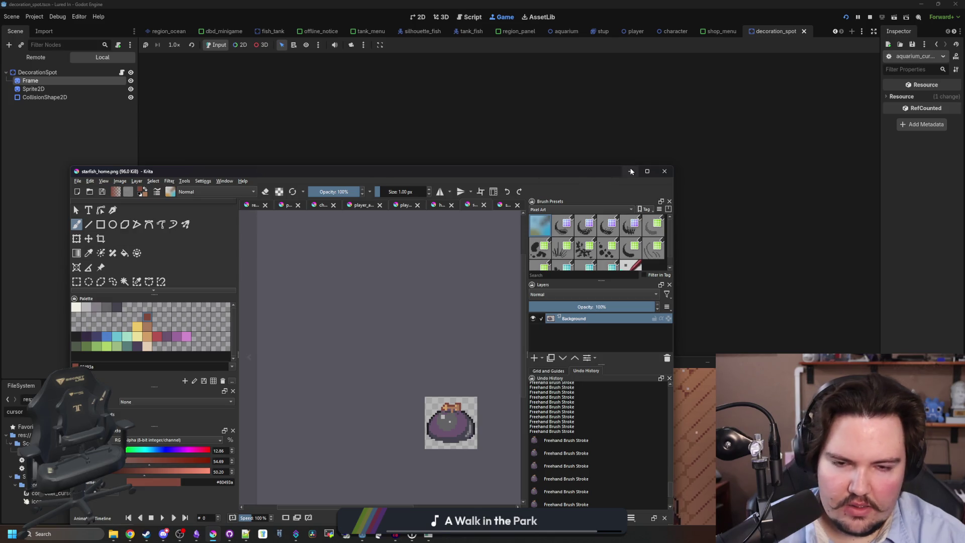
pyautogui.click(631, 171)
# Step: Maximize the game, zoom over the display-table decorations, then stop it with F8
pyautogui.doubleClick(632, 358)
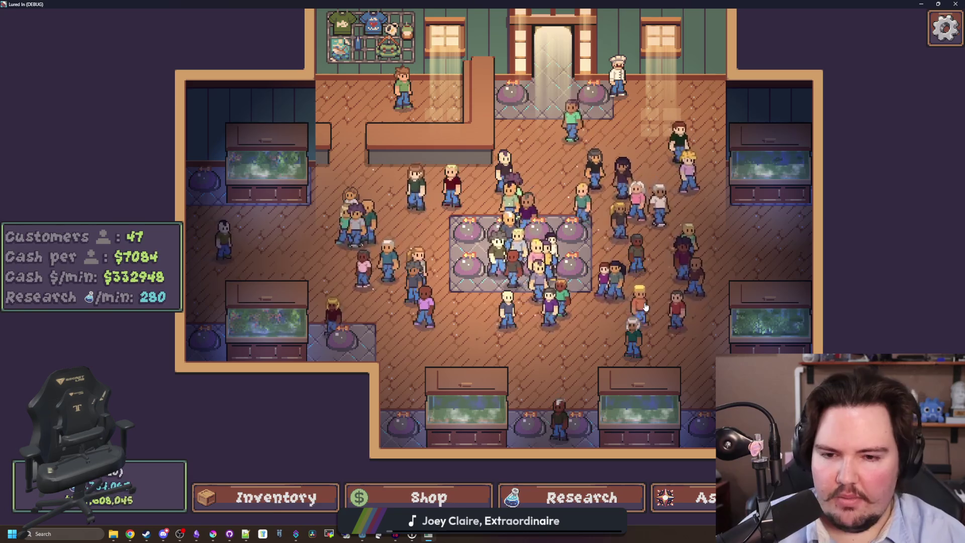
pyautogui.scroll(3, 505, 341)
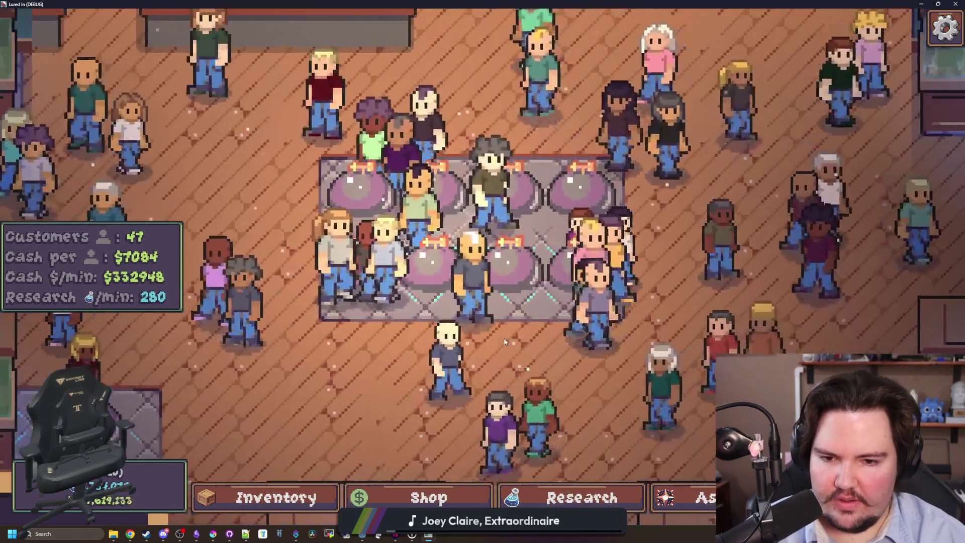
pyautogui.scroll(-3, 505, 341)
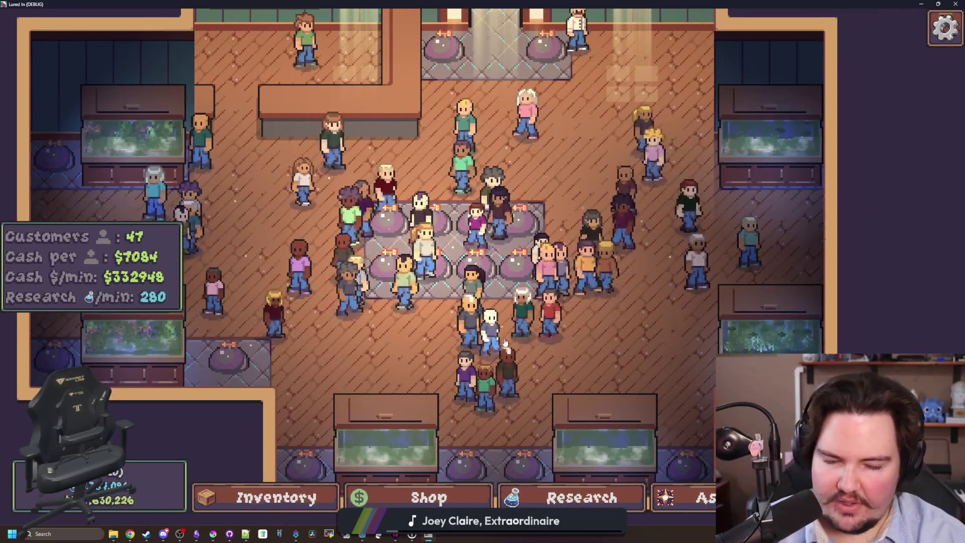
pyautogui.scroll(-2, 452, 315)
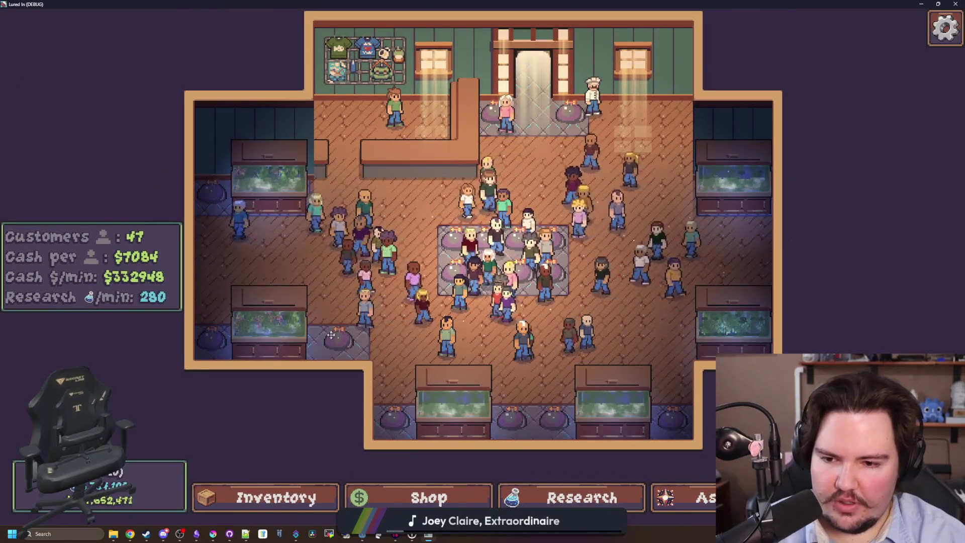
pyautogui.press('F8')
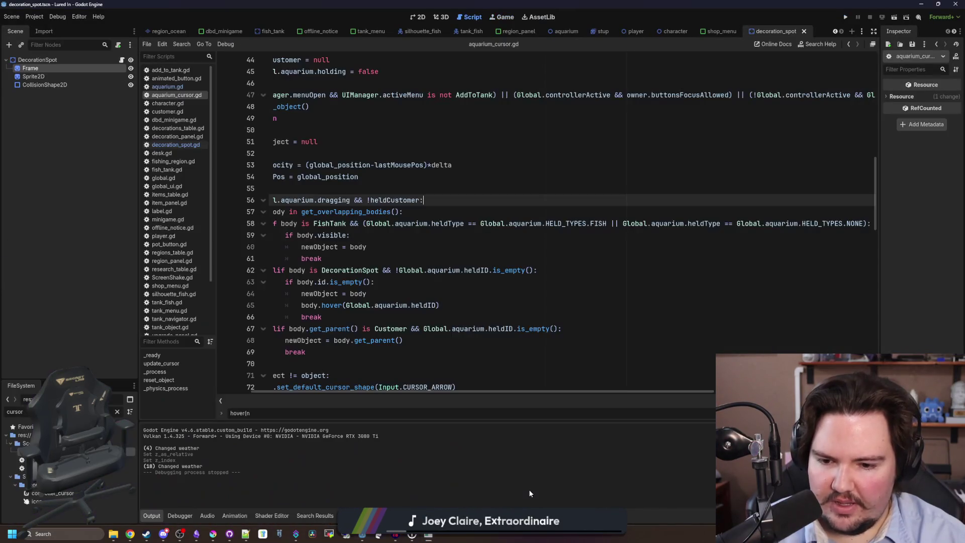
# Step: Scroll through aquarium_cursor.gd to review its code
pyautogui.click(370, 248)
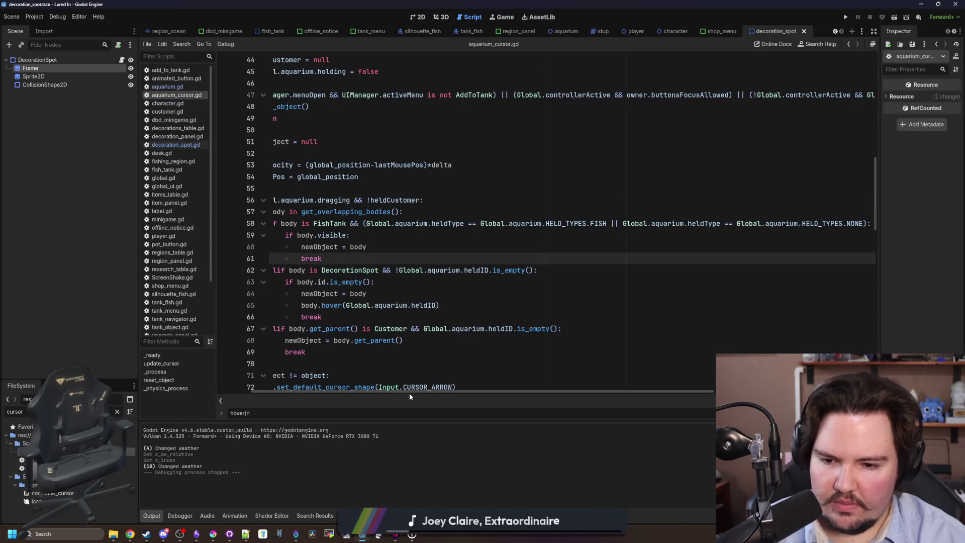
pyautogui.moveTo(408, 392); pyautogui.dragTo(304, 381)
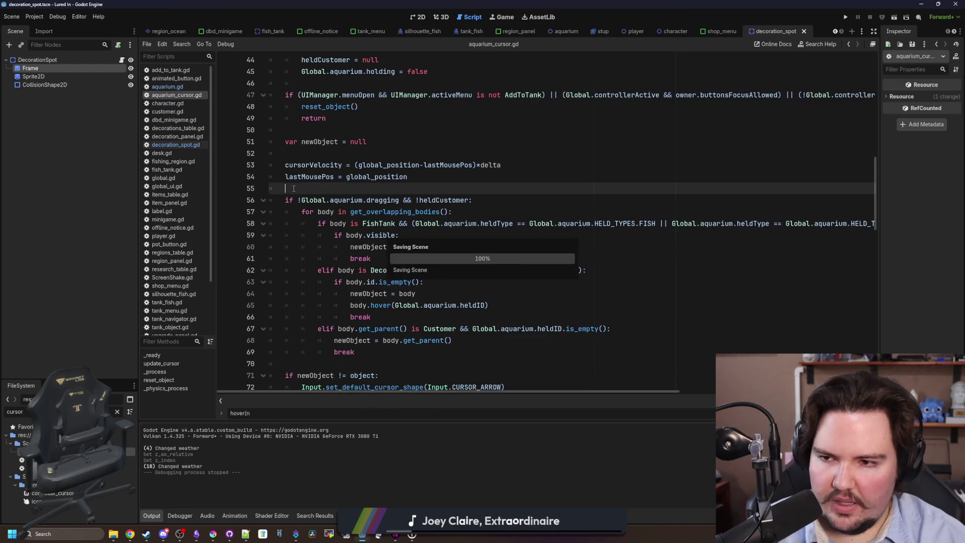
pyautogui.scroll(3, 344, 256)
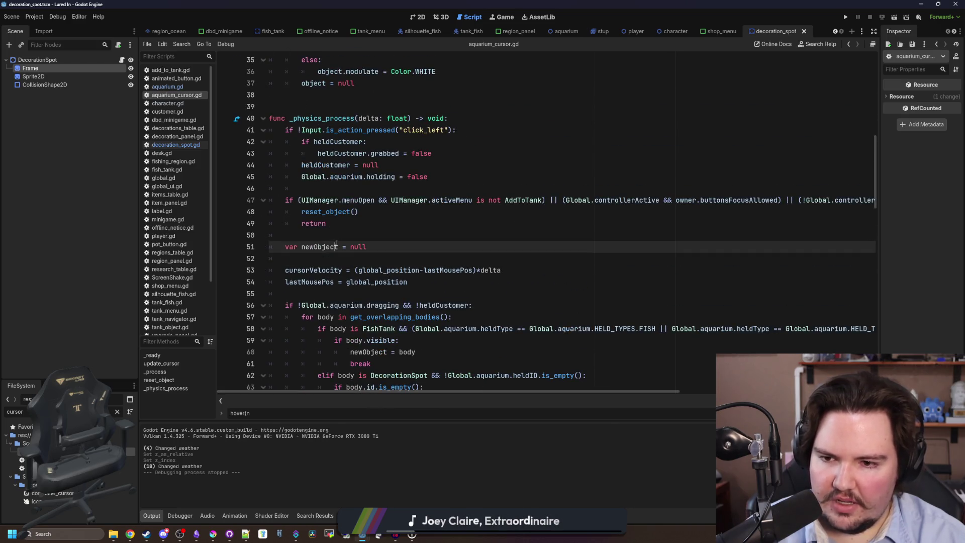
pyautogui.scroll(4, 331, 235)
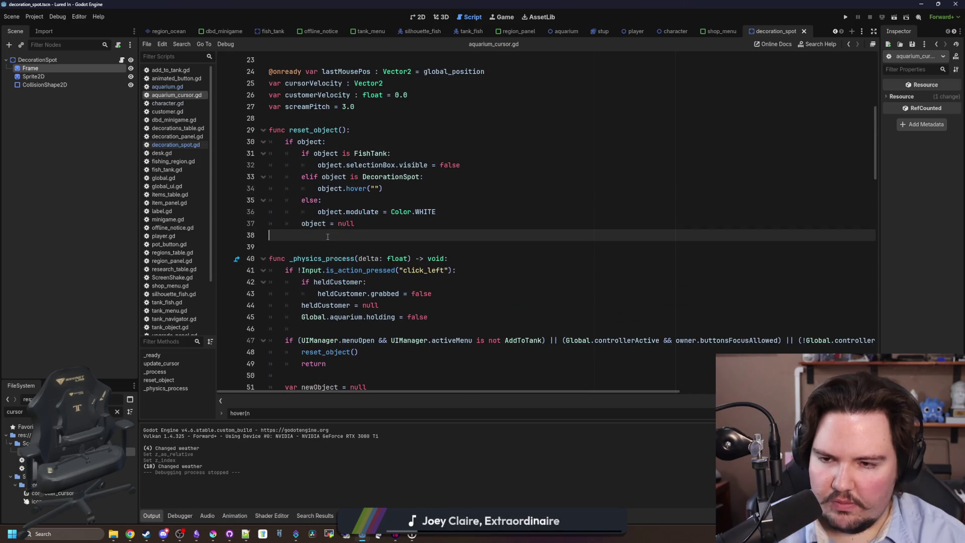
pyautogui.scroll(3, 327, 236)
pyautogui.scroll(2, 327, 236)
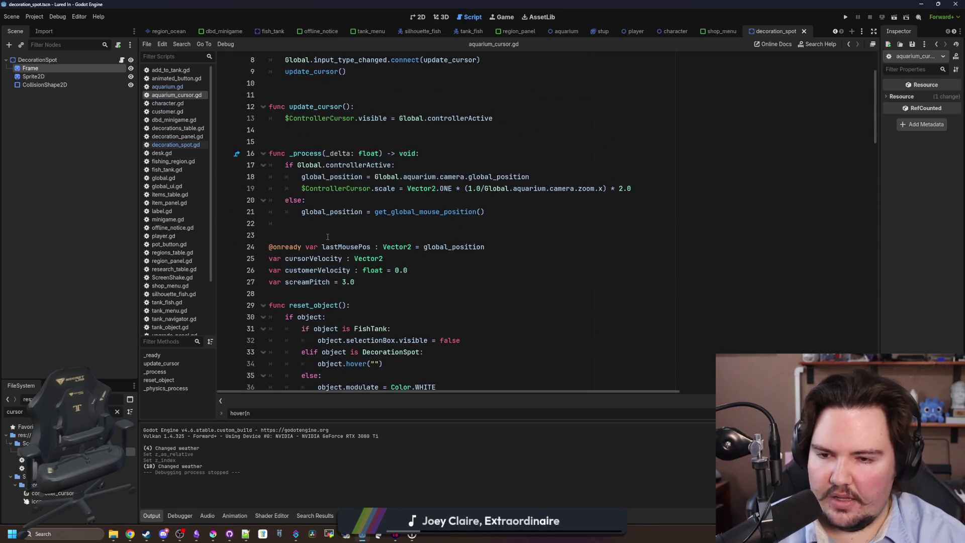
pyautogui.scroll(3, 349, 269)
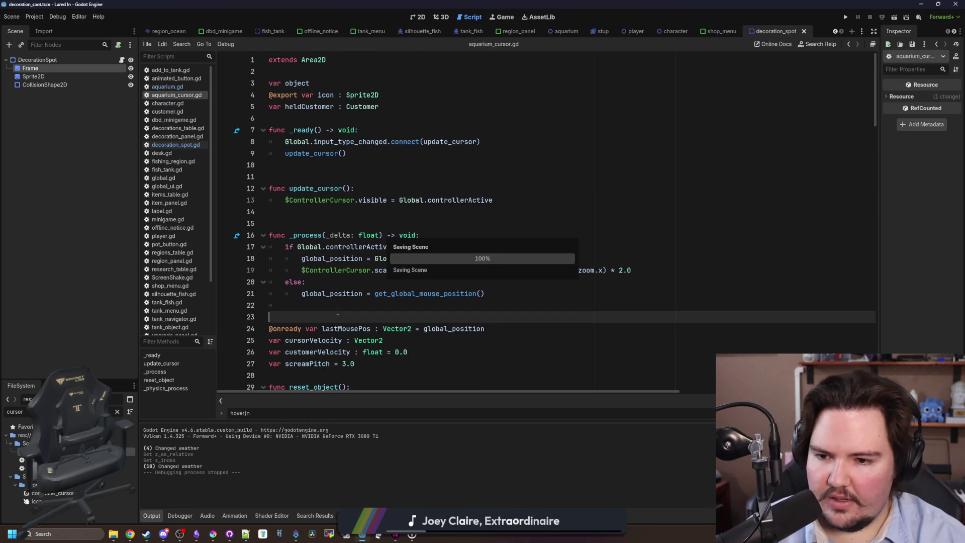
pyautogui.scroll(-2, 322, 271)
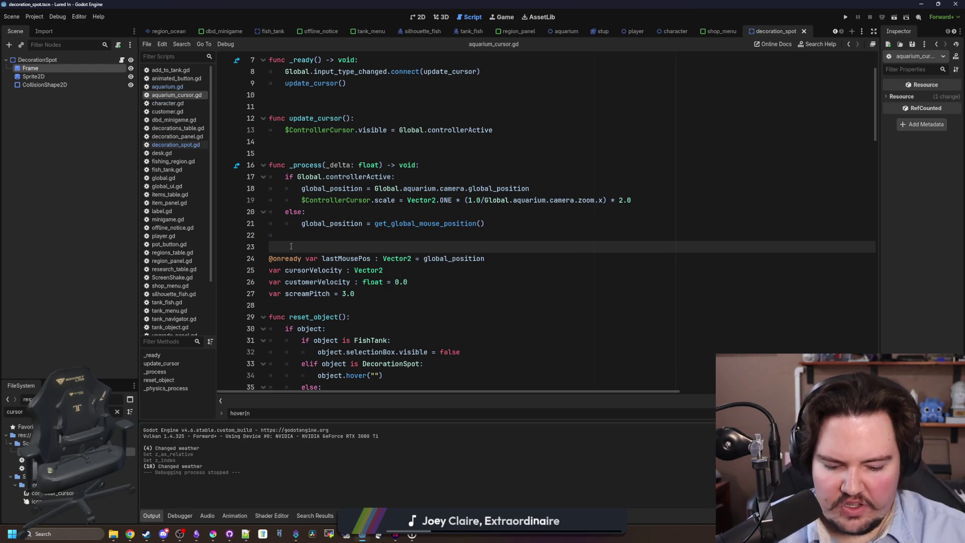
pyautogui.scroll(-20, 291, 246)
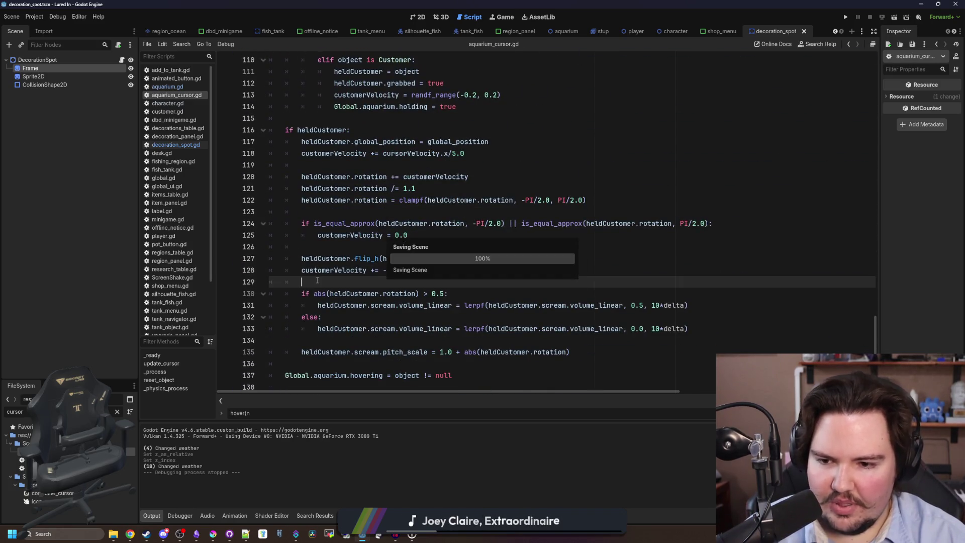
pyautogui.scroll(20, 325, 276)
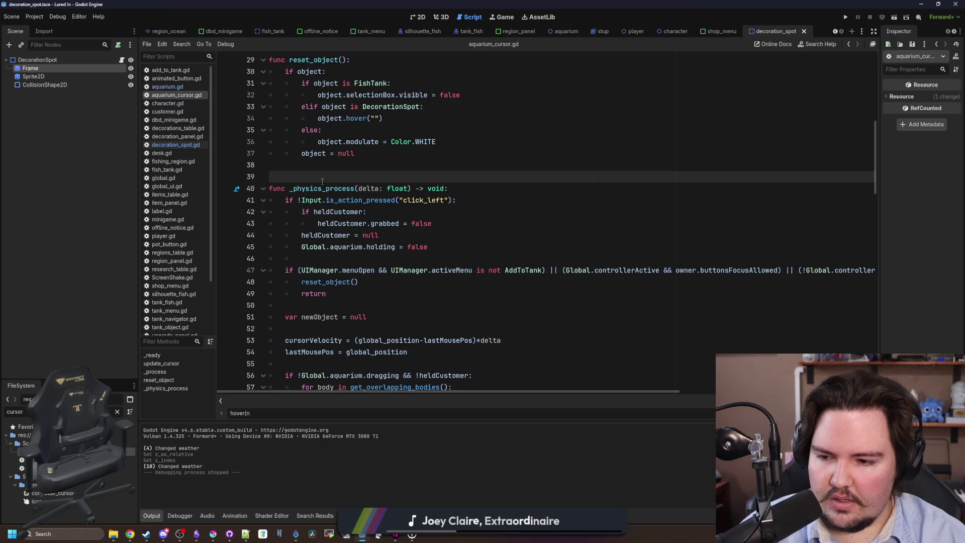
pyautogui.scroll(4, 322, 181)
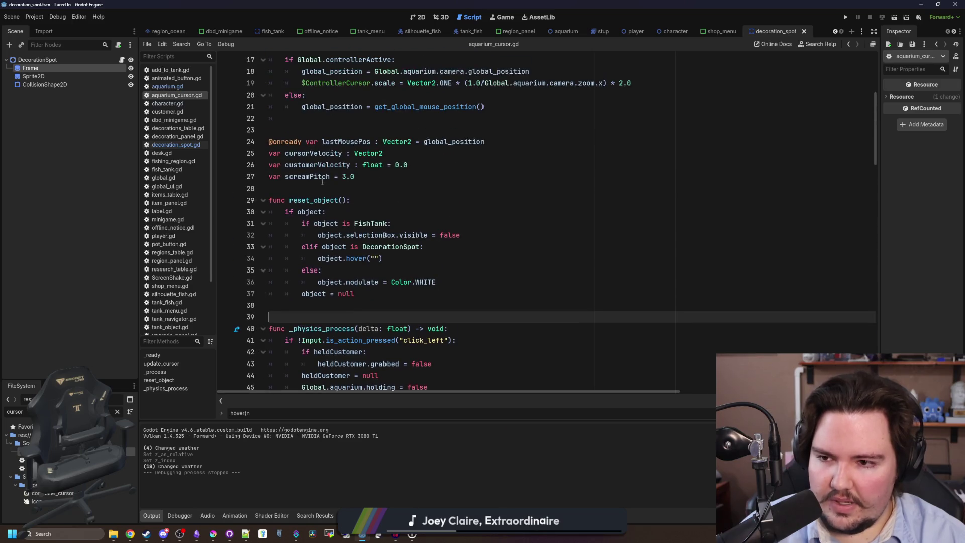
pyautogui.click(334, 131)
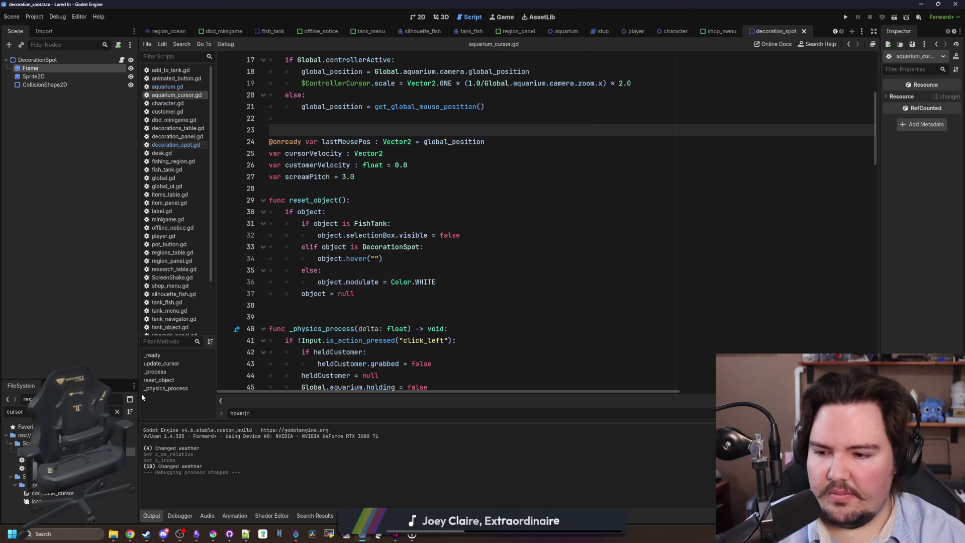
# Step: Filter the FileSystem to 'decorati' and open the decoration scene
pyautogui.click(117, 411)
pyautogui.write('tank')
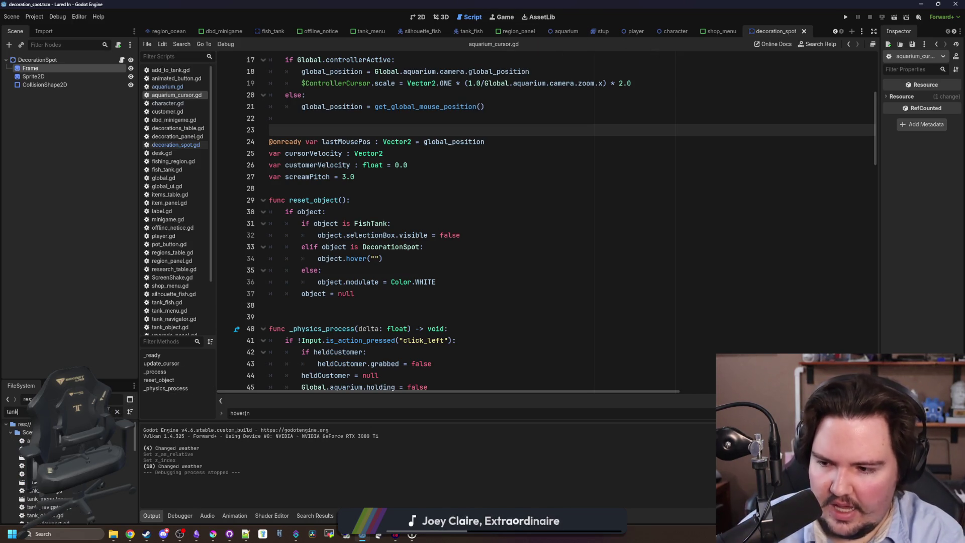
pyautogui.write('_de')
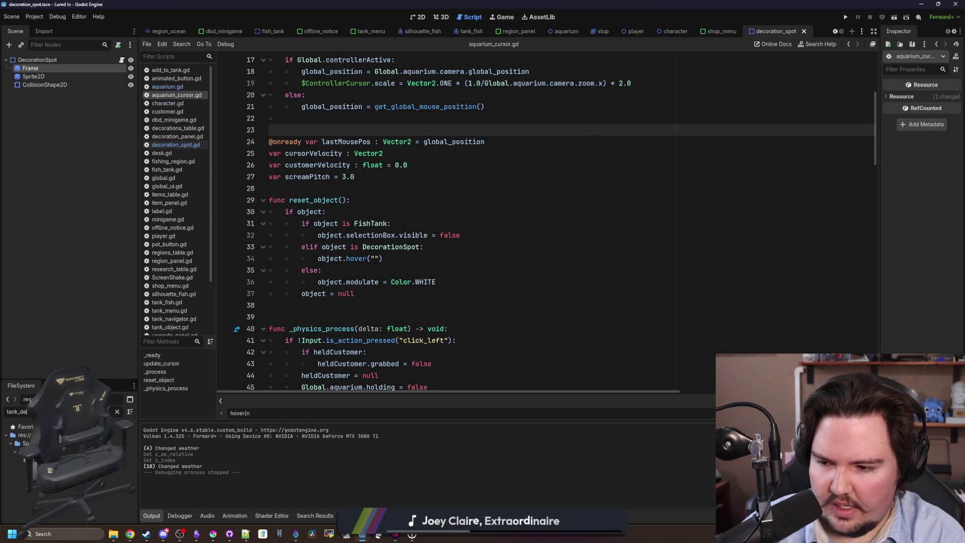
pyautogui.click(117, 411)
pyautogui.write('decorati')
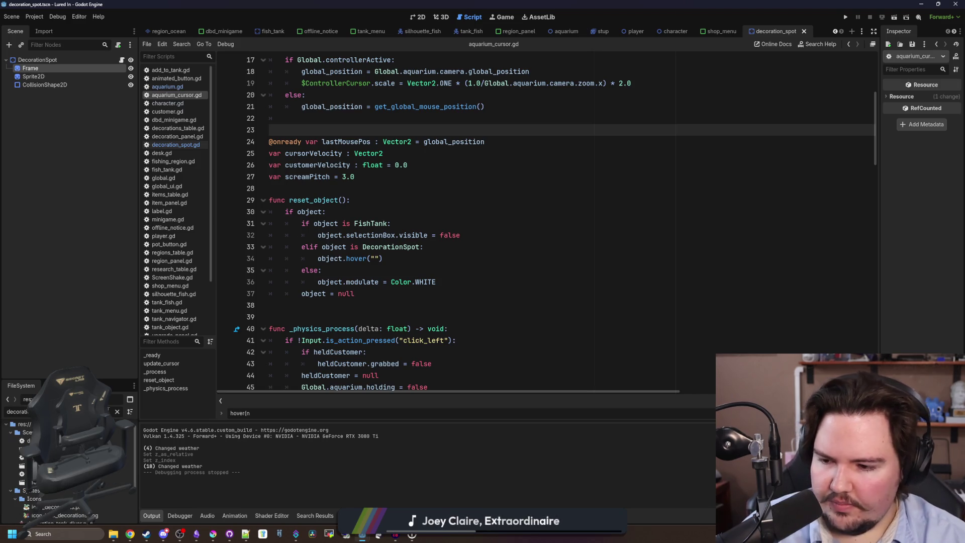
pyautogui.doubleClick(23, 449)
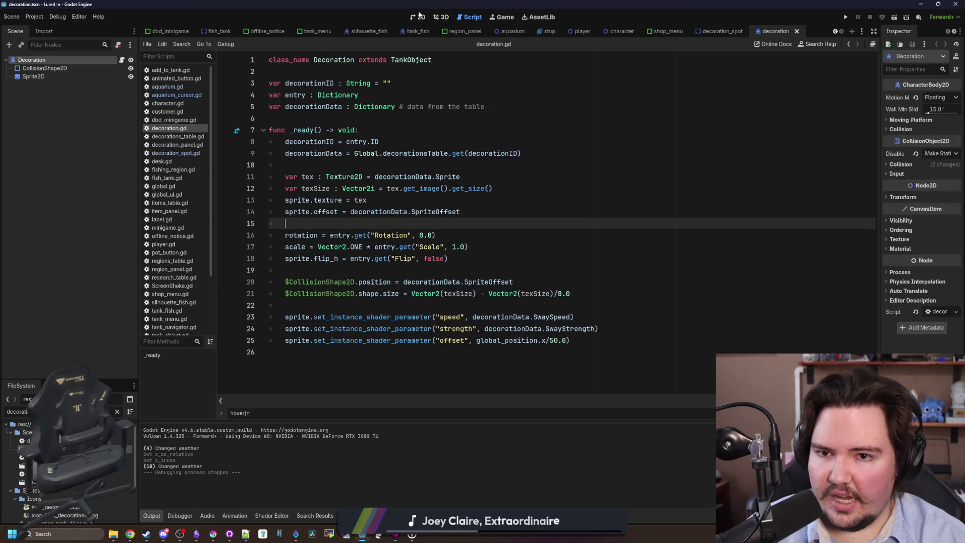
# Step: View the Decoration sprite in 2D, then read through the decoration.gd code
pyautogui.click(418, 17)
pyautogui.scroll(2, 354, 194)
pyautogui.scroll(-2, 389, 278)
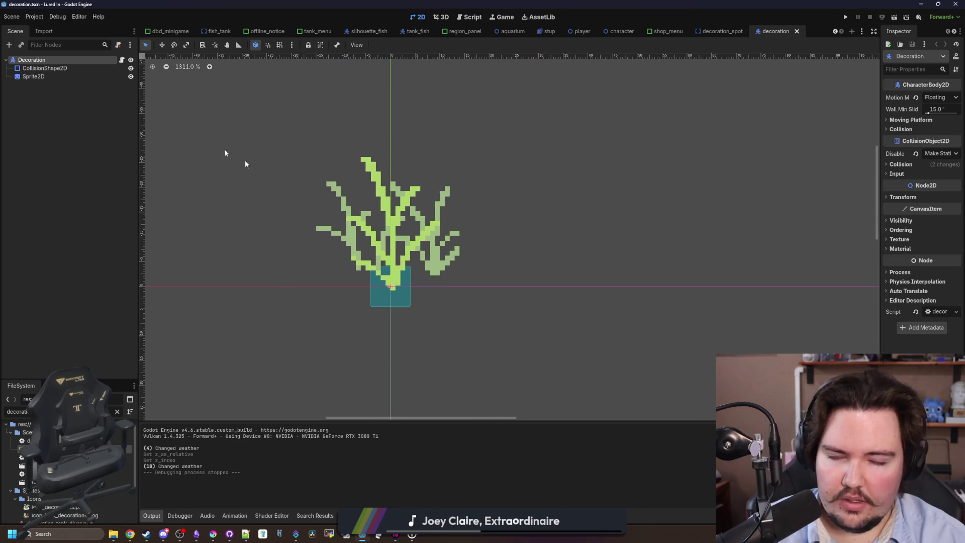
pyautogui.click(121, 60)
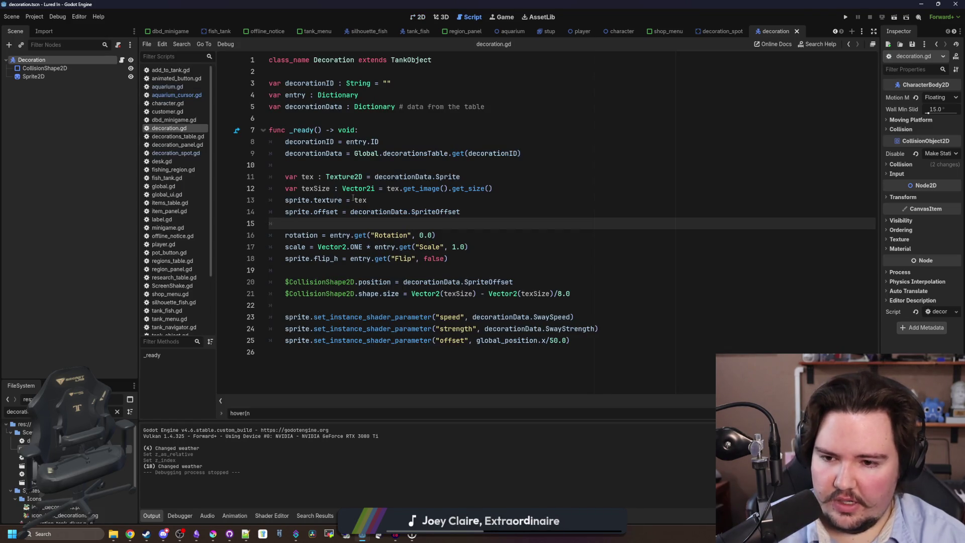
pyautogui.click(384, 271)
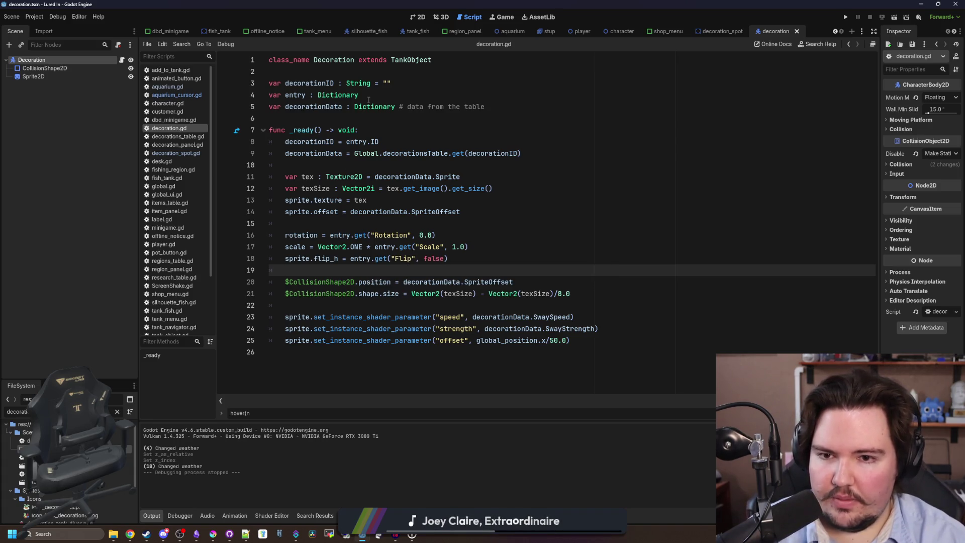
pyautogui.click(341, 117)
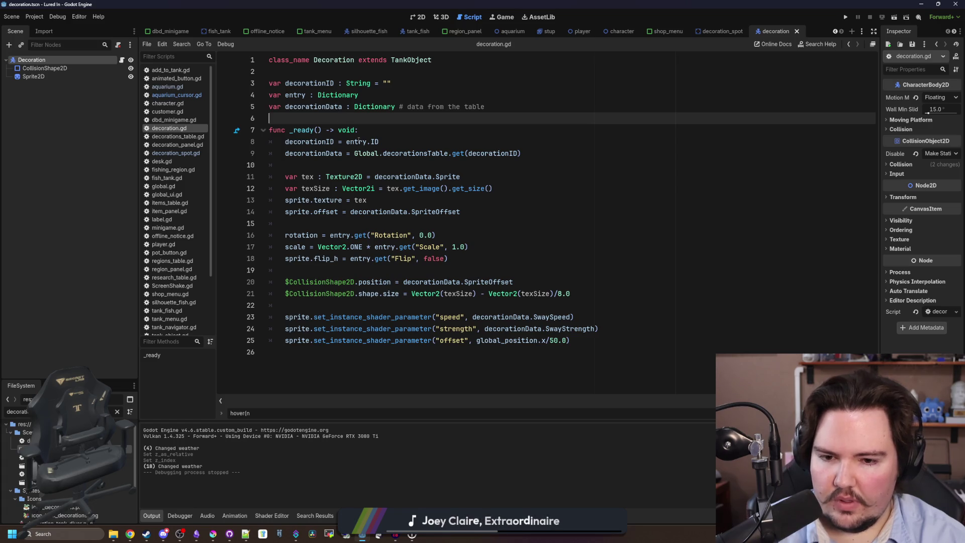
pyautogui.click(581, 337)
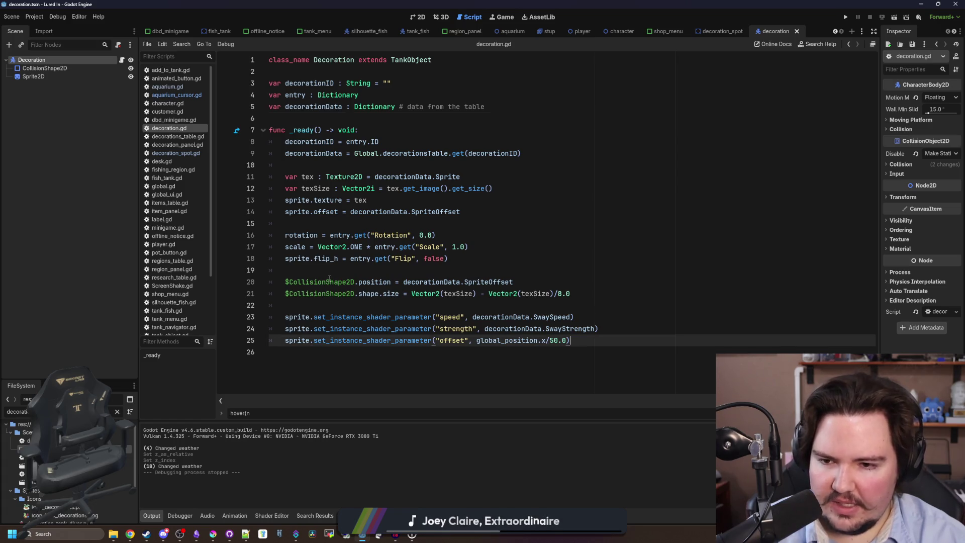
pyautogui.click(362, 282)
pyautogui.click(359, 269)
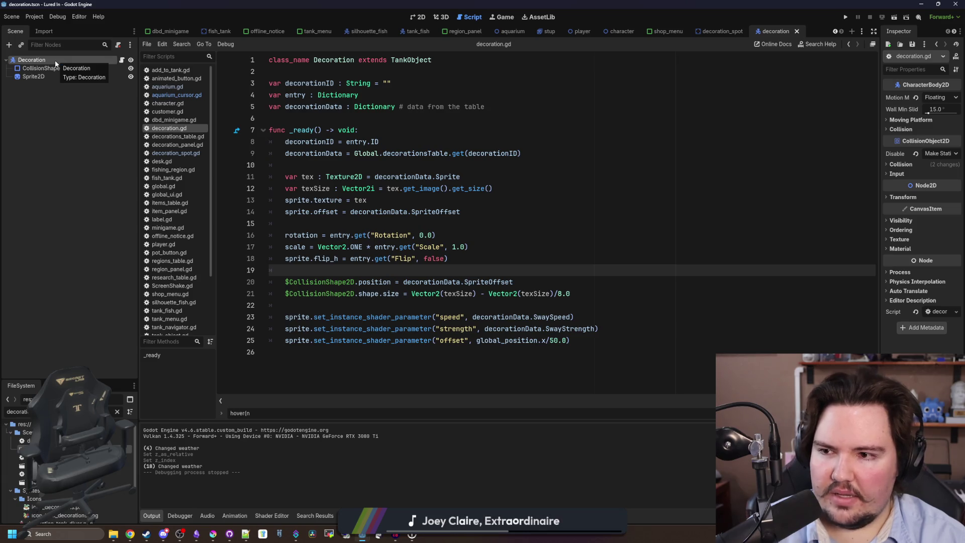
# Step: Inspect the TankObject base script tank_object.gd, checking lines 3–8
pyautogui.keyDown('ctrl'); pyautogui.click(415, 59); pyautogui.keyUp('ctrl')
pyautogui.moveTo(487, 142); pyautogui.dragTo(333, 80)
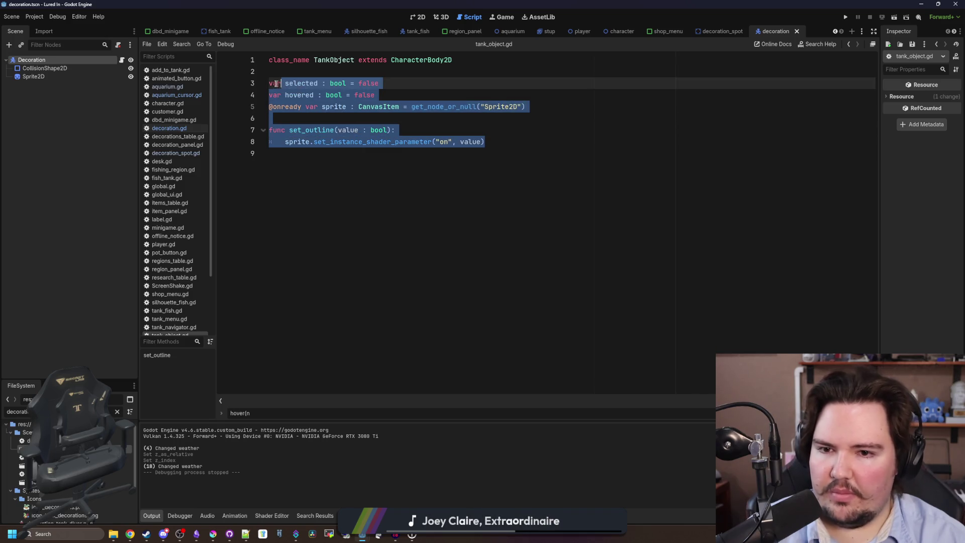
pyautogui.click(342, 71)
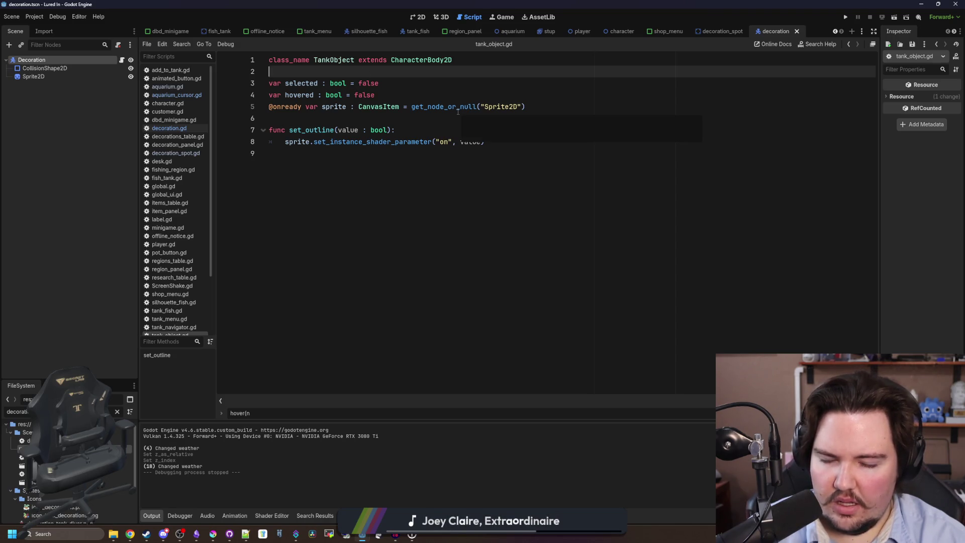
pyautogui.moveTo(458, 112)
# Step: Back in decoration.gd, save the scene and select the whole script to copy it
pyautogui.hotkey('alt', 'Left')
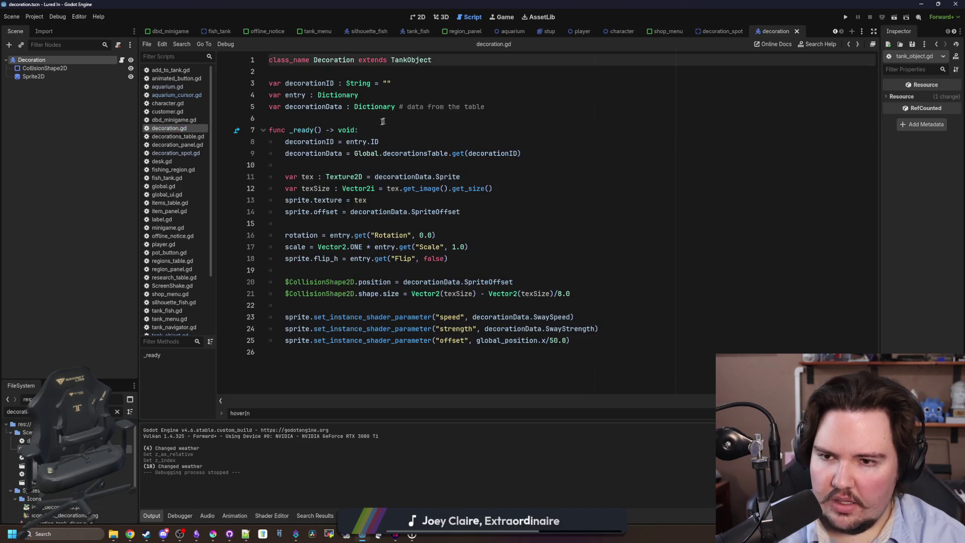
pyautogui.click(333, 116)
pyautogui.hotkey('ctrl', 's')
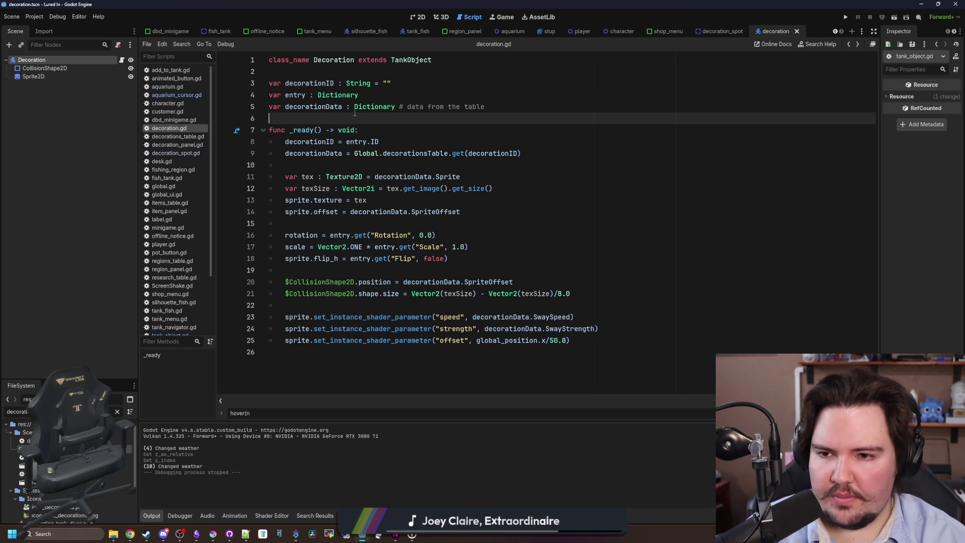
pyautogui.click(400, 273)
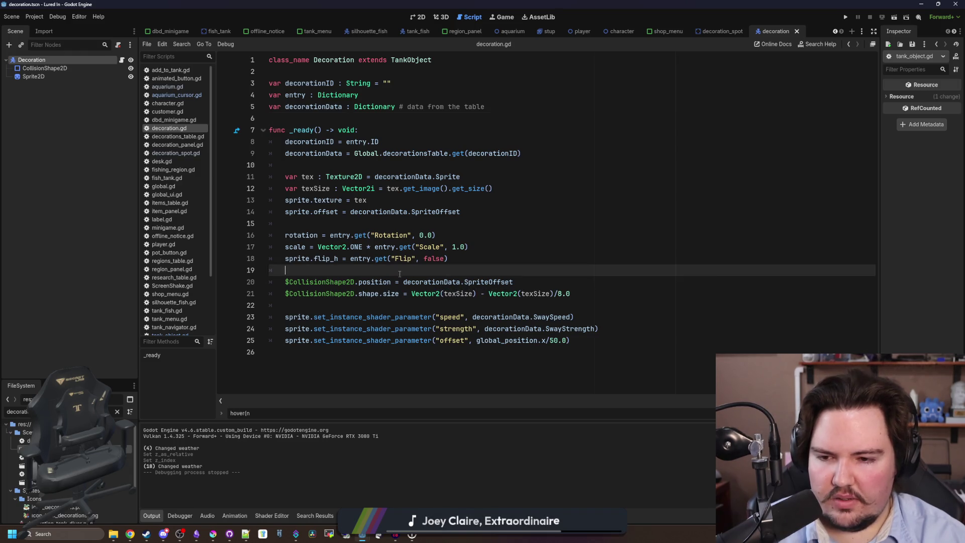
pyautogui.moveTo(585, 336)
pyautogui.mouseDown()
pyautogui.moveTo(571, 340)
pyautogui.moveTo(452, 131)
pyautogui.moveTo(206, 46)
pyautogui.mouseUp()
pyautogui.hotkey('ctrl', 'c')
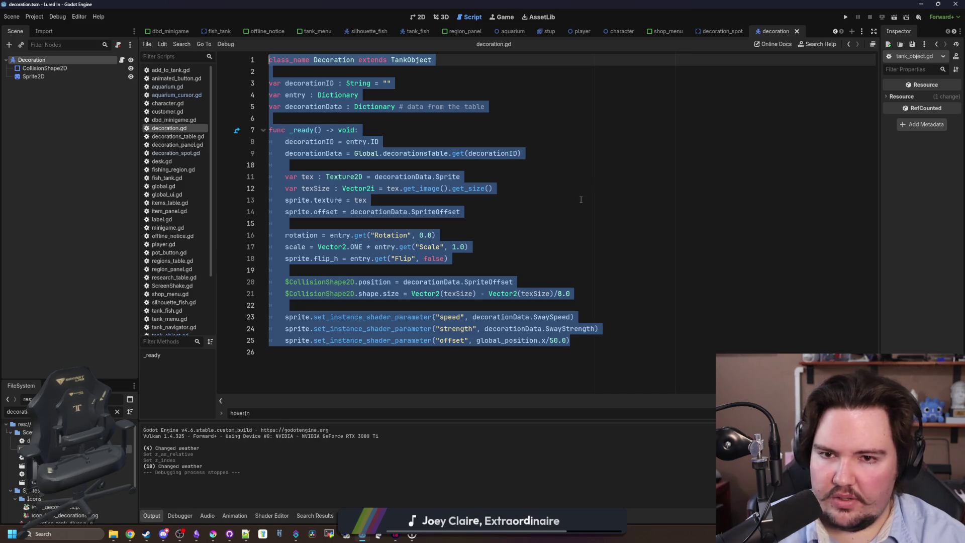
pyautogui.click(558, 212)
# Step: Paste the copied decoration.gd code after set_decoration at the end of decoration_spot.gd
pyautogui.click(722, 31)
pyautogui.click(96, 60)
pyautogui.click(422, 17)
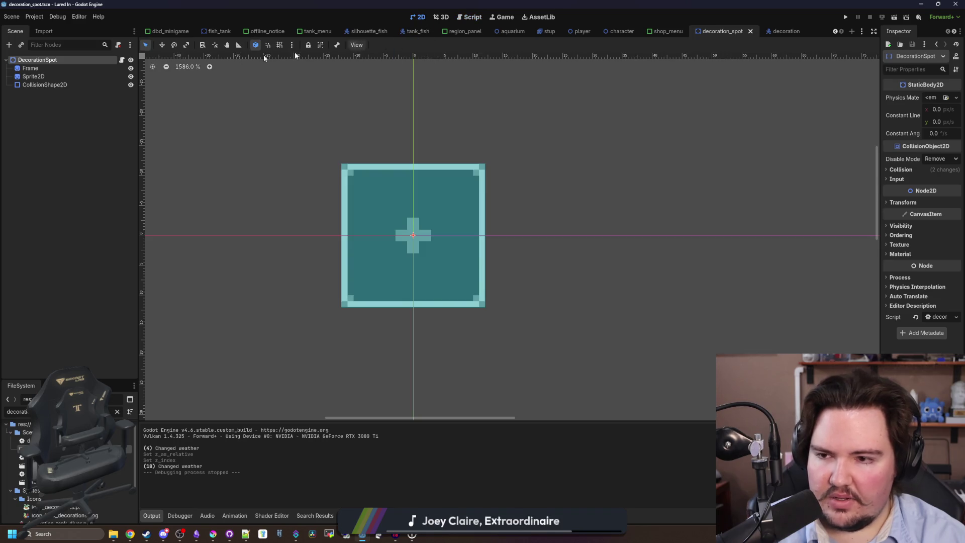
pyautogui.click(121, 59)
pyautogui.scroll(-3, 394, 342)
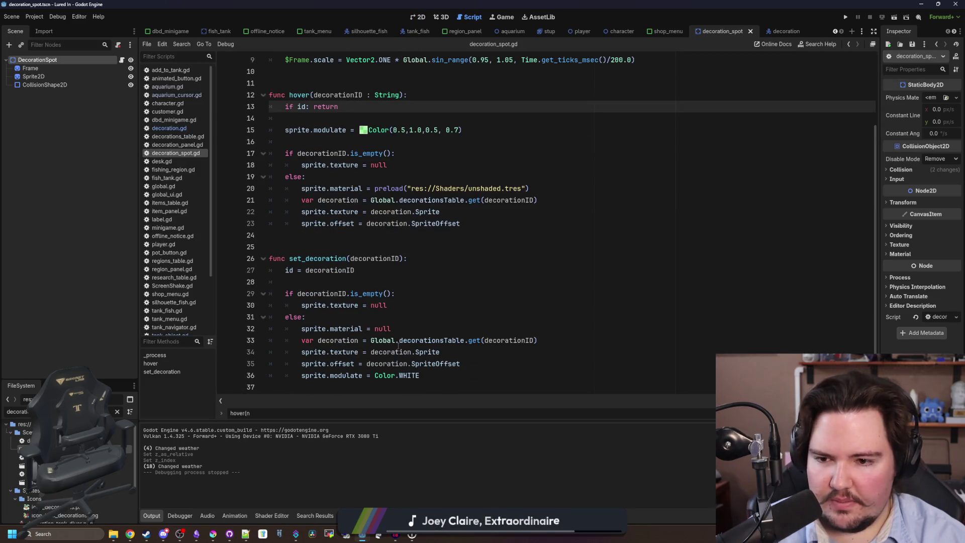
pyautogui.click(434, 376)
pyautogui.click(374, 387)
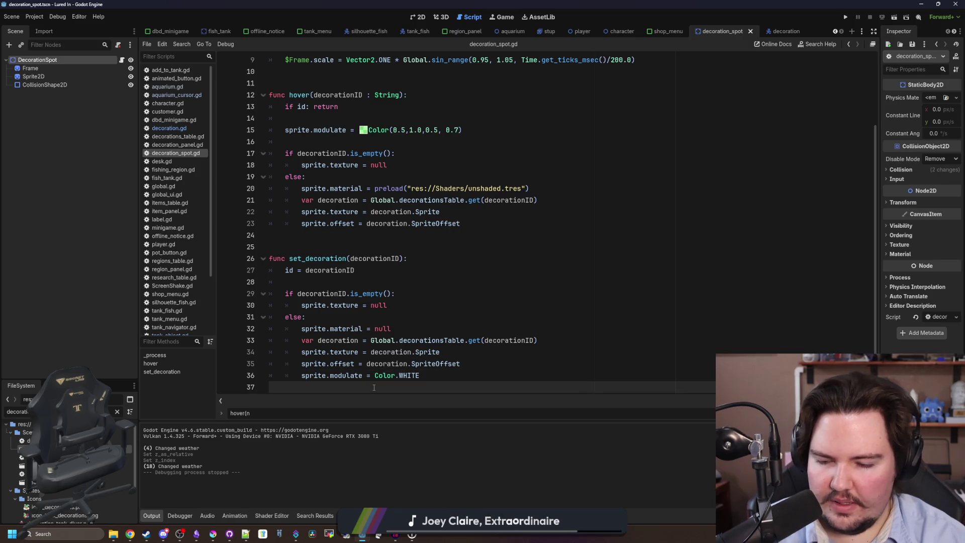
pyautogui.press('Return')
pyautogui.press('Return')
pyautogui.press('Return')
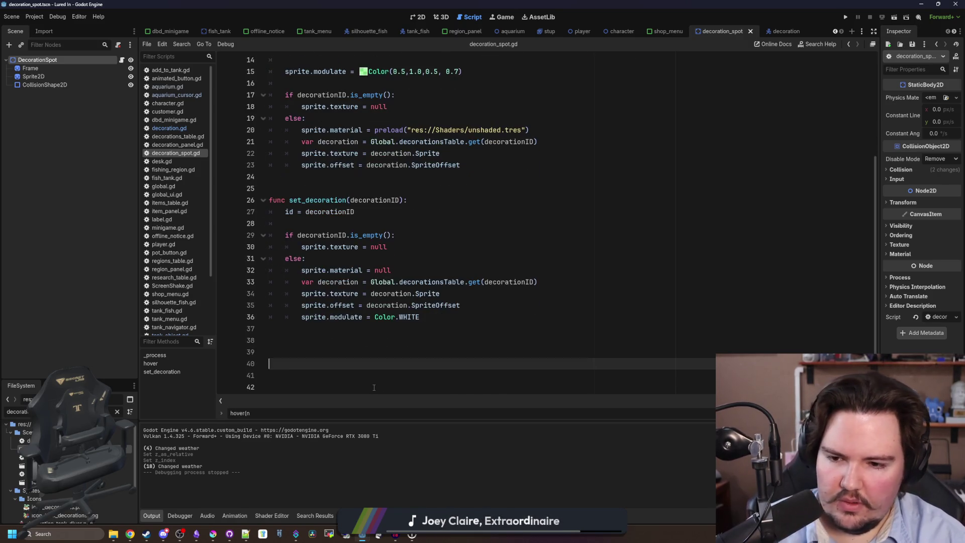
pyautogui.hotkey('ctrl', 'v')
# Step: Delete the pasted class_name line and the decorationData, decorationID and entry declarations
pyautogui.scroll(2, 385, 229)
pyautogui.moveTo(433, 153); pyautogui.dragTo(255, 153)
pyautogui.hotkey('ctrl', 'x')
pyautogui.press('BackSpace')
pyautogui.press('BackSpace')
pyautogui.press('BackSpace')
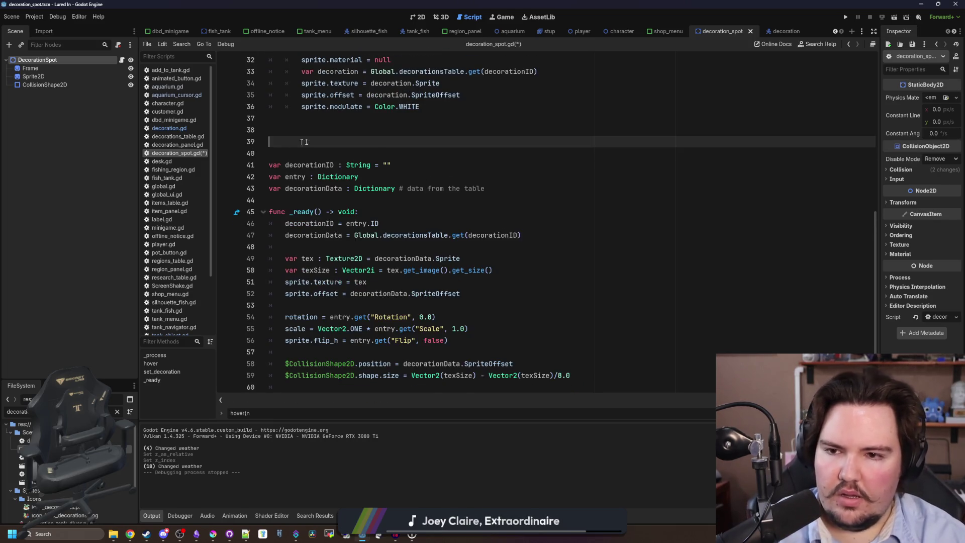
pyautogui.scroll(10, 358, 145)
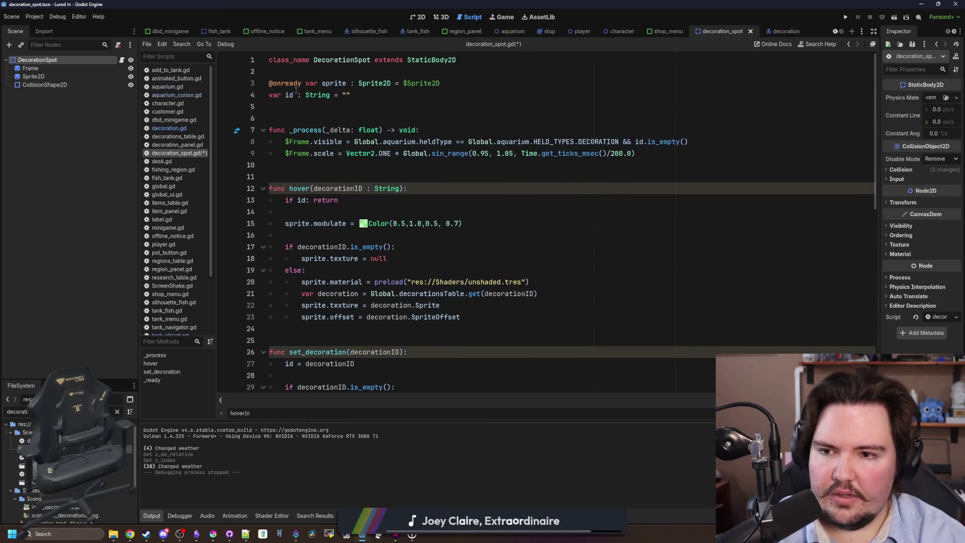
pyautogui.scroll(-8, 367, 187)
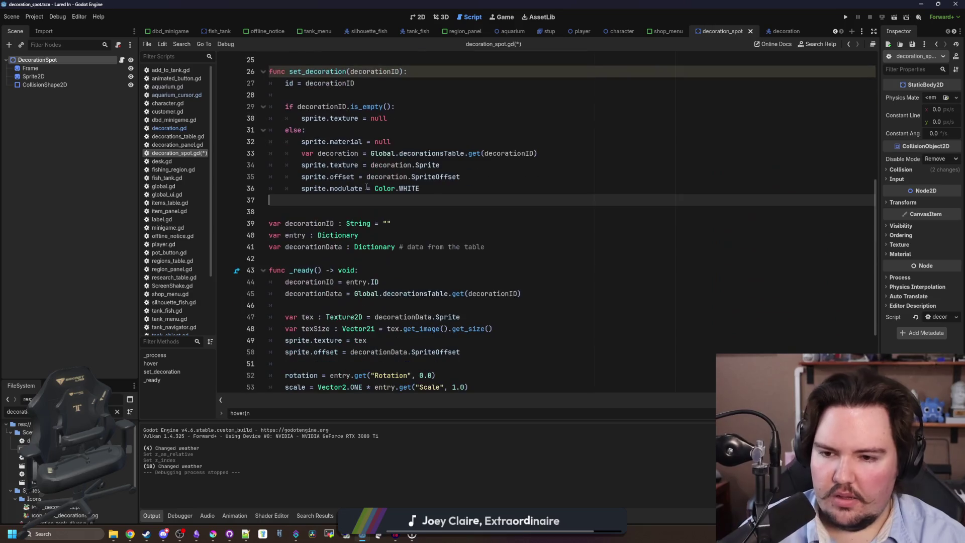
pyautogui.moveTo(498, 246)
pyautogui.mouseDown()
pyautogui.moveTo(271, 235)
pyautogui.moveTo(205, 242)
pyautogui.mouseUp()
pyautogui.press('BackSpace')
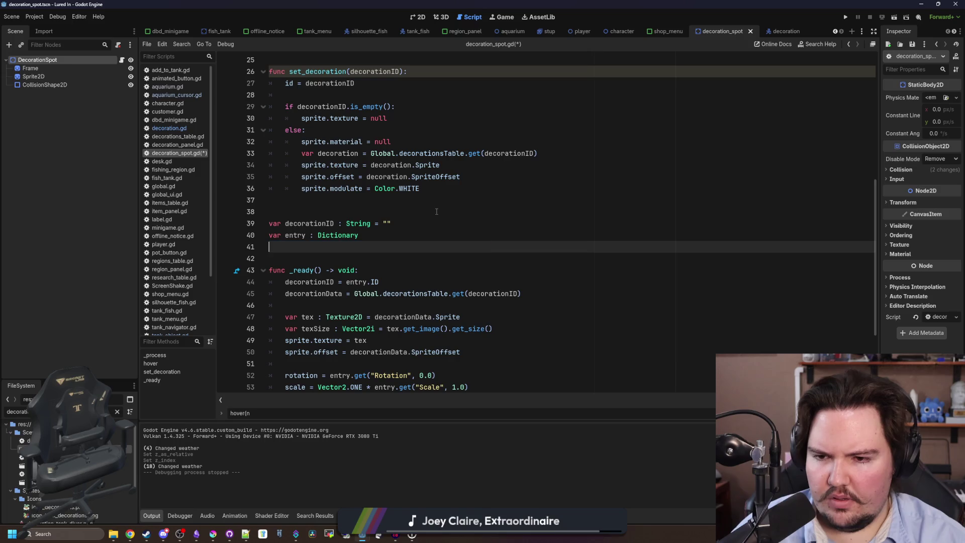
pyautogui.moveTo(363, 236); pyautogui.dragTo(252, 212)
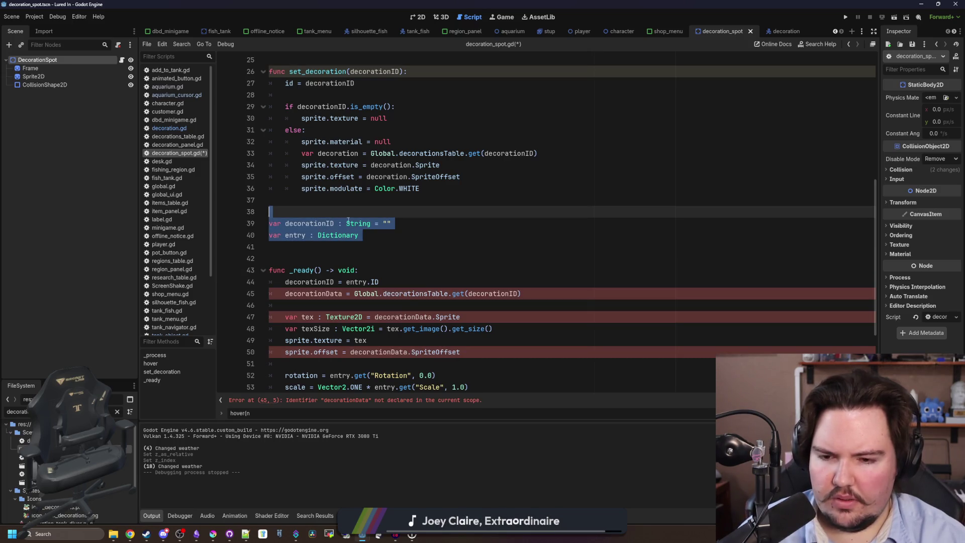
pyautogui.press('BackSpace')
pyautogui.scroll(-3, 394, 224)
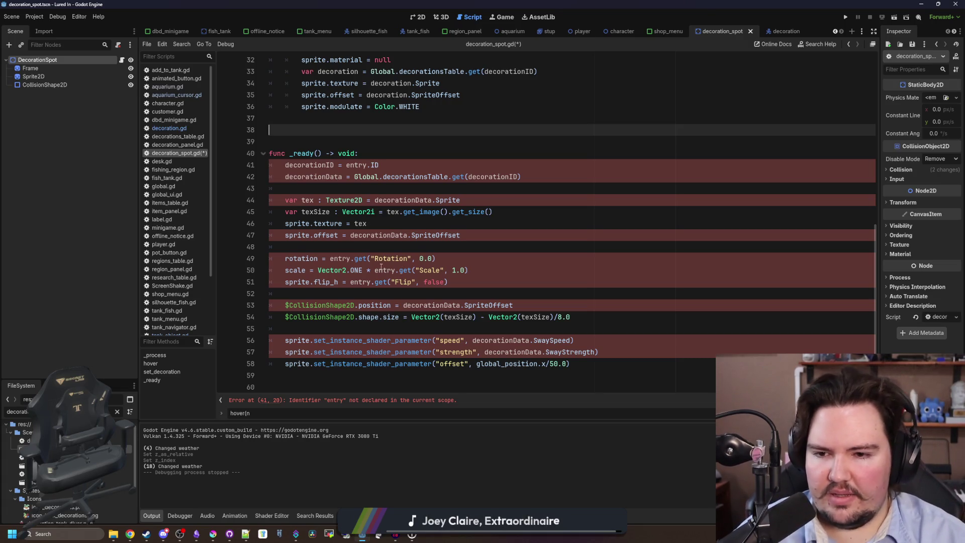
# Step: Highlight every use of entry in decoration_spot.gd
pyautogui.doubleClick(381, 271)
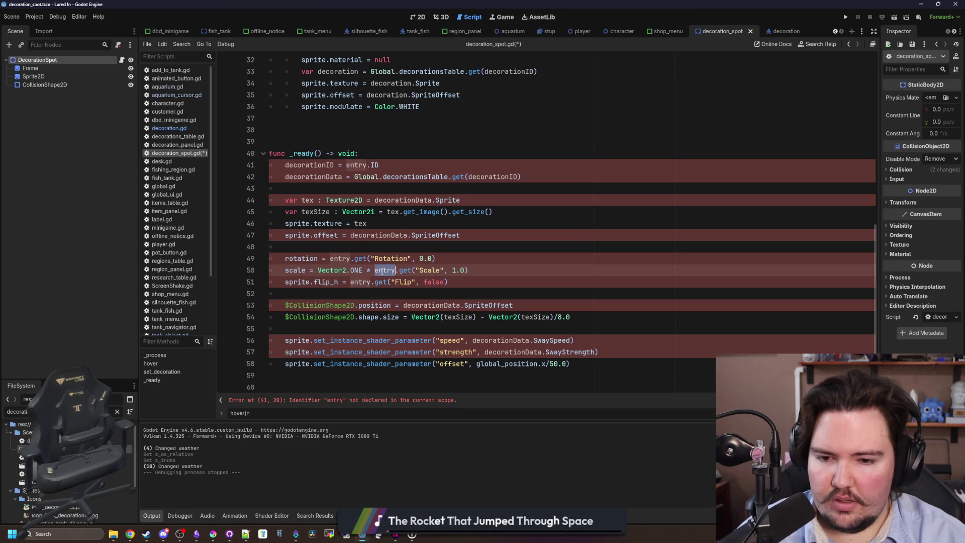
pyautogui.scroll(10, 382, 271)
pyautogui.scroll(-8, 350, 228)
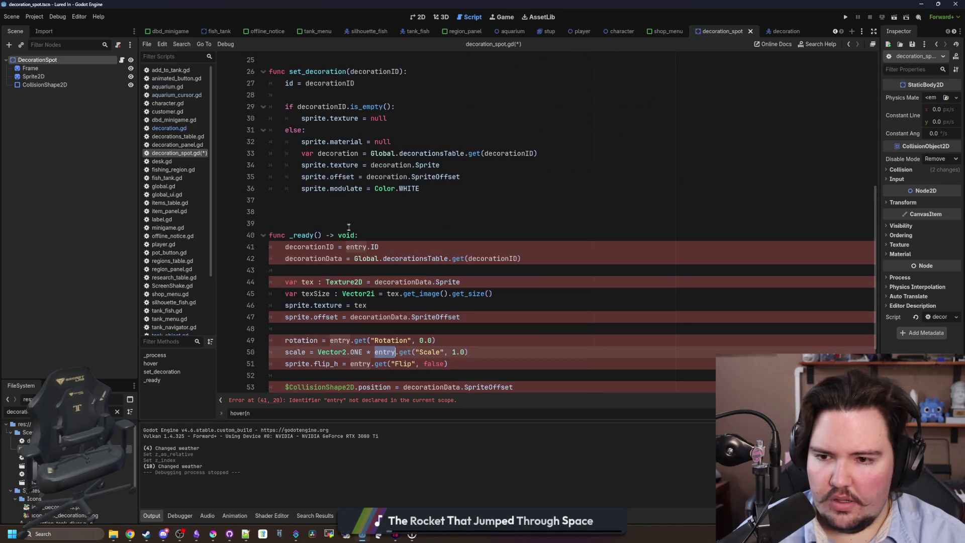
pyautogui.click(349, 212)
# Step: Copy 'var entry : Dictionary' from decoration.gd and paste it below the id variable
pyautogui.click(781, 31)
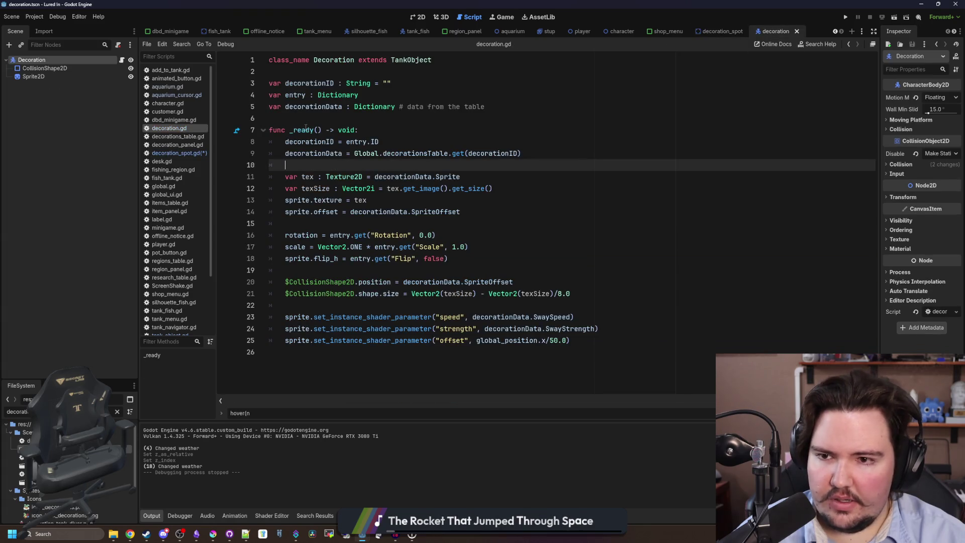
pyautogui.tripleClick(311, 95)
pyautogui.click(723, 31)
pyautogui.scroll(6, 318, 184)
pyautogui.scroll(3, 317, 184)
pyautogui.click(319, 106)
pyautogui.hotkey('ctrl', 'v')
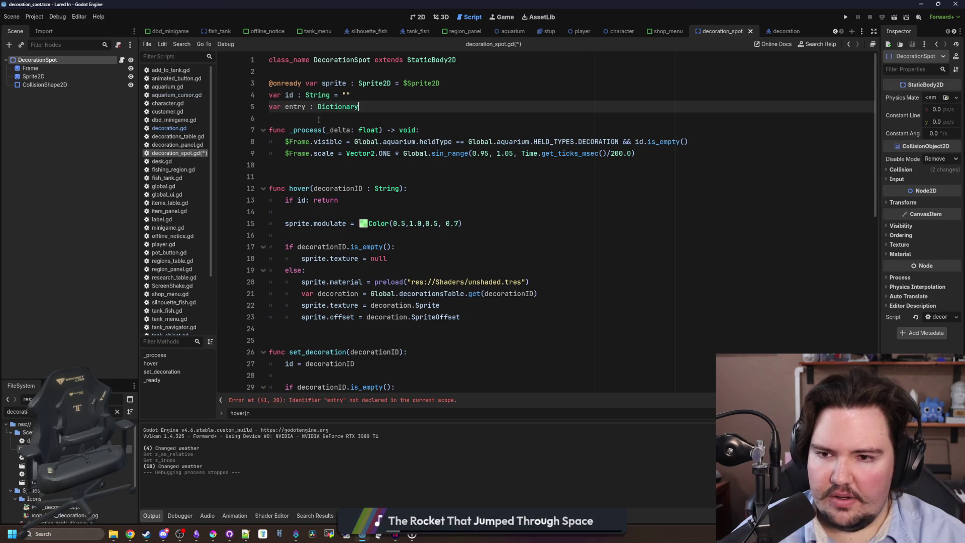
pyautogui.press('Down')
pyautogui.press('Return')
pyautogui.press('Up')
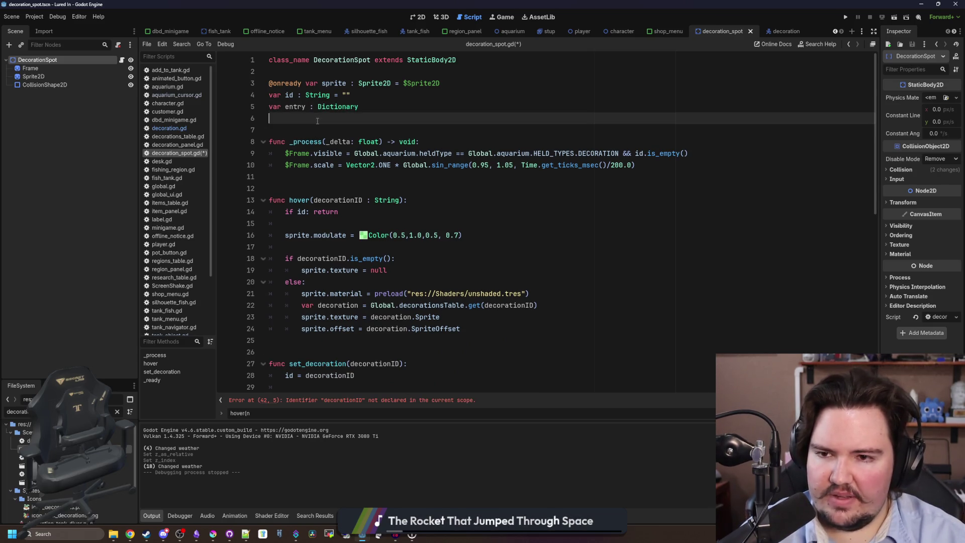
# Step: Move the _ready body after Color.WHITE in set_decoration, deleting the _ready header
pyautogui.scroll(-10, 357, 250)
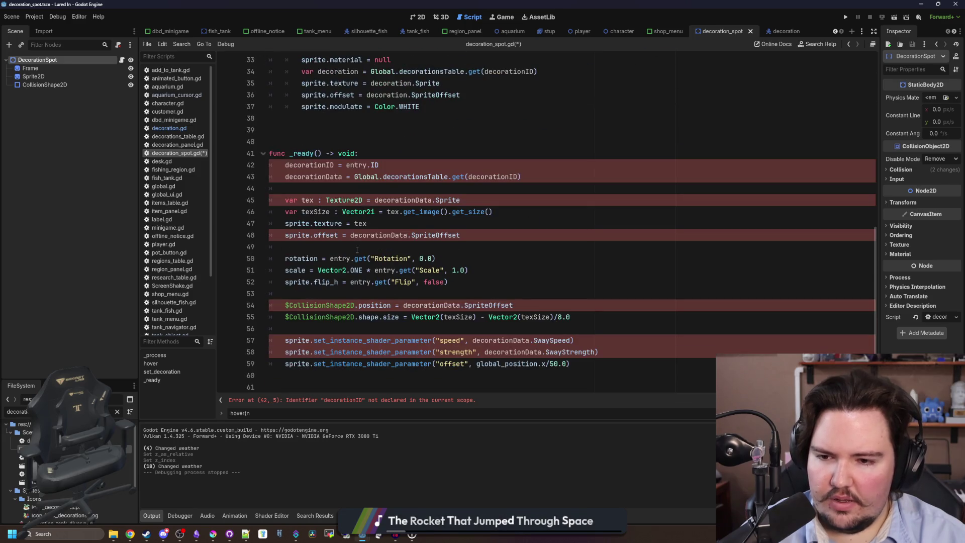
pyautogui.moveTo(585, 363)
pyautogui.mouseDown()
pyautogui.moveTo(282, 235)
pyautogui.moveTo(242, 174)
pyautogui.mouseUp()
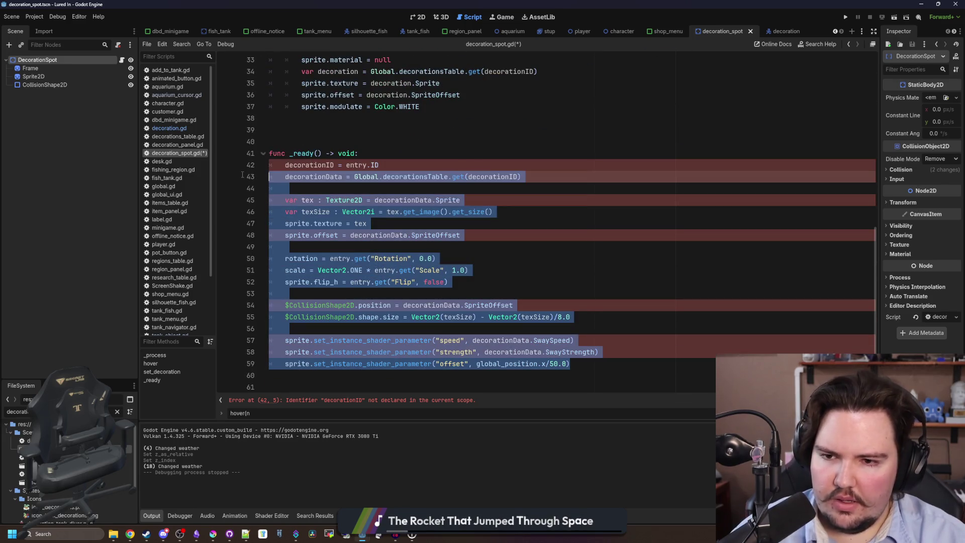
pyautogui.press('BackSpace')
pyautogui.press('BackSpace')
pyautogui.press('BackSpace')
pyautogui.press('BackSpace')
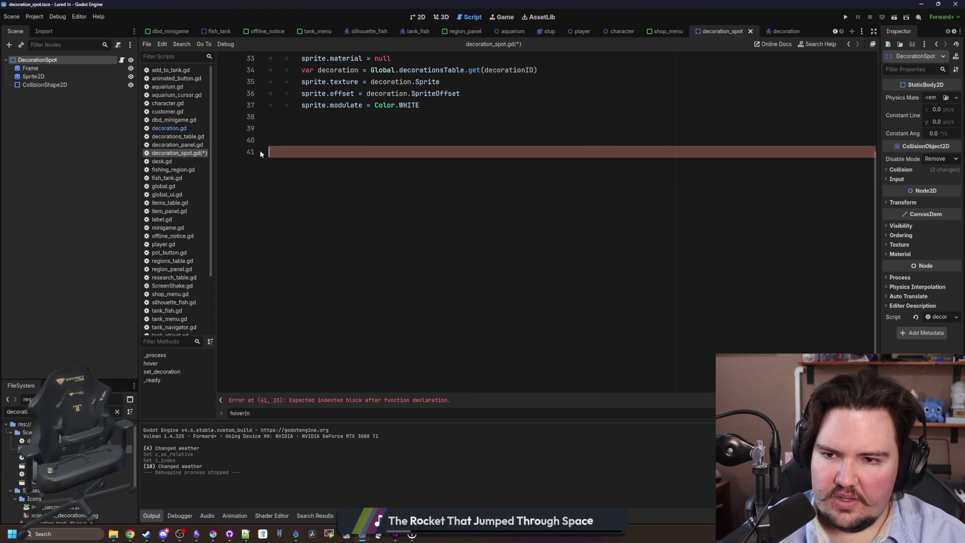
pyautogui.press('BackSpace')
pyautogui.press('BackSpace')
pyautogui.scroll(10, 329, 206)
pyautogui.scroll(-3, 367, 270)
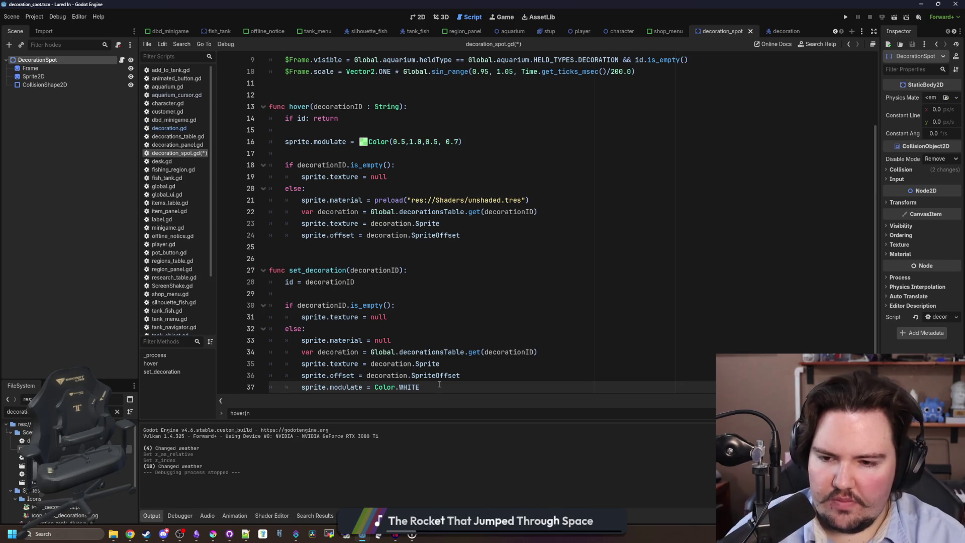
pyautogui.press('Return')
pyautogui.hotkey('ctrl', 'v')
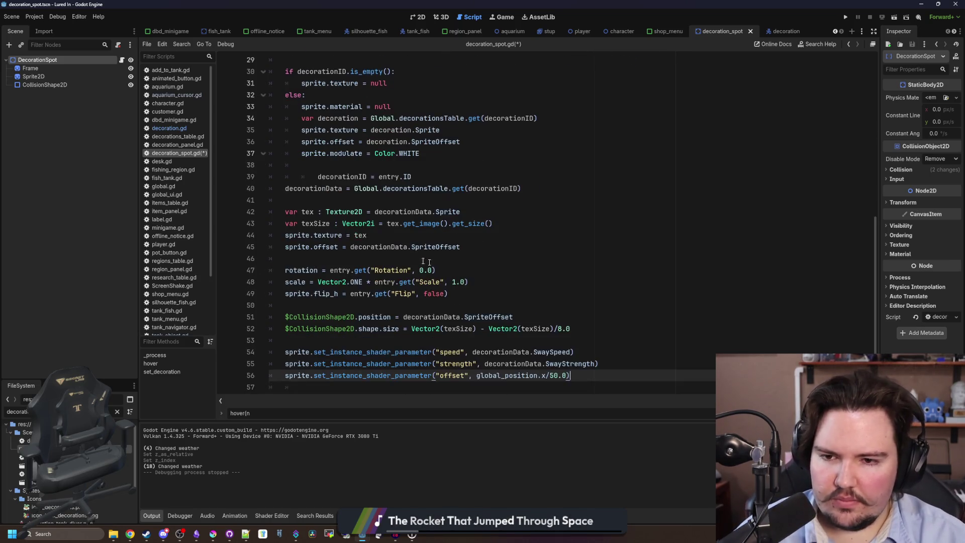
# Step: Indent the pasted lines 39–56 into set_decoration and check the decorationID parameter
pyautogui.moveTo(571, 375)
pyautogui.mouseDown()
pyautogui.moveTo(351, 214)
pyautogui.moveTo(335, 180)
pyautogui.mouseUp()
pyautogui.press('Tab')
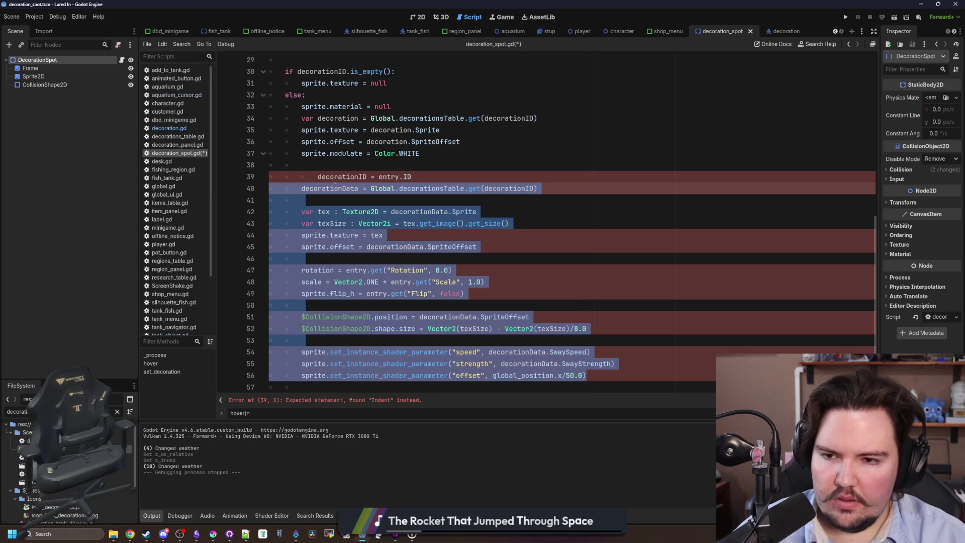
pyautogui.click(335, 179)
pyautogui.hotkey('shift', 'Tab')
pyautogui.scroll(2, 381, 142)
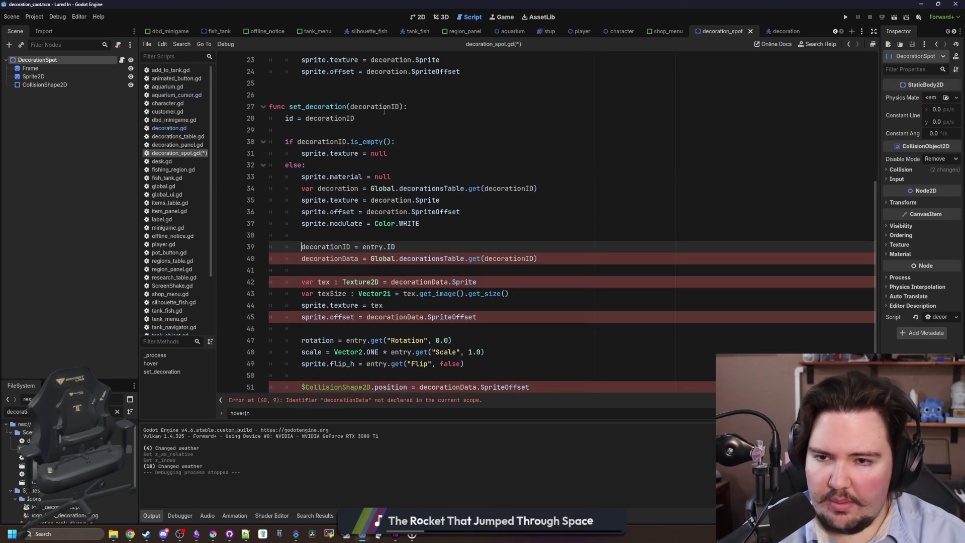
pyautogui.doubleClick(384, 107)
pyautogui.click(381, 129)
pyautogui.doubleClick(384, 108)
pyautogui.click(382, 129)
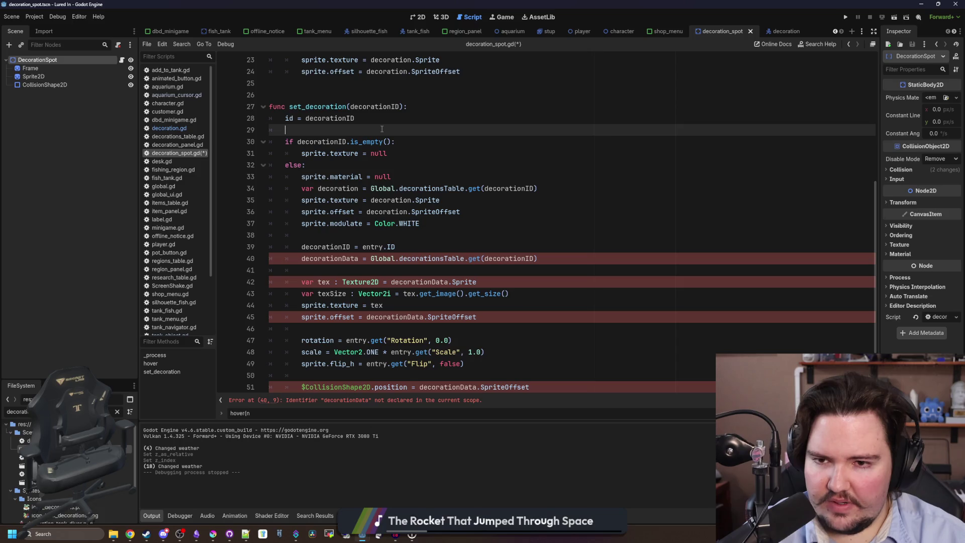
# Step: Start typing a Global.decoration call on line 29, then delete it, leaving the line blank
pyautogui.write('Global.create')
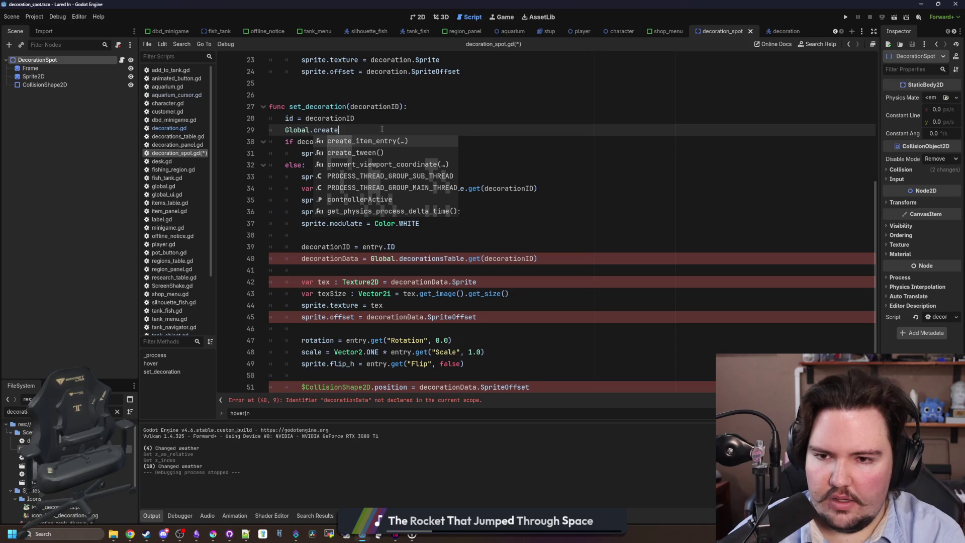
pyautogui.write('_')
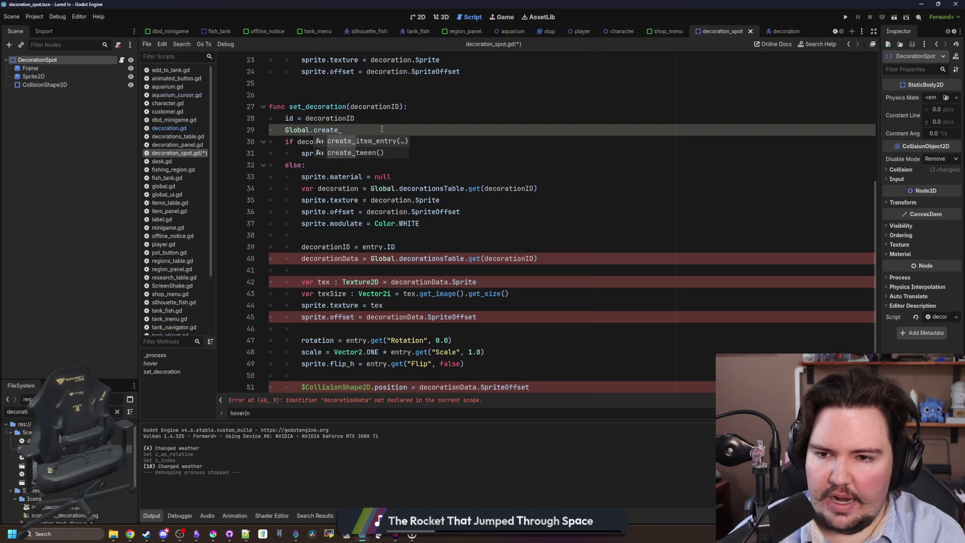
pyautogui.press('BackSpace')
pyautogui.press('BackSpace')
pyautogui.press('BackSpace')
pyautogui.write('dec')
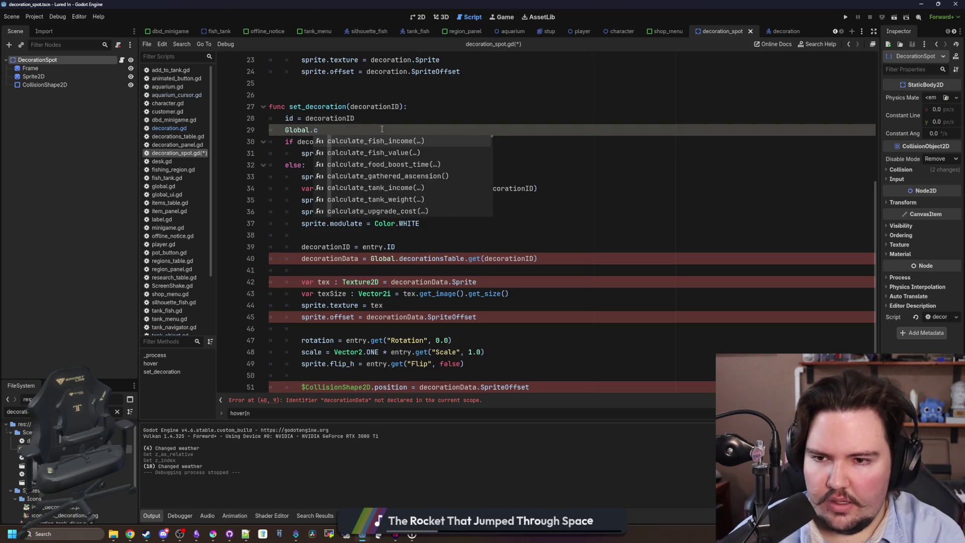
pyautogui.write('oration')
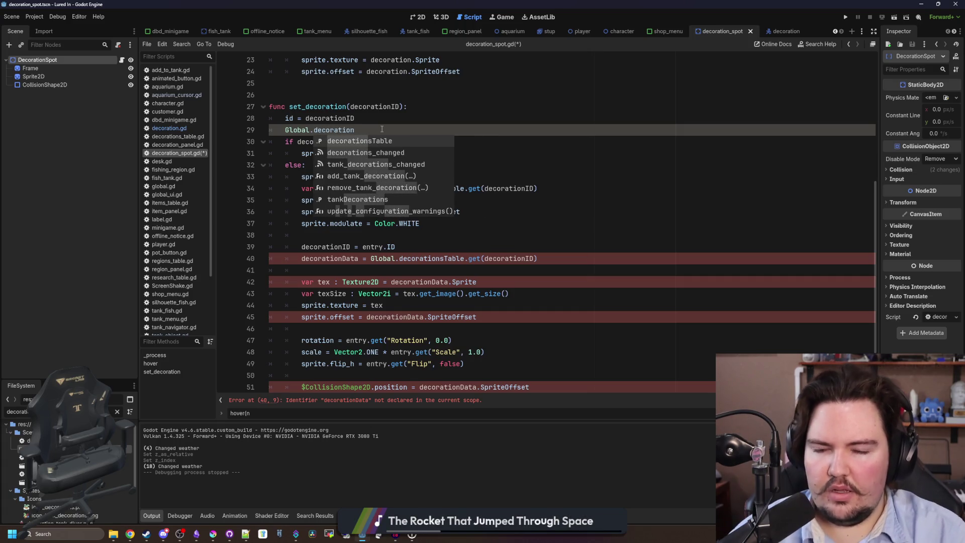
pyautogui.press('Down')
pyautogui.press('Down')
pyautogui.press('Down')
pyautogui.press('Down')
pyautogui.press('Down')
pyautogui.press('Down')
pyautogui.press('Escape')
pyautogui.hotkey('ctrl', 'shift', 'Left')
pyautogui.hotkey('ctrl', 'shift', 'Left')
pyautogui.hotkey('ctrl', 'shift', 'Left')
pyautogui.press('BackSpace')
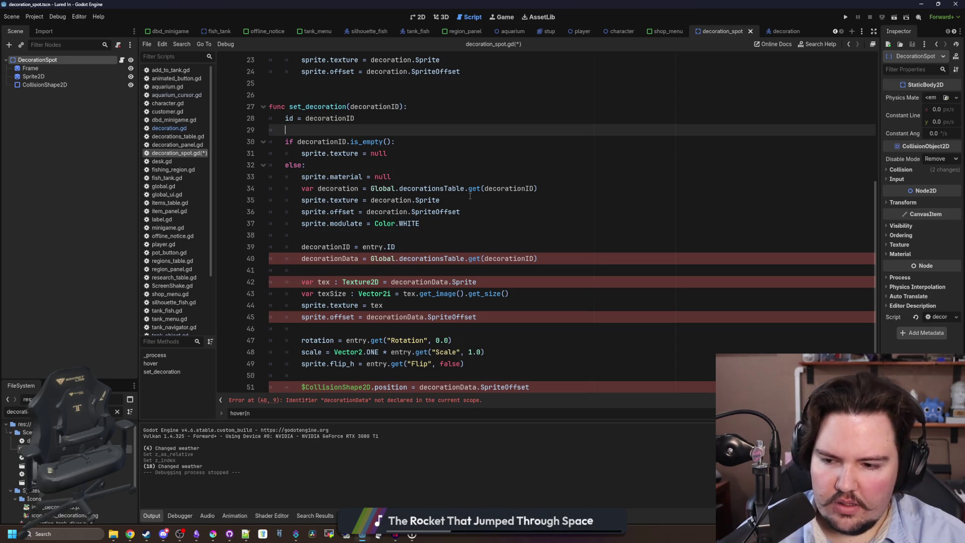
pyautogui.scroll(-2, 375, 191)
pyautogui.click(367, 202)
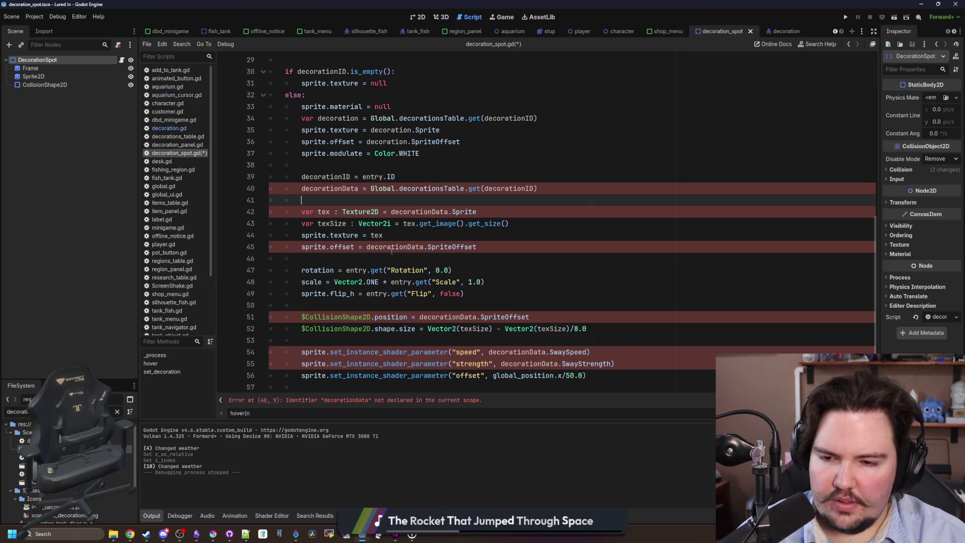
# Step: Delete the four tex and offset lines and the leftover empty line from set_decoration
pyautogui.click(435, 235)
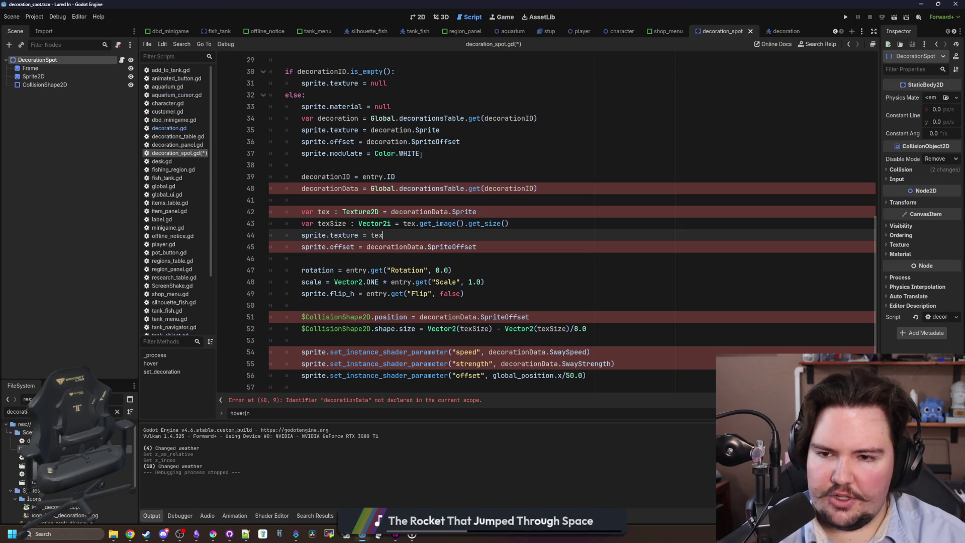
pyautogui.moveTo(480, 248)
pyautogui.mouseDown()
pyautogui.moveTo(271, 235)
pyautogui.moveTo(244, 215)
pyautogui.mouseUp()
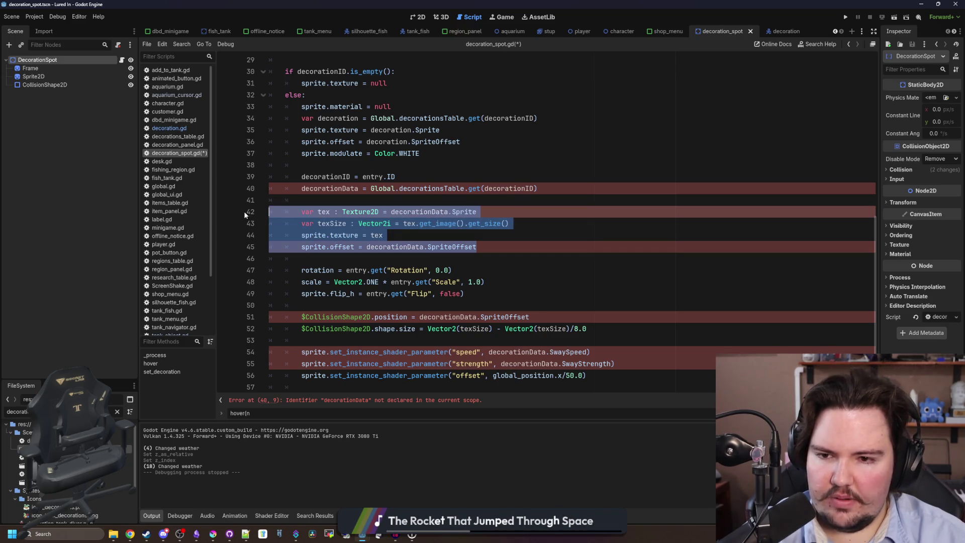
pyautogui.press('BackSpace')
pyautogui.click(397, 201)
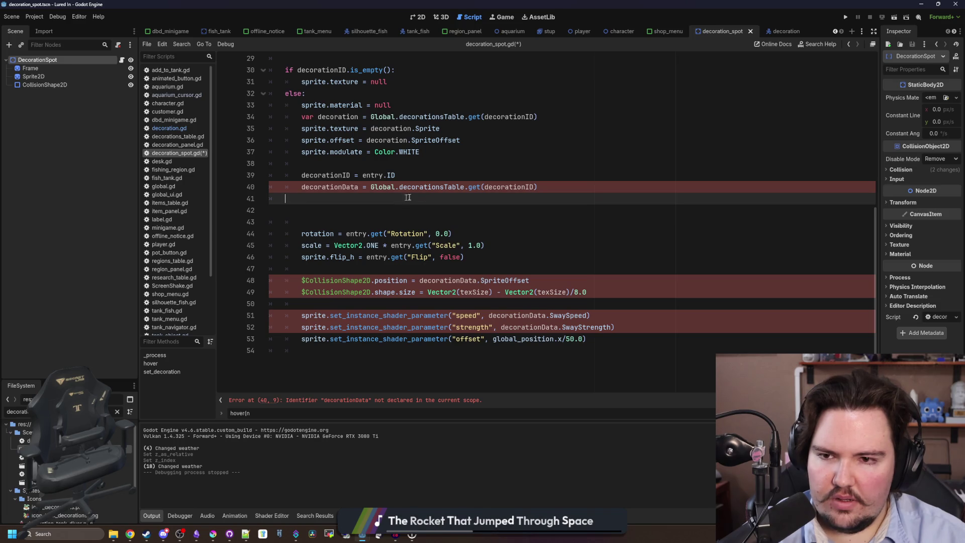
pyautogui.press('BackSpace')
# Step: Rename decoration to decorationData on lines 34 onward and delete the redundant decorationData assignment
pyautogui.doubleClick(329, 186)
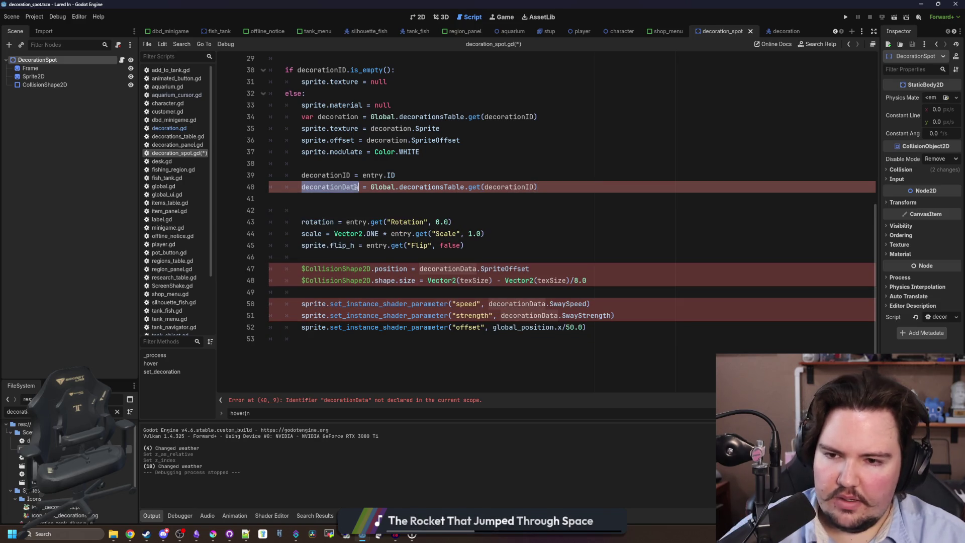
pyautogui.hotkey('ctrl', 'c')
pyautogui.doubleClick(337, 118)
pyautogui.hotkey('ctrl', 'v')
pyautogui.doubleClick(391, 129)
pyautogui.hotkey('ctrl', 'v')
pyautogui.doubleClick(398, 141)
pyautogui.hotkey('ctrl', 'v')
pyautogui.moveTo(537, 186); pyautogui.dragTo(242, 182)
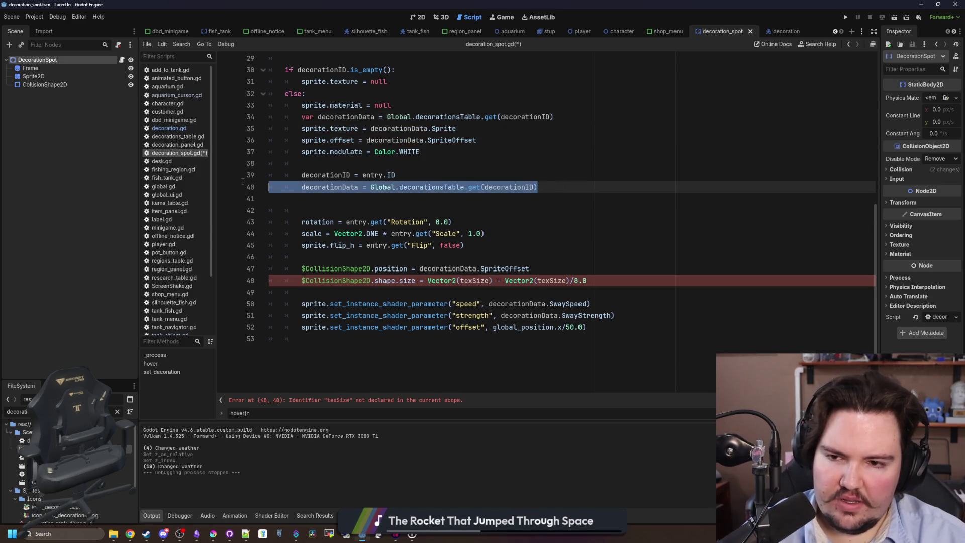
pyautogui.press('BackSpace')
# Step: Comment out the decorationID = entry.ID line and the rotation, scale and flip lines
pyautogui.moveTo(396, 174); pyautogui.dragTo(239, 169)
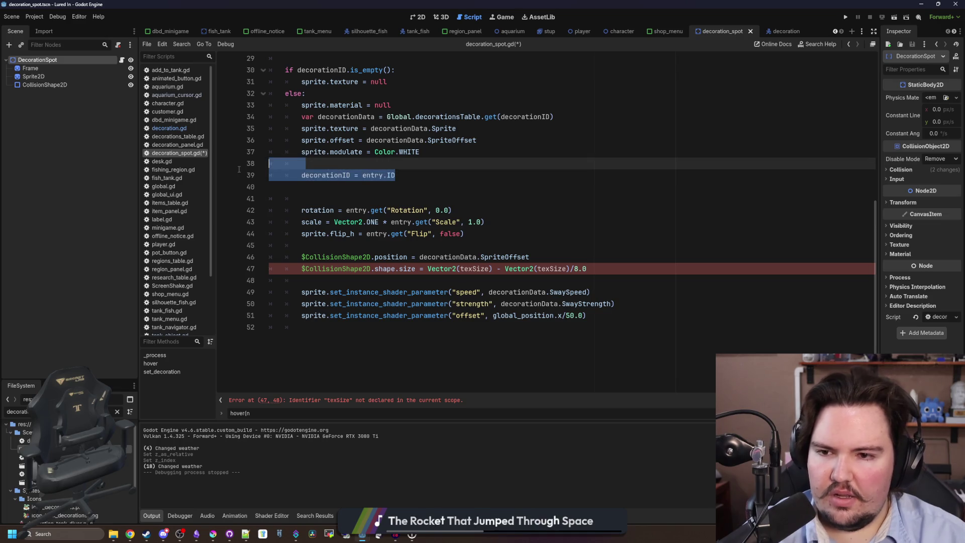
pyautogui.click(301, 175)
pyautogui.hotkey('ctrl', 'k')
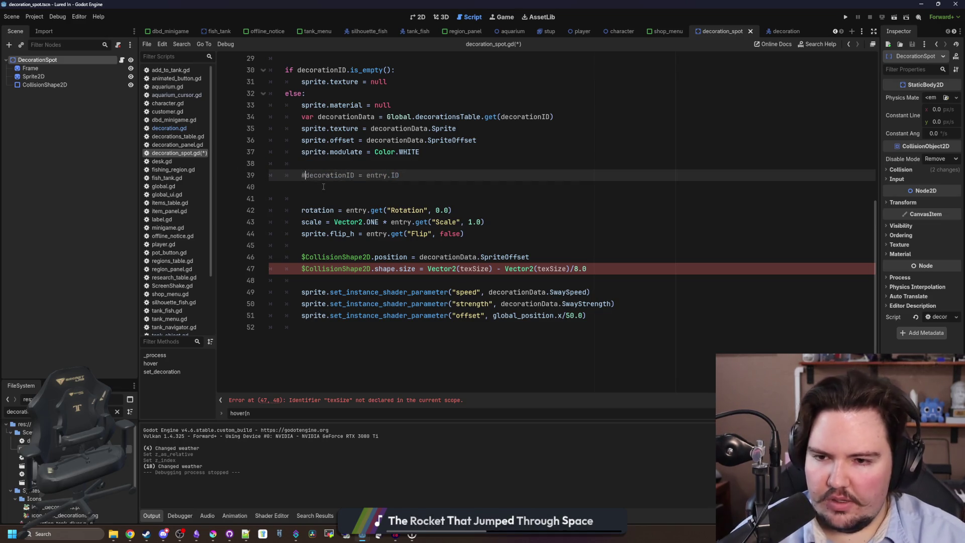
pyautogui.moveTo(301, 210); pyautogui.dragTo(300, 233)
pyautogui.hotkey('ctrl', 'k')
pyautogui.hotkey('ctrl', 'k')
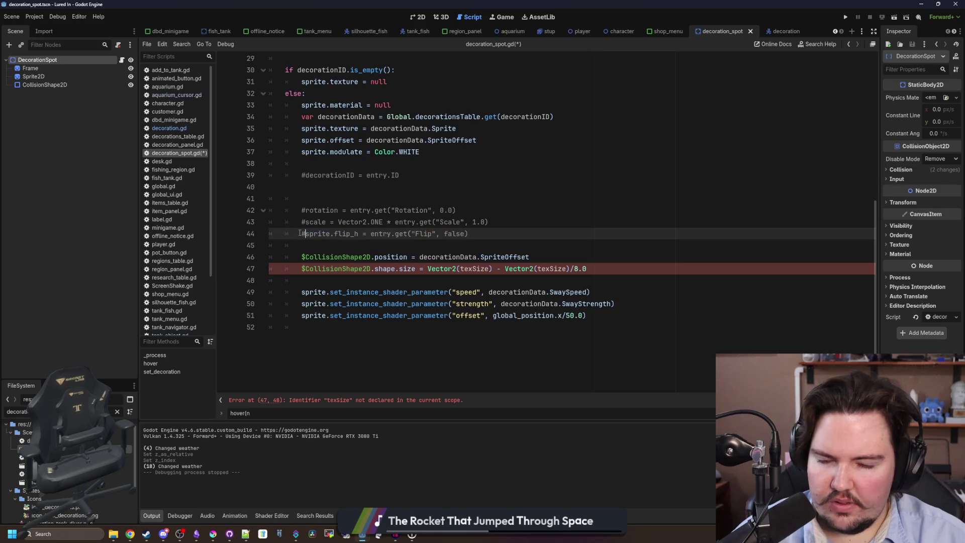
# Step: Comment out the two collision shape lines and the three shader parameter lines
pyautogui.moveTo(596, 268)
pyautogui.mouseDown()
pyautogui.moveTo(342, 268)
pyautogui.moveTo(245, 258)
pyautogui.mouseUp()
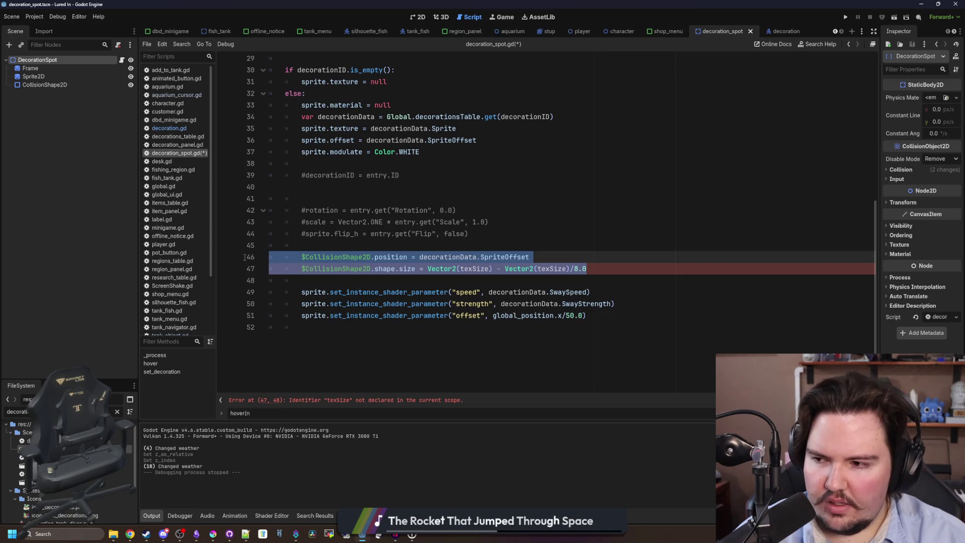
pyautogui.click(367, 246)
pyautogui.scroll(2, 370, 246)
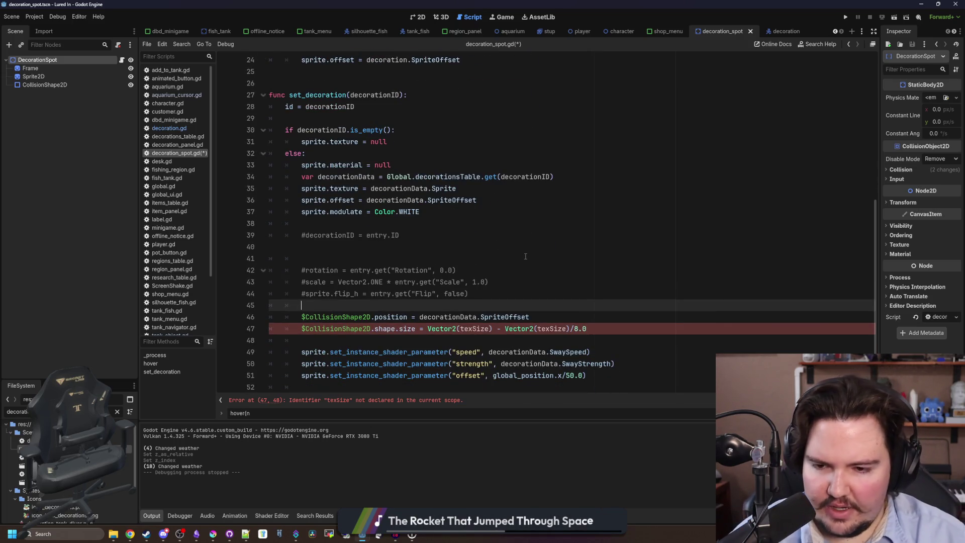
pyautogui.moveTo(302, 317); pyautogui.dragTo(588, 328)
pyautogui.hotkey('ctrl', 'k')
pyautogui.click(346, 340)
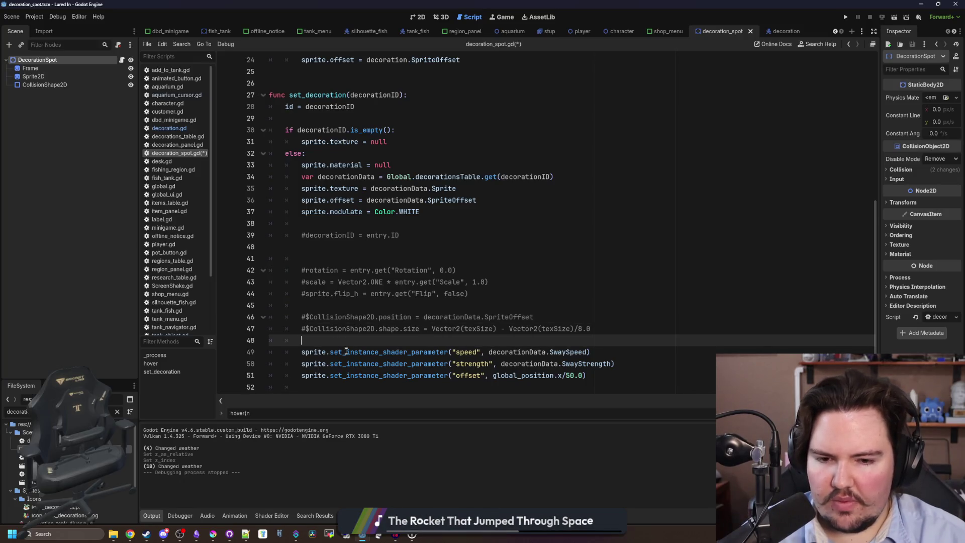
pyautogui.moveTo(304, 375); pyautogui.dragTo(305, 346)
pyautogui.hotkey('ctrl', 'k')
# Step: Tidy the blank lines around the modulate, rotation and flip_h lines
pyautogui.scroll(2, 322, 322)
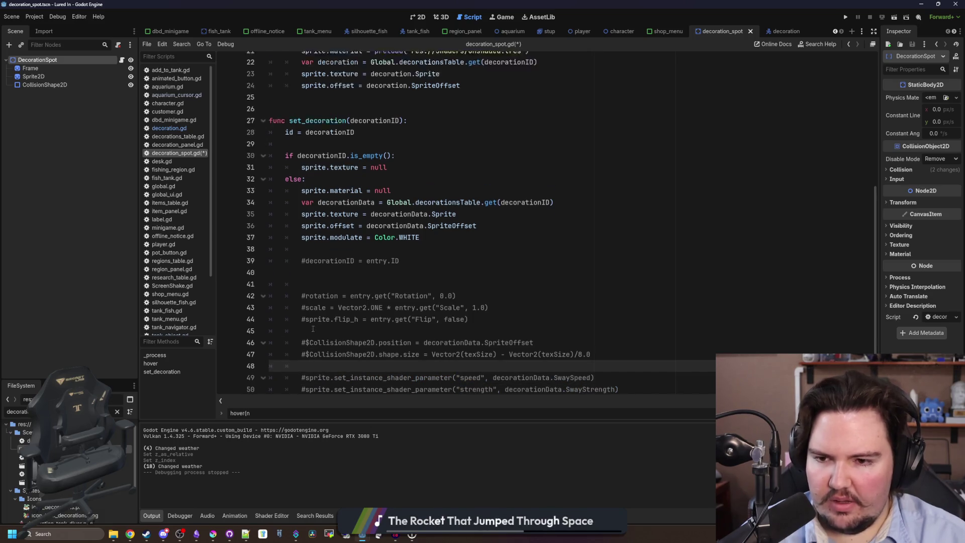
pyautogui.click(345, 296)
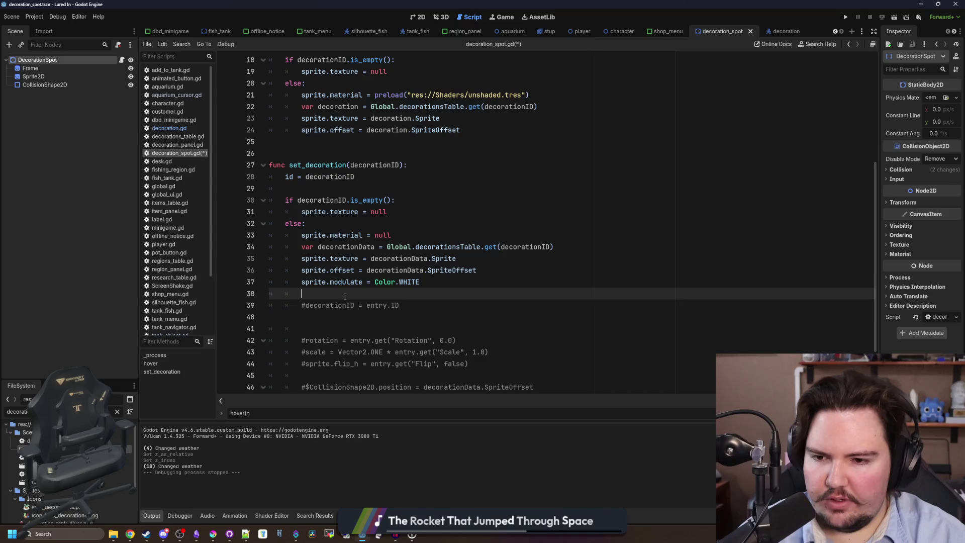
pyautogui.press('Return')
pyautogui.press('Return')
pyautogui.press('Up')
pyautogui.press('Up')
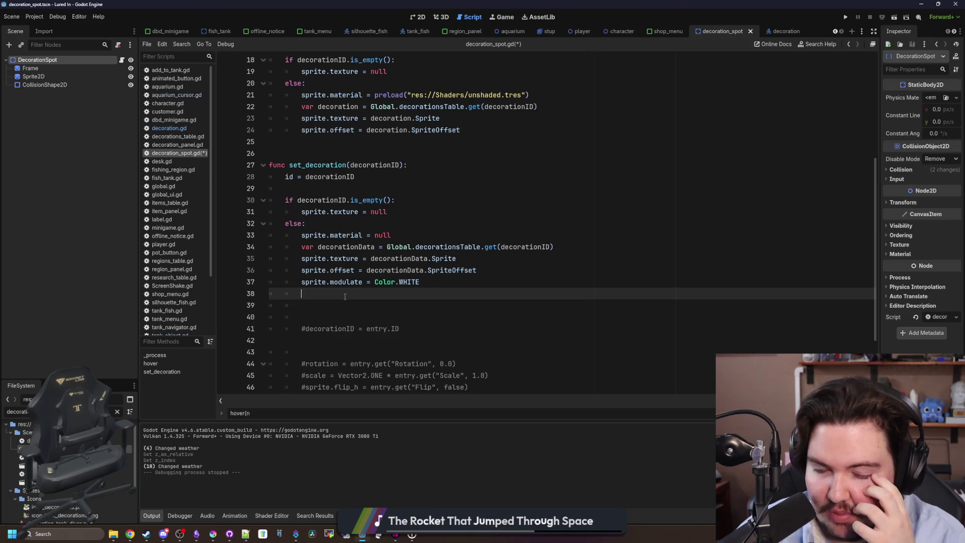
pyautogui.scroll(-2, 345, 296)
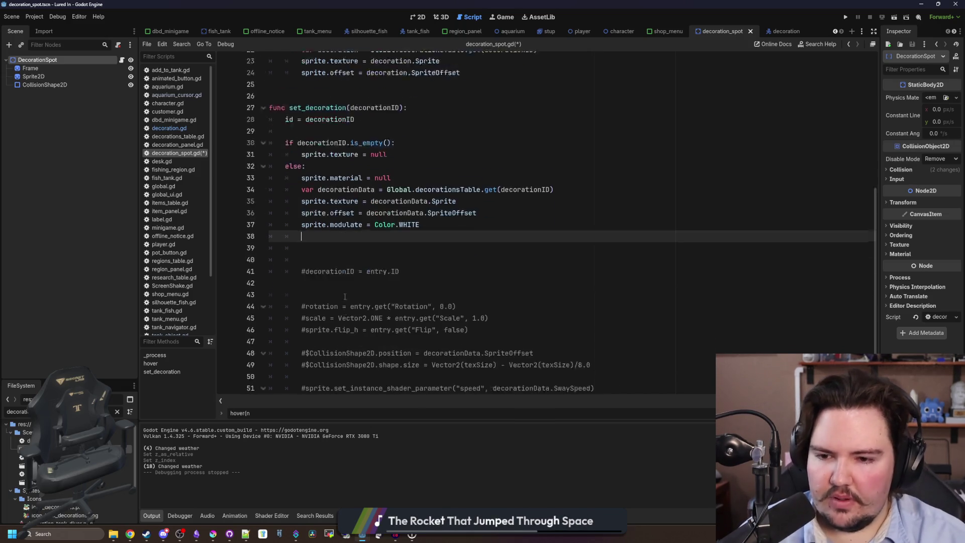
pyautogui.click(320, 294)
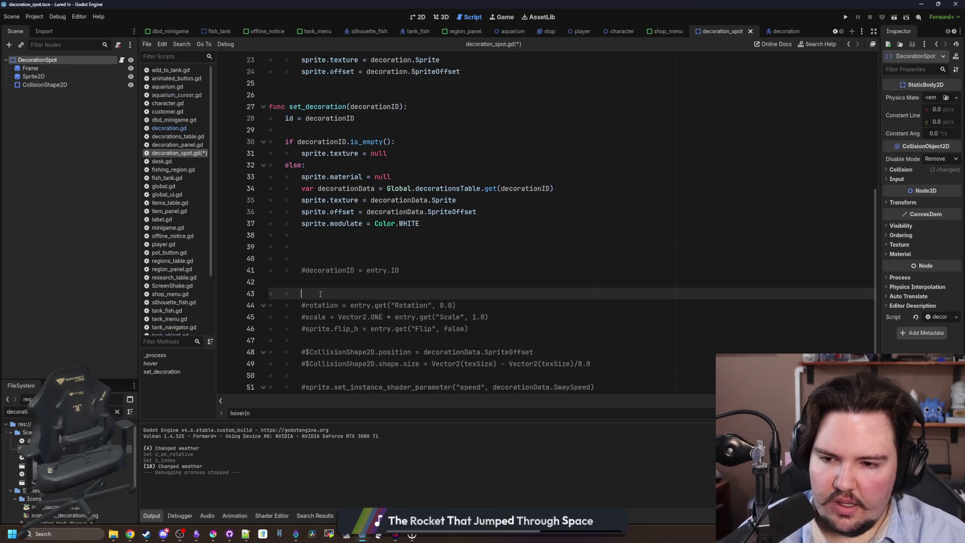
pyautogui.press('BackSpace')
pyautogui.click(332, 329)
pyautogui.press('BackSpace')
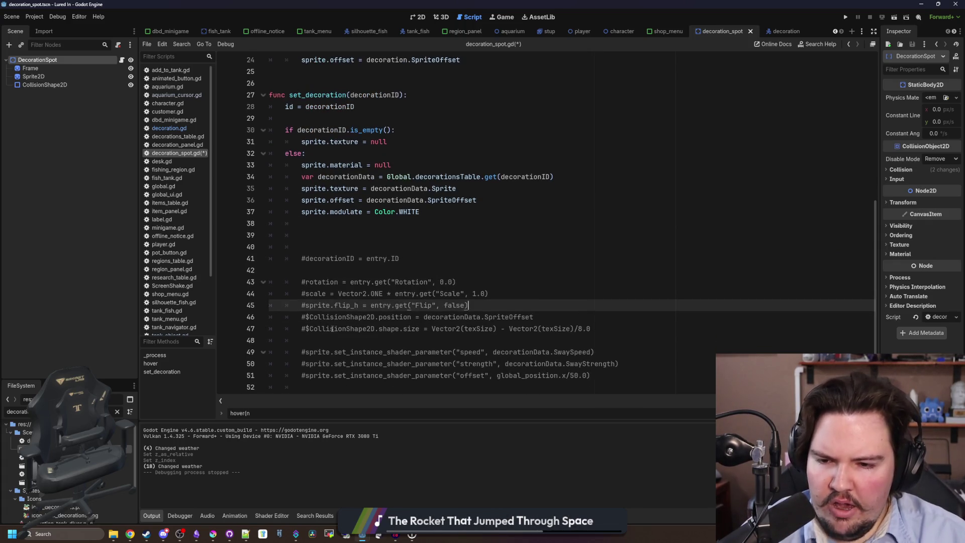
# Step: Insert a blank line after the flip_h line and save decoration_spot.gd
pyautogui.click(332, 339)
pyautogui.click(470, 306)
pyautogui.press('Return')
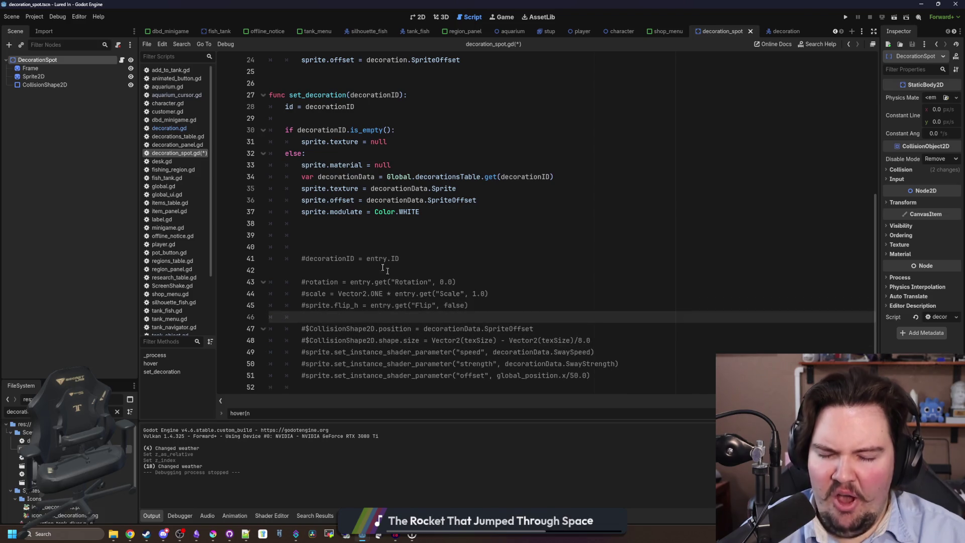
pyautogui.click(340, 229)
pyautogui.hotkey('ctrl', 's')
pyautogui.scroll(6, 332, 251)
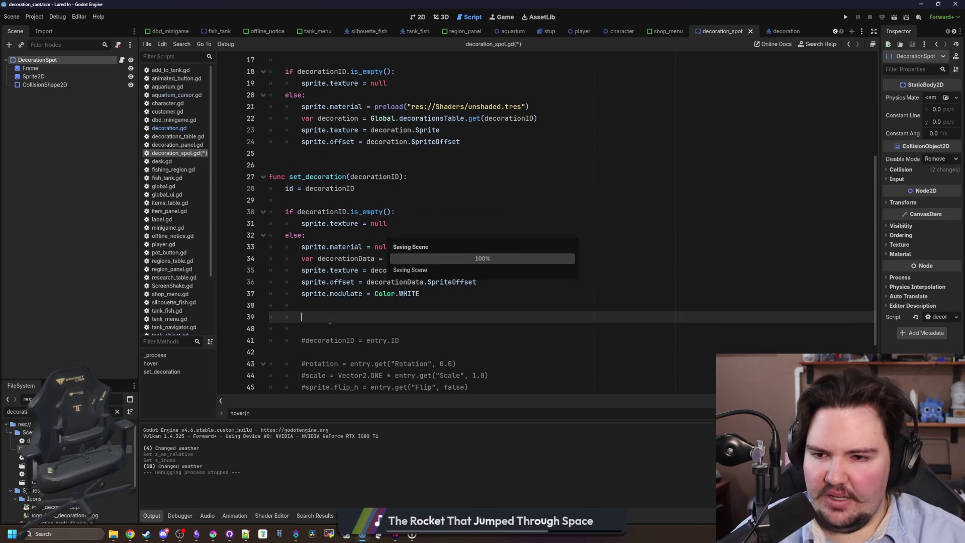
# Step: Review the id early-return line in the hover function of decoration_spot.gd
pyautogui.scroll(3, 329, 320)
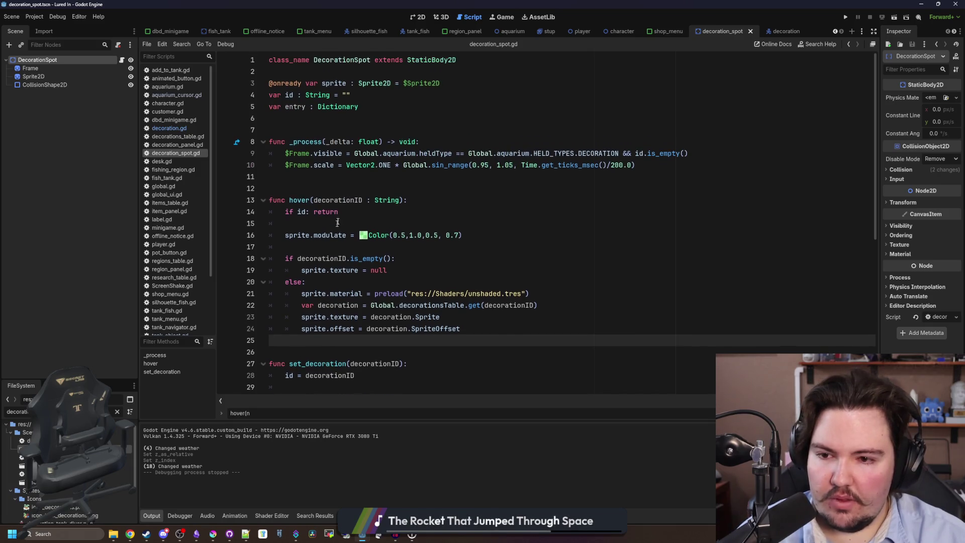
pyautogui.click(357, 187)
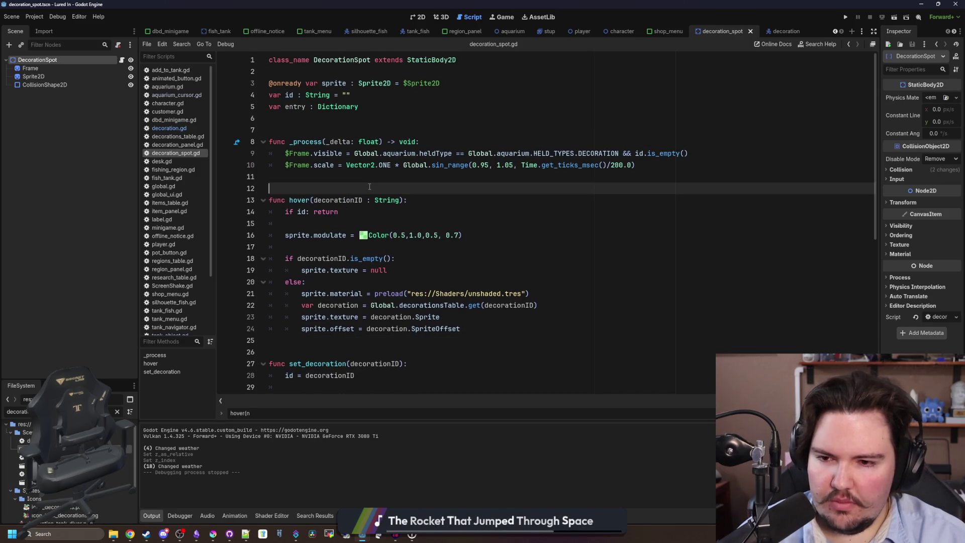
pyautogui.tripleClick(312, 211)
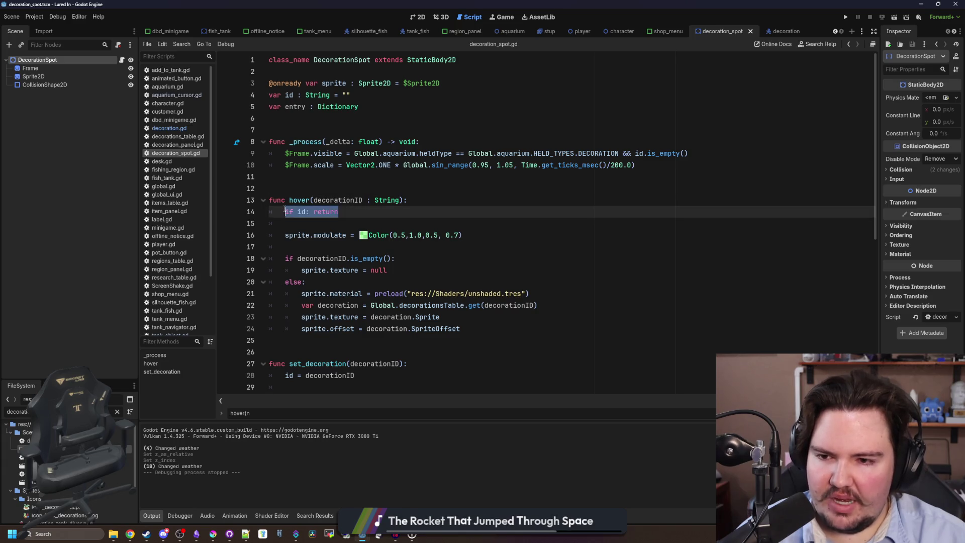
pyautogui.click(304, 185)
pyautogui.scroll(-1, 304, 185)
pyautogui.click(322, 188)
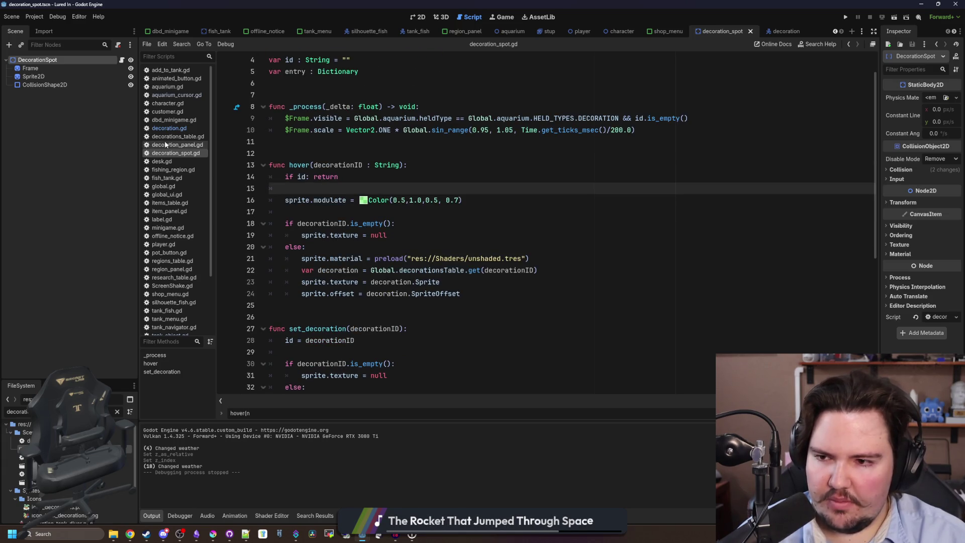
pyautogui.scroll(-3, 176, 211)
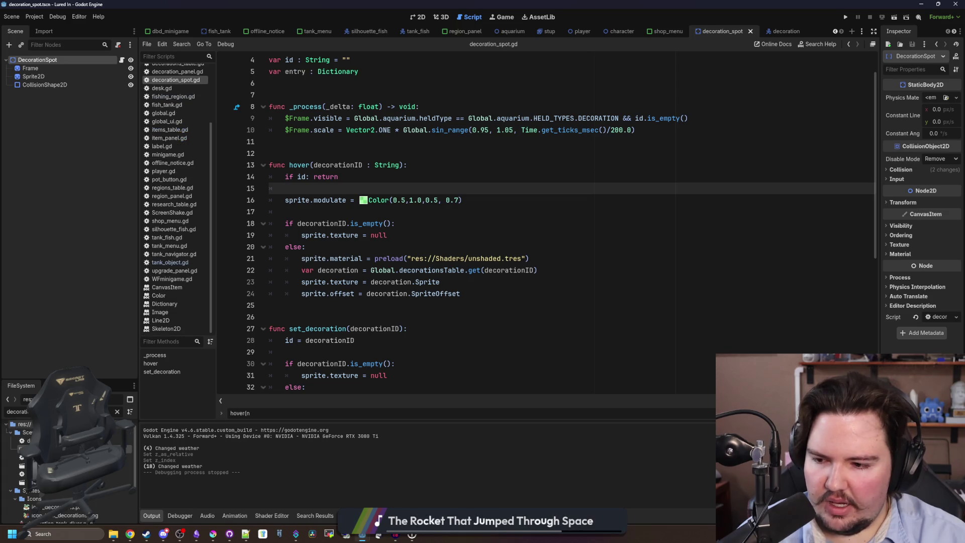
# Step: Filter the file list by 'aquarium' and open aquarium_cursor.gd
pyautogui.click(118, 412)
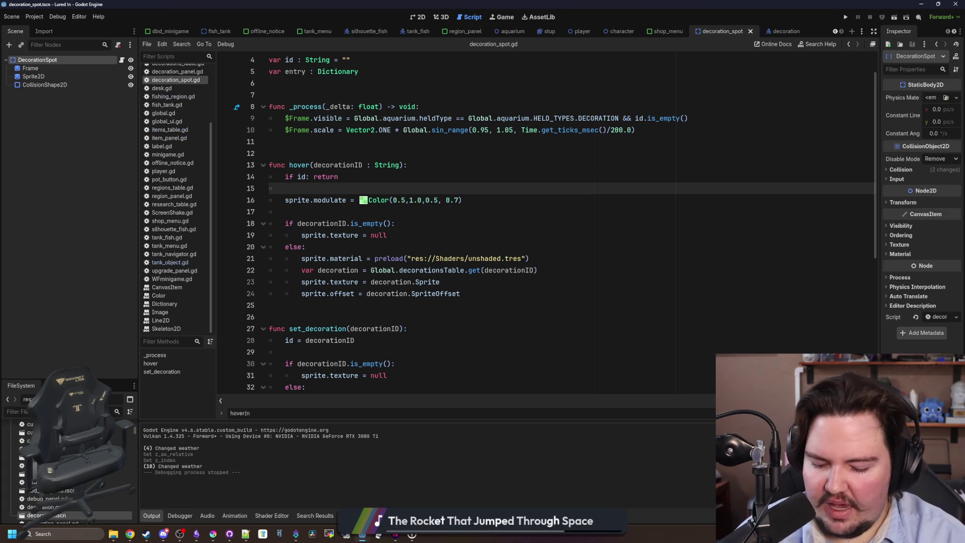
pyautogui.write('aq')
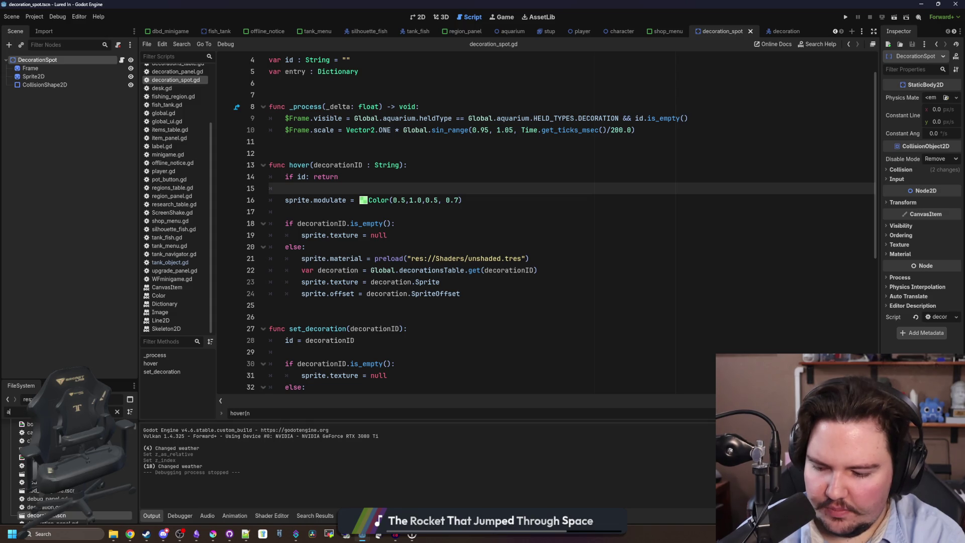
pyautogui.press('BackSpace')
pyautogui.press('BackSpace')
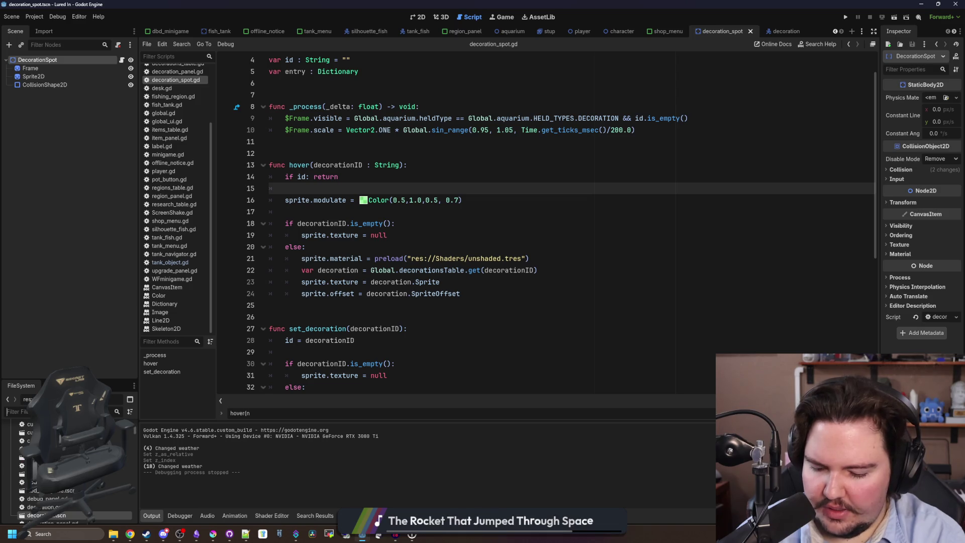
pyautogui.write('aquarium')
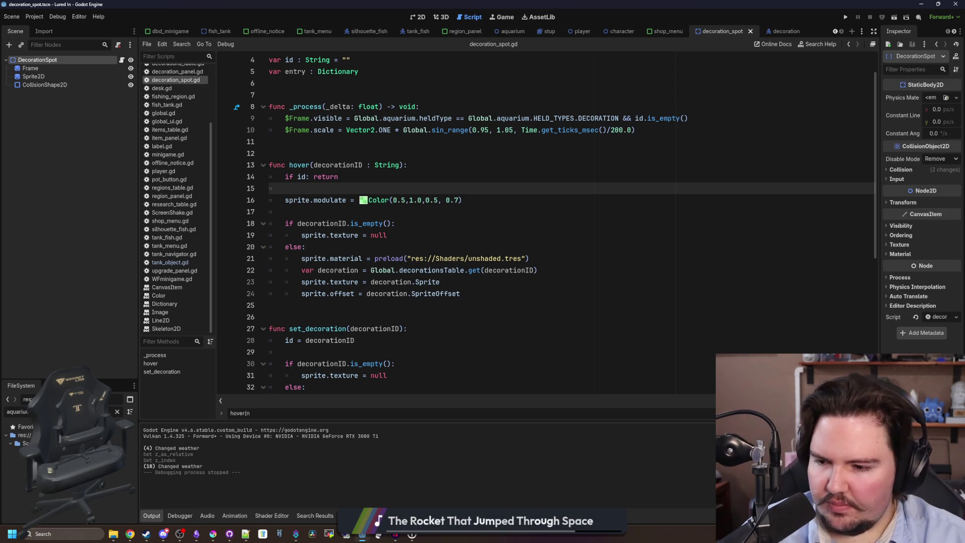
pyautogui.doubleClick(21, 451)
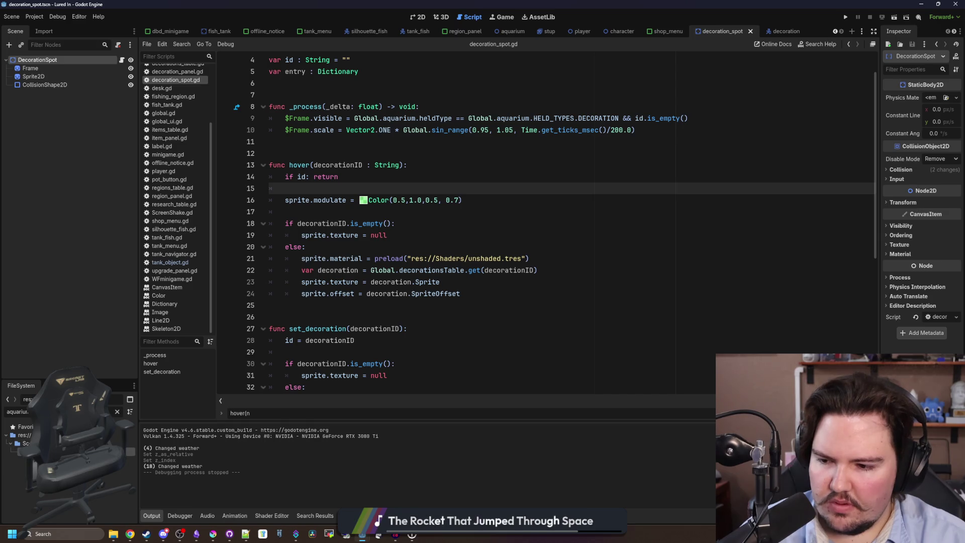
pyautogui.click(385, 182)
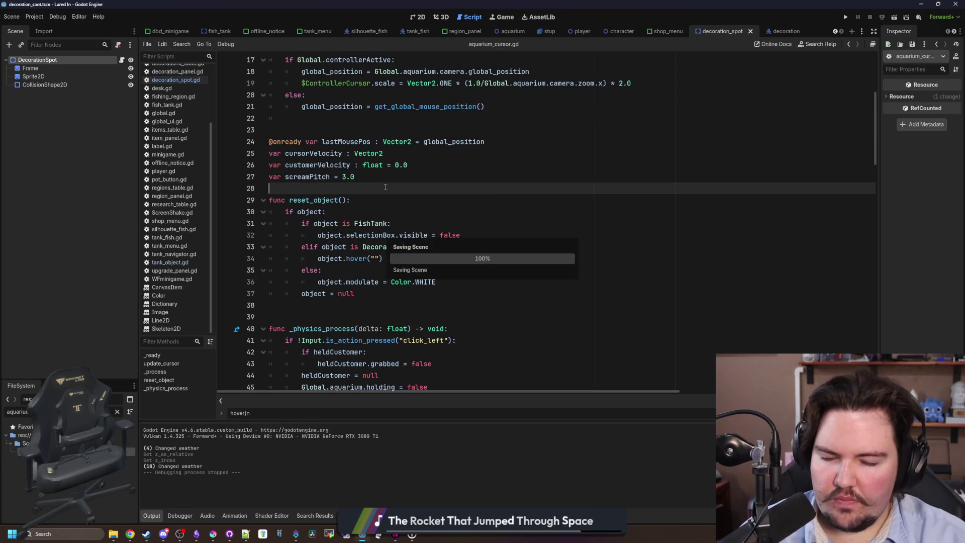
# Step: Narrow the left dock to widen the code area around line 61
pyautogui.scroll(-10, 402, 190)
pyautogui.click(587, 244)
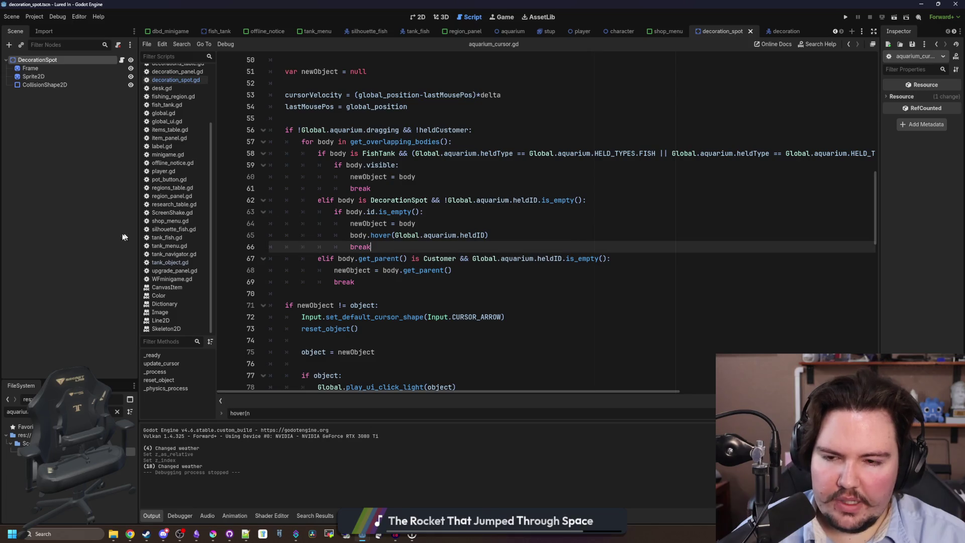
pyautogui.moveTo(137, 231); pyautogui.dragTo(58, 233)
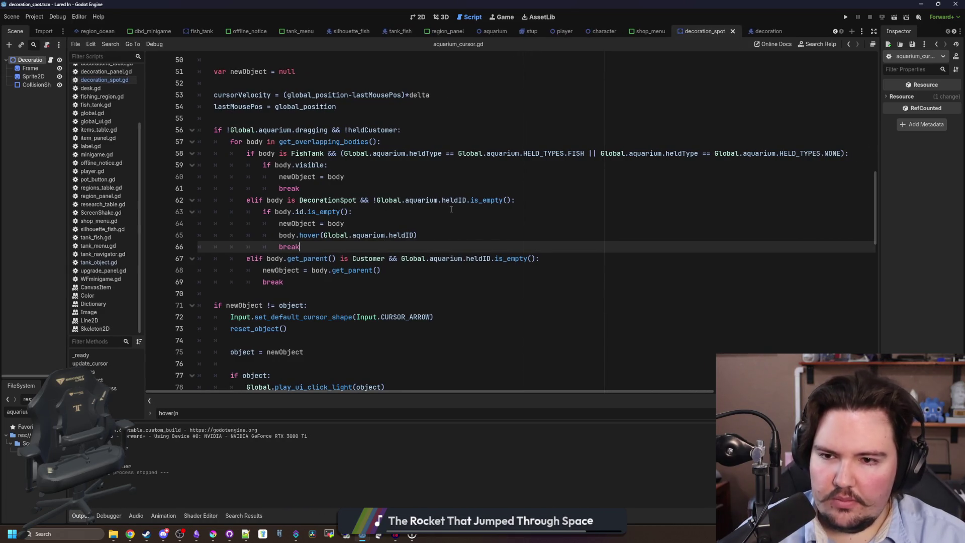
pyautogui.scroll(6, 382, 185)
pyautogui.scroll(-5, 382, 185)
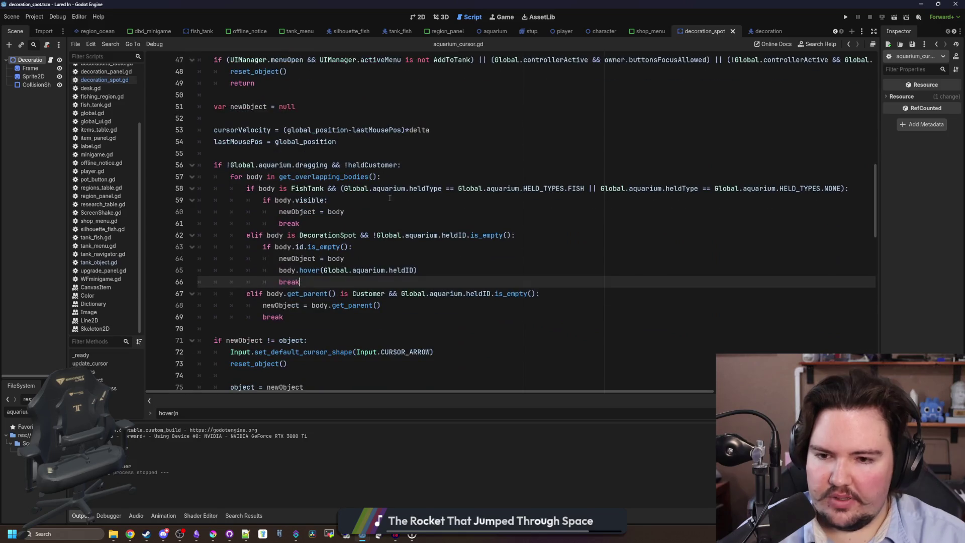
pyautogui.click(387, 225)
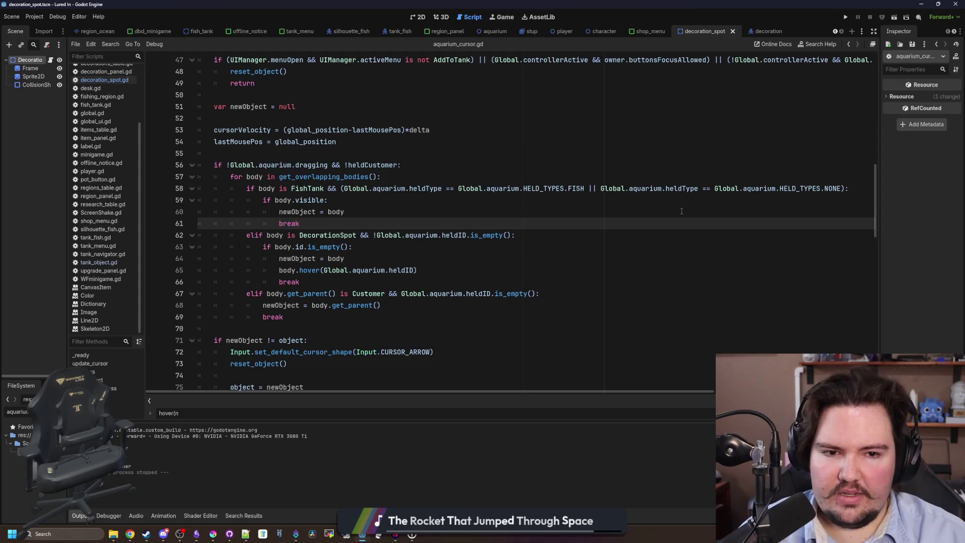
pyautogui.press('Up')
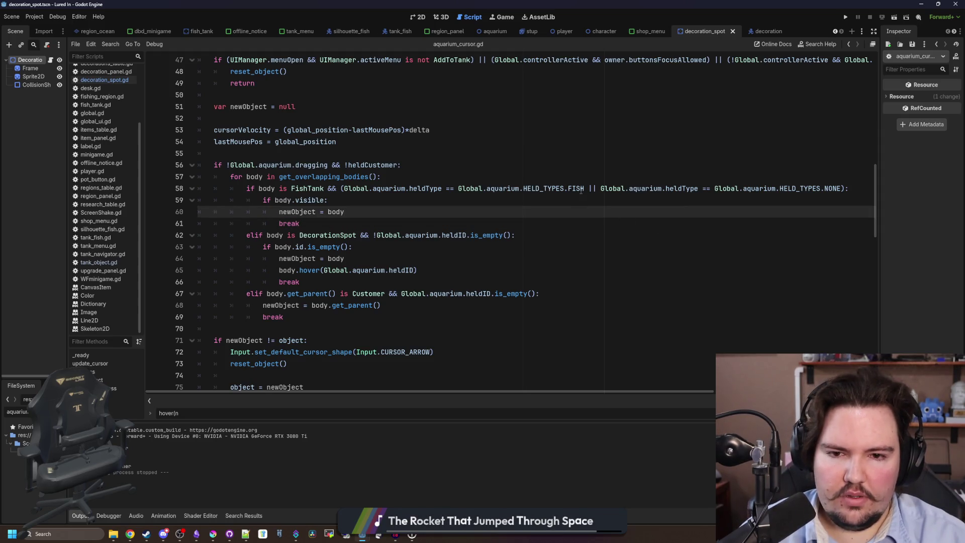
# Step: Examine the HELD_TYPES.FISH check on line 58 and the heldID empty check on line 62
pyautogui.moveTo(584, 189); pyautogui.dragTo(457, 188)
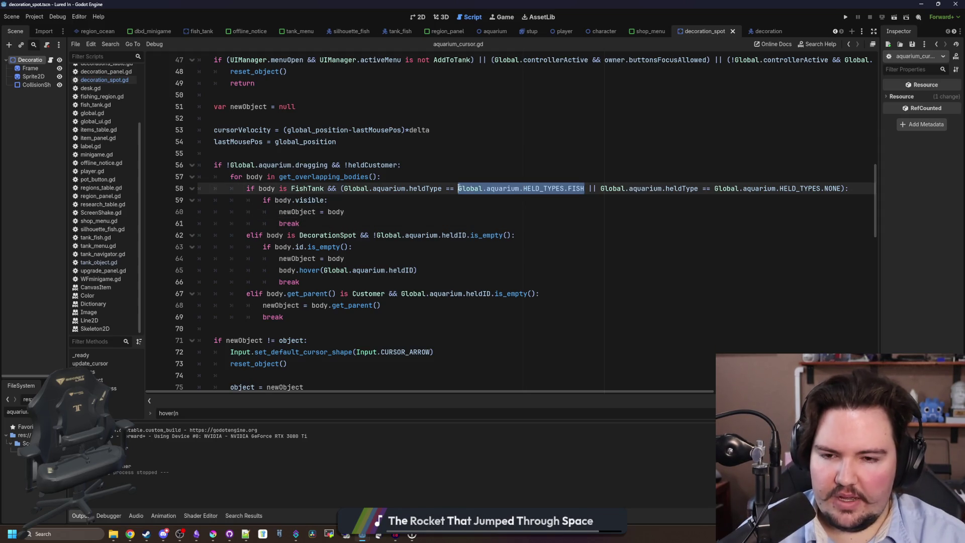
pyautogui.click(495, 254)
pyautogui.click(510, 234)
pyautogui.moveTo(510, 234); pyautogui.dragTo(378, 235)
pyautogui.click(697, 205)
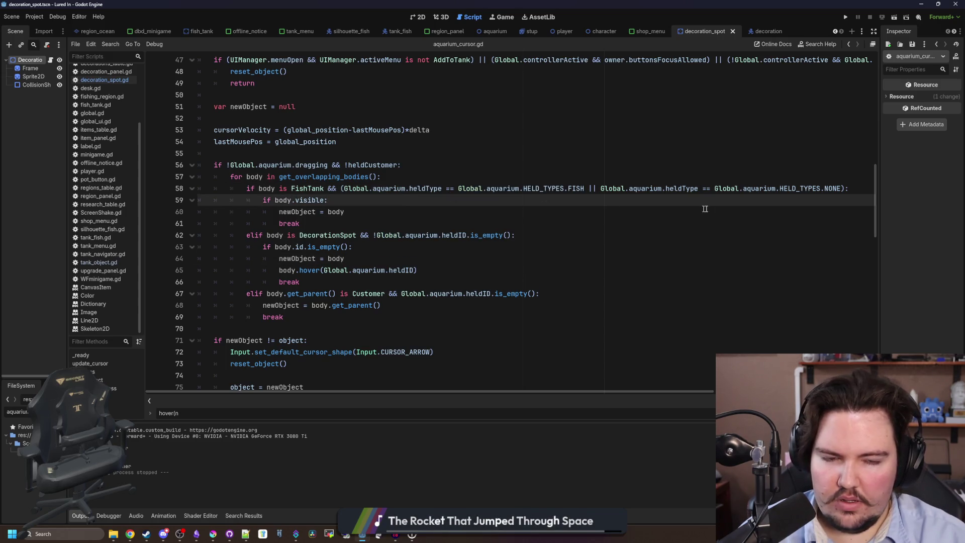
pyautogui.click(432, 246)
pyautogui.moveTo(510, 235); pyautogui.dragTo(376, 234)
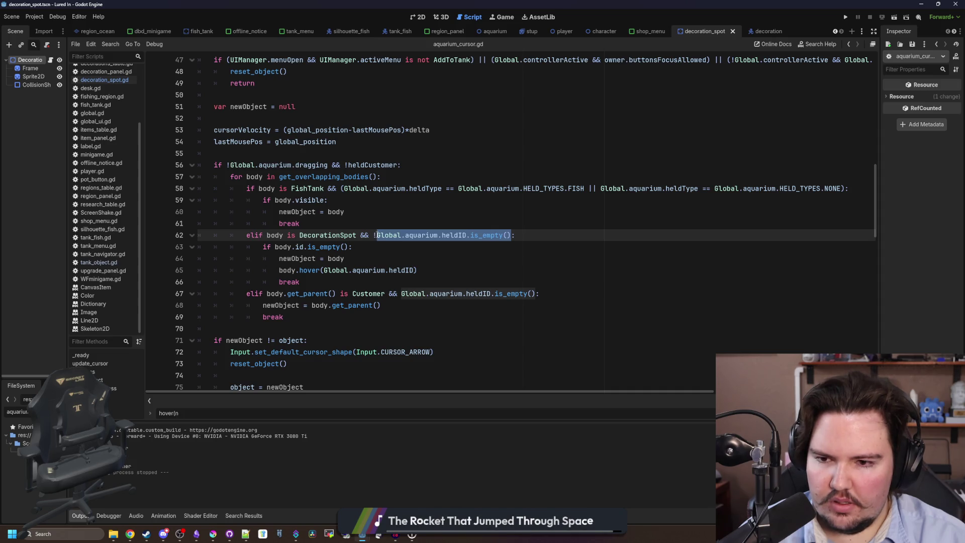
pyautogui.click(343, 247)
# Step: Delete 'if body.id.is_empty():', unindent lines 64–66 and remove the empty line
pyautogui.moveTo(359, 247); pyautogui.dragTo(261, 246)
pyautogui.press('BackSpace')
pyautogui.click(300, 282)
pyautogui.moveTo(300, 281); pyautogui.dragTo(209, 256)
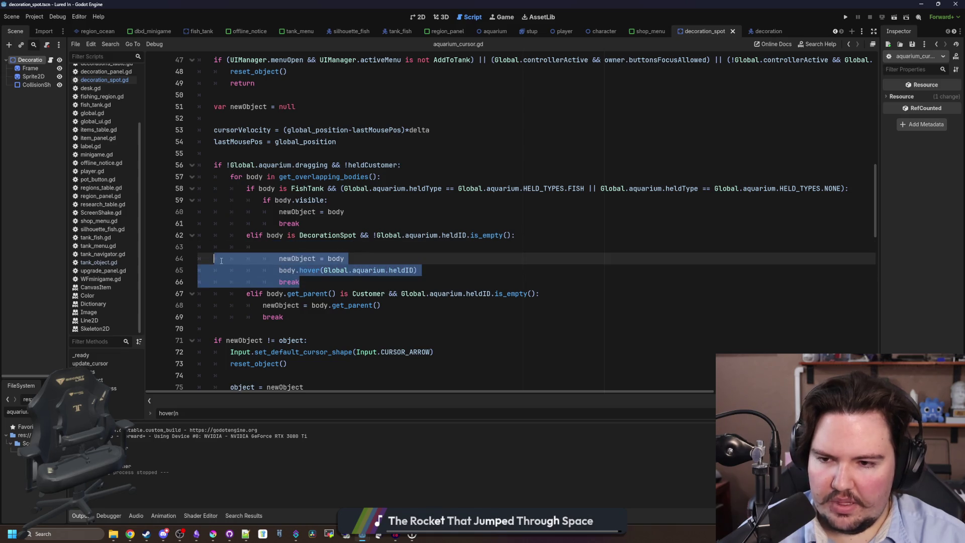
pyautogui.hotkey('shift', 'Tab')
pyautogui.click(281, 246)
pyautogui.press('BackSpace')
pyautogui.press('BackSpace')
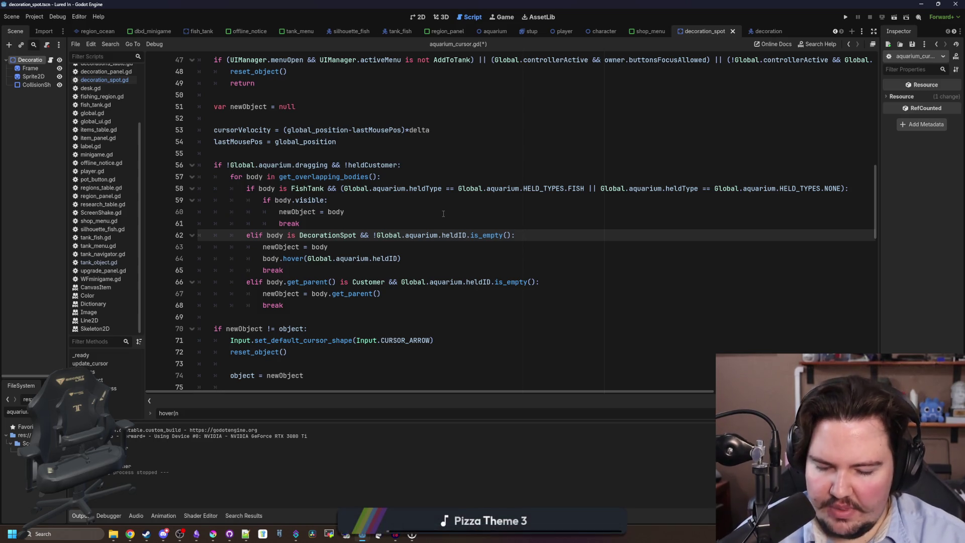
# Step: Rewrite line 62's first clause as '(body.id.is_empty() && !Global.aquarium.heldID.is_empty())'
pyautogui.moveTo(403, 242)
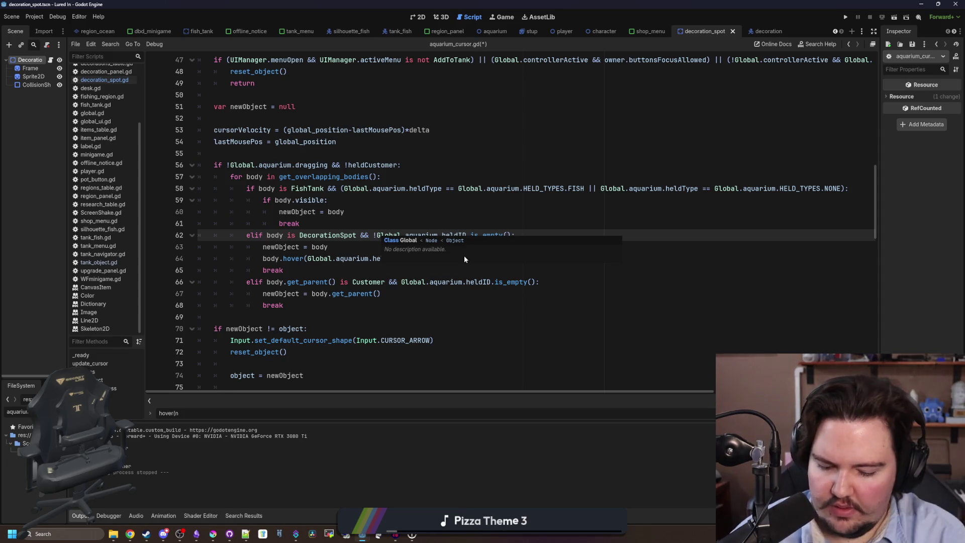
pyautogui.press('BackSpace')
pyautogui.write('(0')
pyautogui.press('BackSpace')
pyautogui.write(')')
pyautogui.write('if body.id.is_empty():')
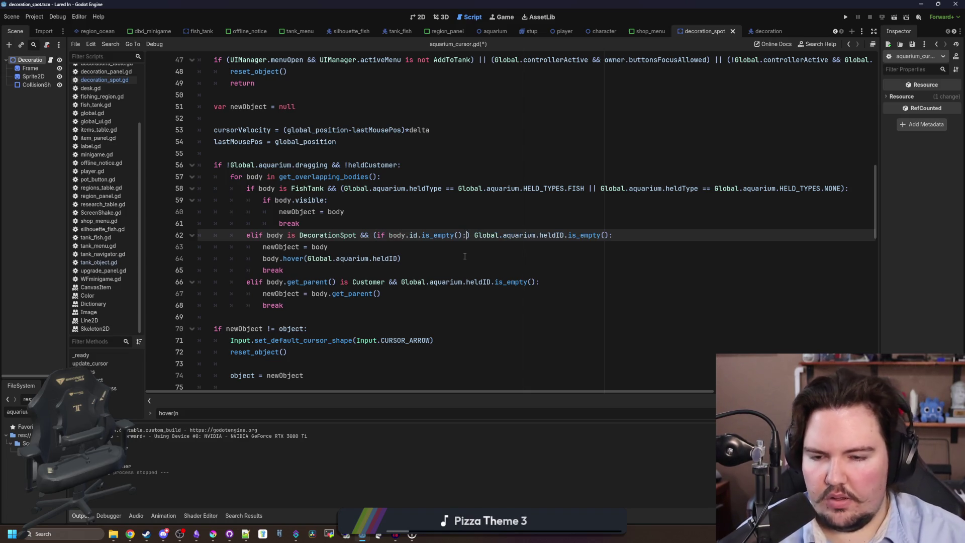
pyautogui.press('BackSpace')
pyautogui.press('BackSpace')
pyautogui.press('BackSpace')
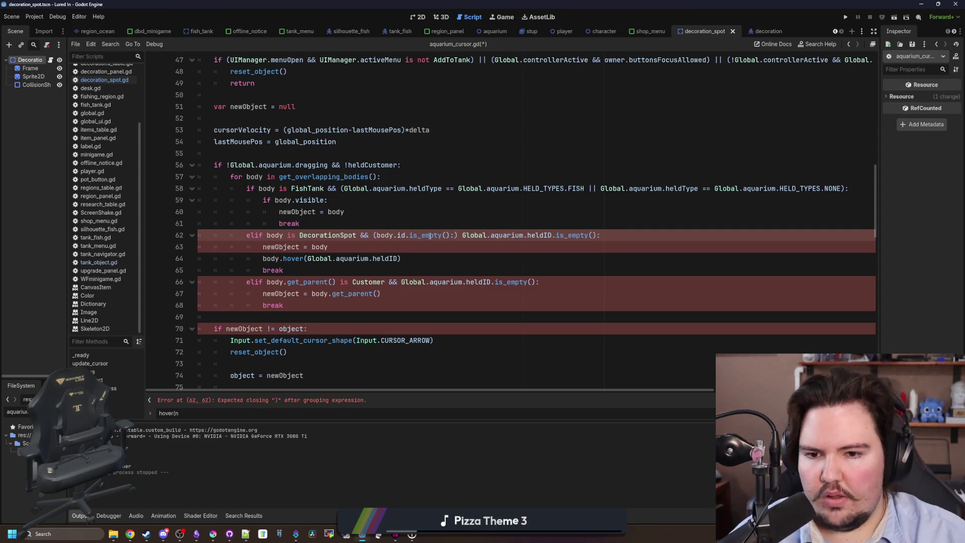
pyautogui.click(462, 235)
pyautogui.press('BackSpace')
pyautogui.press('BackSpace')
pyautogui.press('BackSpace')
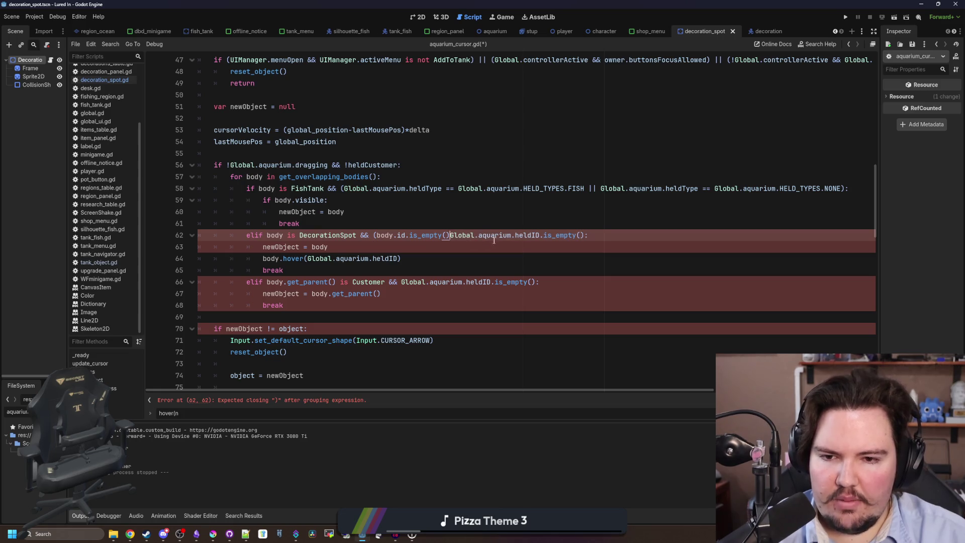
pyautogui.write('&&')
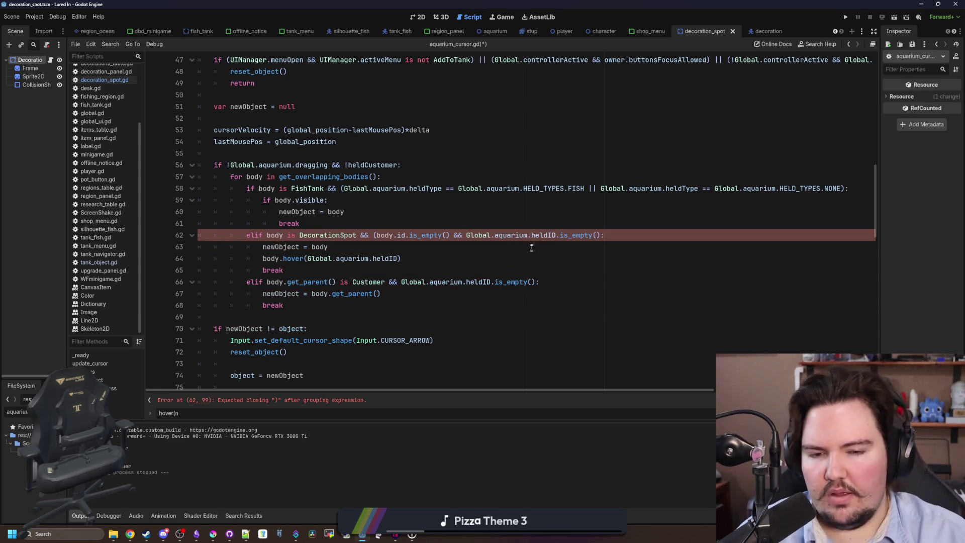
pyautogui.click(599, 235)
pyautogui.write(')')
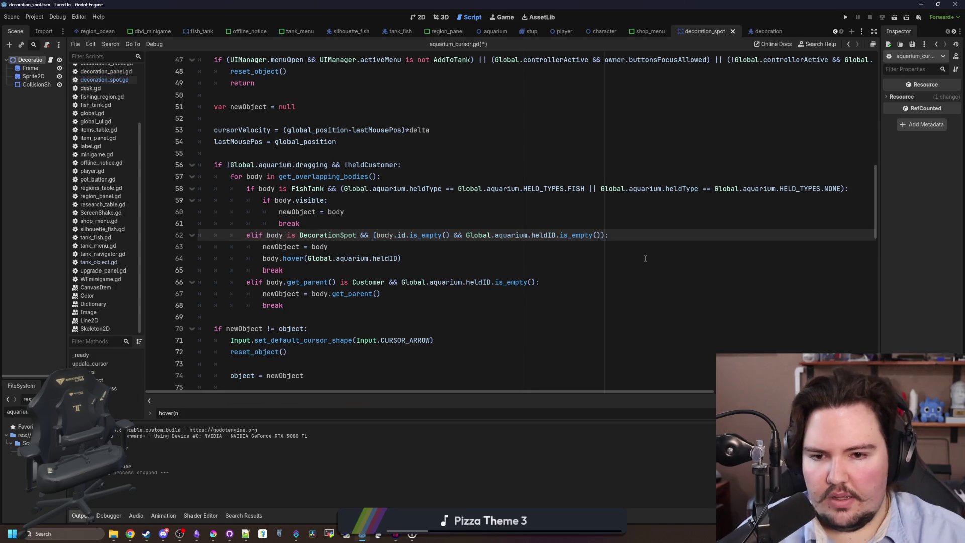
pyautogui.click(466, 235)
pyautogui.write('!')
# Step: Append '|| (!body.id.is_empty() && Global.aquarium.heldID.is_empty())' as the second clause
pyautogui.moveTo(372, 236); pyautogui.dragTo(609, 236)
pyautogui.hotkey('ctrl', 'c')
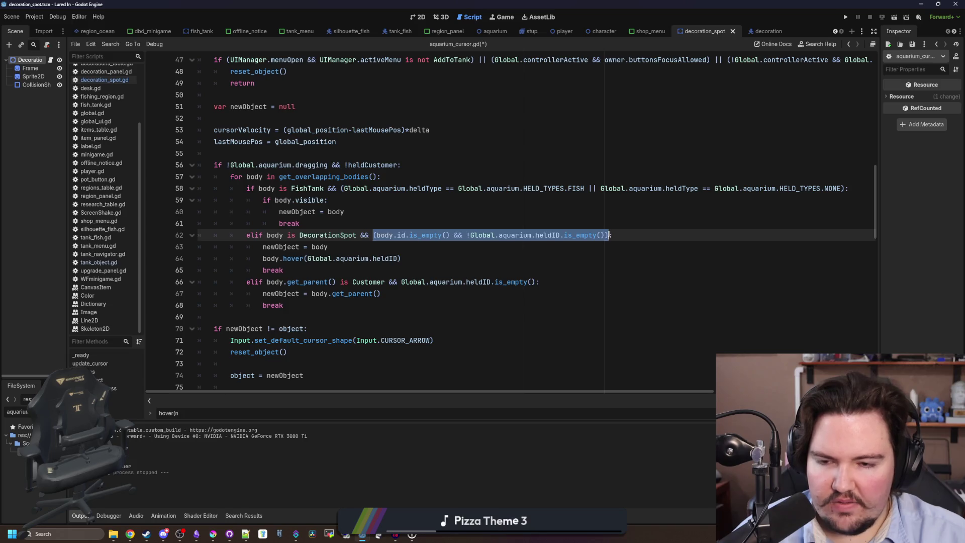
pyautogui.click(372, 235)
pyautogui.write('(')
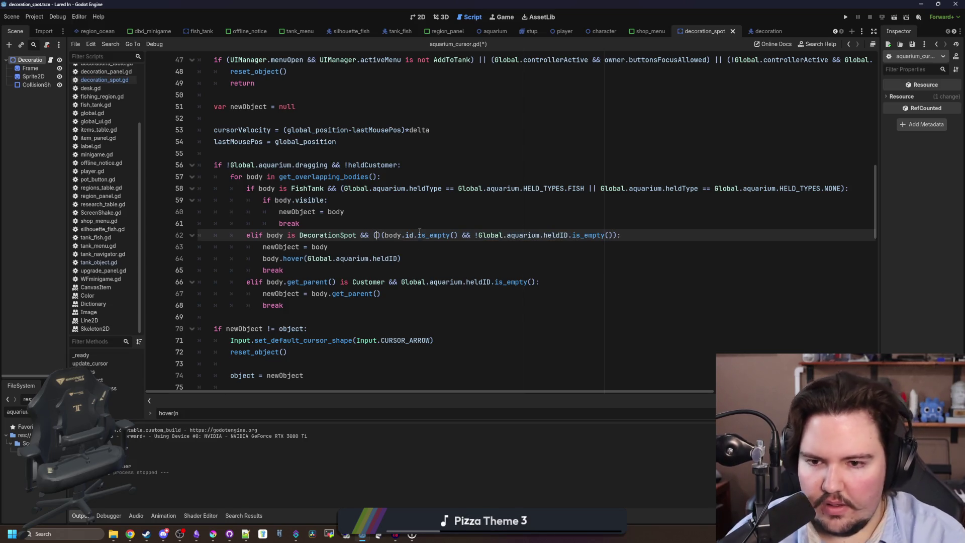
pyautogui.press('Delete')
pyautogui.click(613, 235)
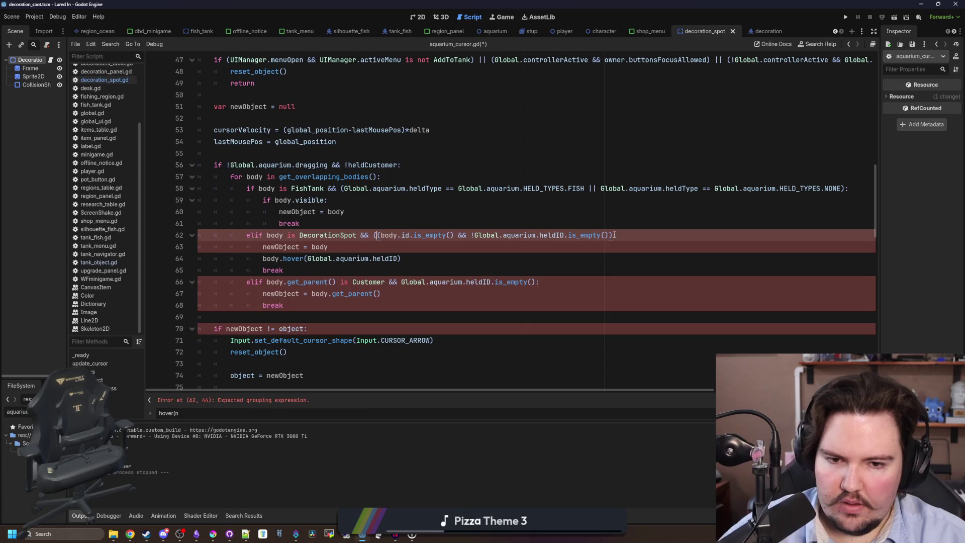
pyautogui.write('|| )')
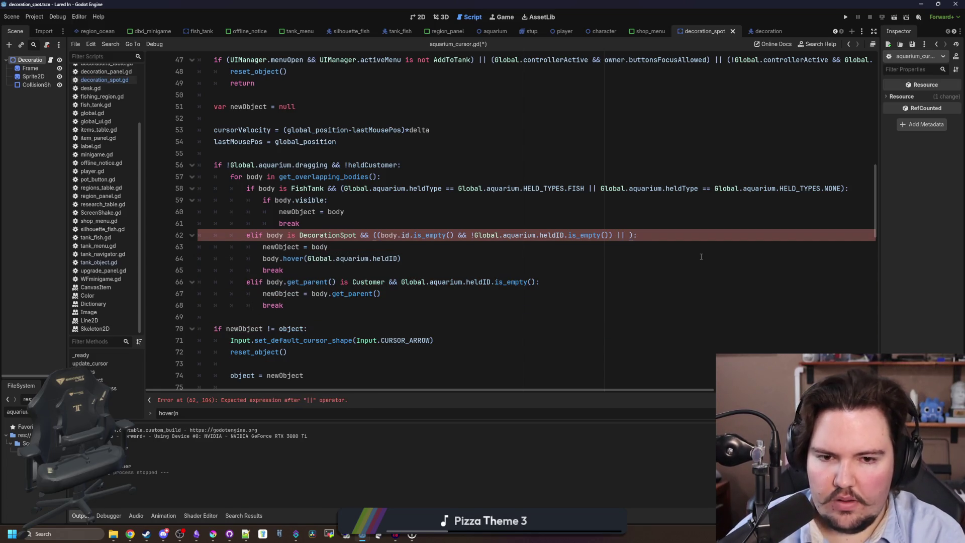
pyautogui.hotkey('ctrl', 'v')
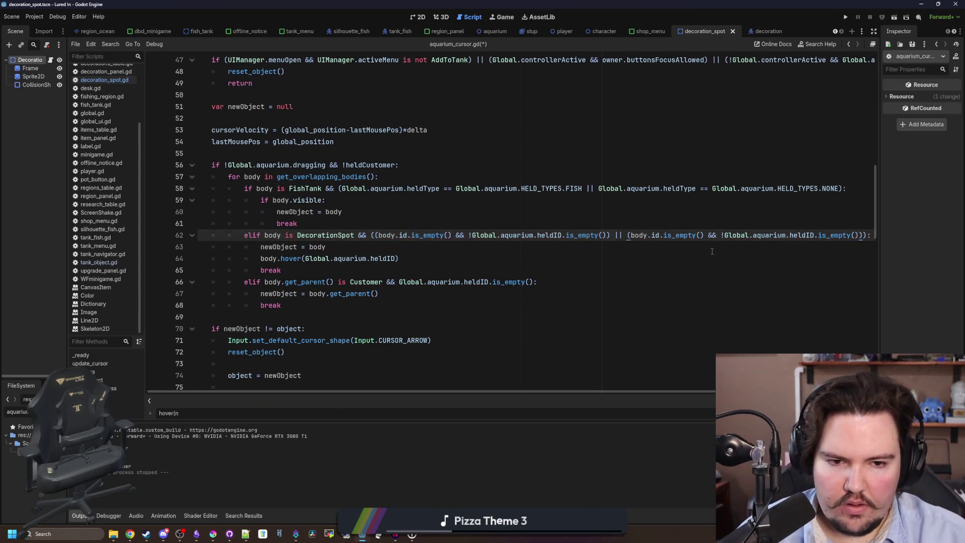
pyautogui.click(631, 236)
pyautogui.write('!')
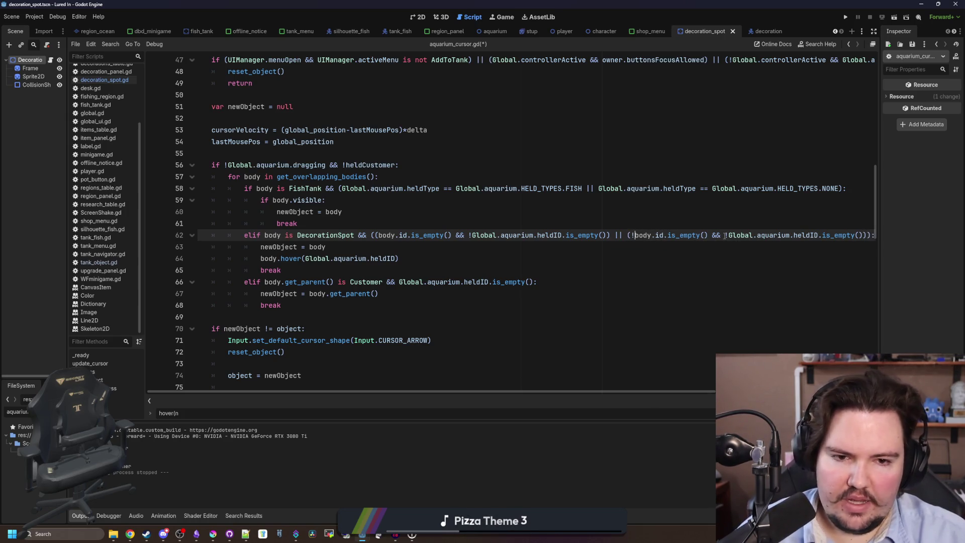
pyautogui.press('BackSpace')
pyautogui.click(708, 220)
# Step: Save aquarium_cursor.gd and run the project from the Game view
pyautogui.click(444, 254)
pyautogui.click(454, 249)
pyautogui.hotkey('ctrl', 's')
pyautogui.click(509, 22)
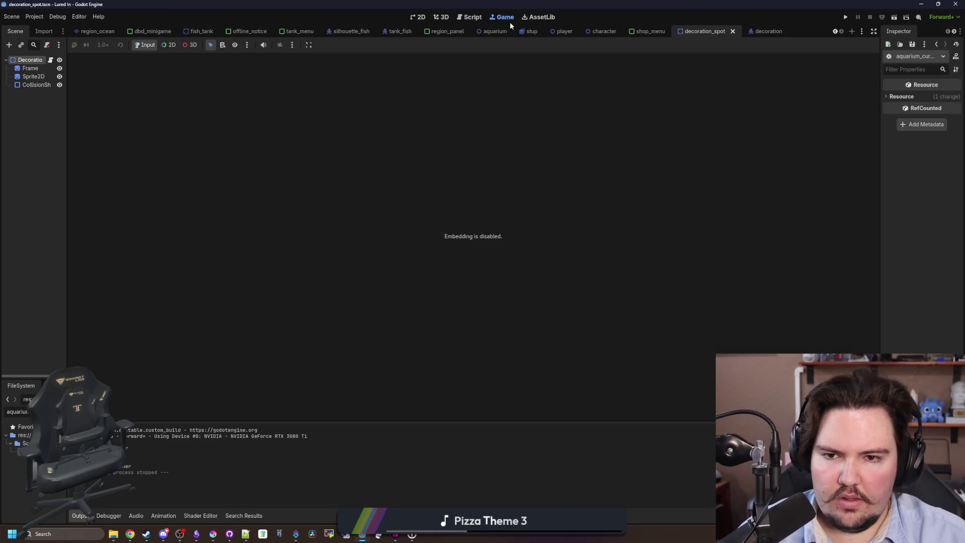
pyautogui.click(846, 17)
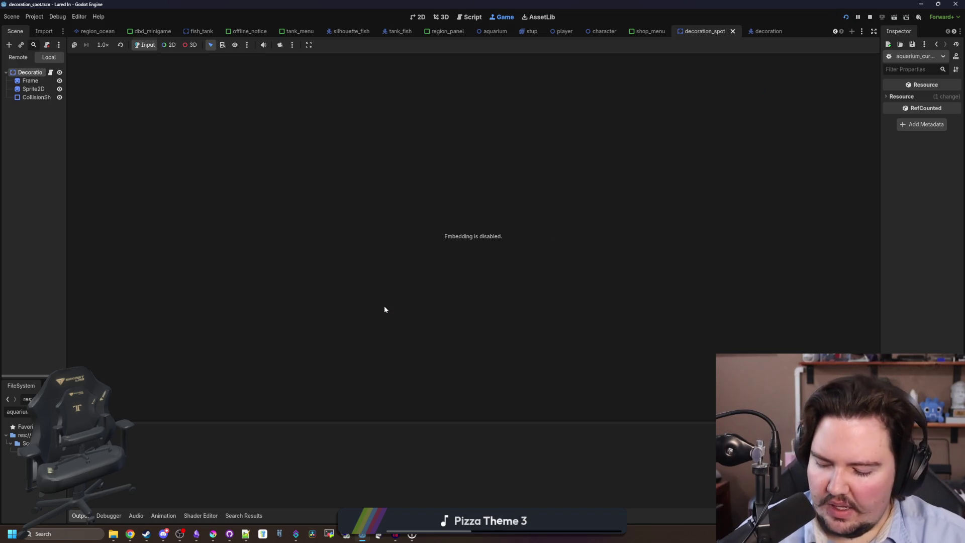
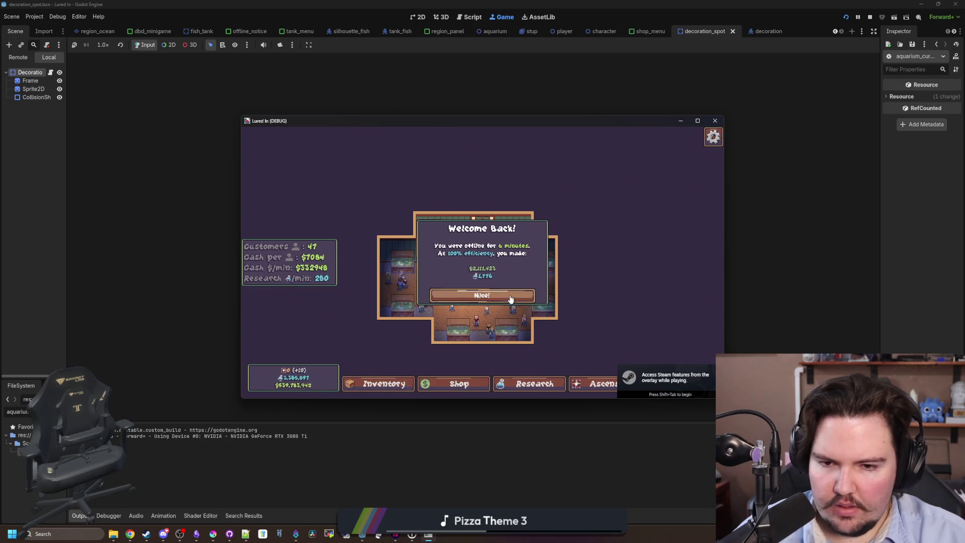
# Step: Dismiss the earnings message, maximize the game window, and buy a Starfish Home from Shop > Decorations
pyautogui.click(483, 295)
pyautogui.click(697, 120)
pyautogui.scroll(3, 546, 327)
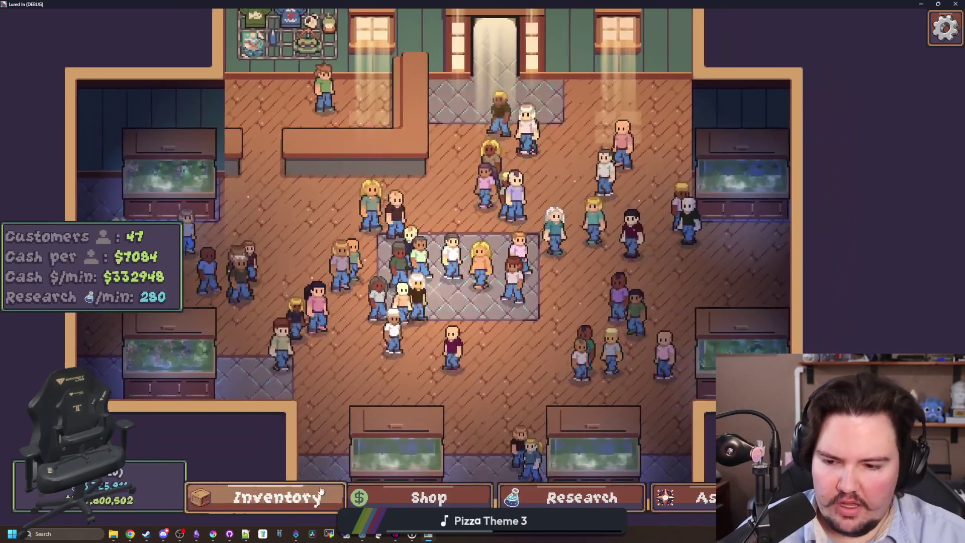
pyautogui.press('s')
pyautogui.click(590, 140)
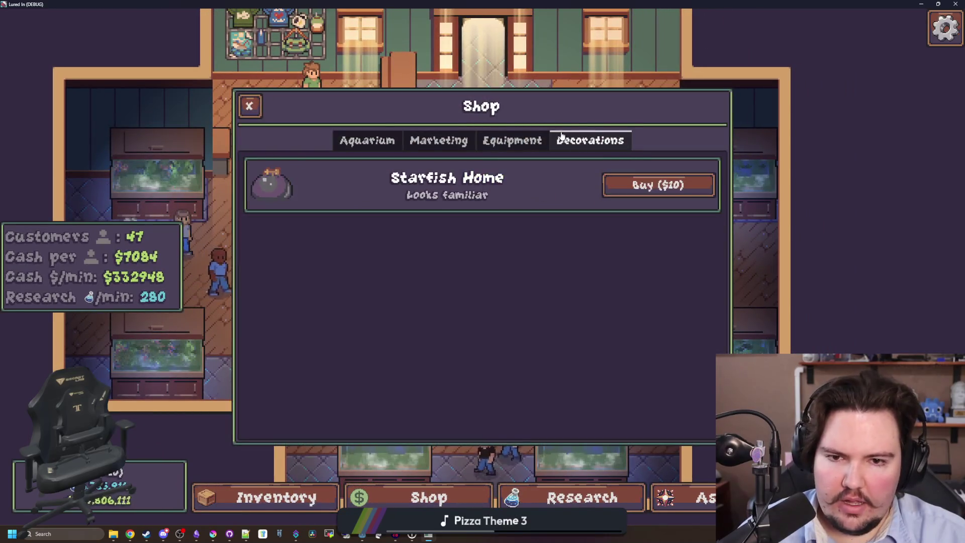
pyautogui.click(658, 184)
pyautogui.scroll(2, 322, 300)
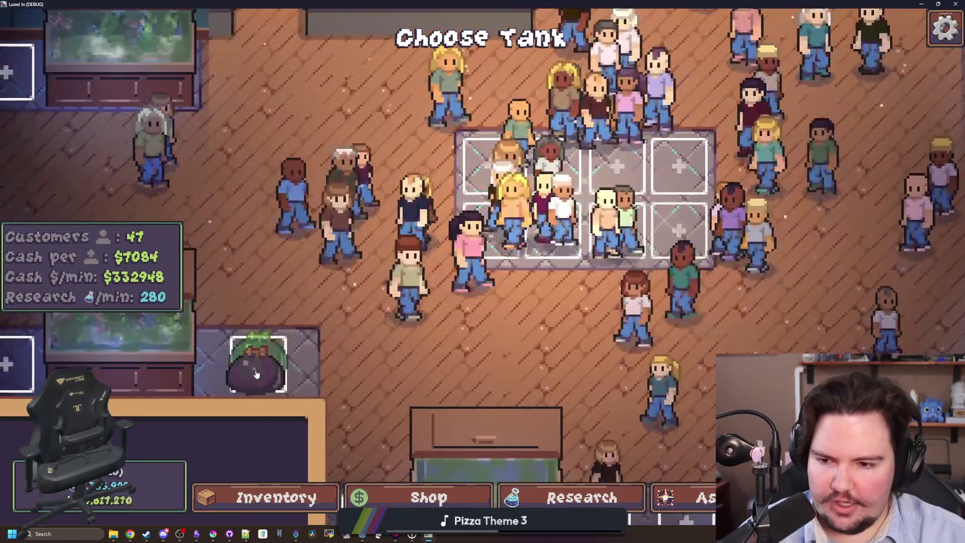
# Step: Place Starfish Homes on four empty decoration spots around the lower tanks
pyautogui.click(259, 356)
pyautogui.press('Down')
pyautogui.press('Right')
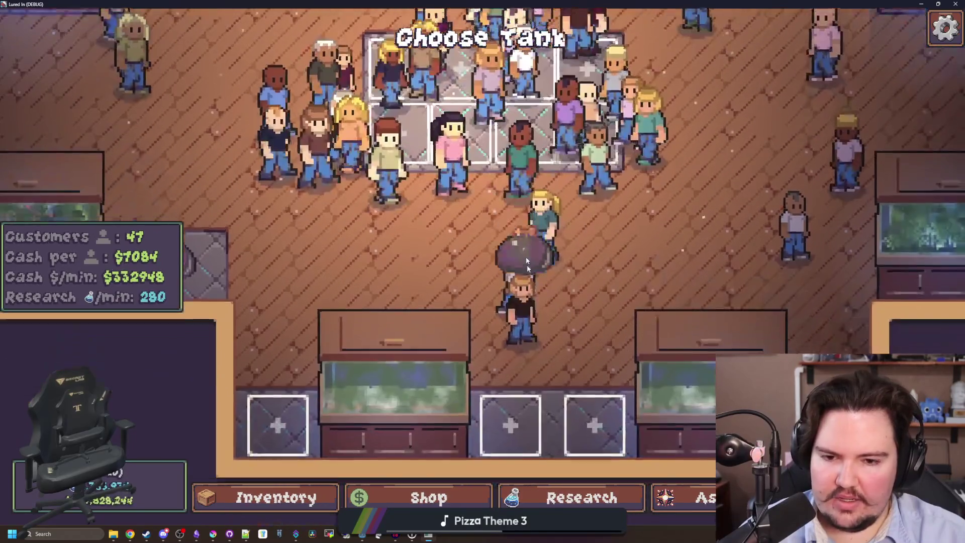
pyautogui.click(511, 376)
pyautogui.click(579, 376)
pyautogui.click(276, 385)
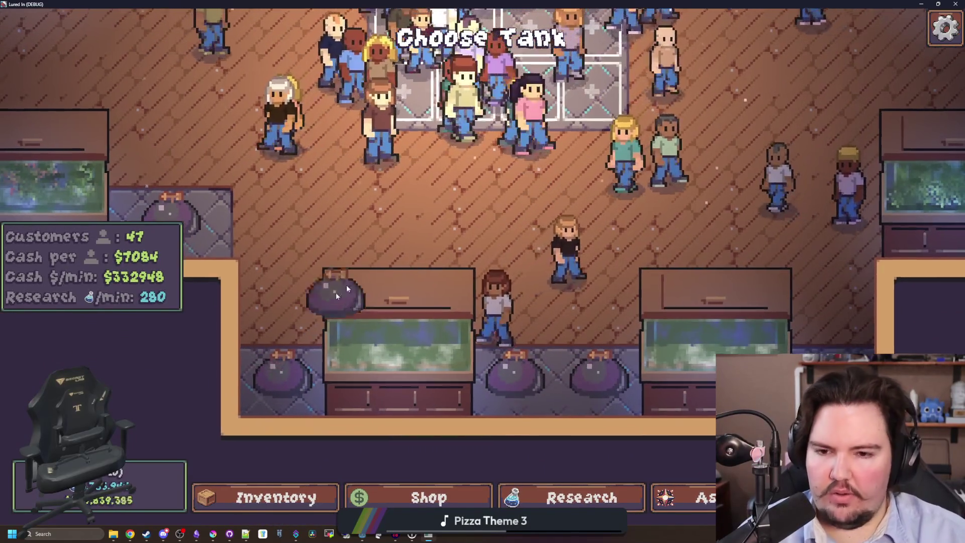
pyautogui.press('Up')
pyautogui.press('Left')
# Step: Stop placing, then click an already decorated spot to trigger the null 'Cost' error
pyautogui.press('Escape')
pyautogui.press('Left')
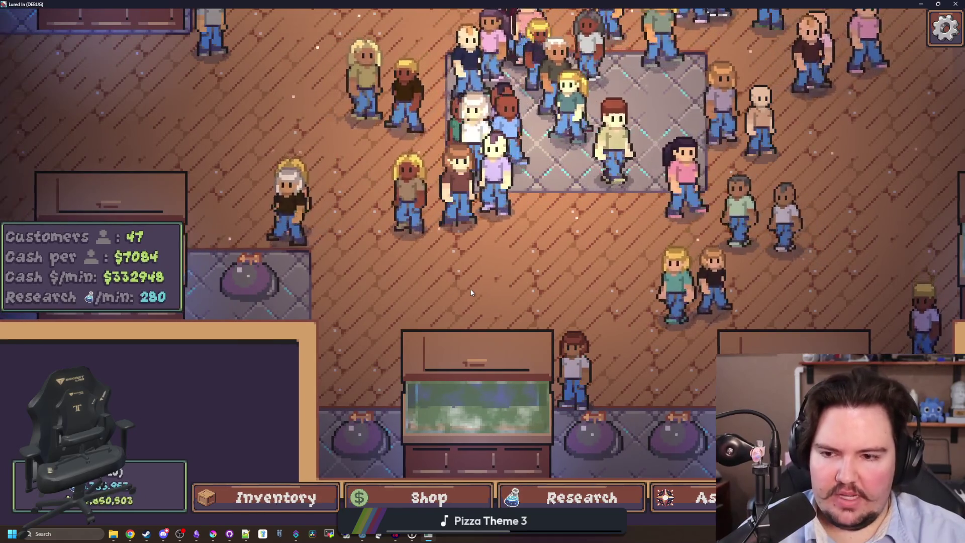
pyautogui.click(338, 286)
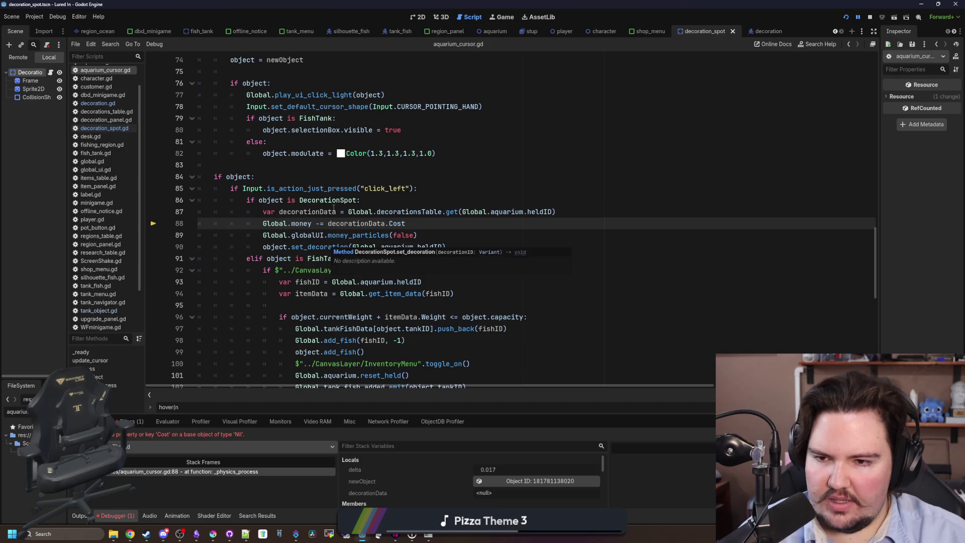
# Step: Add an 'if object.id.is_empty():' check under the DecorationSpot condition, followed by an 'else:' line
pyautogui.moveTo(455, 246)
pyautogui.mouseDown()
pyautogui.moveTo(352, 235)
pyautogui.moveTo(261, 200)
pyautogui.mouseUp()
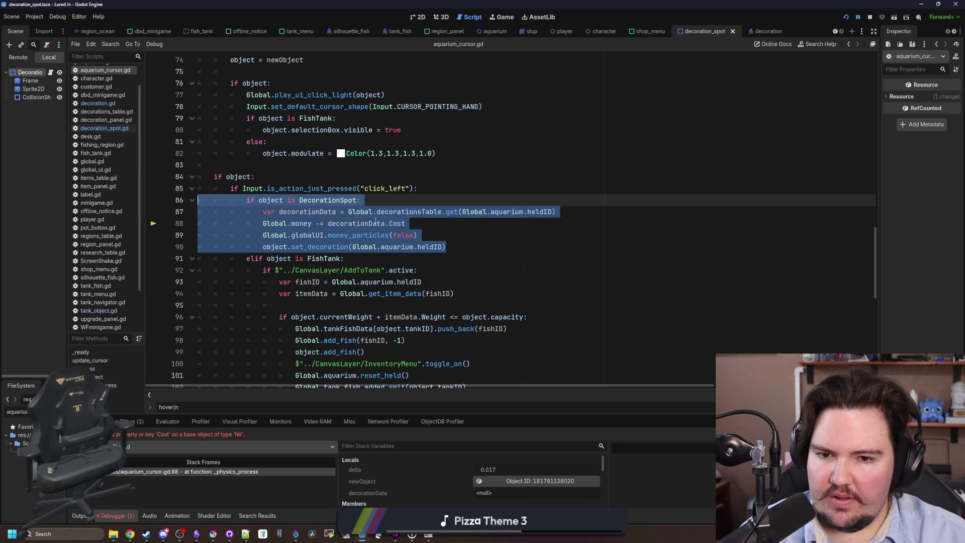
pyautogui.click(508, 230)
pyautogui.click(407, 203)
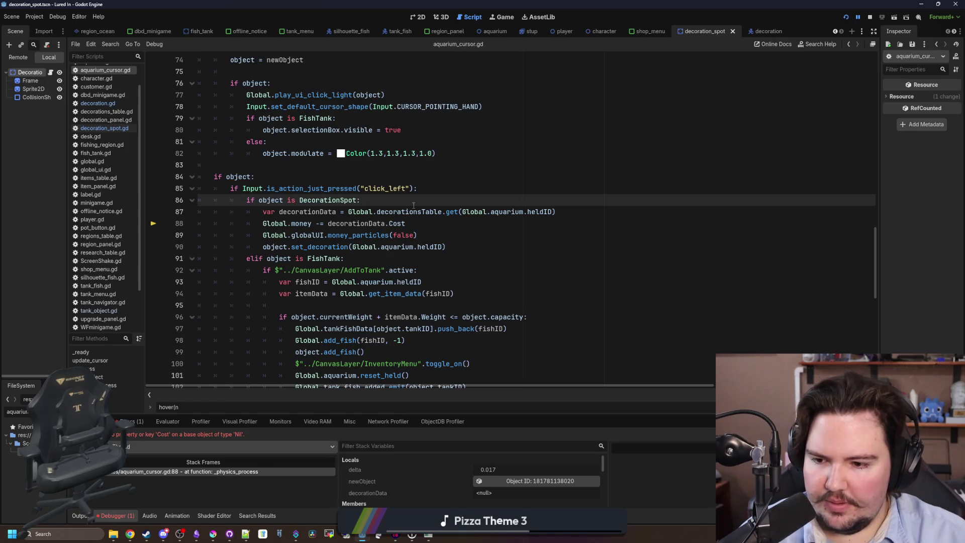
pyautogui.scroll(1, 442, 241)
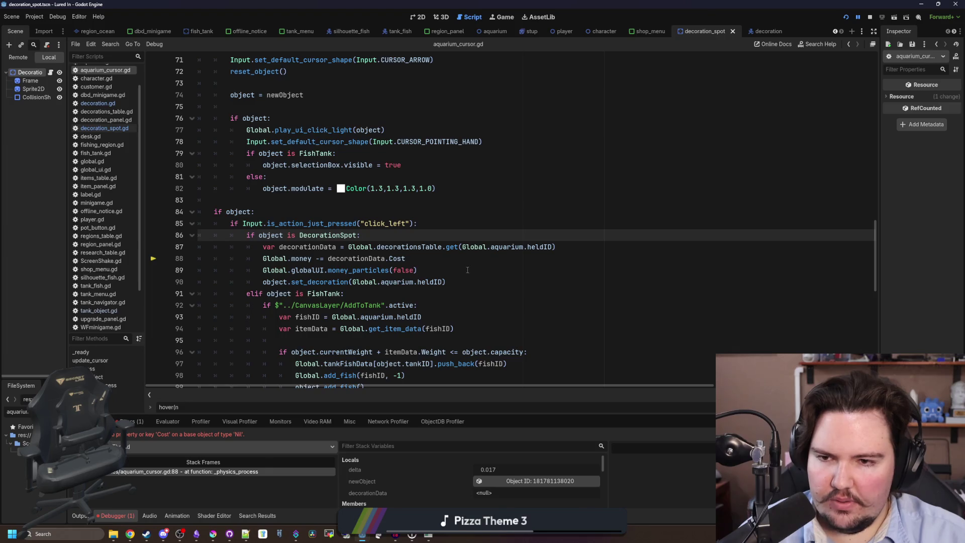
pyautogui.scroll(1, 466, 270)
pyautogui.scroll(-2, 467, 269)
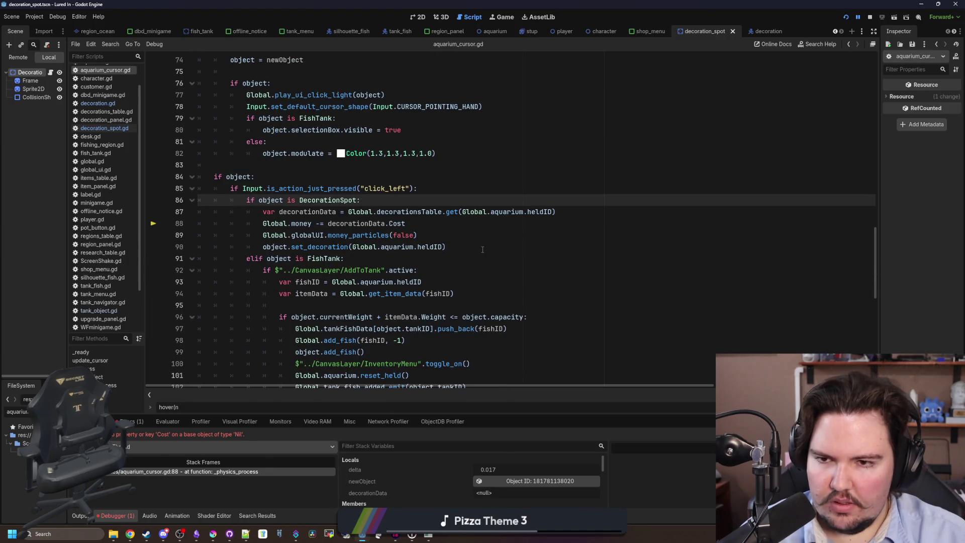
pyautogui.press('Return')
pyautogui.write('if object.id')
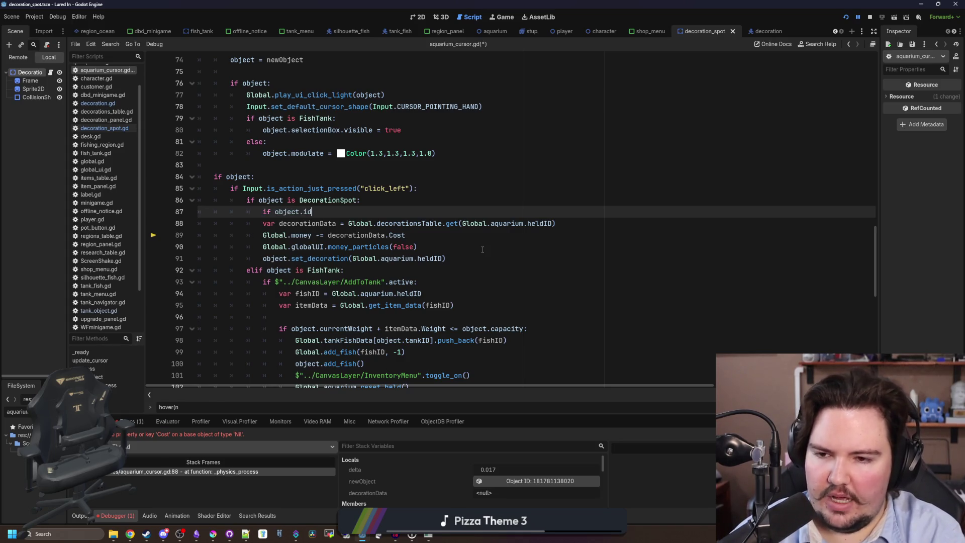
pyautogui.write('.is_empty():')
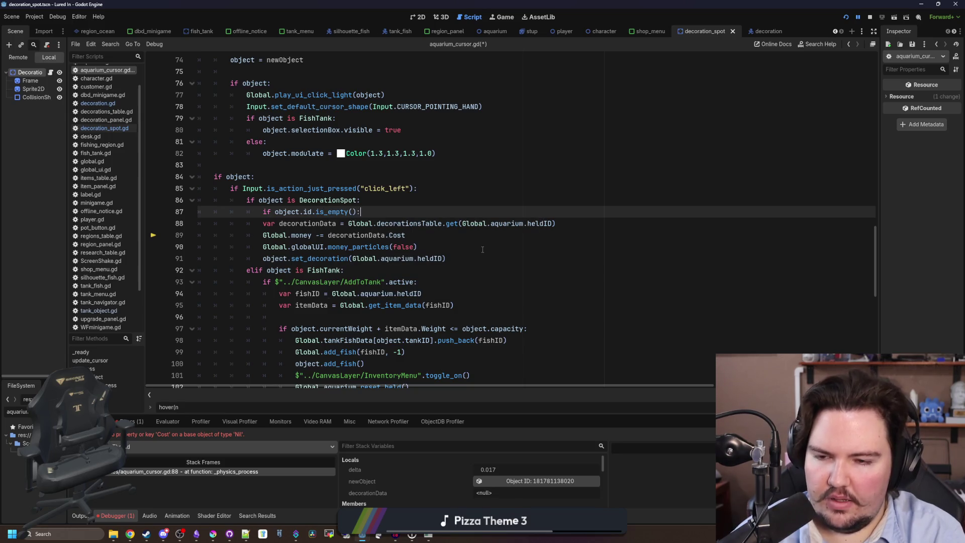
pyautogui.press('Return')
pyautogui.press('Return')
pyautogui.write('else:')
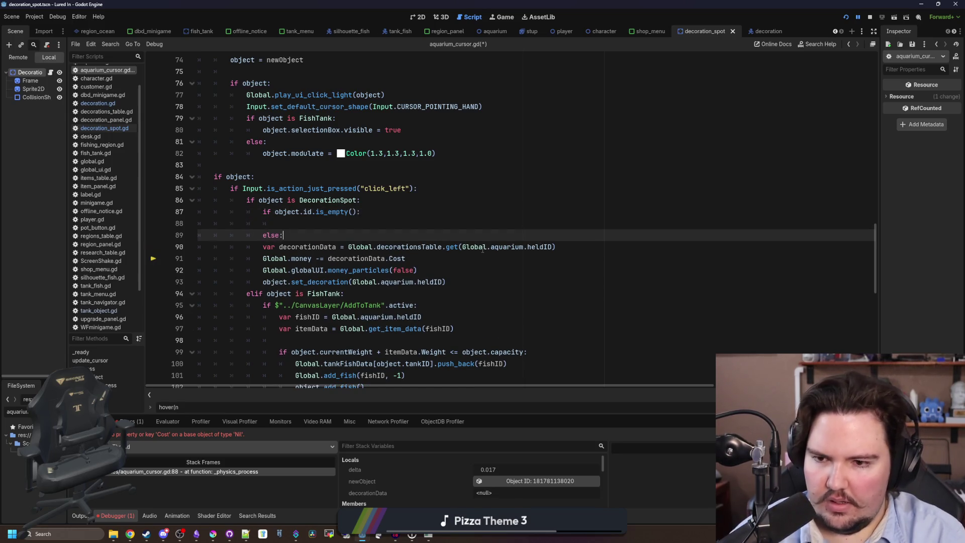
# Step: Indent the decoration purchase lines under the is_empty check and give else a 'pass' body
pyautogui.moveTo(446, 282)
pyautogui.mouseDown()
pyautogui.moveTo(242, 247)
pyautogui.moveTo(170, 252)
pyautogui.mouseUp()
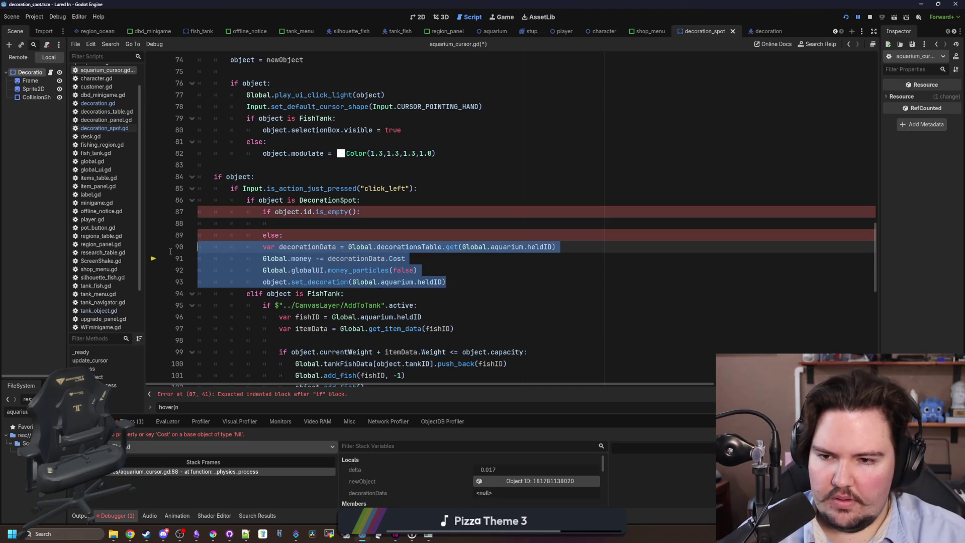
pyautogui.press('Tab')
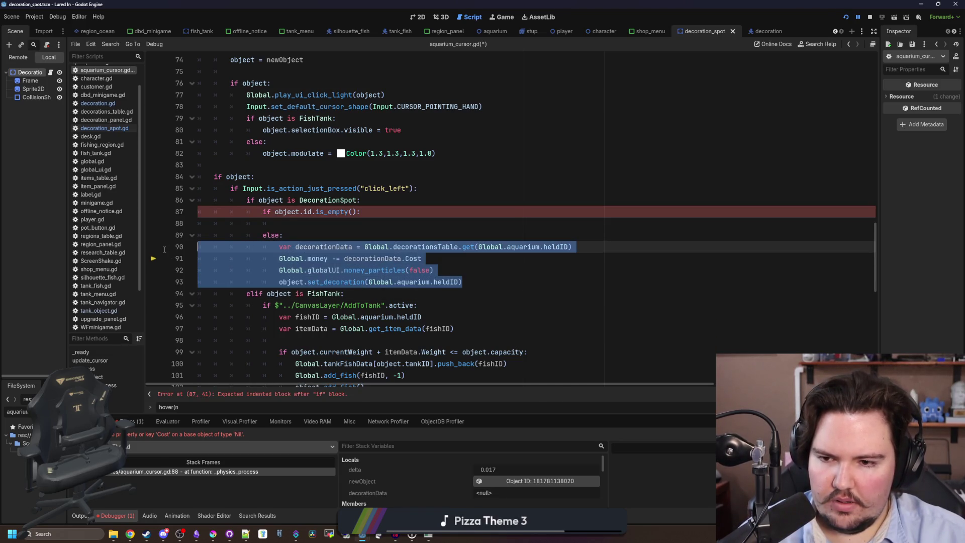
pyautogui.hotkey('alt', 'Up')
pyautogui.hotkey('alt', 'Up')
pyautogui.click(279, 223)
pyautogui.press('Tab')
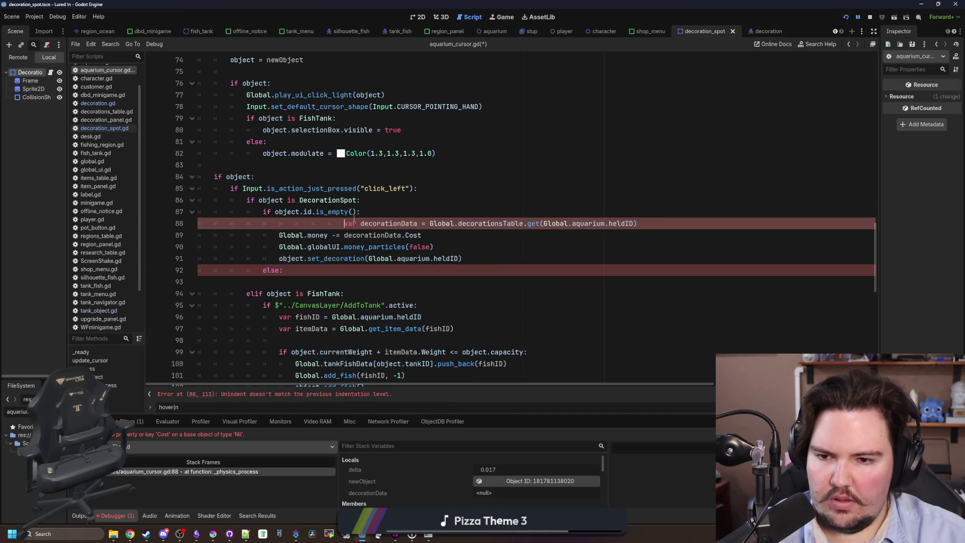
pyautogui.press('BackSpace')
pyautogui.click(300, 281)
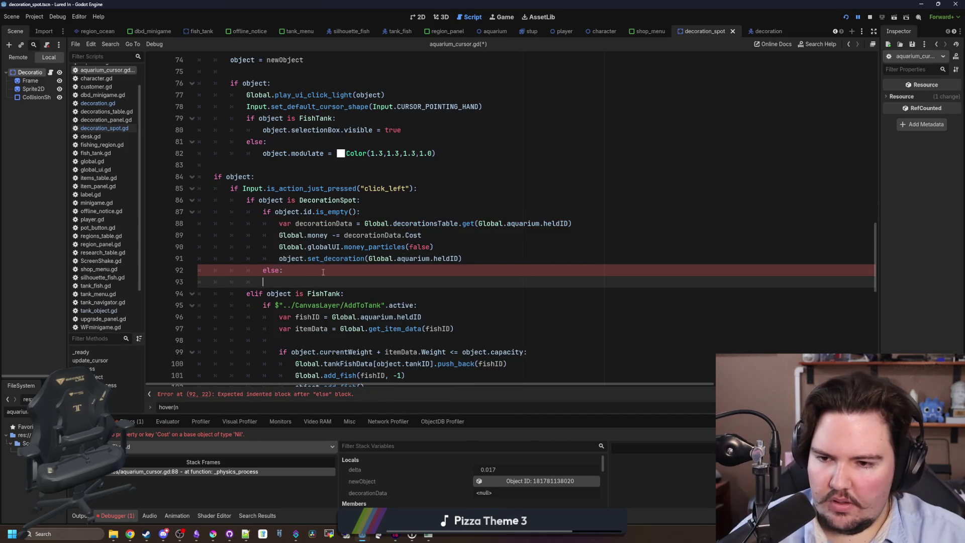
pyautogui.write('pass')
pyautogui.press('Return')
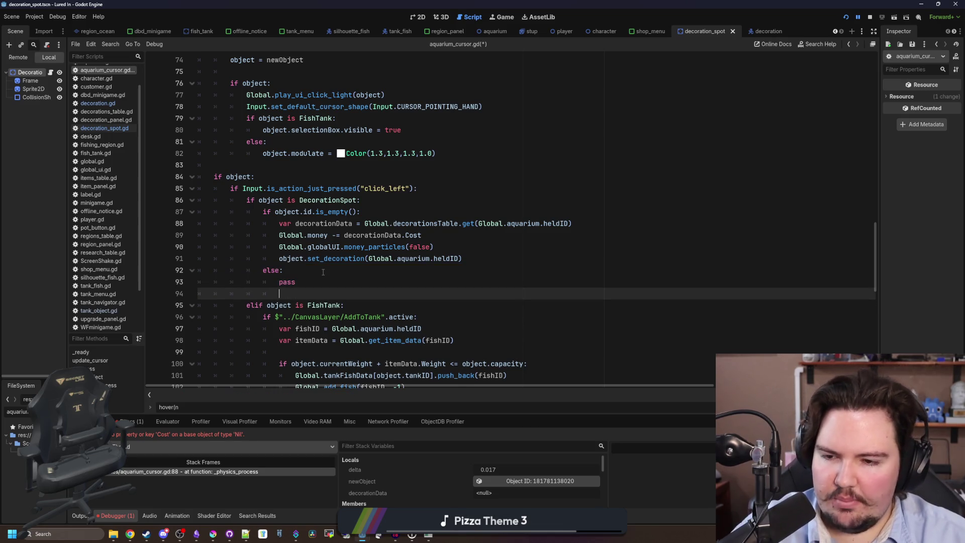
# Step: Review the new if/else branches and save aquarium_cursor.gd
pyautogui.moveTo(463, 258)
pyautogui.mouseDown()
pyautogui.moveTo(123, 214)
pyautogui.moveTo(125, 224)
pyautogui.mouseUp()
pyautogui.click(307, 282)
pyautogui.scroll(-2, 307, 223)
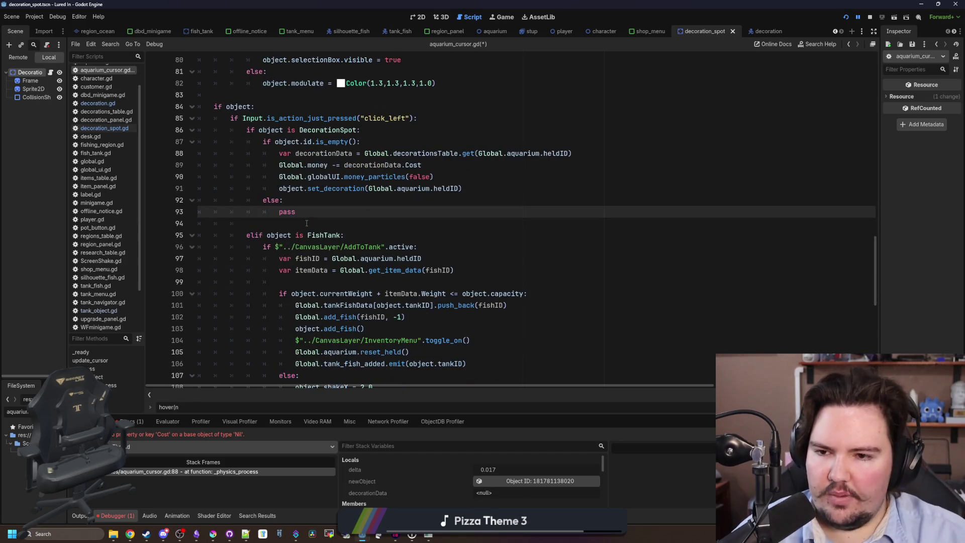
pyautogui.doubleClick(287, 211)
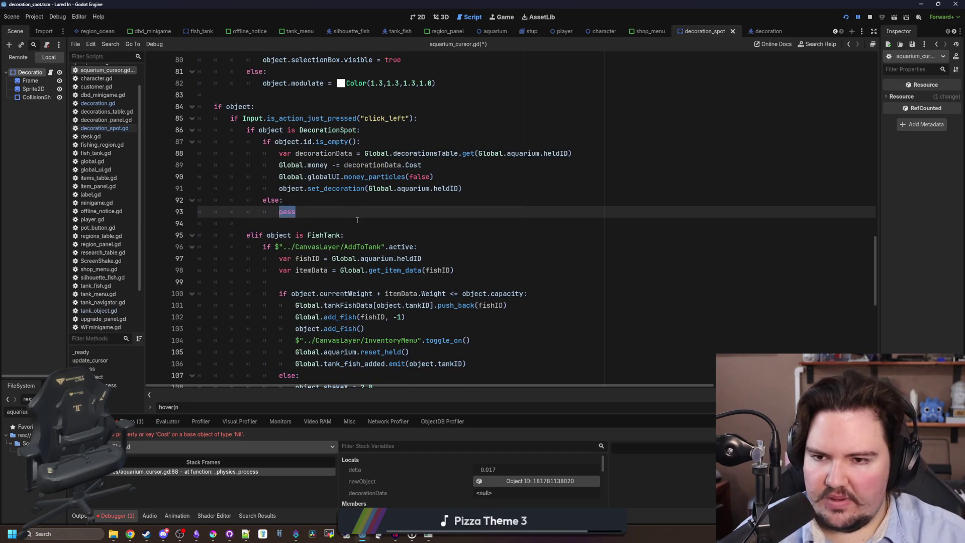
pyautogui.scroll(2, 358, 221)
pyautogui.click(312, 279)
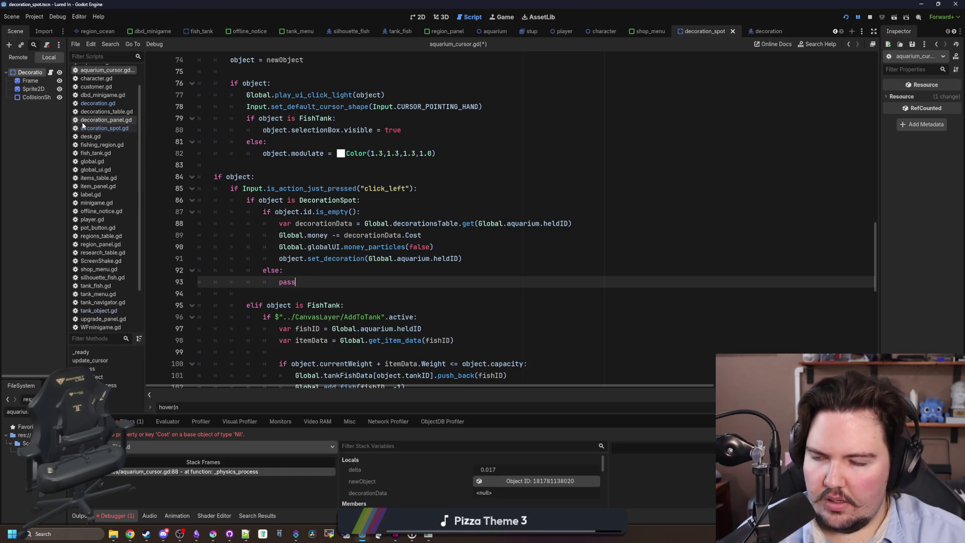
pyautogui.click(309, 270)
pyautogui.hotkey('ctrl', 's')
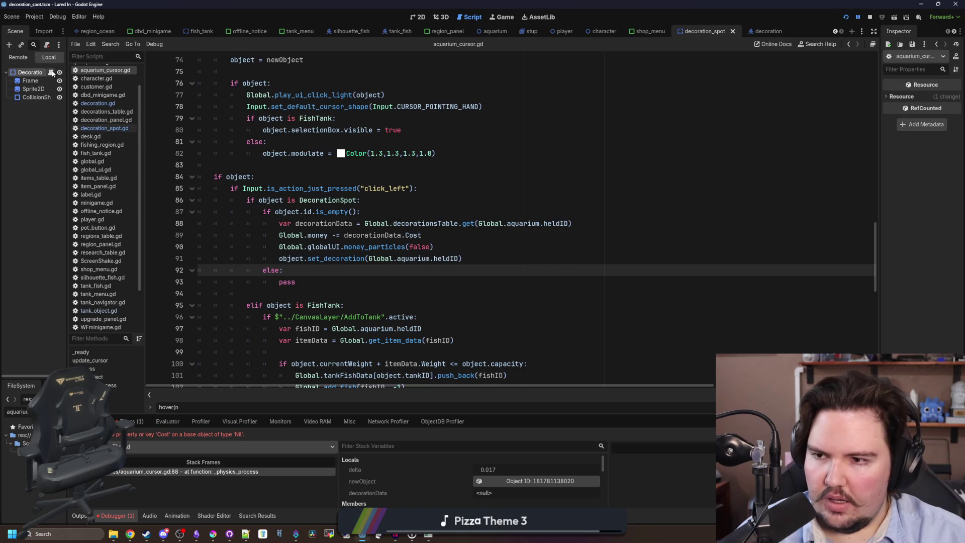
# Step: Rename the hover function on line 13 of decoration_spot.gd to preview and save
pyautogui.click(104, 128)
pyautogui.click(325, 178)
pyautogui.moveTo(145, 230); pyautogui.dragTo(166, 236)
pyautogui.doubleClick(248, 167)
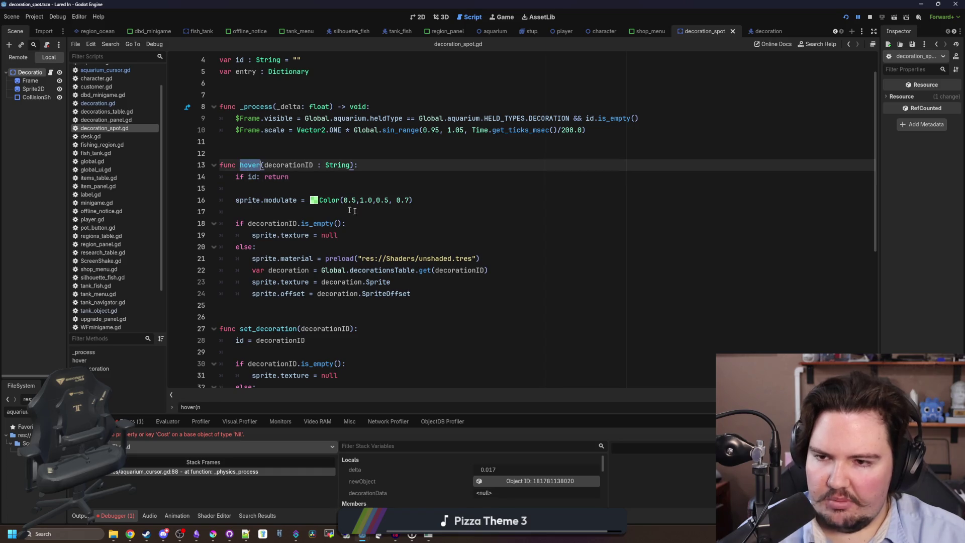
pyautogui.write('preview')
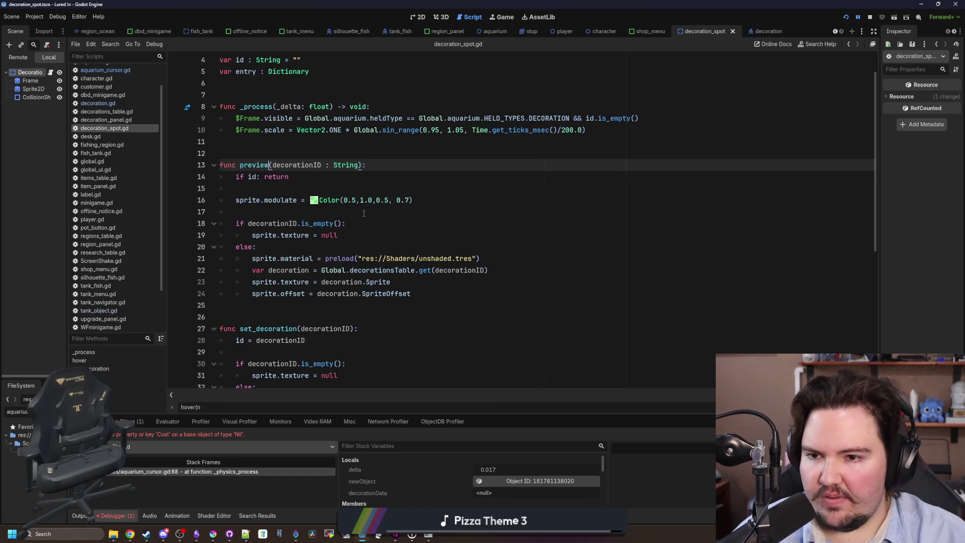
pyautogui.doubleClick(254, 165)
pyautogui.scroll(-4, 432, 236)
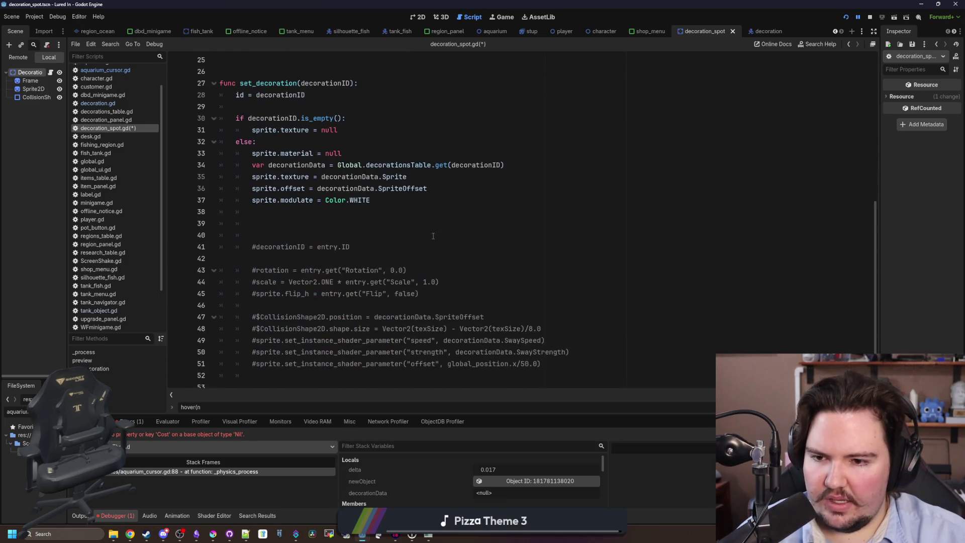
pyautogui.scroll(5, 433, 235)
pyautogui.hotkey('ctrl', 's')
# Step: Search all project files for 'hover' and jump to its call in aquarium_cursor.gd
pyautogui.click(411, 188)
pyautogui.hotkey('ctrl', 'shift', 'f')
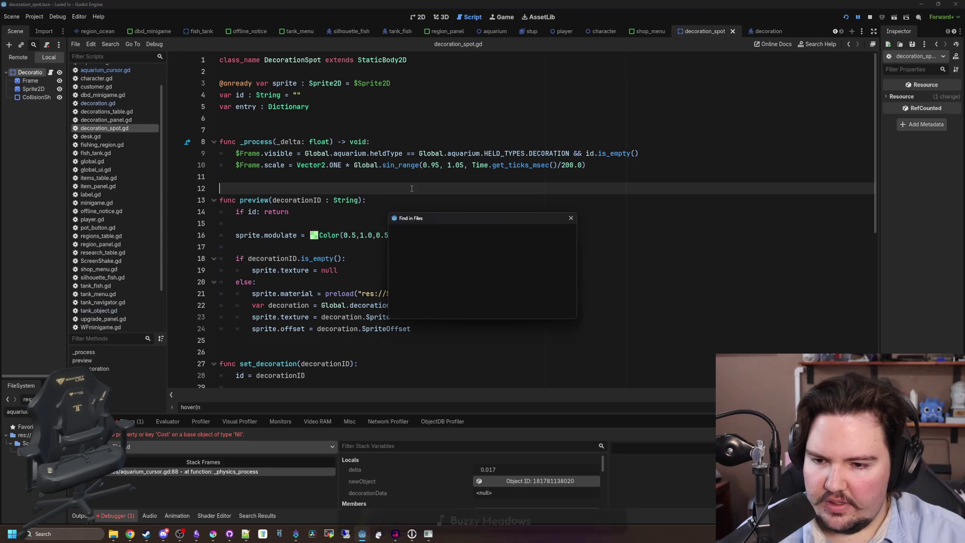
pyautogui.write('hover')
pyautogui.press('Return')
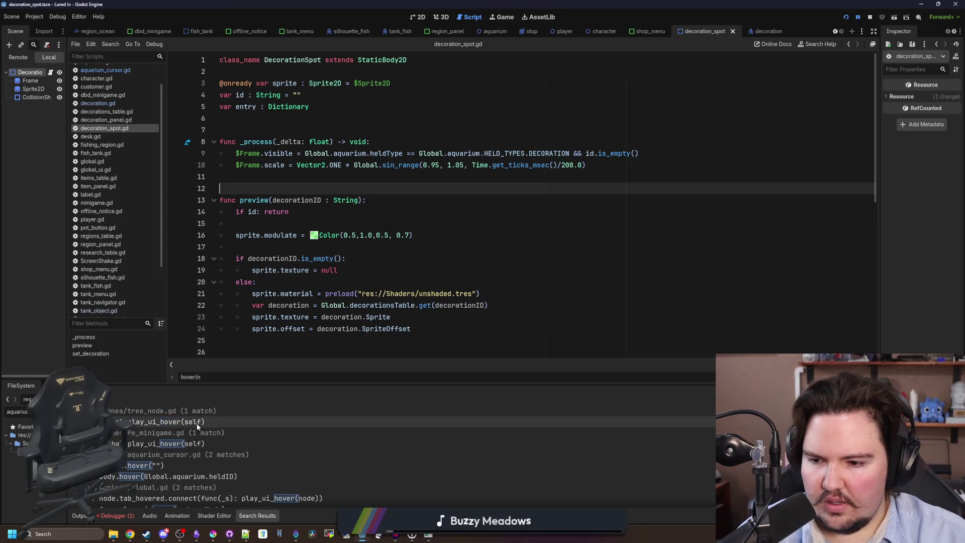
pyautogui.scroll(-1, 197, 423)
pyautogui.click(164, 454)
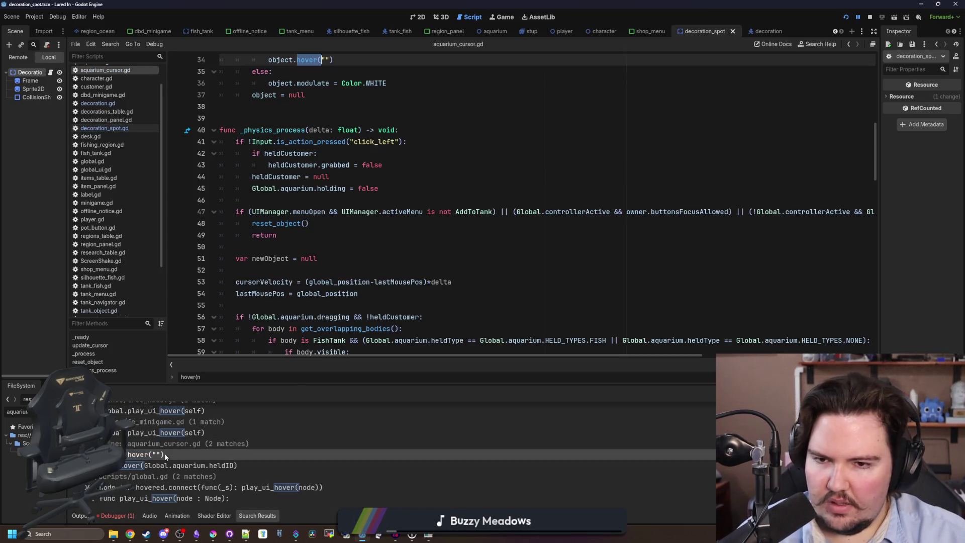
# Step: Change the hover calls on lines 34 and 64 of aquarium_cursor.gd to preview, then save
pyautogui.click(296, 142)
pyautogui.scroll(3, 308, 126)
pyautogui.doubleClick(306, 164)
pyautogui.write('preview')
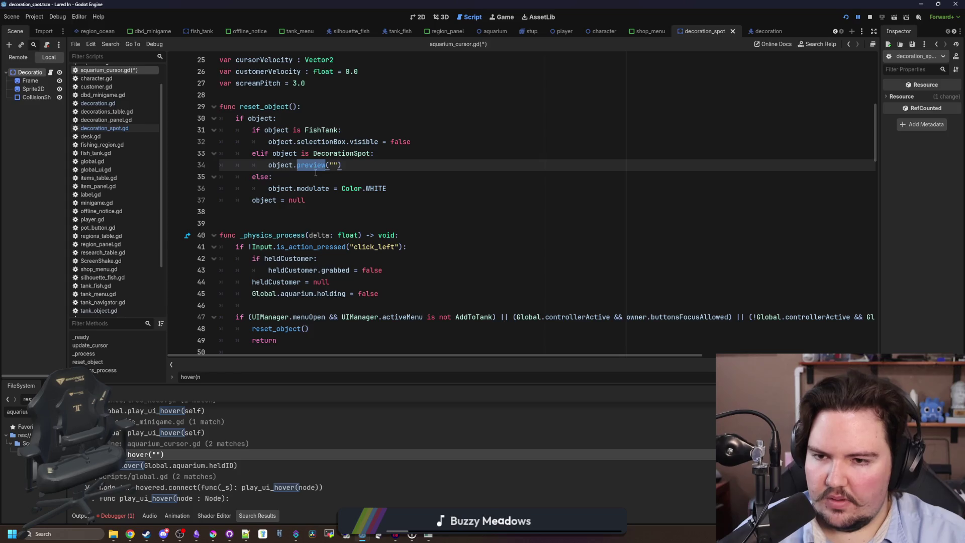
pyautogui.click(315, 177)
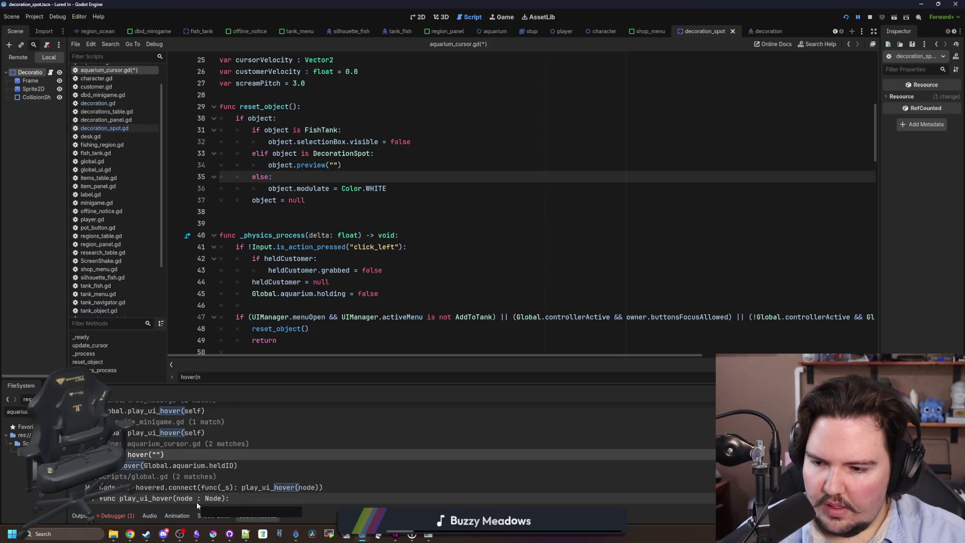
pyautogui.click(167, 468)
pyautogui.scroll(-2, 322, 251)
pyautogui.doubleClick(316, 276)
pyautogui.write('preview')
pyautogui.click(322, 285)
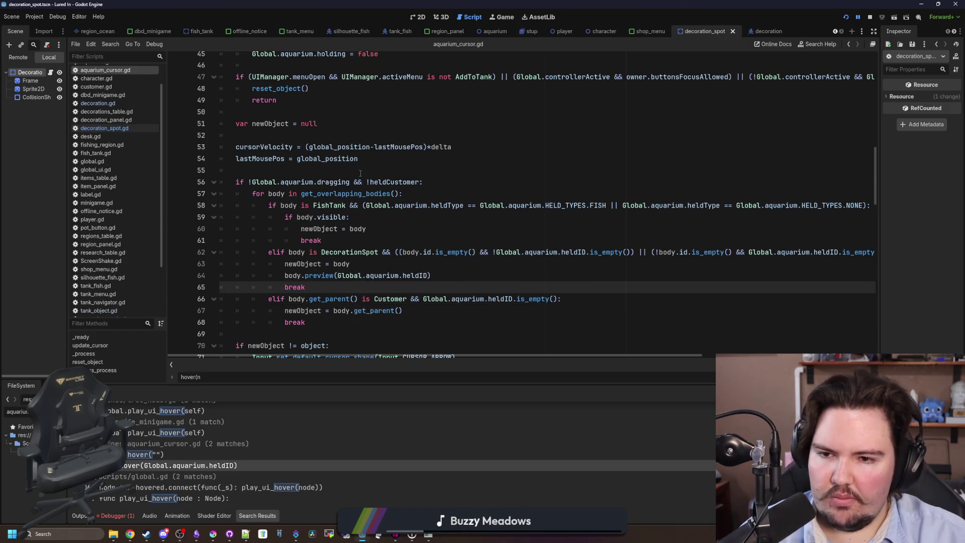
pyautogui.click(364, 171)
pyautogui.hotkey('ctrl', 's')
# Step: Look over the edited preview call around lines 63–65, then return to decoration_spot.gd
pyautogui.scroll(-1, 397, 241)
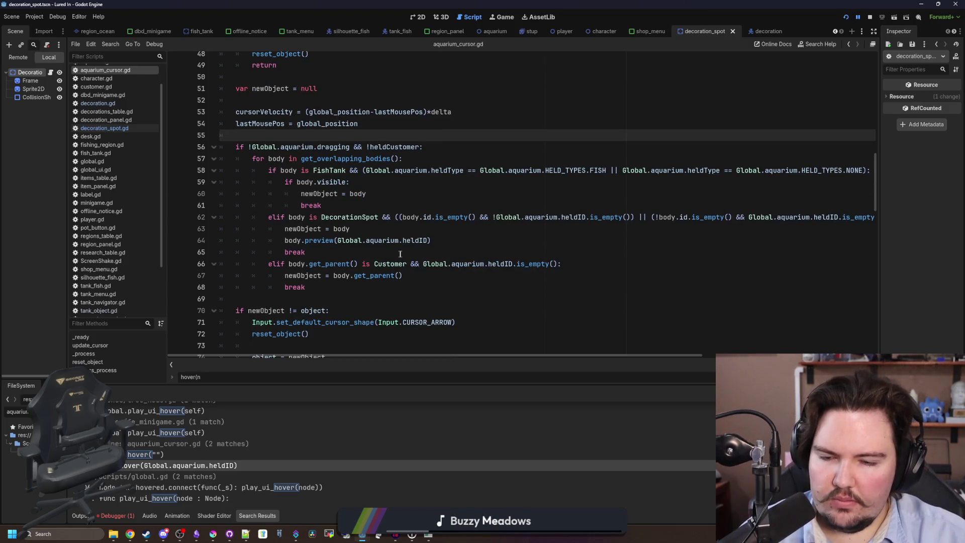
pyautogui.click(402, 253)
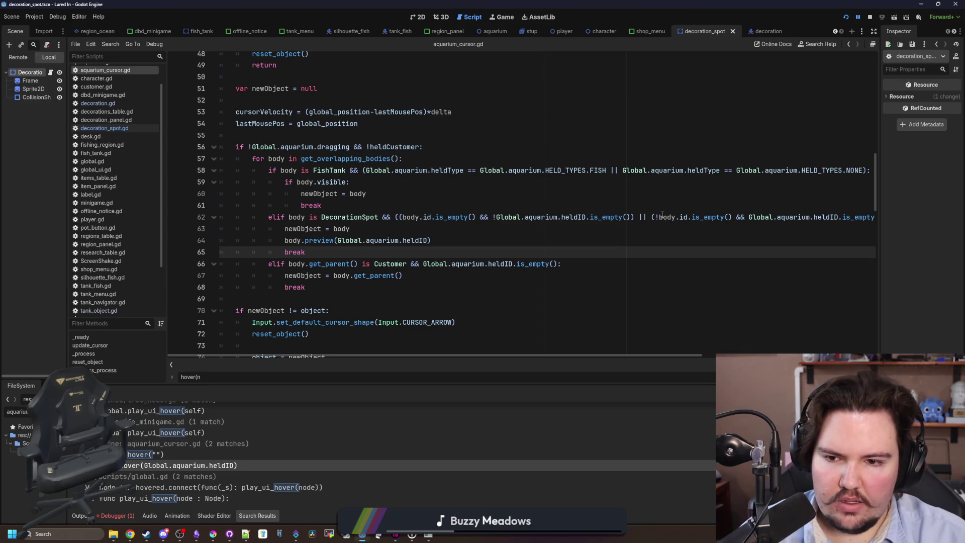
pyautogui.click(323, 242)
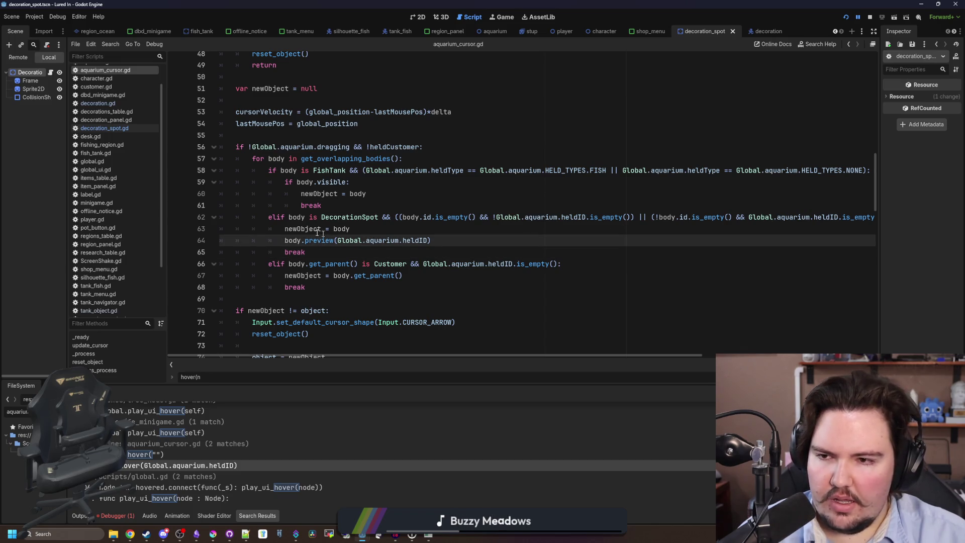
pyautogui.click(351, 229)
pyautogui.click(106, 129)
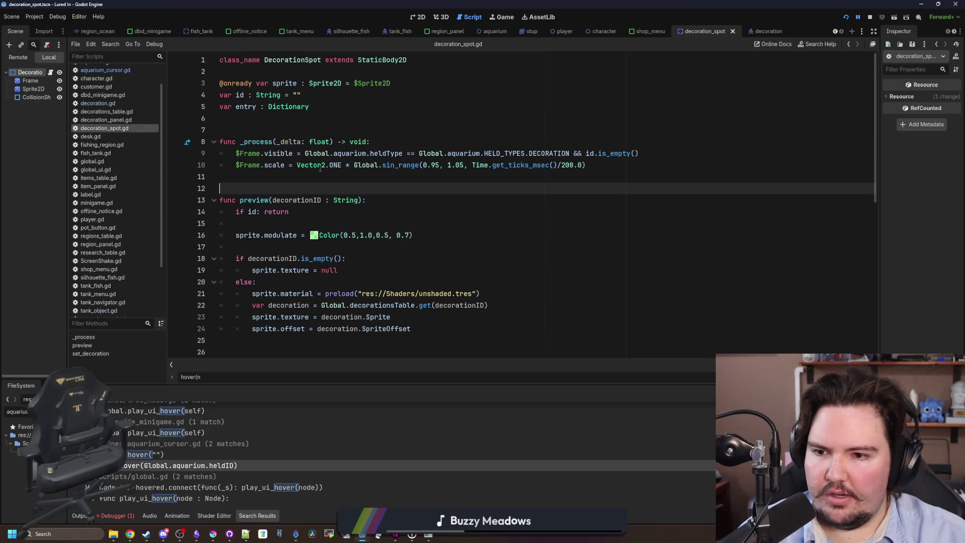
# Step: Rename the preview function on line 13 of decoration_spot.gd back to hover
pyautogui.scroll(-1, 320, 168)
pyautogui.moveTo(289, 176); pyautogui.dragTo(236, 176)
pyautogui.click(256, 185)
pyautogui.scroll(-7, 257, 186)
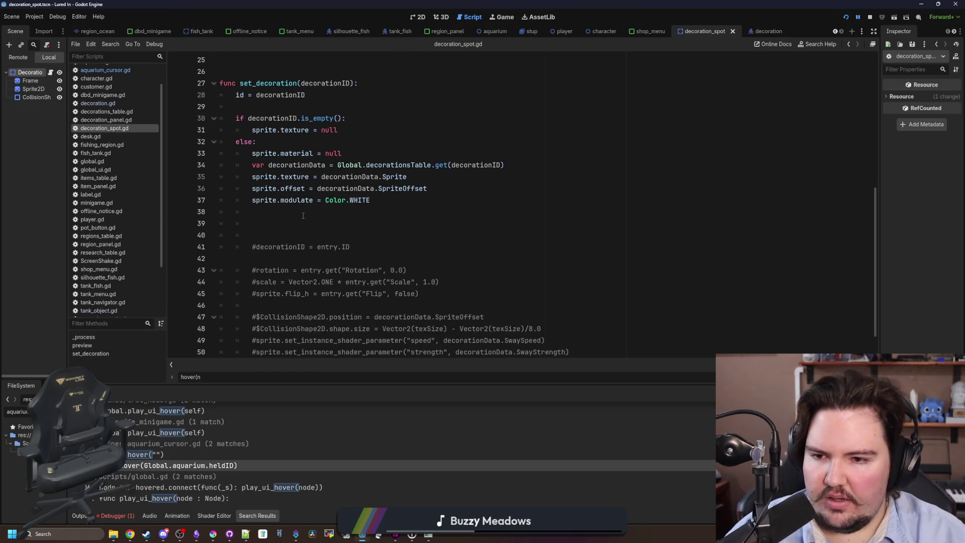
pyautogui.click(303, 218)
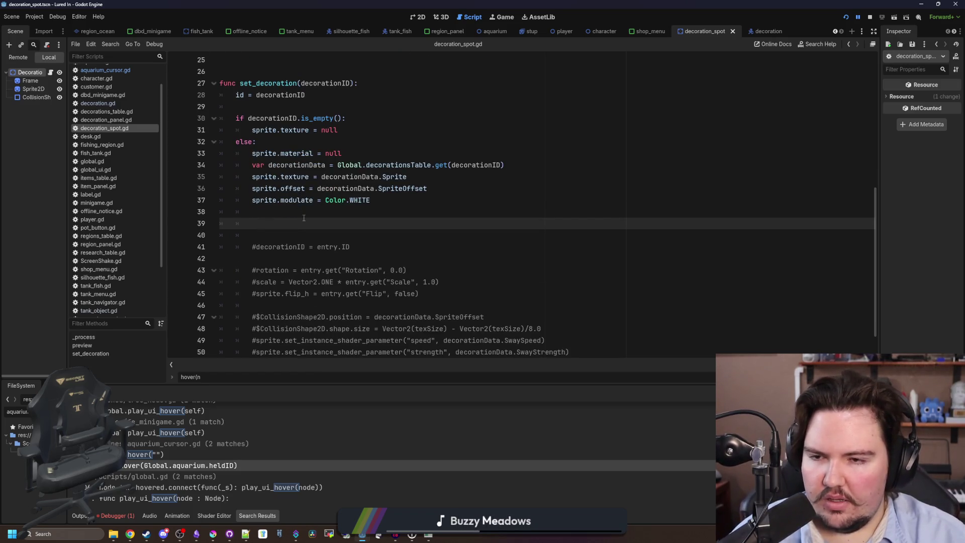
pyautogui.scroll(6, 303, 217)
pyautogui.click(307, 152)
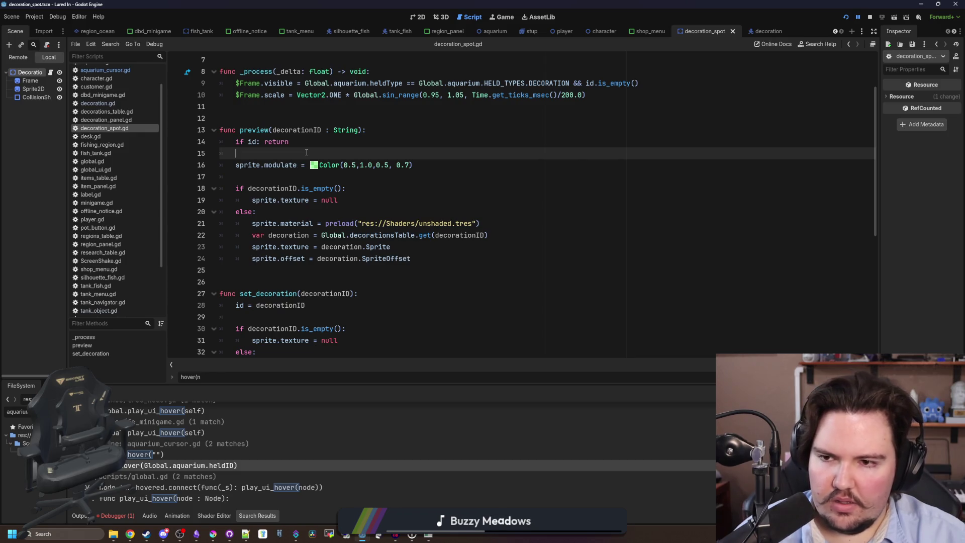
pyautogui.scroll(1, 291, 139)
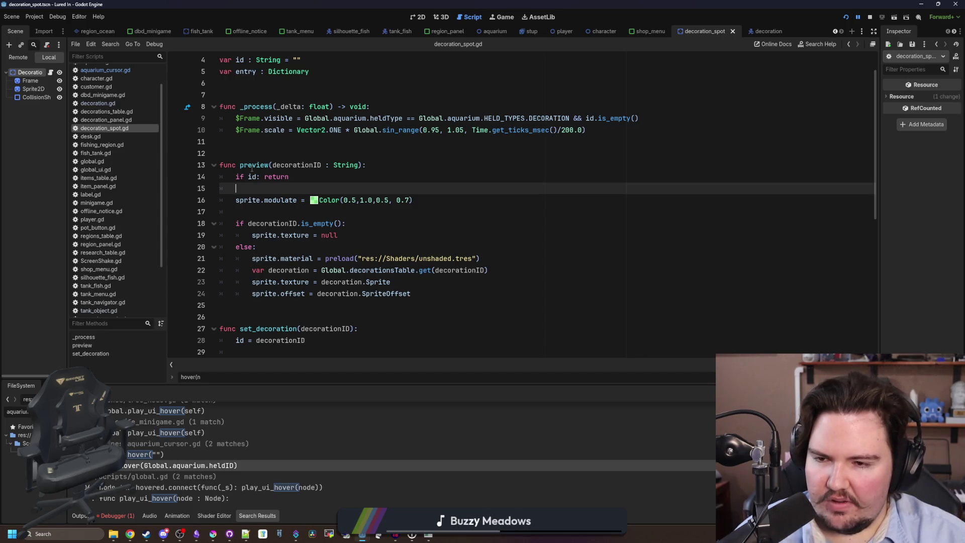
pyautogui.click(274, 143)
pyautogui.doubleClick(262, 165)
pyautogui.write('hover')
pyautogui.click(270, 153)
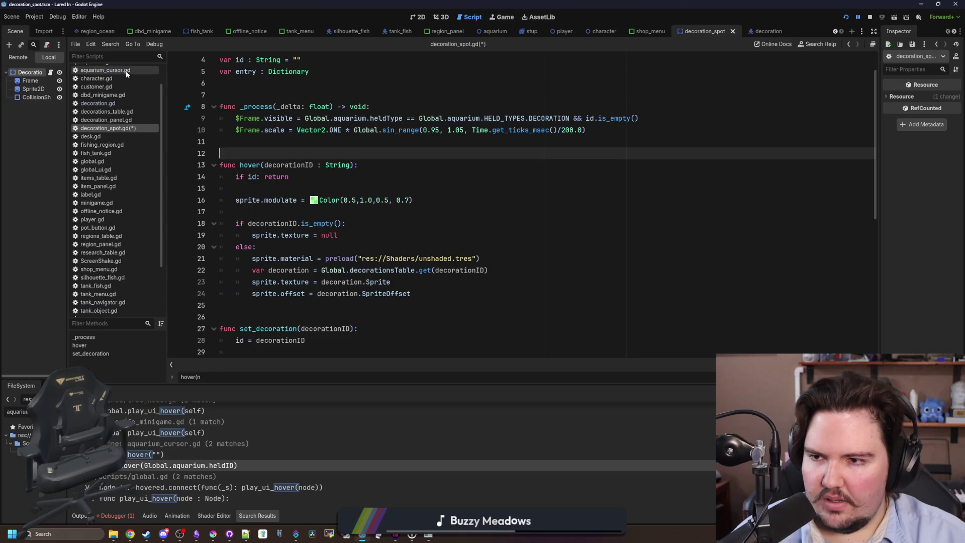
# Step: Check the call in aquarium_cursor.gd and save all edited scripts
pyautogui.click(113, 72)
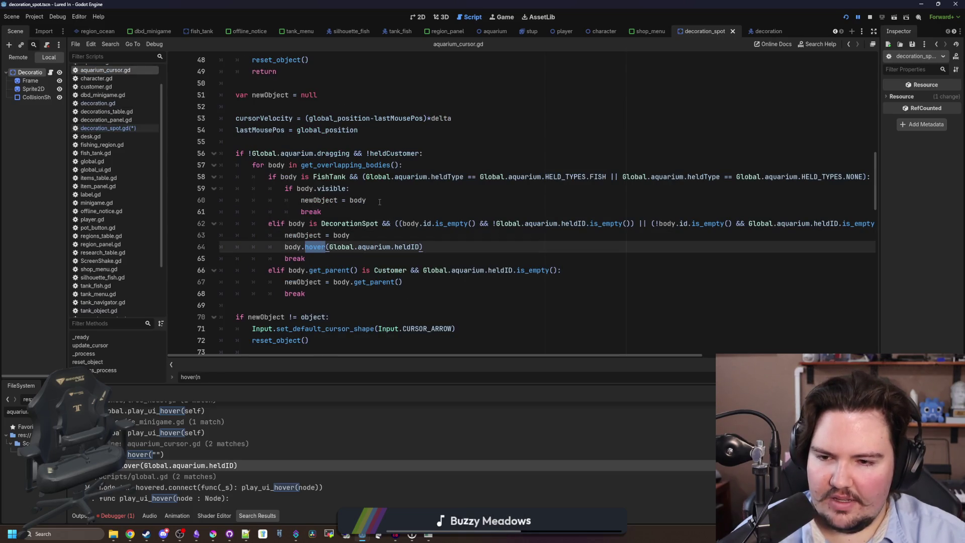
pyautogui.scroll(7, 380, 202)
pyautogui.click(302, 176)
pyautogui.hotkey('ctrl', 's')
pyautogui.click(140, 129)
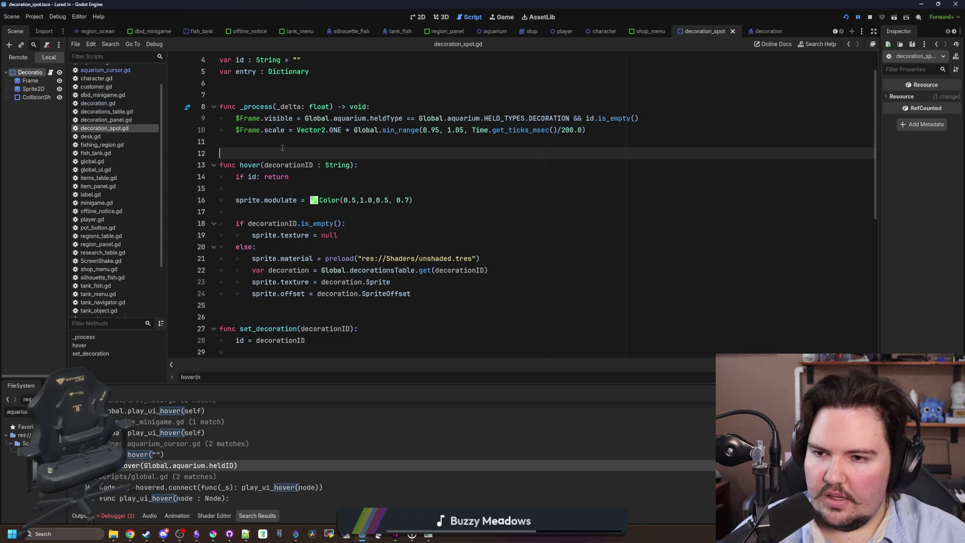
# Step: Default decorationID to "" and replace the return after 'if id' with an else: line
pyautogui.click(302, 179)
pyautogui.click(350, 165)
pyautogui.write('= ""')
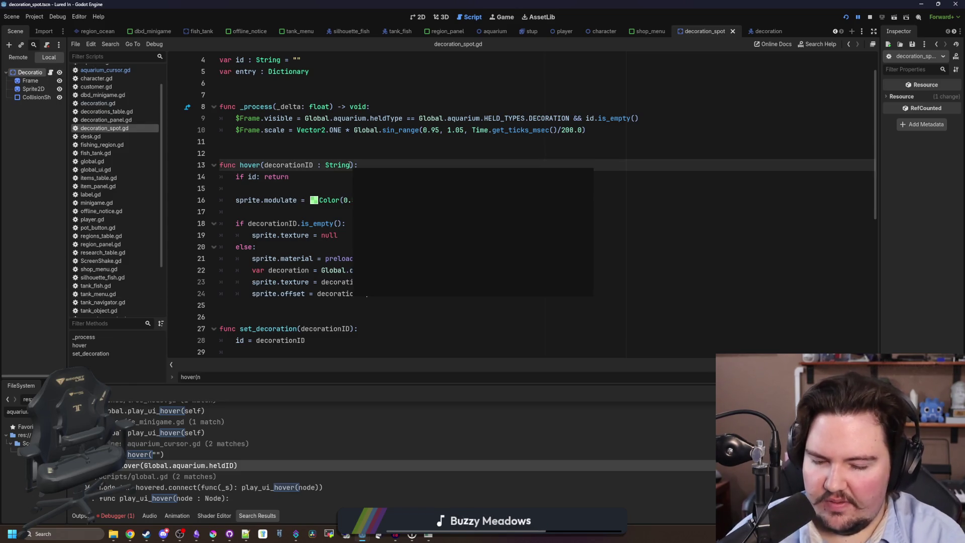
pyautogui.click(434, 166)
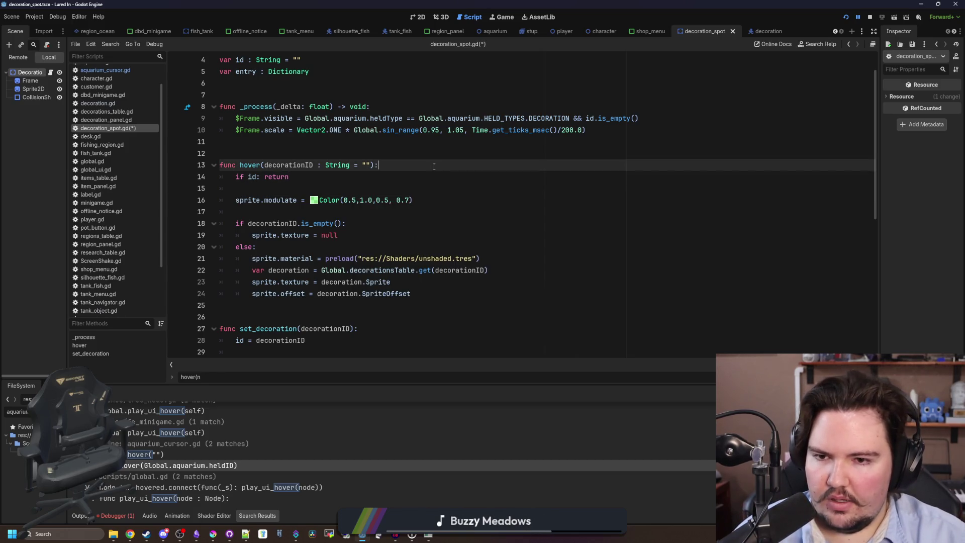
pyautogui.moveTo(298, 174); pyautogui.dragTo(257, 176)
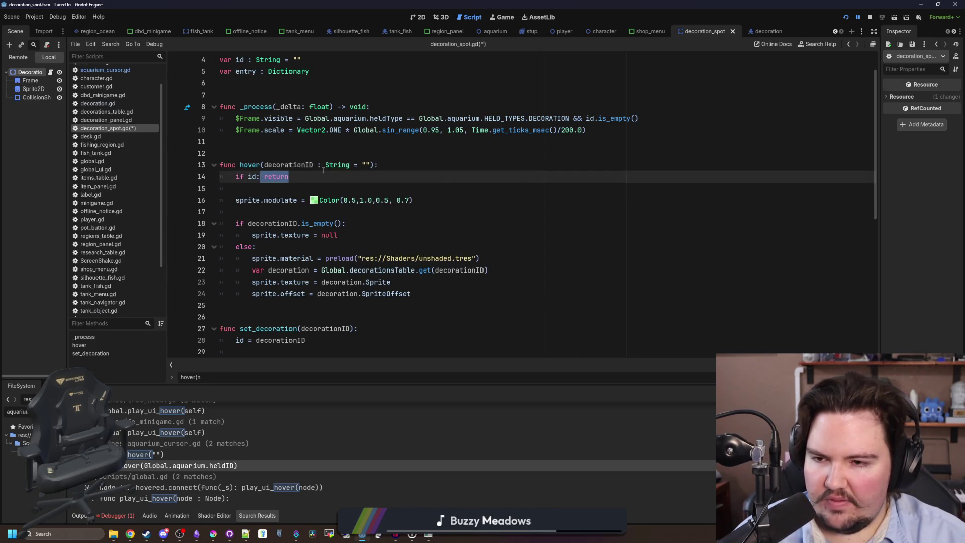
pyautogui.press('Return')
pyautogui.press('Return')
pyautogui.write('else:')
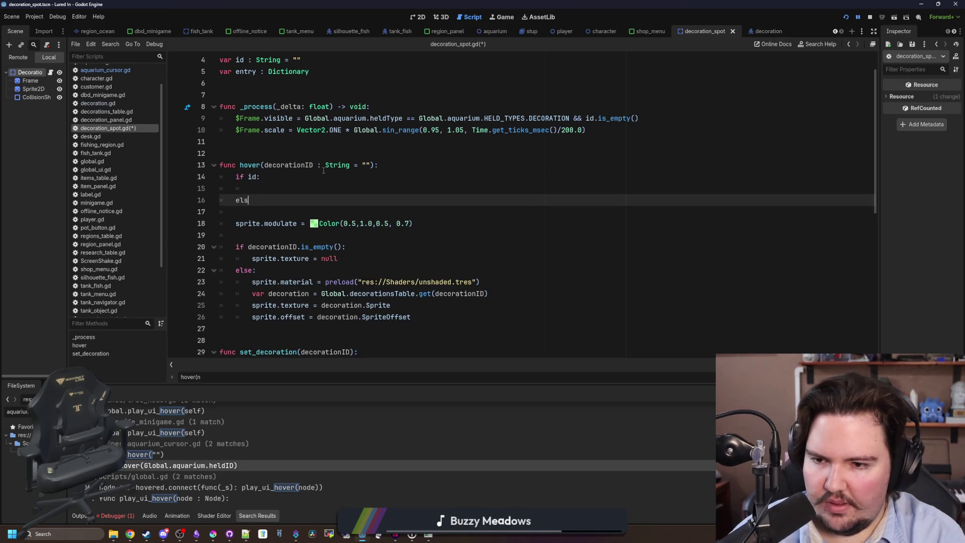
# Step: Indent the modulate and texture lines under else and copy the sprite.modulate line under 'if id'
pyautogui.moveTo(425, 321)
pyautogui.mouseDown()
pyautogui.moveTo(224, 235)
pyautogui.moveTo(221, 224)
pyautogui.mouseUp()
pyautogui.press('Tab')
pyautogui.click(257, 212)
pyautogui.press('BackSpace')
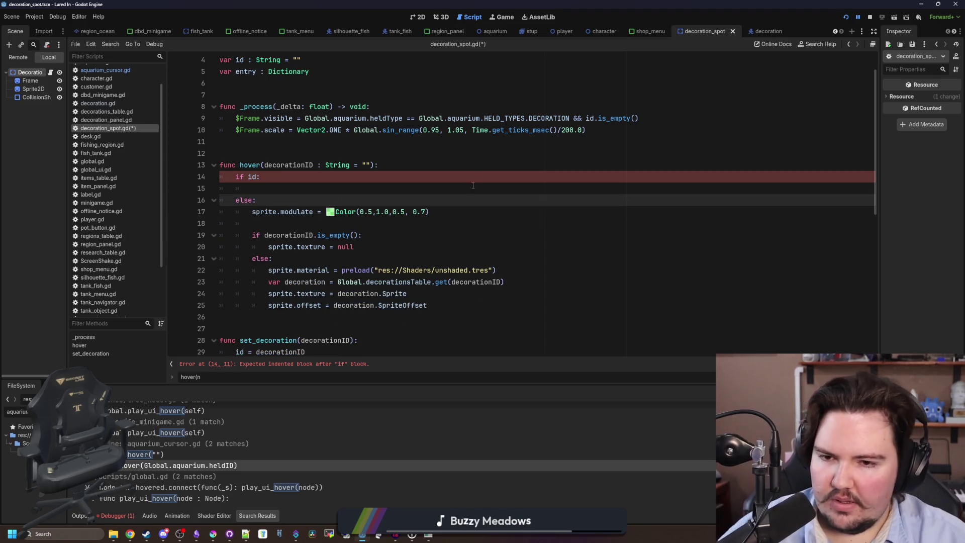
pyautogui.press('Down')
pyautogui.press('End')
pyautogui.hotkey('shift', 'Home')
pyautogui.hotkey('ctrl', 'c')
pyautogui.click(301, 188)
pyautogui.hotkey('ctrl', 'v')
pyautogui.click(305, 177)
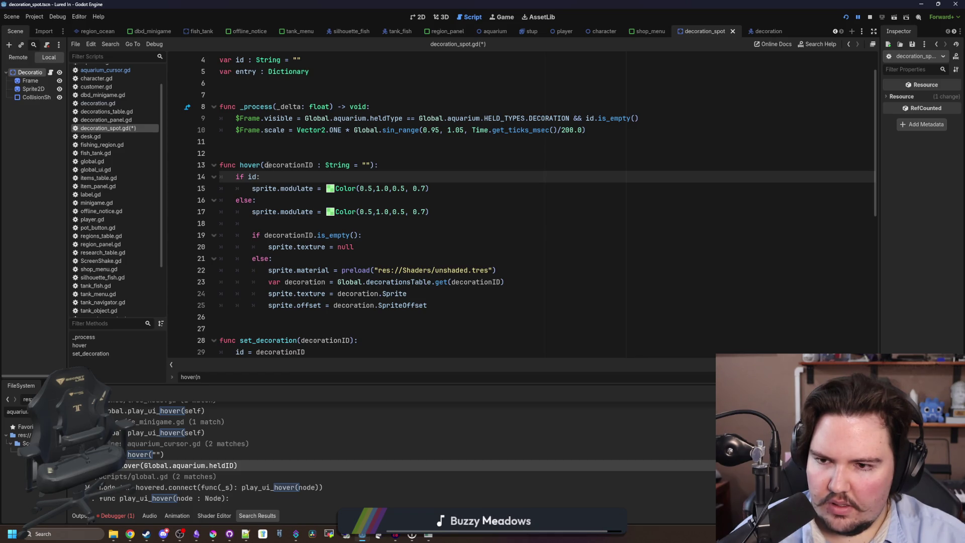
# Step: Add an 'active : bool' parameter before decorationID in the hover() signature
pyautogui.click(266, 165)
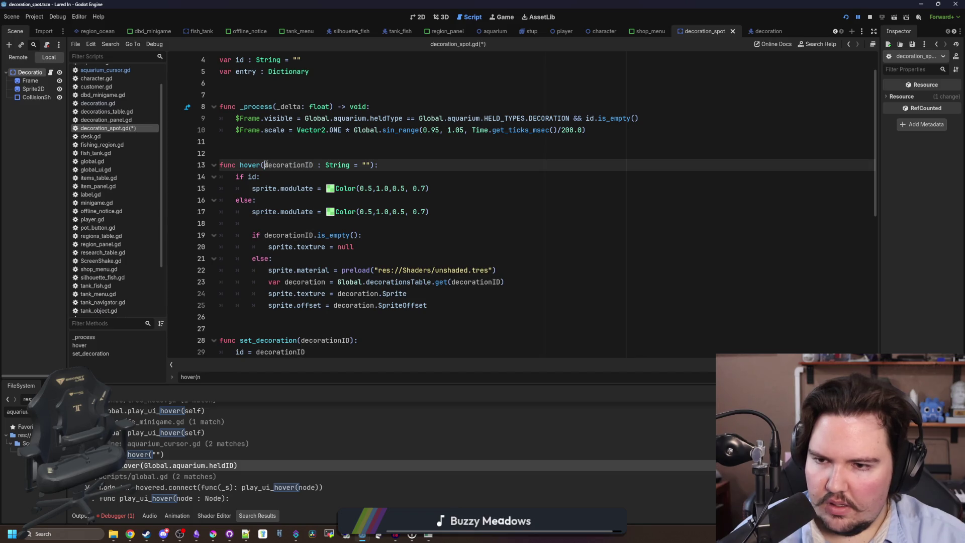
pyautogui.write('active : bool')
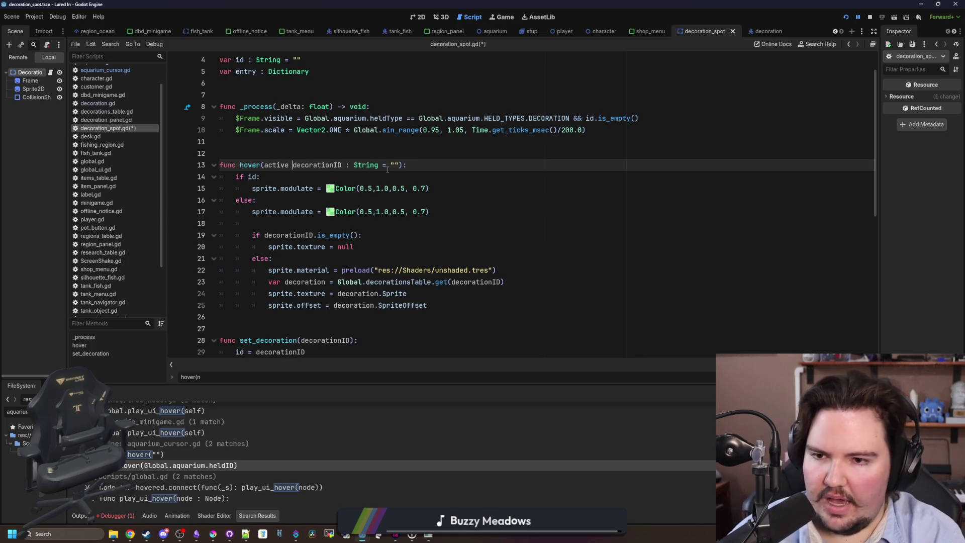
pyautogui.press('BackSpace')
pyautogui.write(',')
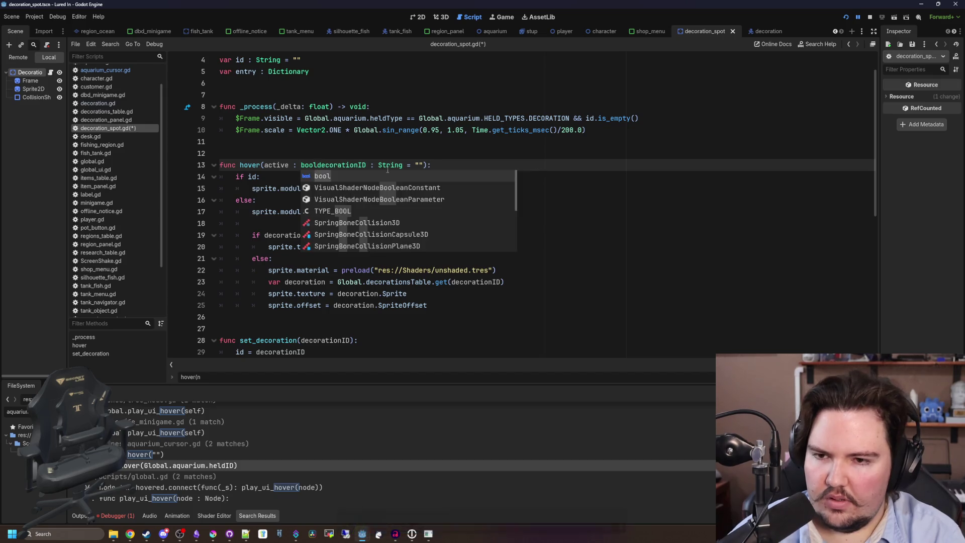
pyautogui.click(454, 152)
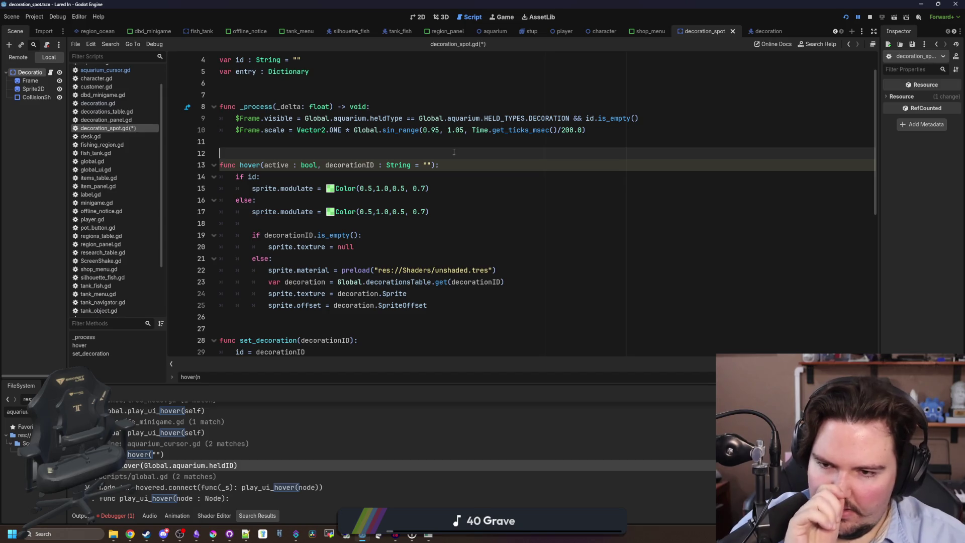
# Step: Replace the decorationID.is_empty() check with !active
pyautogui.doubleClick(286, 235)
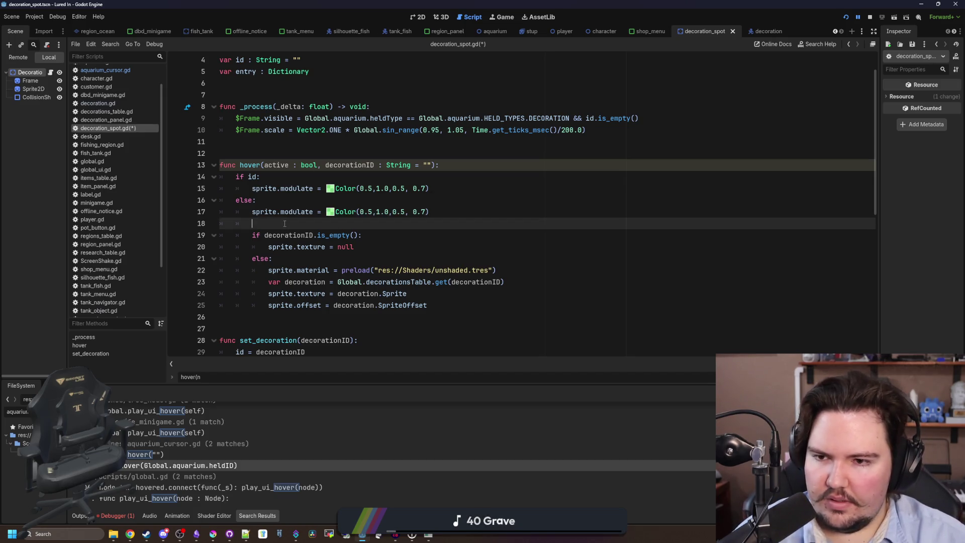
pyautogui.write('!active')
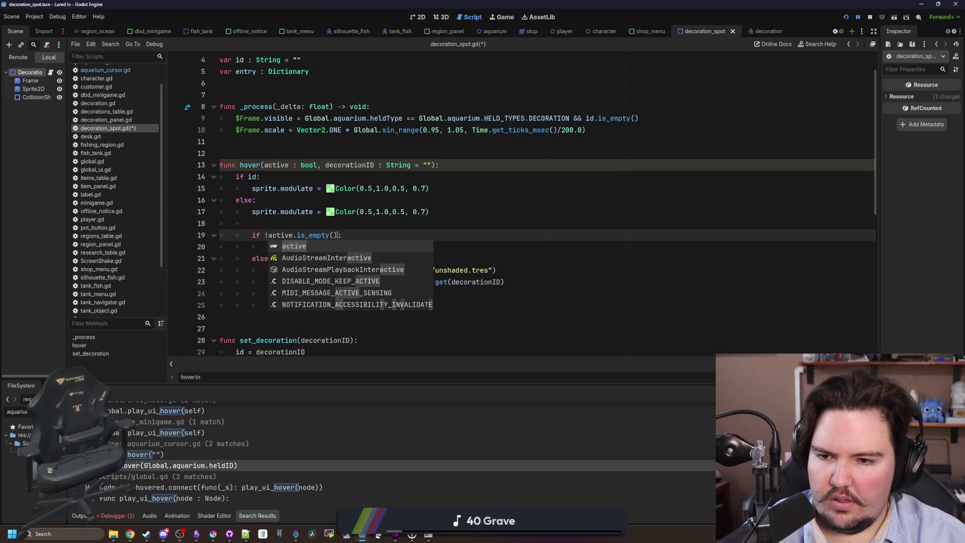
pyautogui.click(337, 235)
pyautogui.press('BackSpace')
pyautogui.press('BackSpace')
pyautogui.press('BackSpace')
pyautogui.click(341, 226)
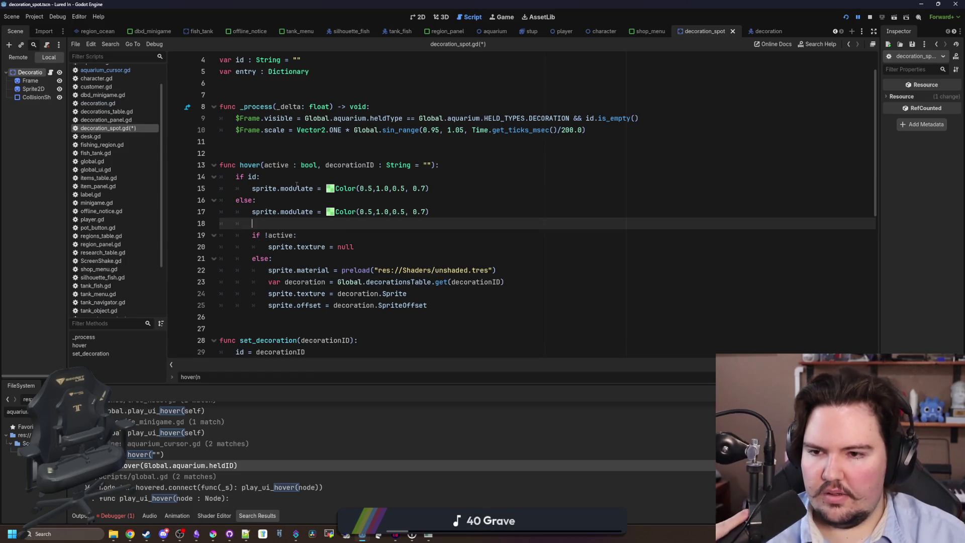
# Step: Add an 'if active:' / 'else:' branch under 'if id:', with the sprite.modulate statement in each
pyautogui.click(348, 176)
pyautogui.press('Return')
pyautogui.write('if ')
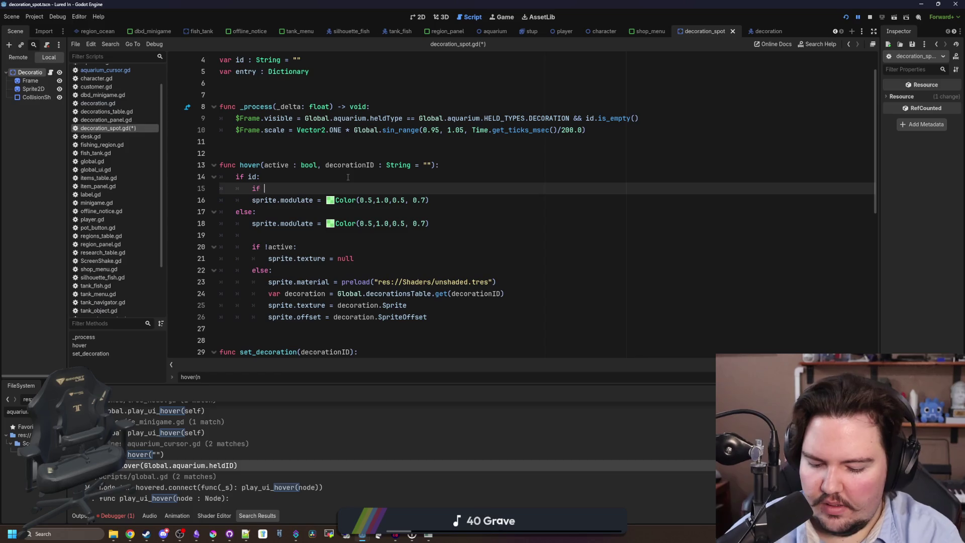
pyautogui.write('active:')
pyautogui.press('Return')
pyautogui.press('Return')
pyautogui.write('se:')
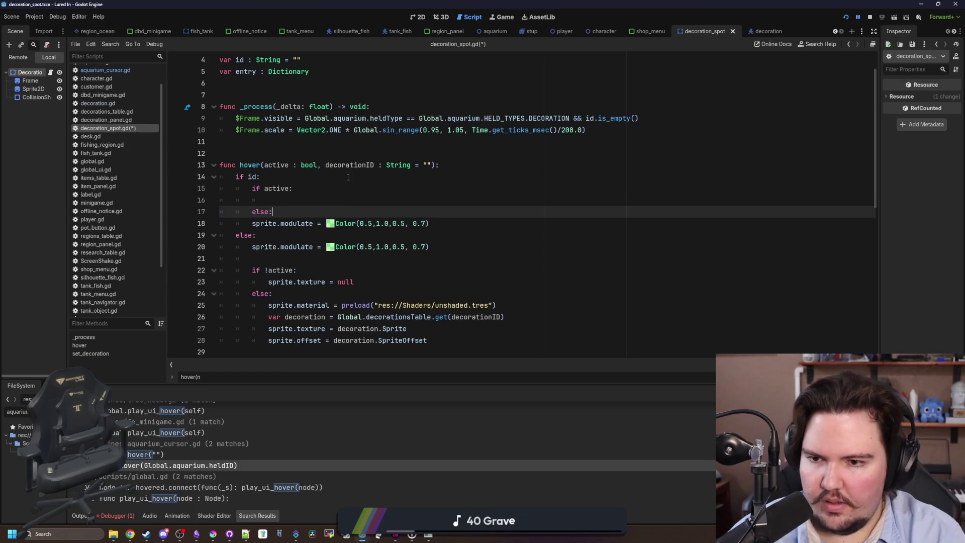
pyautogui.click(252, 224)
pyautogui.press('Tab')
pyautogui.hotkey('shift', 'End')
pyautogui.hotkey('ctrl', 'c')
pyautogui.press('Up')
pyautogui.press('Up')
pyautogui.hotkey('ctrl', 'v')
# Step: Set the else tint to Color.WHITE and the active tint to Color(1.2, 1.2, 1.2, 1.0)
pyautogui.moveTo(445, 223); pyautogui.dragTo(342, 223)
pyautogui.write('Color.WHITE')
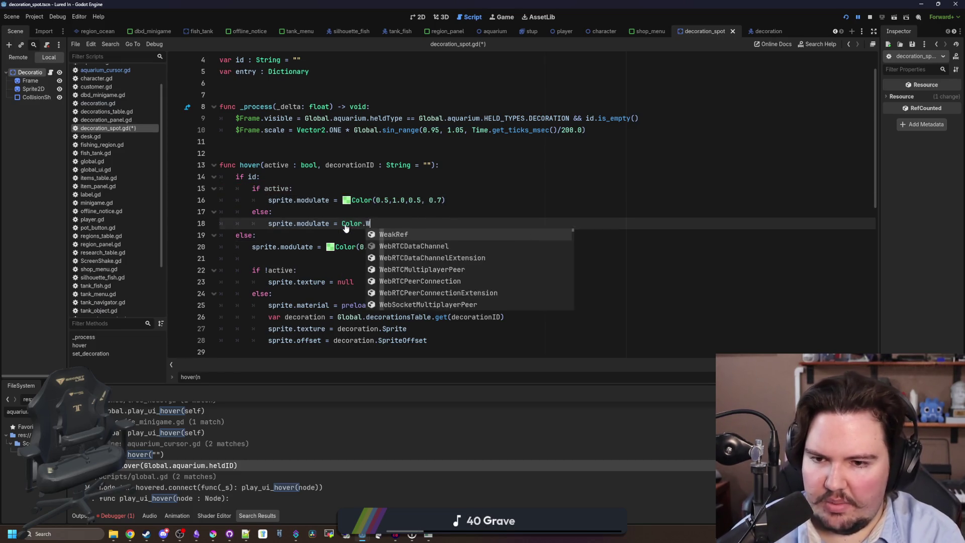
pyautogui.moveTo(445, 200); pyautogui.dragTo(352, 200)
pyautogui.write('Color(')
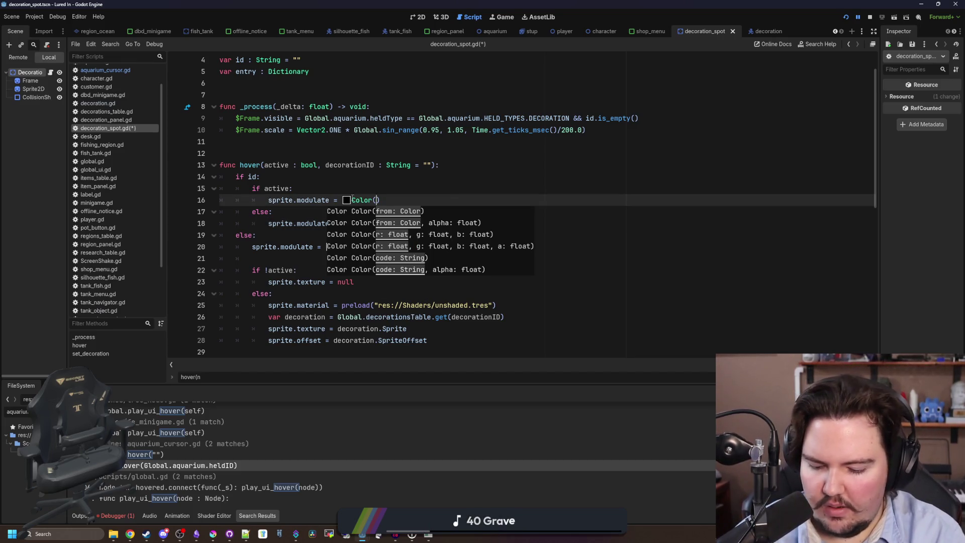
pyautogui.write('1.2,')
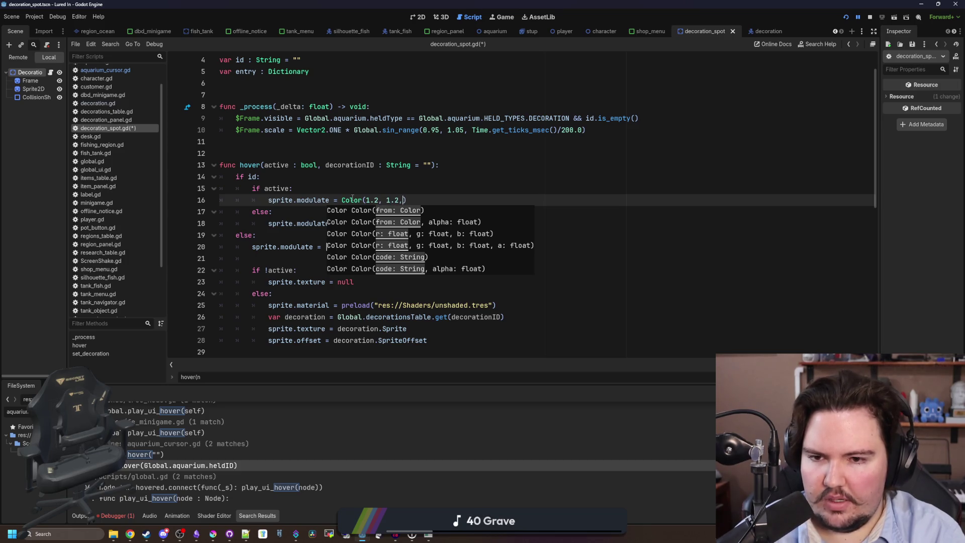
pyautogui.write(' 1.2')
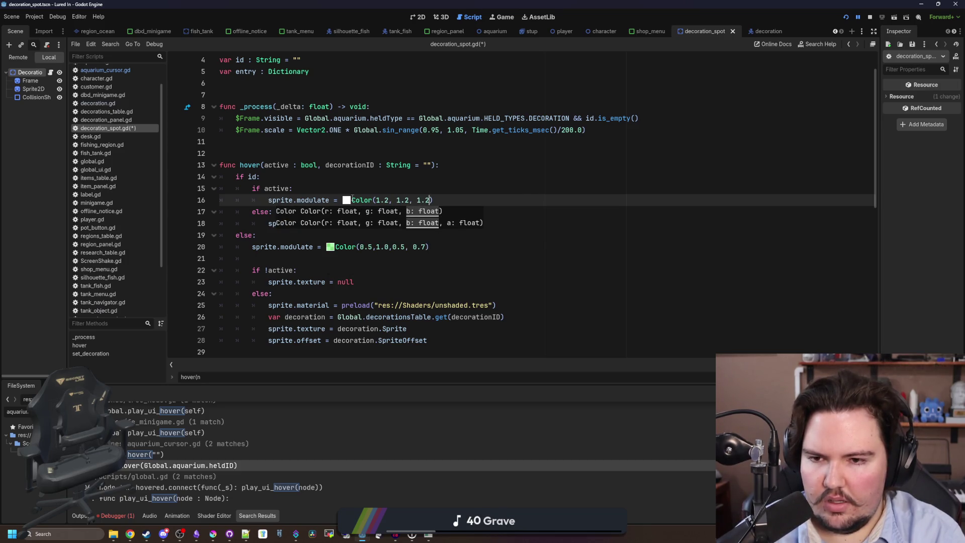
pyautogui.write(', 1.2, 1.0')
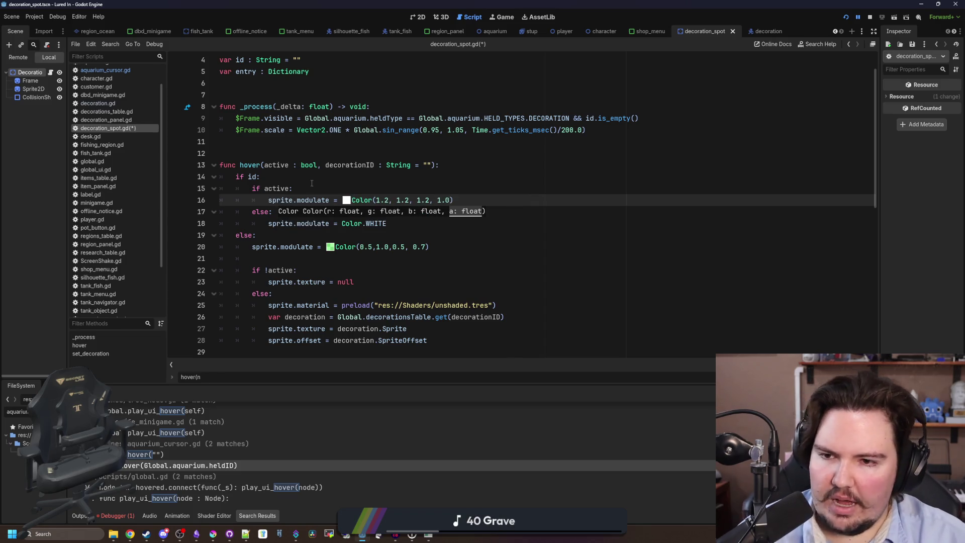
pyautogui.click(332, 189)
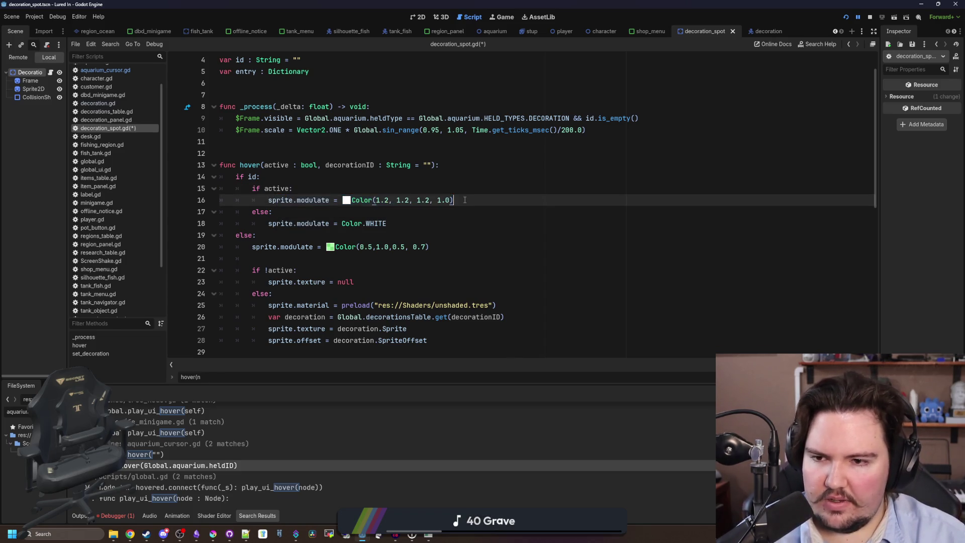
pyautogui.click(280, 175)
pyautogui.click(301, 144)
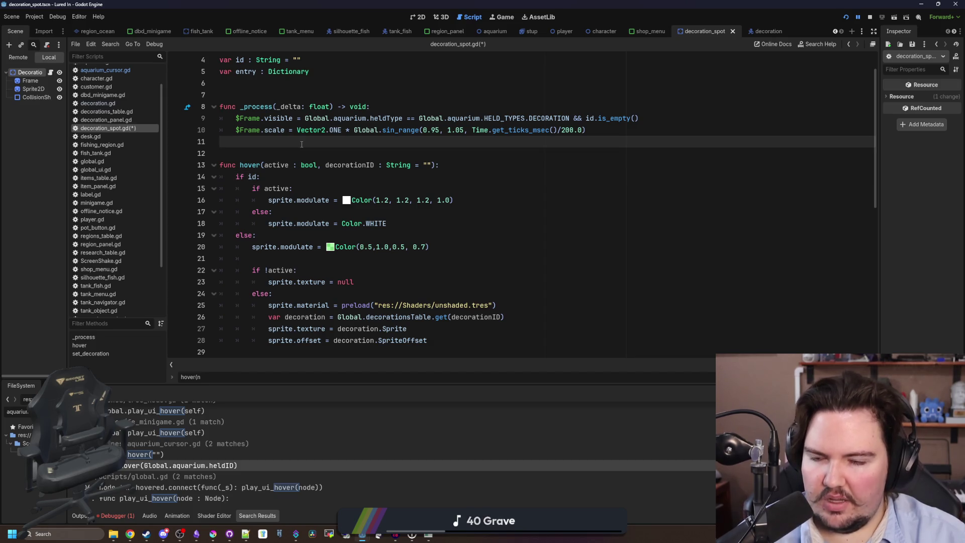
pyautogui.scroll(-5, 301, 145)
pyautogui.click(300, 199)
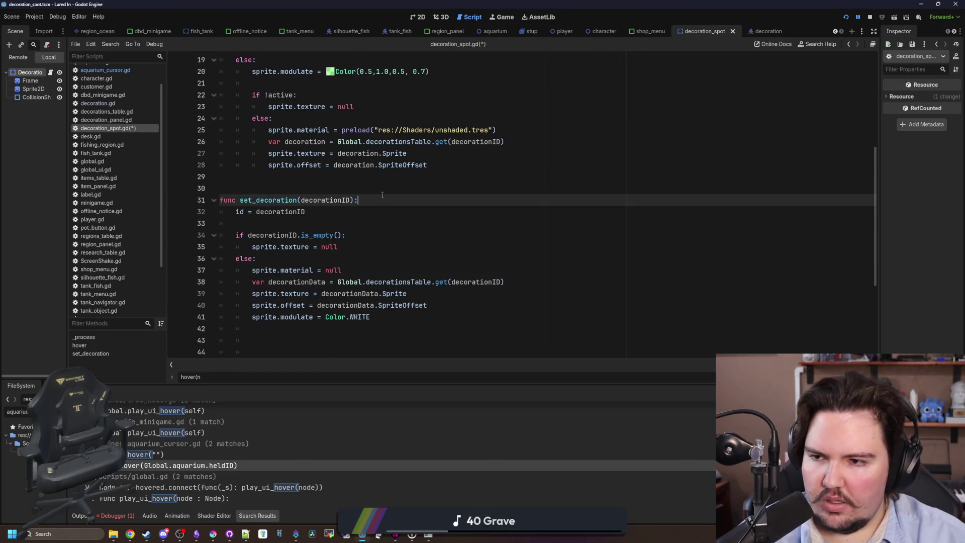
# Step: In aquarium_cursor.gd, change reset_object's object.hover("") call to object.hover(false, "")
pyautogui.scroll(-2, 301, 260)
pyautogui.click(300, 268)
pyautogui.click(105, 70)
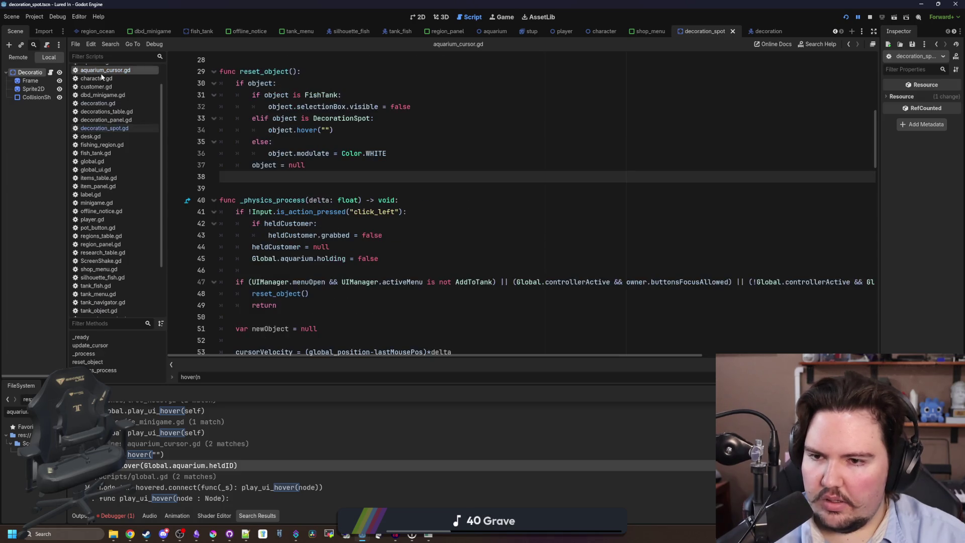
pyautogui.scroll(1, 373, 181)
pyautogui.click(322, 165)
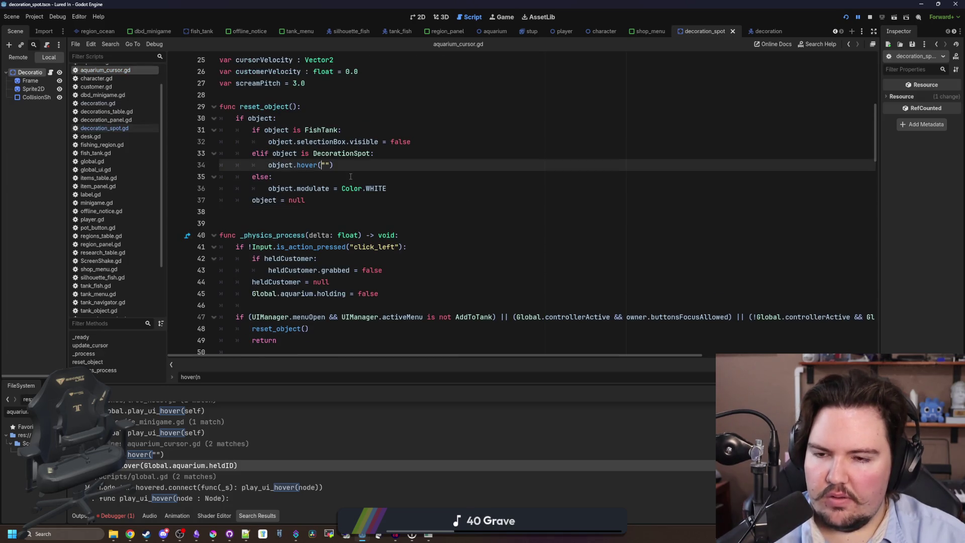
pyautogui.write('false,')
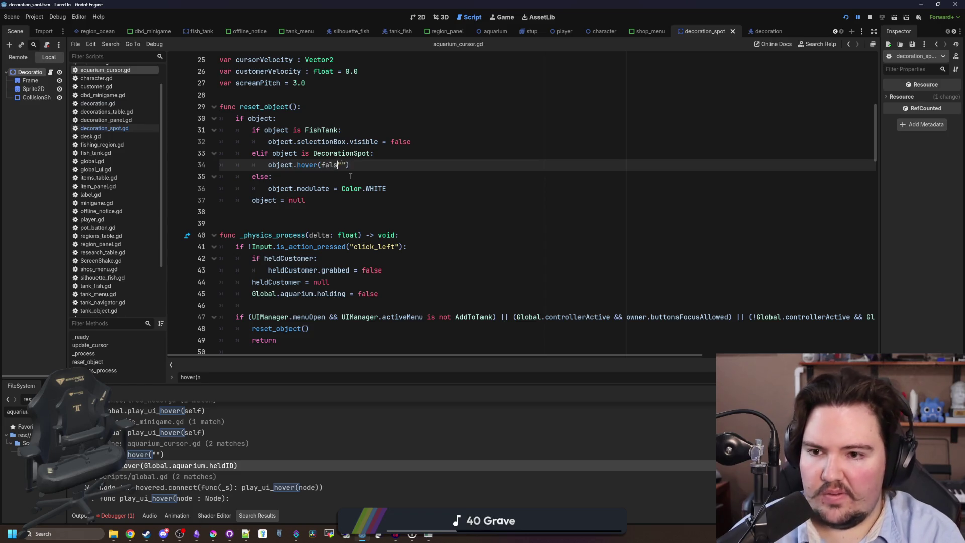
pyautogui.click(370, 153)
pyautogui.moveTo(376, 162); pyautogui.dragTo(267, 167)
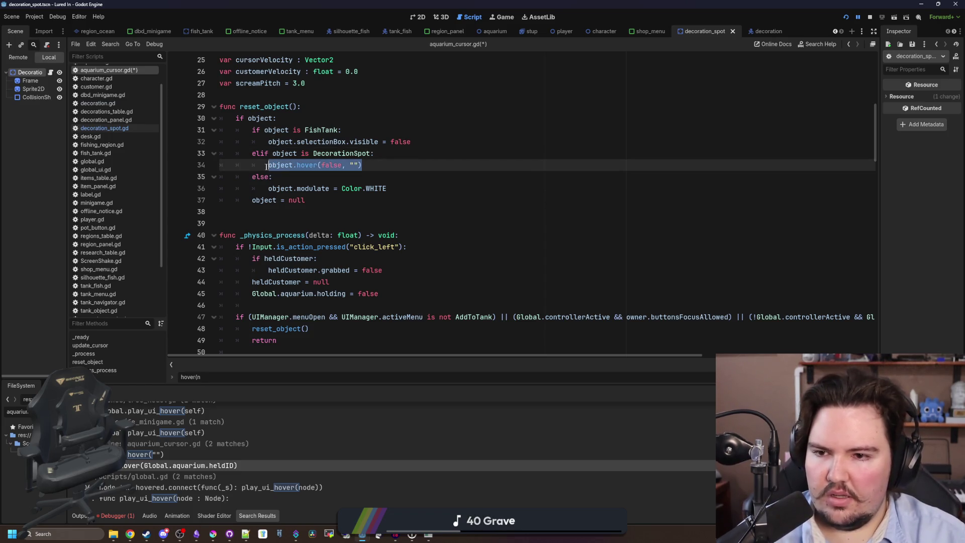
# Step: Find the body.hover call on line 64, pass true as its first argument, and run the game
pyautogui.scroll(-20, 360, 230)
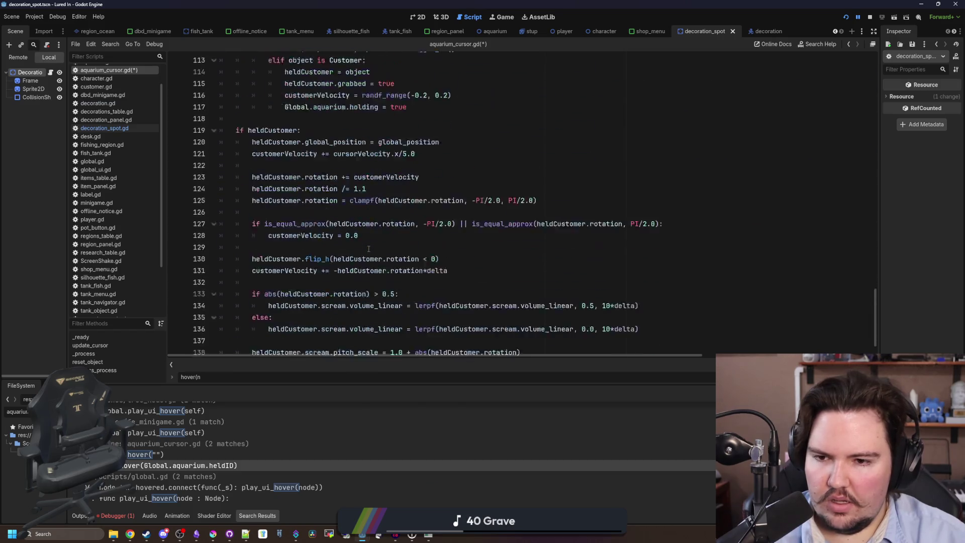
pyautogui.scroll(6, 336, 284)
pyautogui.hotkey('ctrl', 'f')
pyautogui.write('hob')
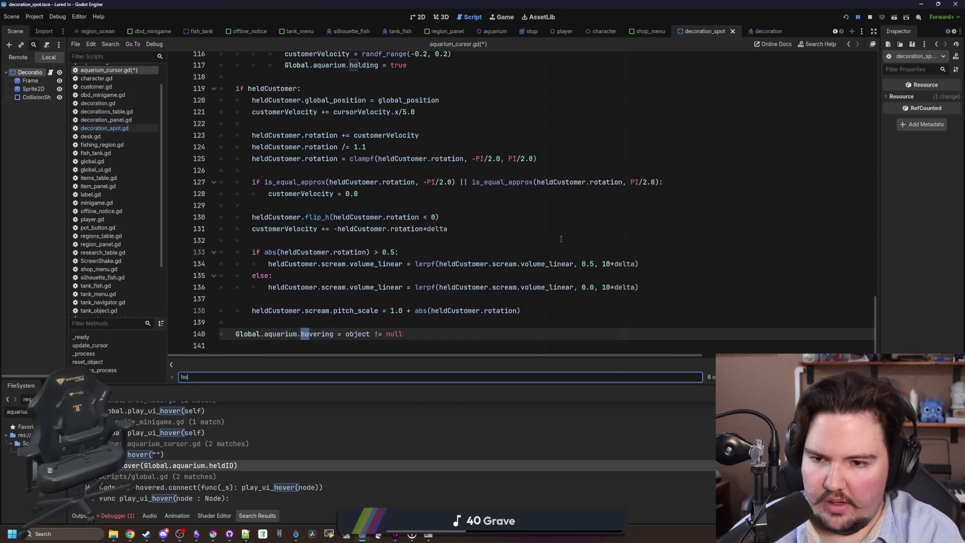
pyautogui.press('BackSpace')
pyautogui.write('ver')
pyautogui.press('Return')
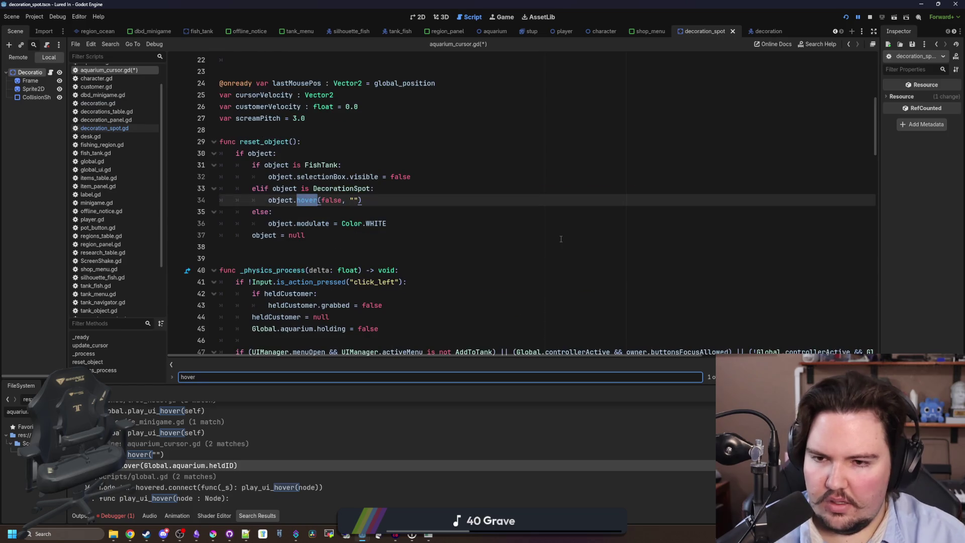
pyautogui.press('Return')
pyautogui.press('Return')
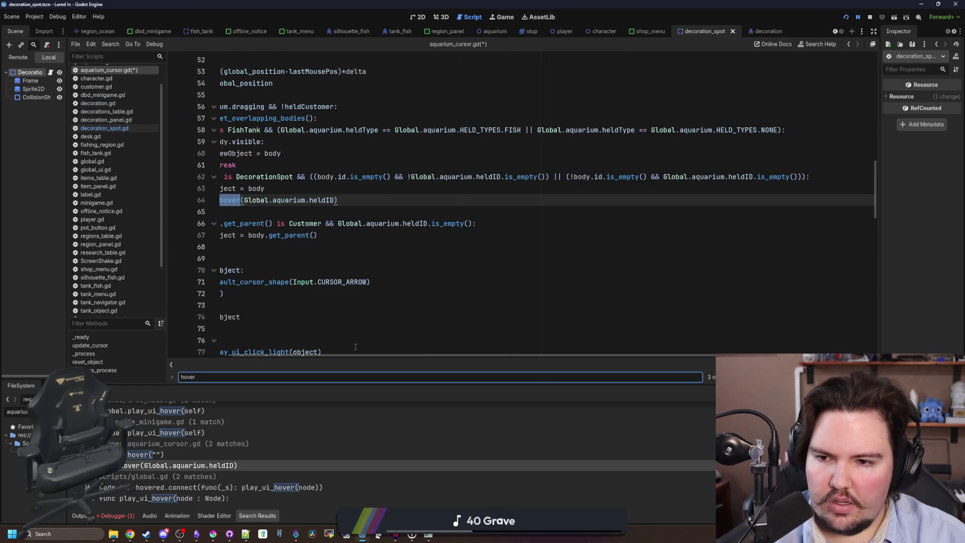
pyautogui.hscroll(-5, 333, 355)
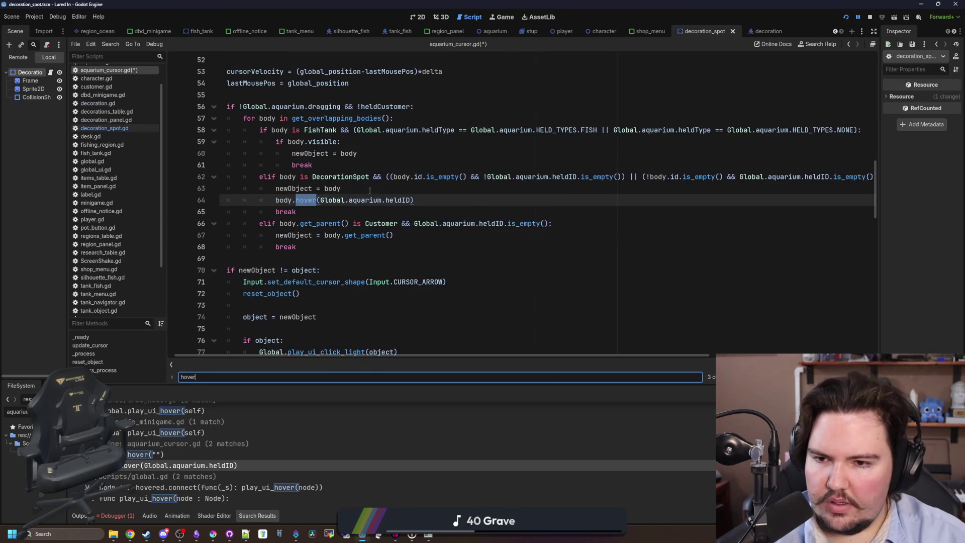
pyautogui.click(322, 200)
pyautogui.write('true,')
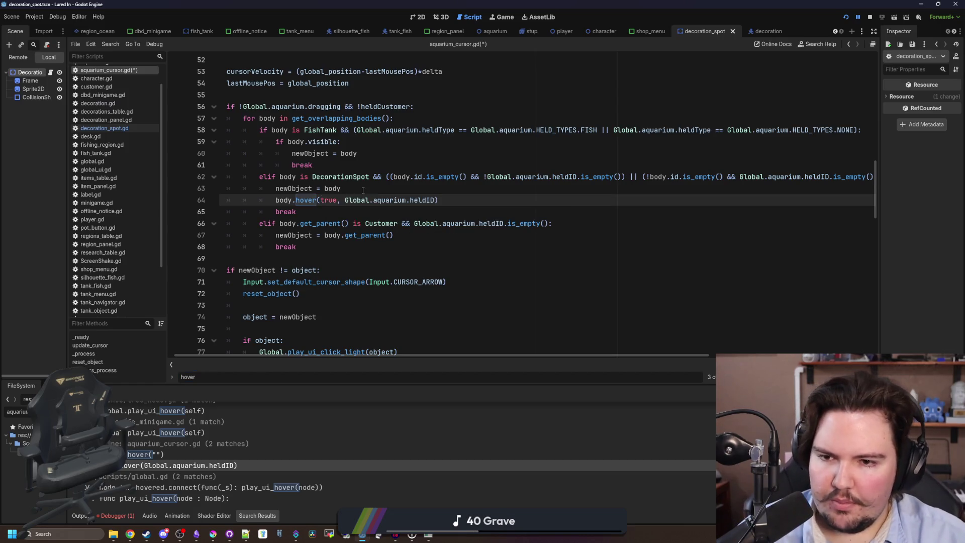
pyautogui.click(363, 189)
pyautogui.click(846, 17)
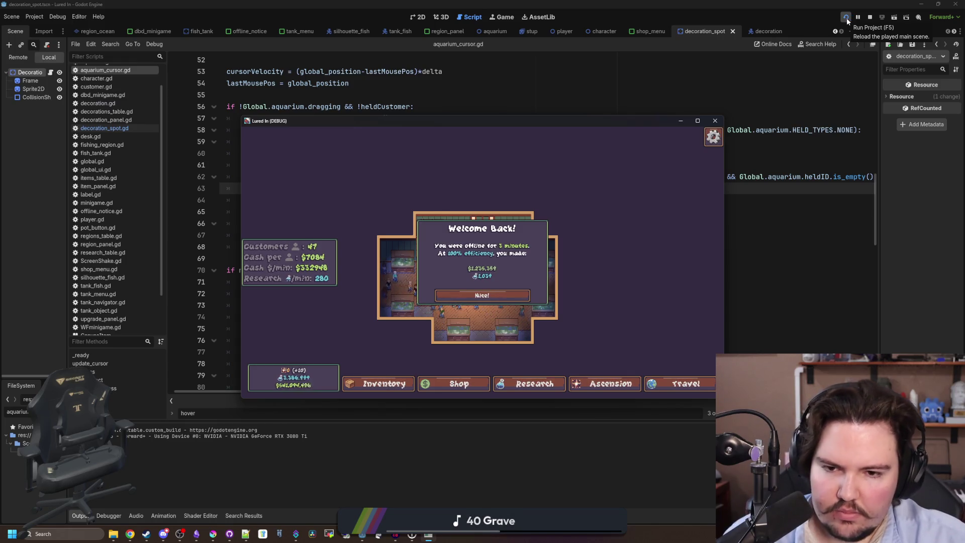
# Step: Dismiss Welcome Back, maximize the game, buy Starfish Home from Decorations and place it on a spot
pyautogui.click(522, 292)
pyautogui.click(698, 121)
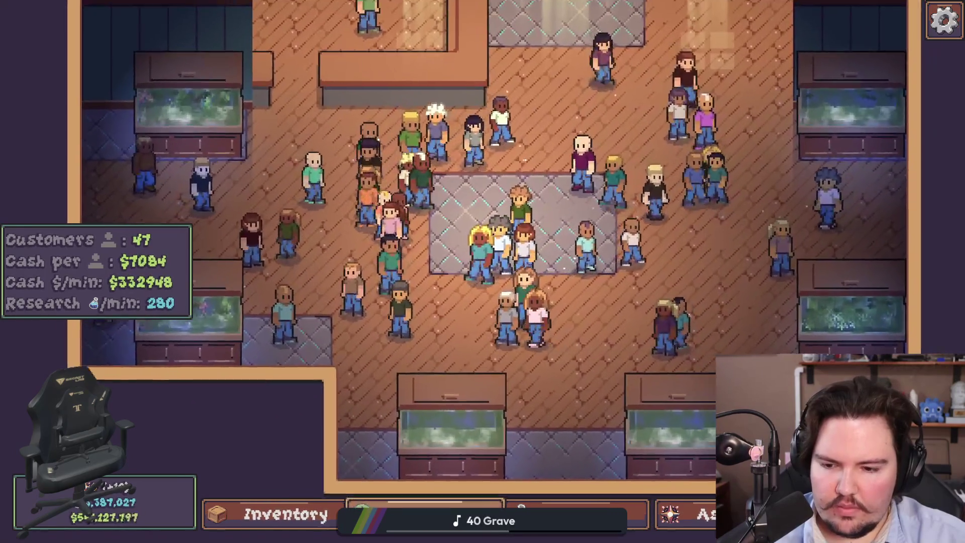
pyautogui.press('s')
pyautogui.click(595, 138)
pyautogui.click(638, 183)
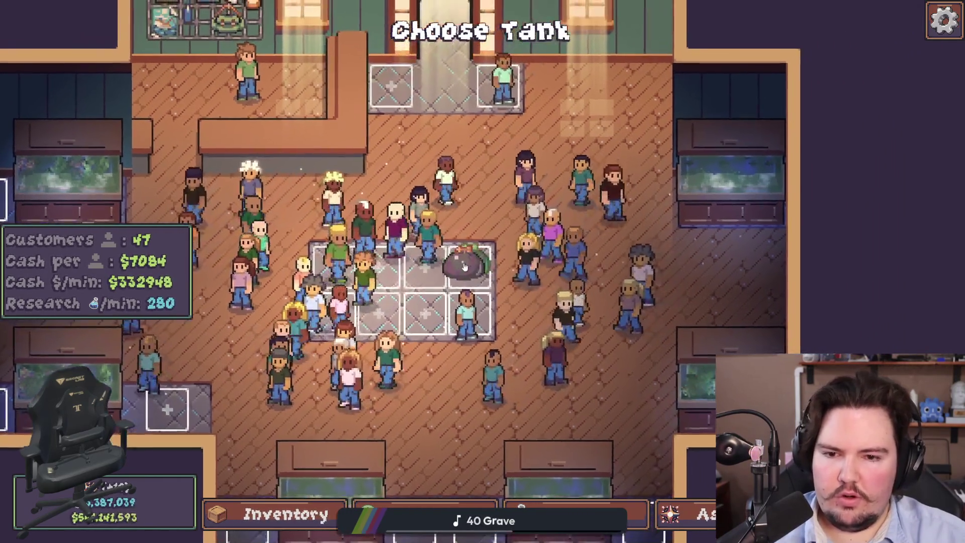
pyautogui.click(465, 267)
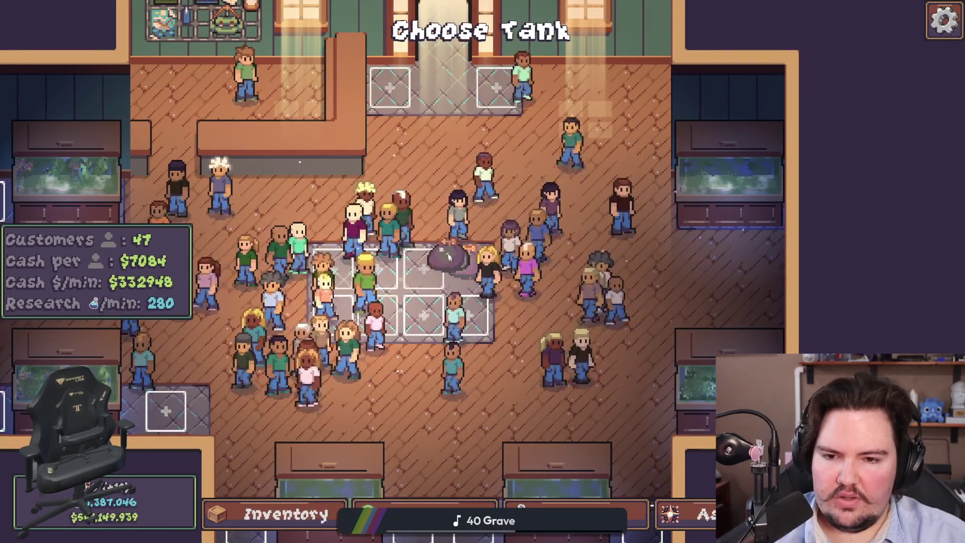
# Step: Stop placing, pan the camera over the shop floor, and bring up the Escape Menu
pyautogui.press('Escape')
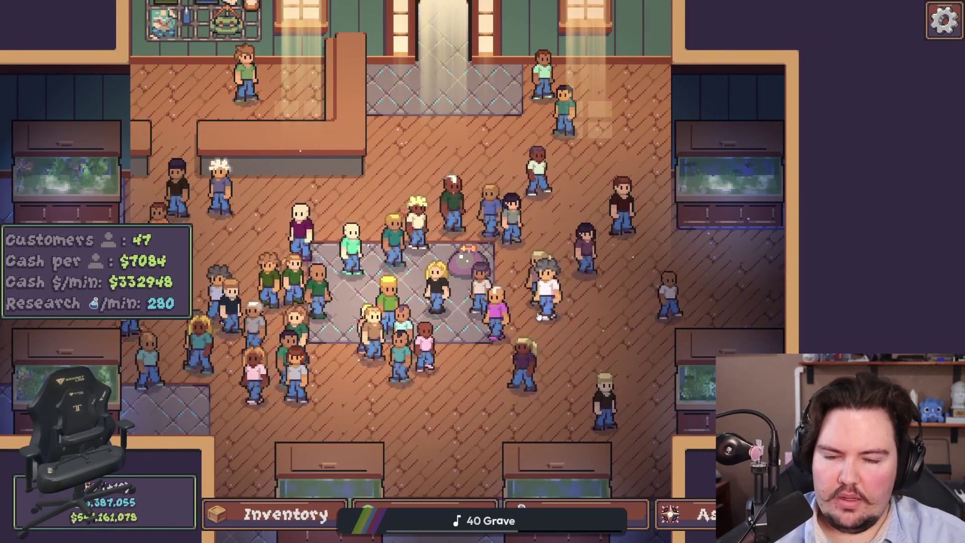
pyautogui.scroll(2, 621, 352)
pyautogui.scroll(3, 424, 308)
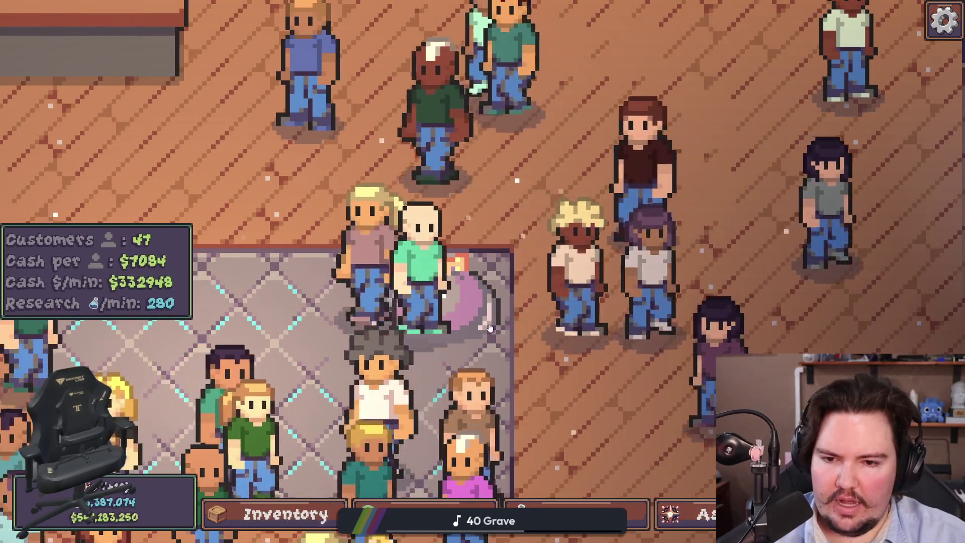
pyautogui.scroll(-4, 423, 285)
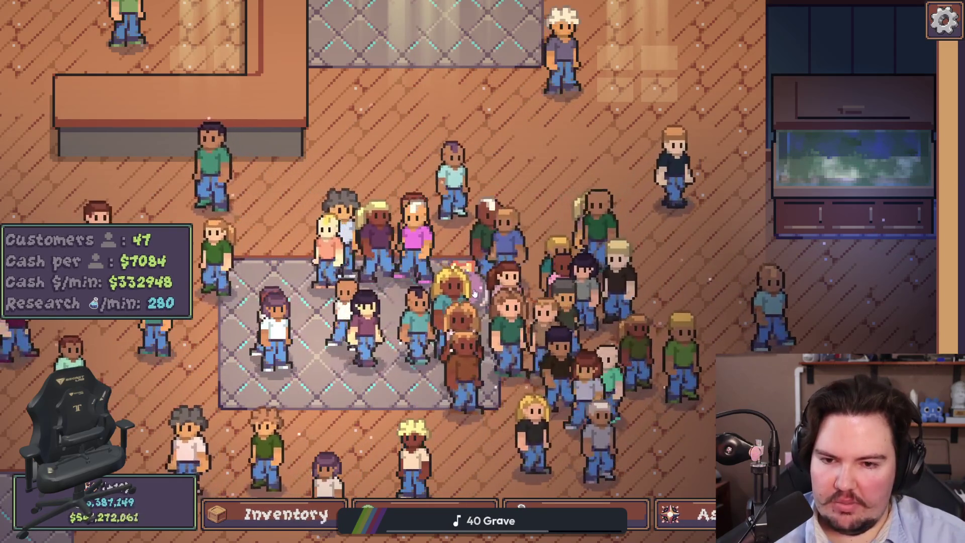
pyautogui.press('s')
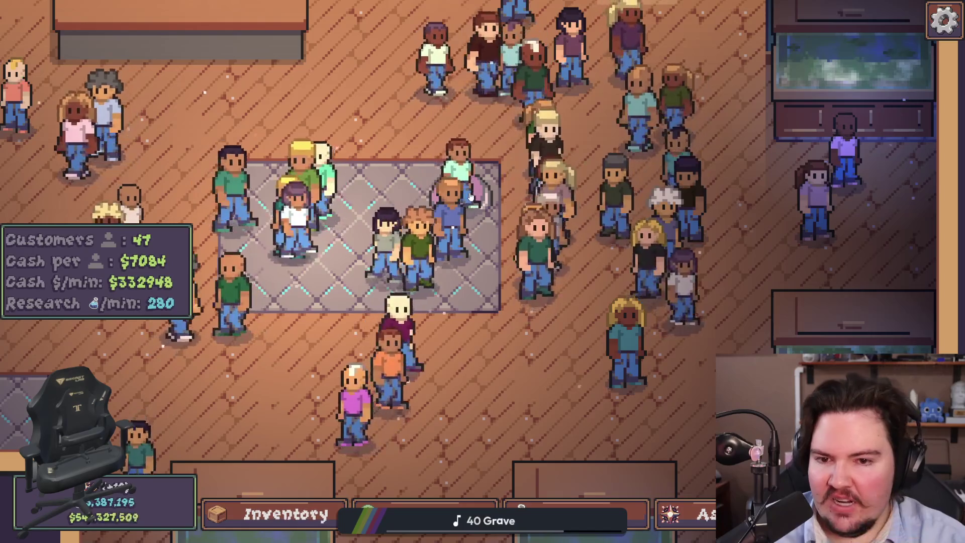
pyautogui.press('w')
pyautogui.press('Escape')
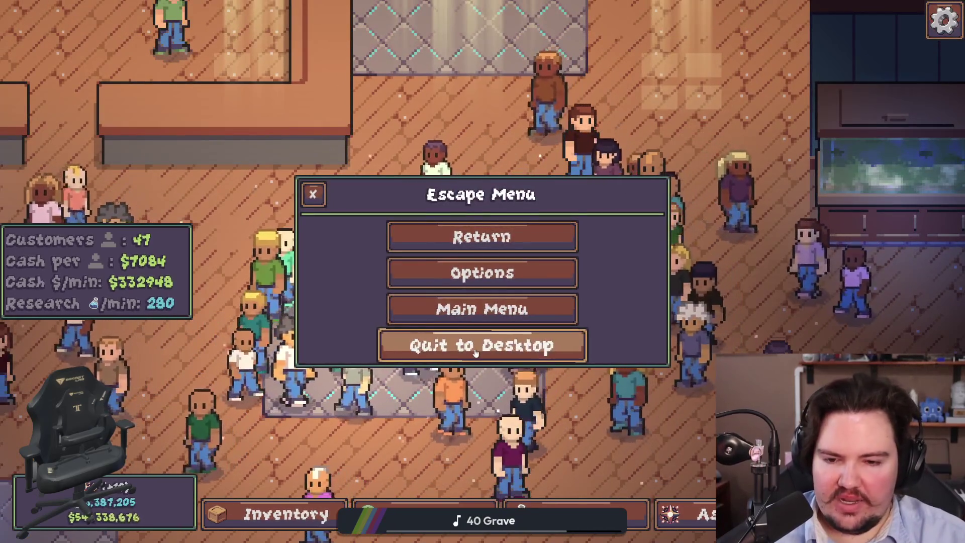
# Step: Quit the game to desktop and return focus to aquarium_cursor.gd
pyautogui.click(475, 346)
pyautogui.click(320, 267)
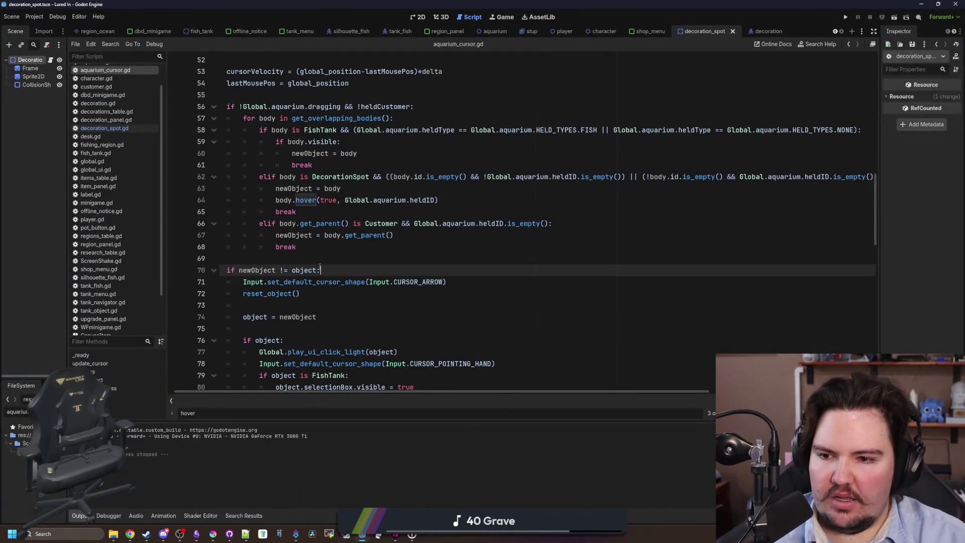
pyautogui.click(320, 259)
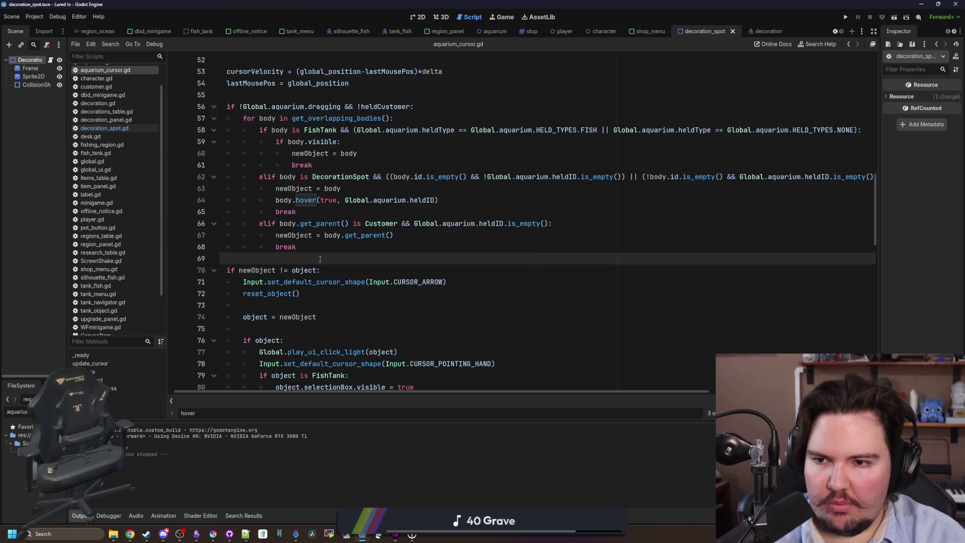
pyautogui.hotkey('ctrl', 'a')
pyautogui.press('Tab')
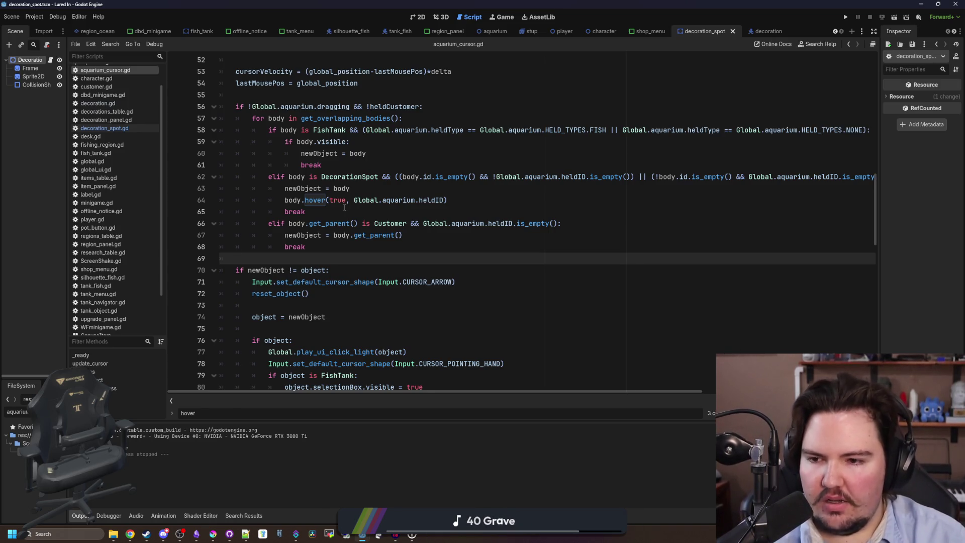
# Step: Jump to line 52 with Ctrl+L, review the hover code, and save the project
pyautogui.hotkey('ctrl', 'l')
pyautogui.write('52')
pyautogui.press('Return')
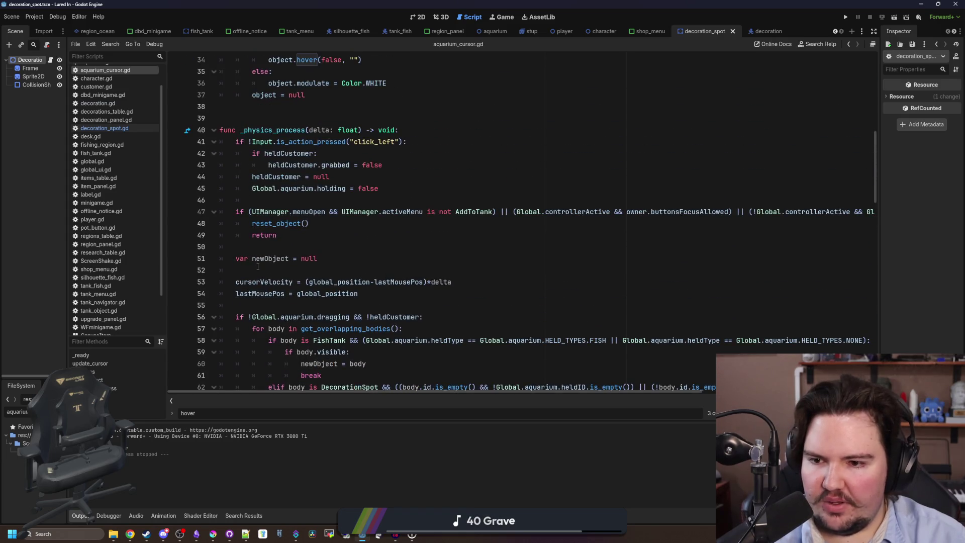
pyautogui.scroll(1, 292, 217)
pyautogui.click(291, 218)
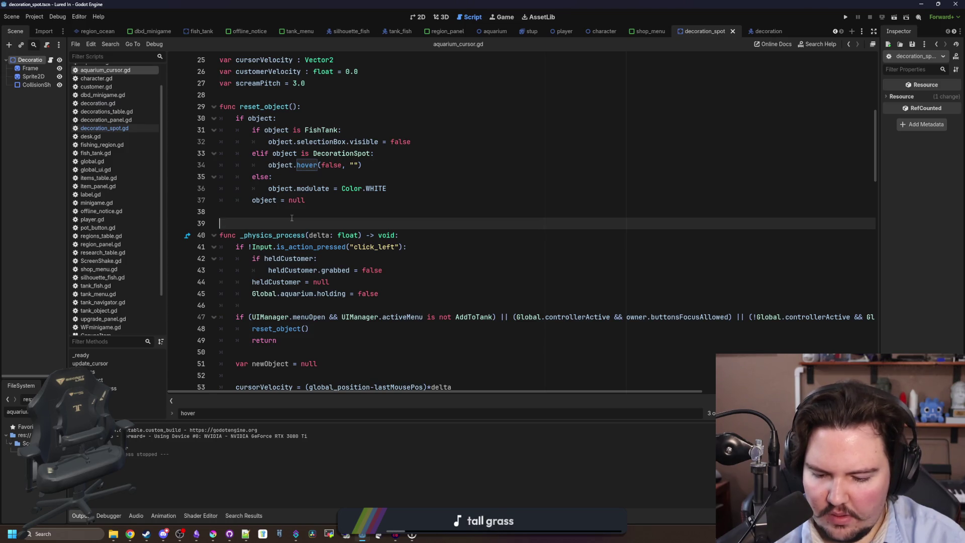
pyautogui.hscroll(5, 667, 258)
pyautogui.hscroll(-5, 667, 258)
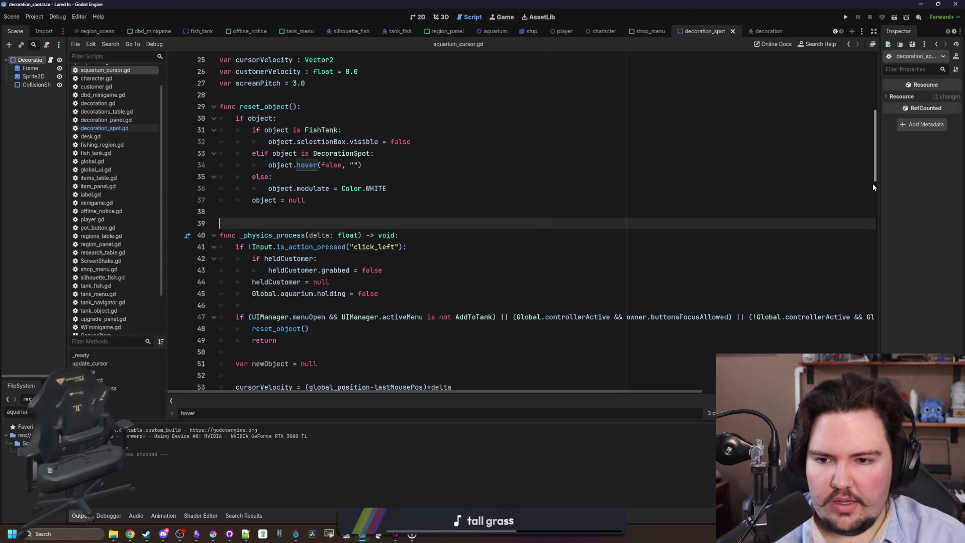
pyautogui.hotkey('ctrl', 's')
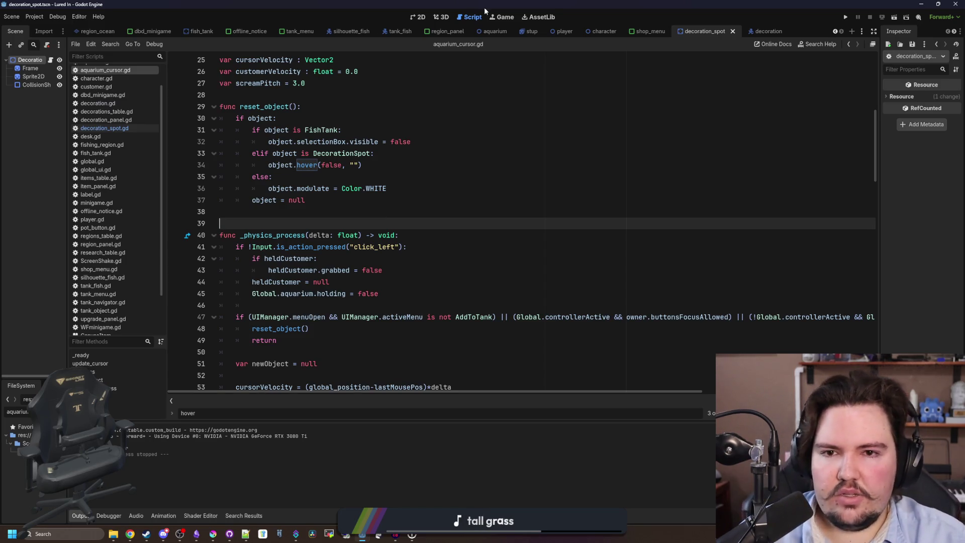
# Step: Rerun the project, dismiss Welcome Back, and inspect Fish Tank 1's diver decoration options
pyautogui.click(502, 17)
pyautogui.click(846, 17)
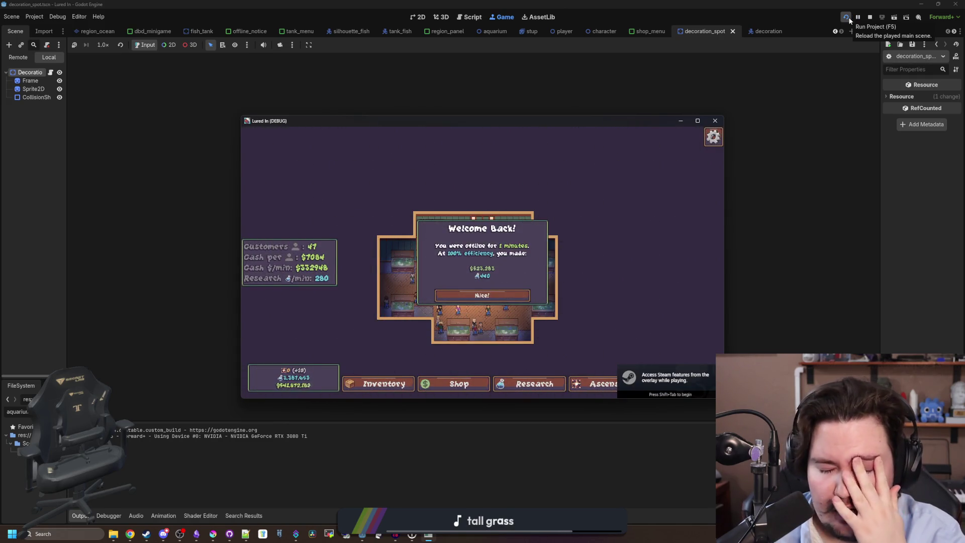
pyautogui.click(505, 297)
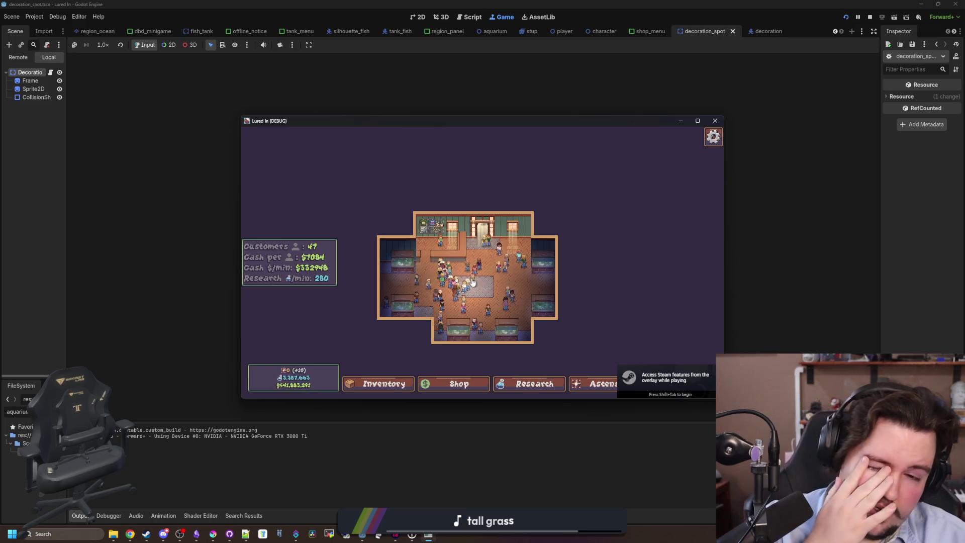
pyautogui.click(406, 265)
pyautogui.click(697, 121)
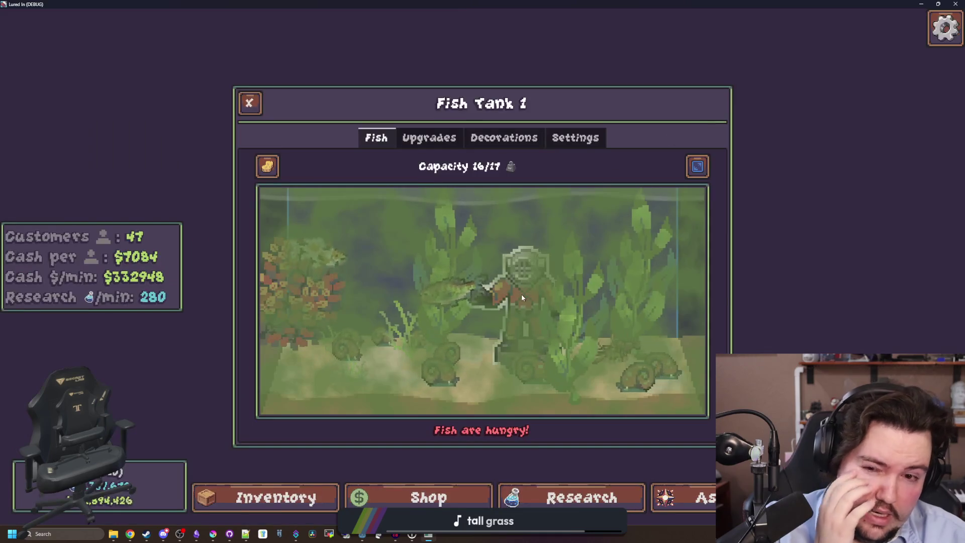
pyautogui.click(521, 294)
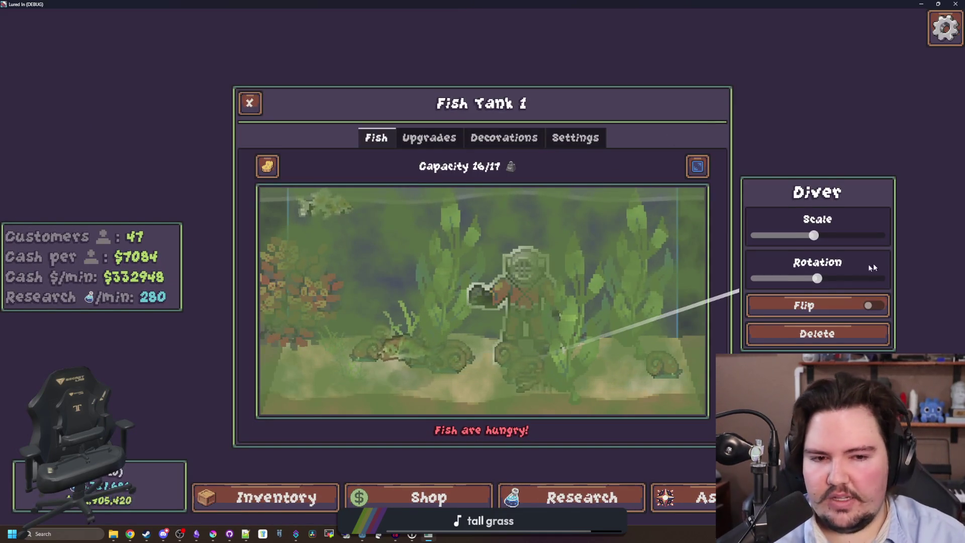
pyautogui.press('Escape')
pyautogui.scroll(5, 414, 339)
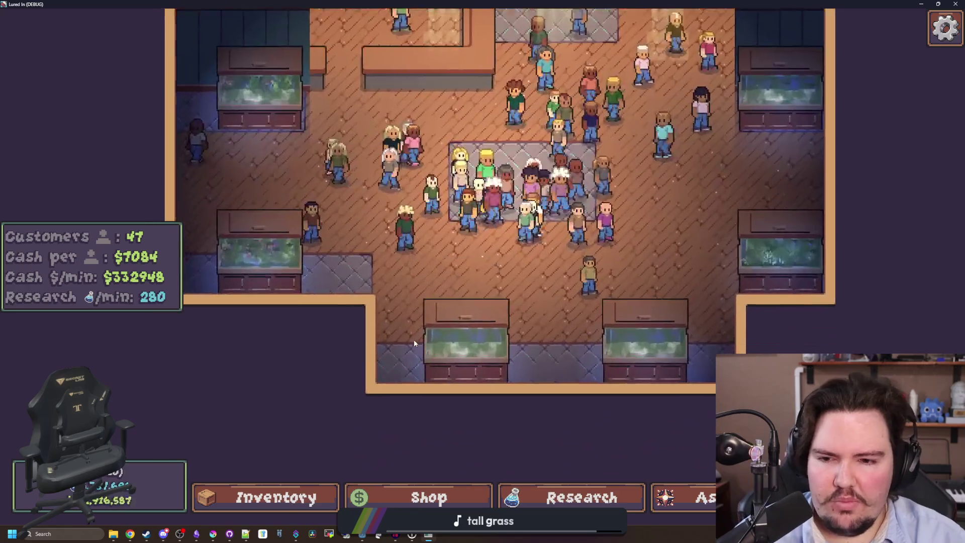
pyautogui.scroll(-5, 440, 294)
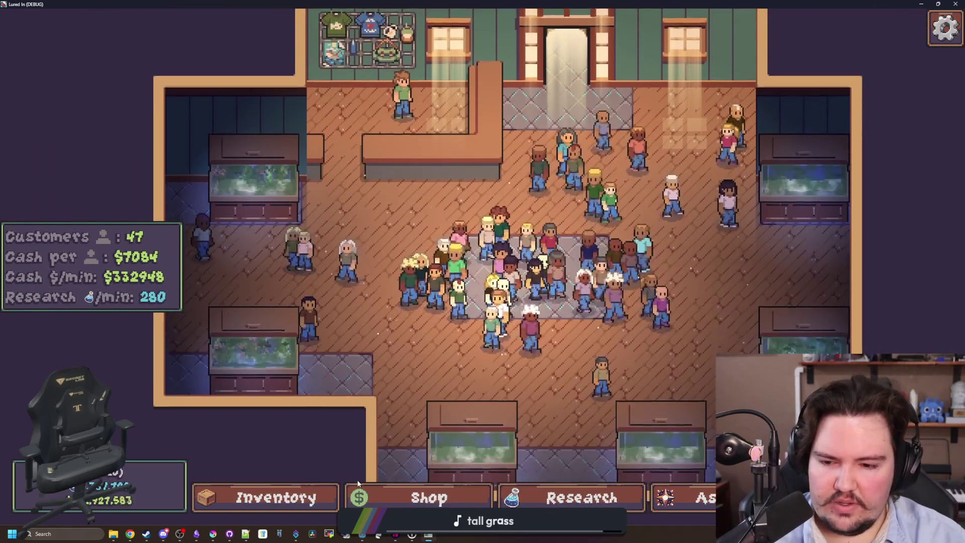
# Step: Buy the Starfish Home decoration from the shop's Decorations section
pyautogui.press('s')
pyautogui.click(589, 142)
pyautogui.click(657, 183)
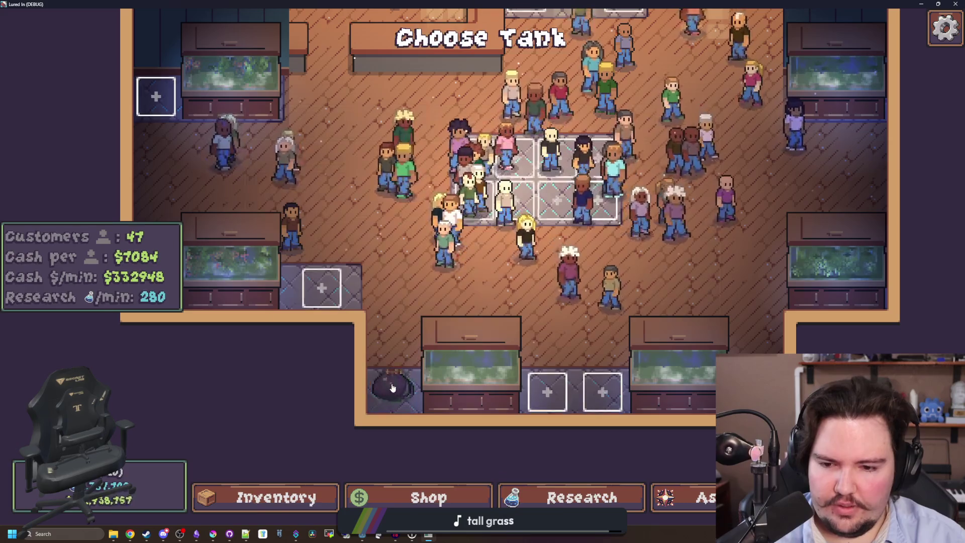
pyautogui.scroll(3, 426, 334)
pyautogui.scroll(2, 426, 333)
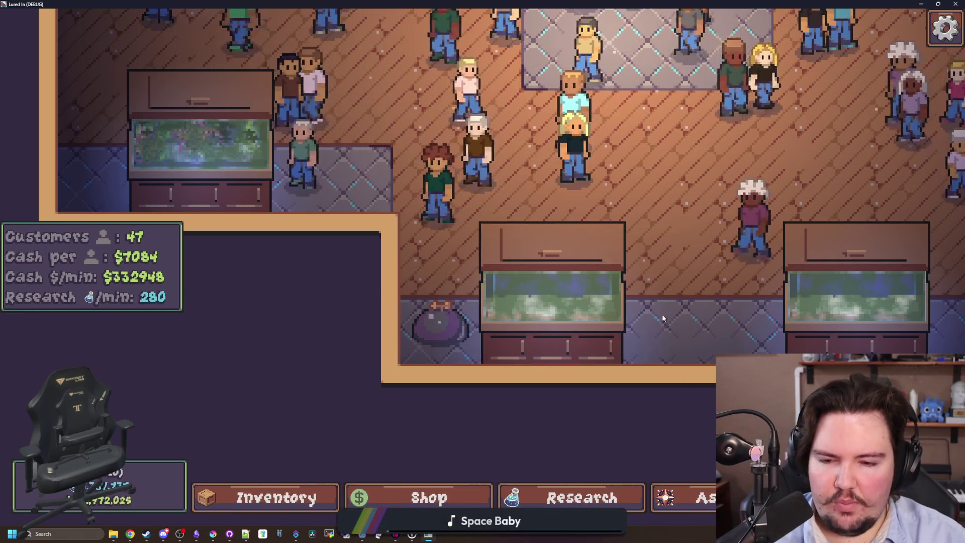
# Step: Pan across the shop's tanks with the WASD keys, then restore the game window size
pyautogui.press('a')
pyautogui.press('d')
pyautogui.press('s')
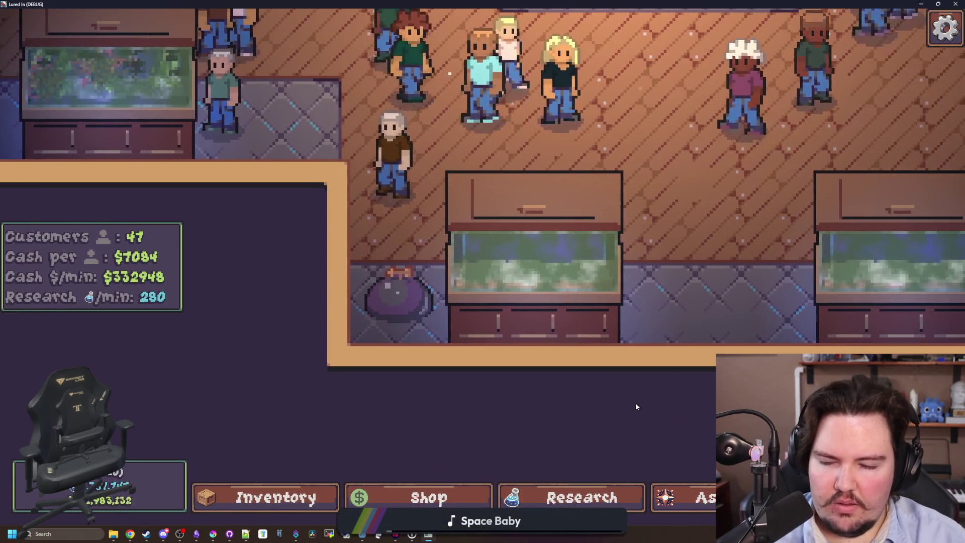
pyautogui.press('a')
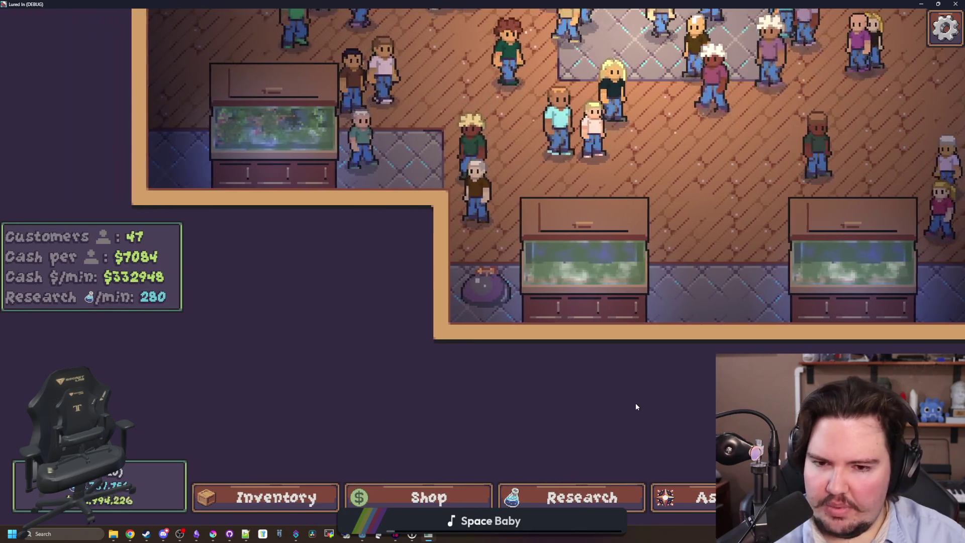
pyautogui.press('w')
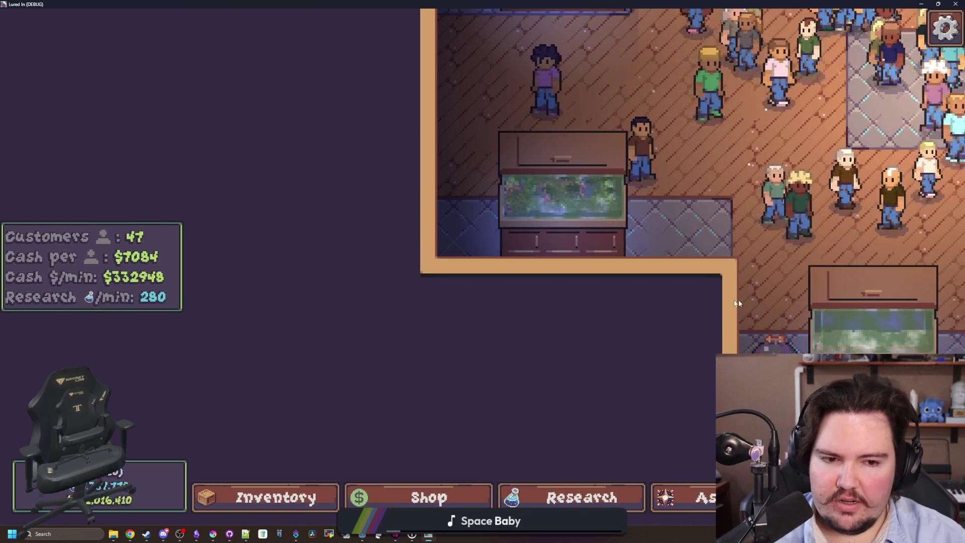
pyautogui.moveTo(743, 299); pyautogui.dragTo(566, 288)
pyautogui.press('d')
pyautogui.press('s')
pyautogui.press('w')
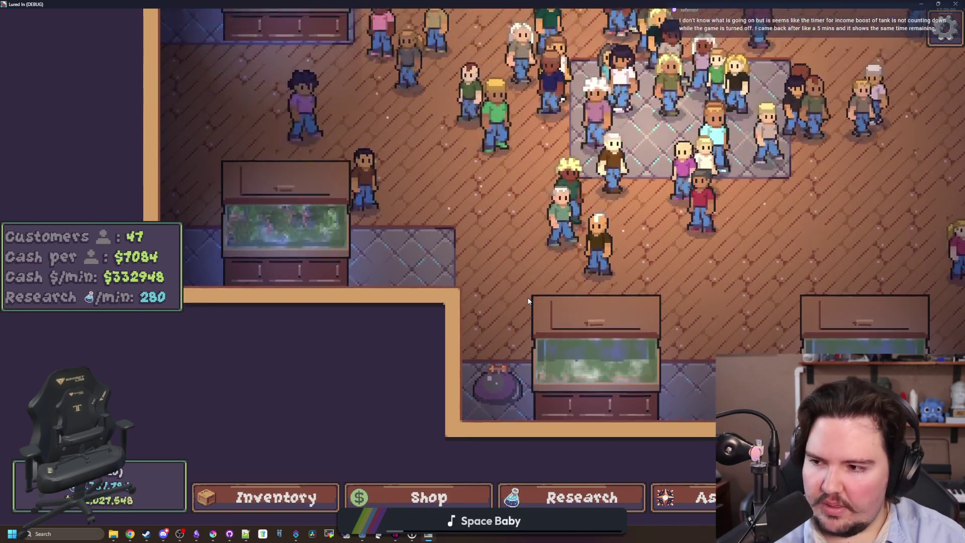
pyautogui.press('d')
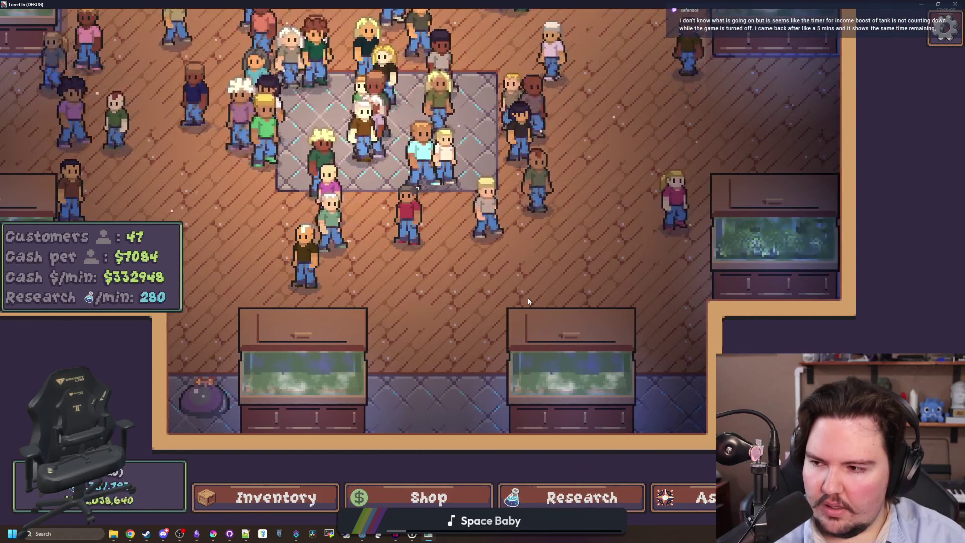
pyautogui.press('a')
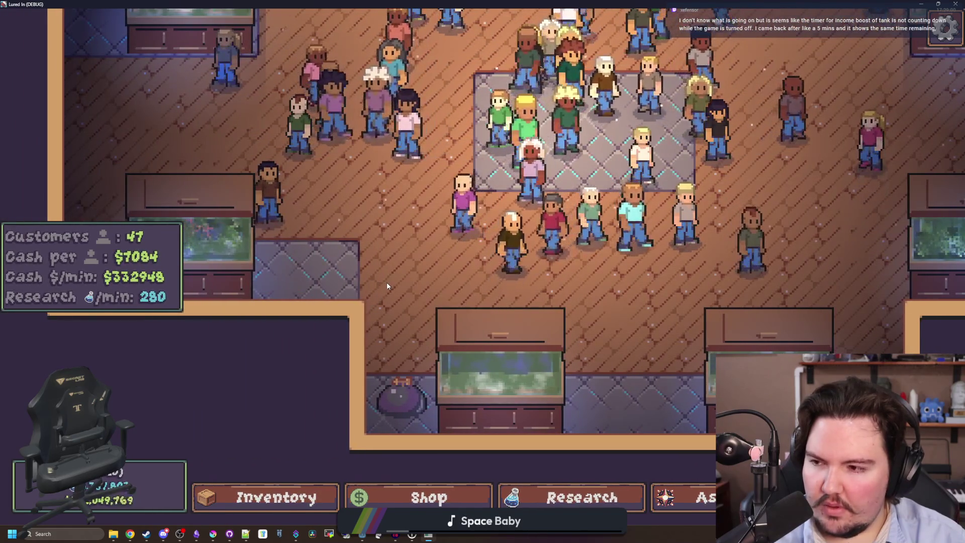
pyautogui.press('w')
pyautogui.press('w')
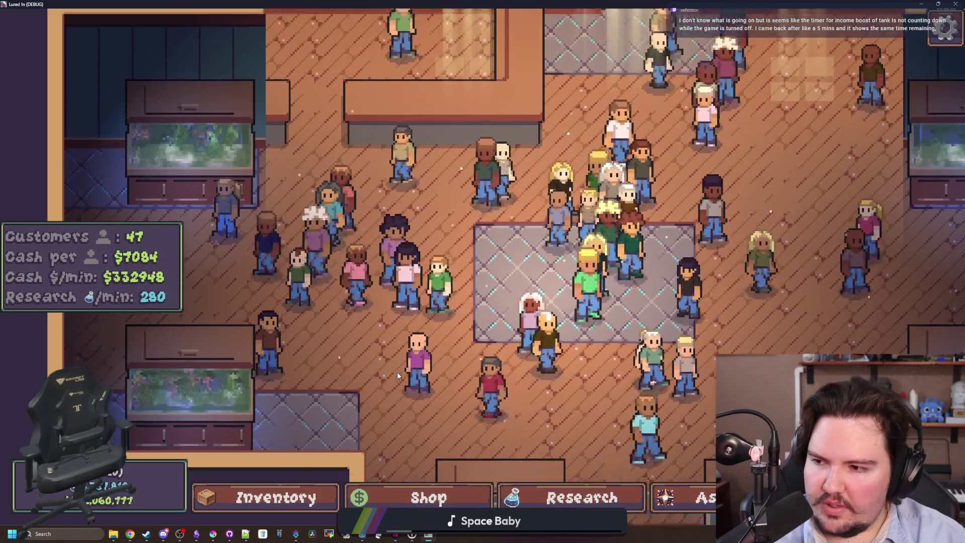
pyautogui.press('d')
pyautogui.press('s')
pyautogui.press('d')
pyautogui.press('a')
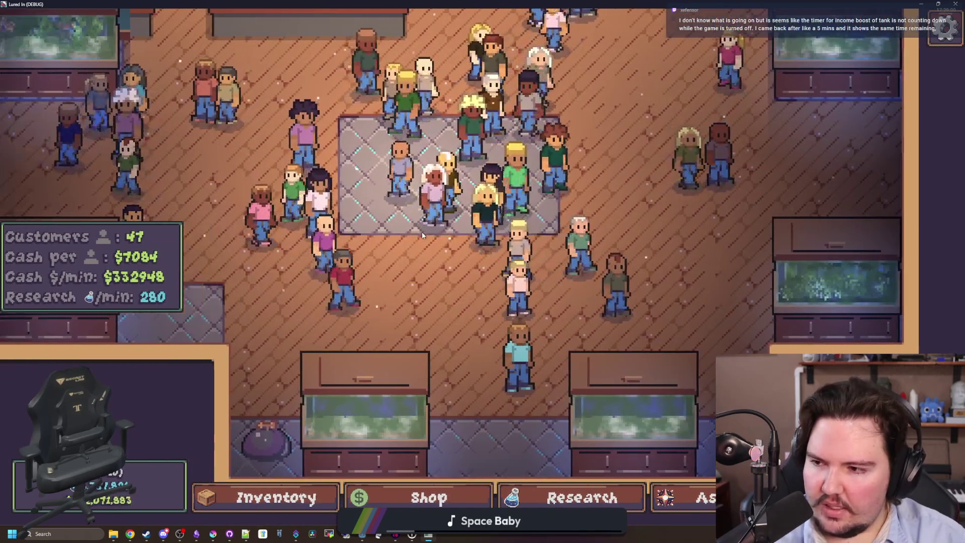
pyautogui.press('w')
pyautogui.press('a')
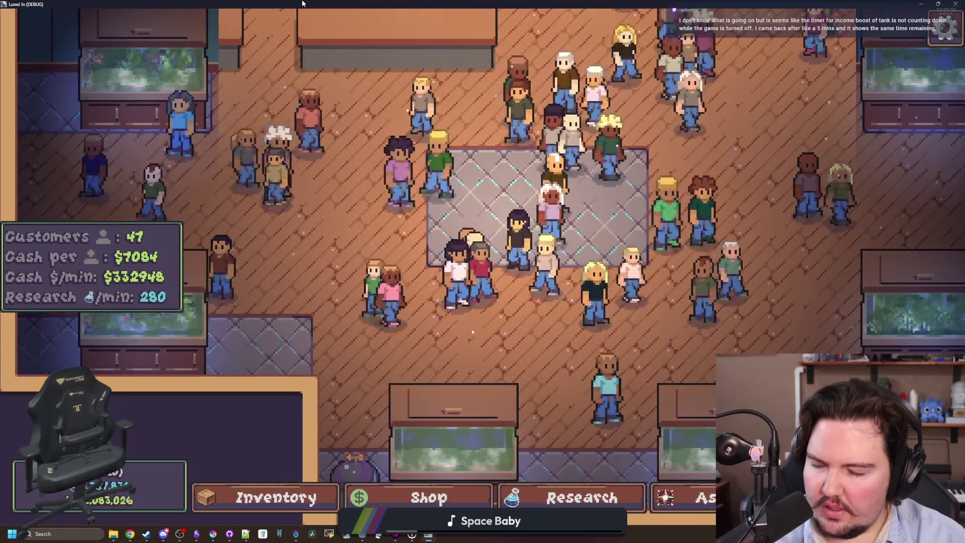
pyautogui.doubleClick(302, 3)
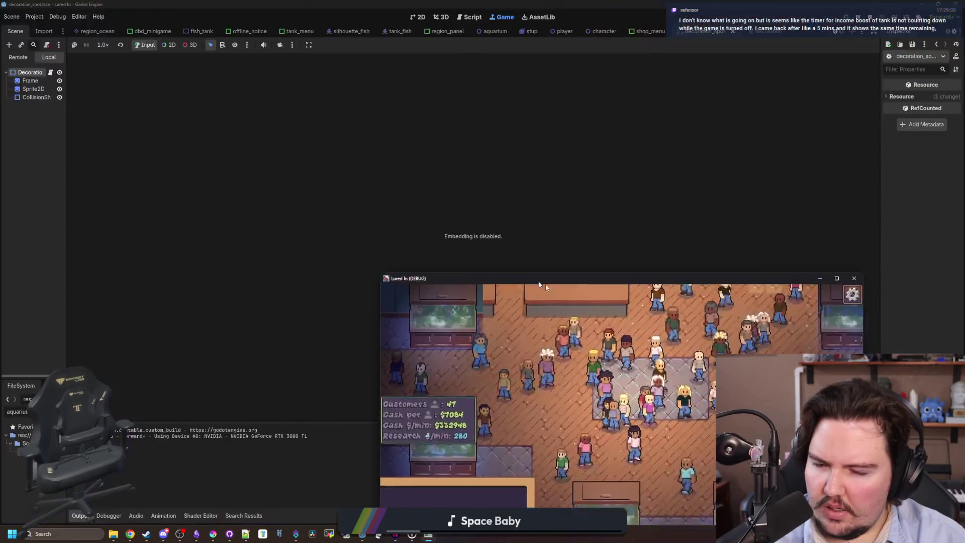
# Step: Stop the game, filter the script list for 'offline', and open offline_notice.gd
pyautogui.hotkey('alt', 'F4')
pyautogui.click(59, 411)
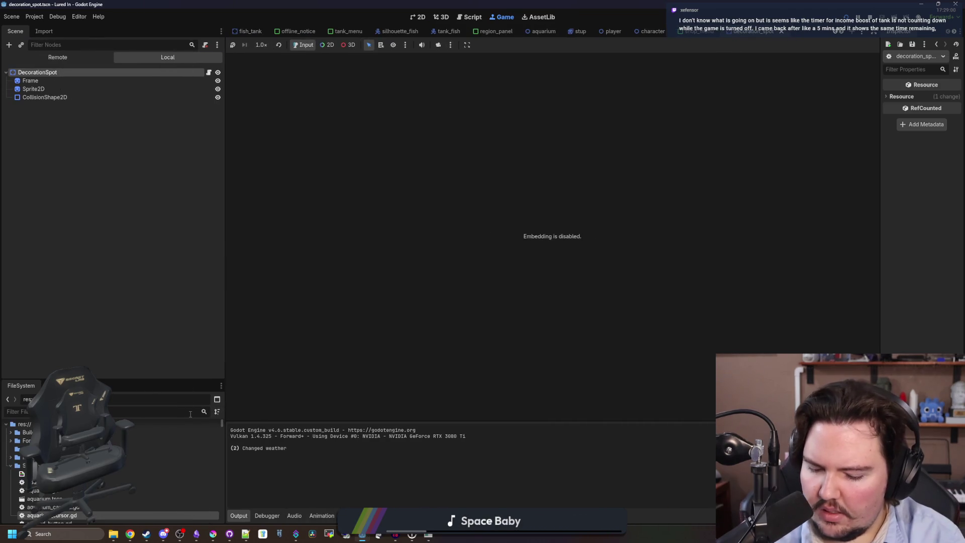
pyautogui.write('offline')
pyautogui.doubleClick(151, 451)
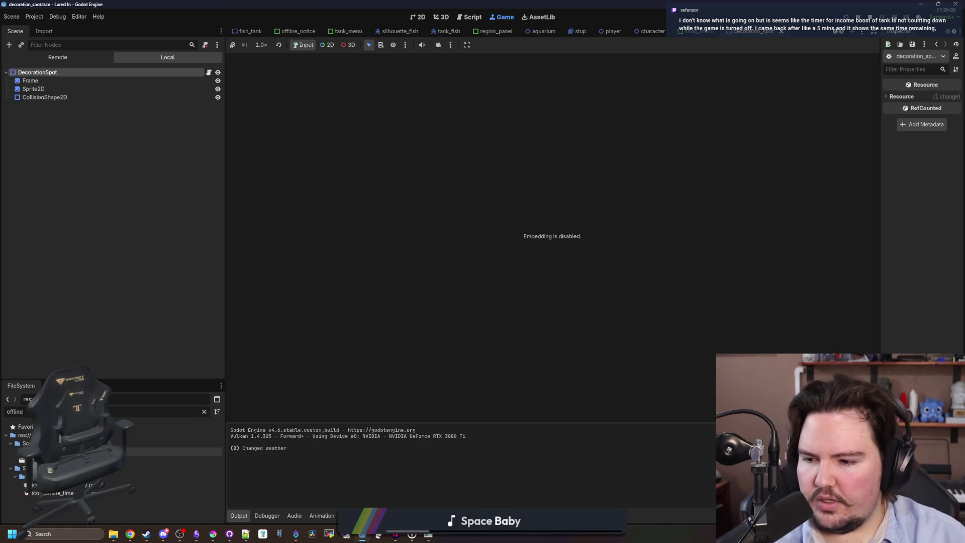
pyautogui.click(564, 236)
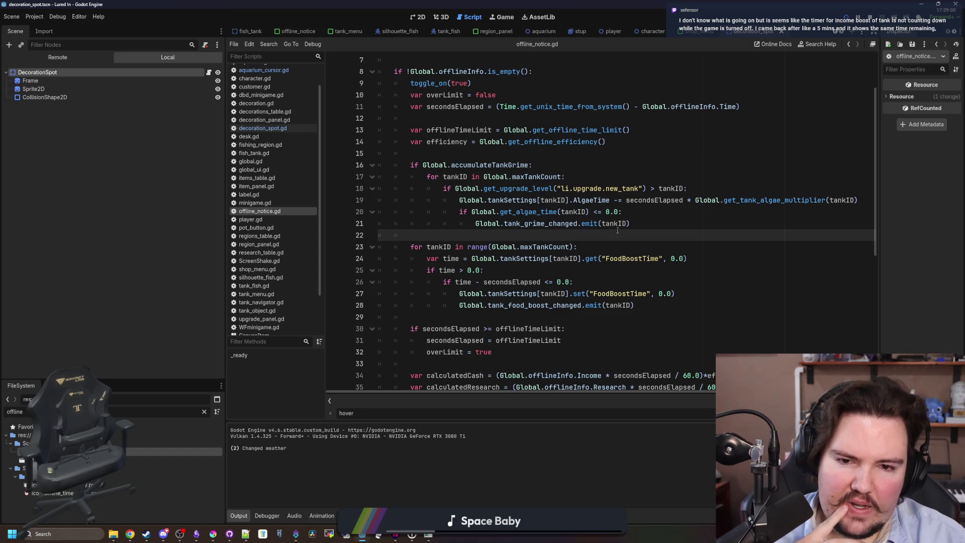
# Step: Review the tank grime loop on lines 17–21 and the lines below it
pyautogui.moveTo(602, 232); pyautogui.dragTo(397, 174)
pyautogui.click(583, 233)
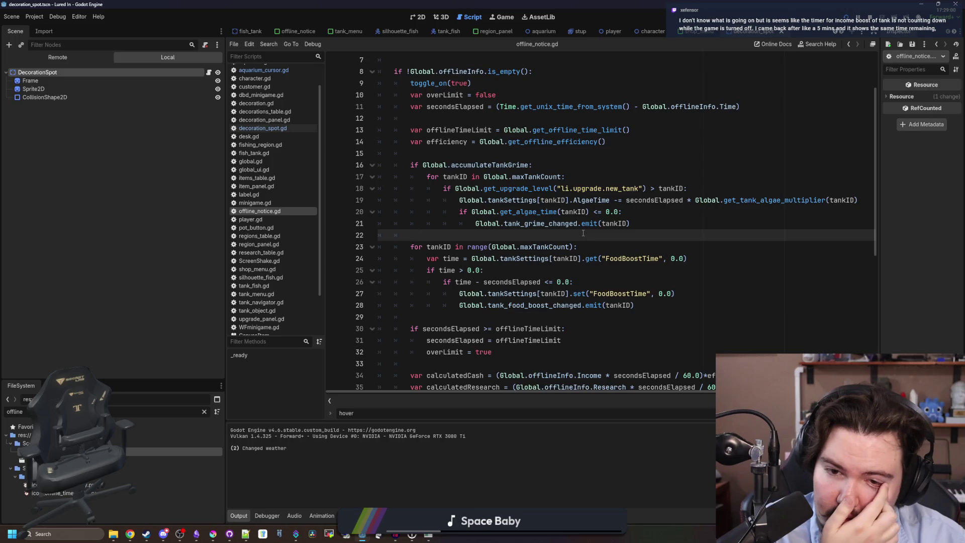
pyautogui.scroll(-1, 583, 233)
pyautogui.click(508, 234)
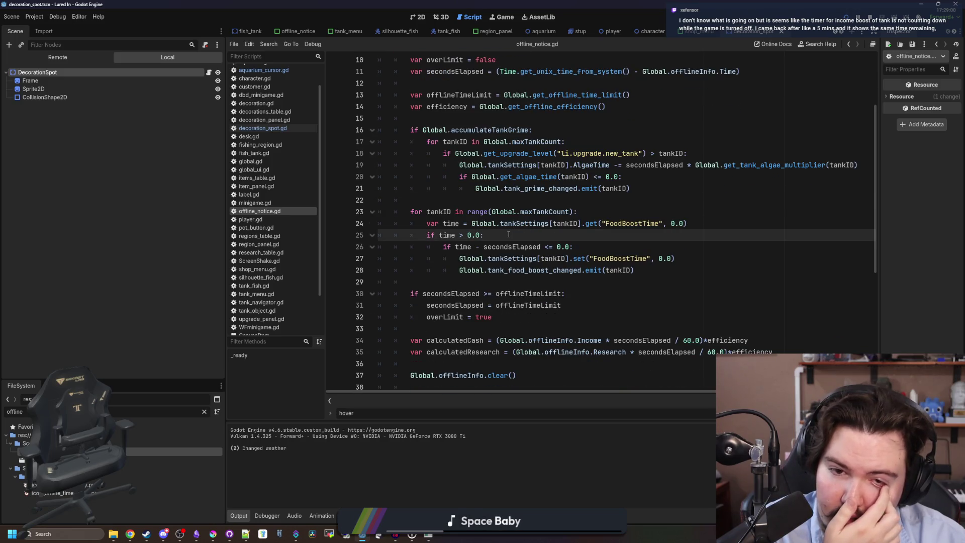
pyautogui.click(459, 204)
pyautogui.scroll(1, 459, 203)
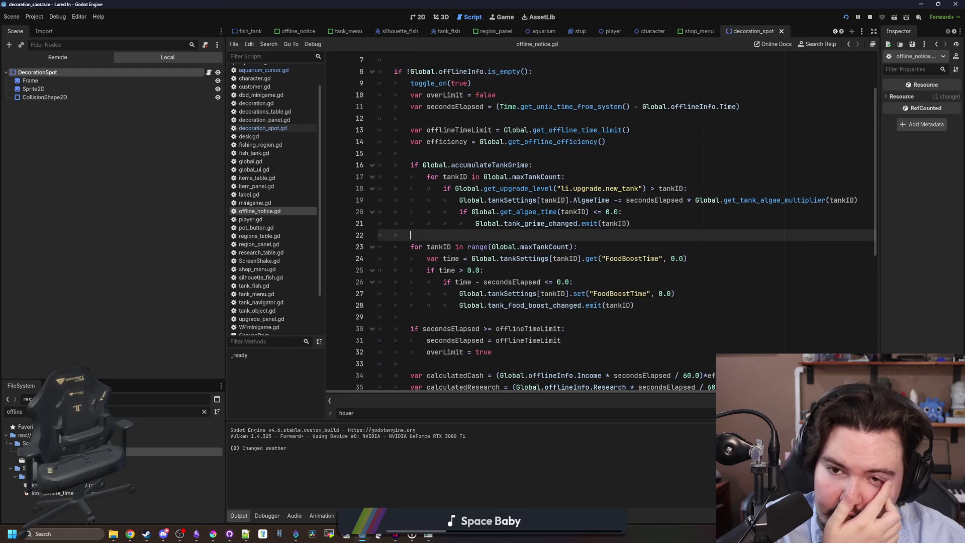
pyautogui.click(551, 166)
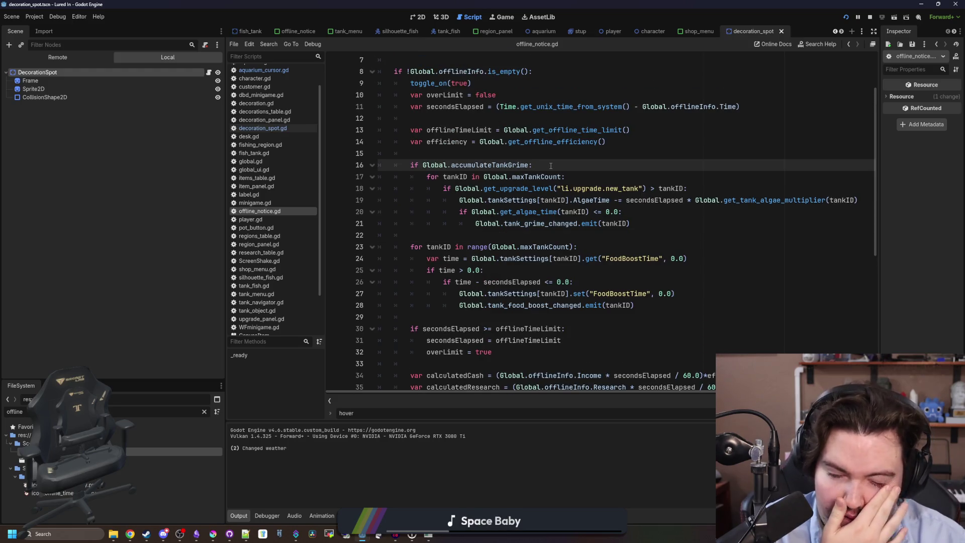
pyautogui.scroll(-1, 551, 166)
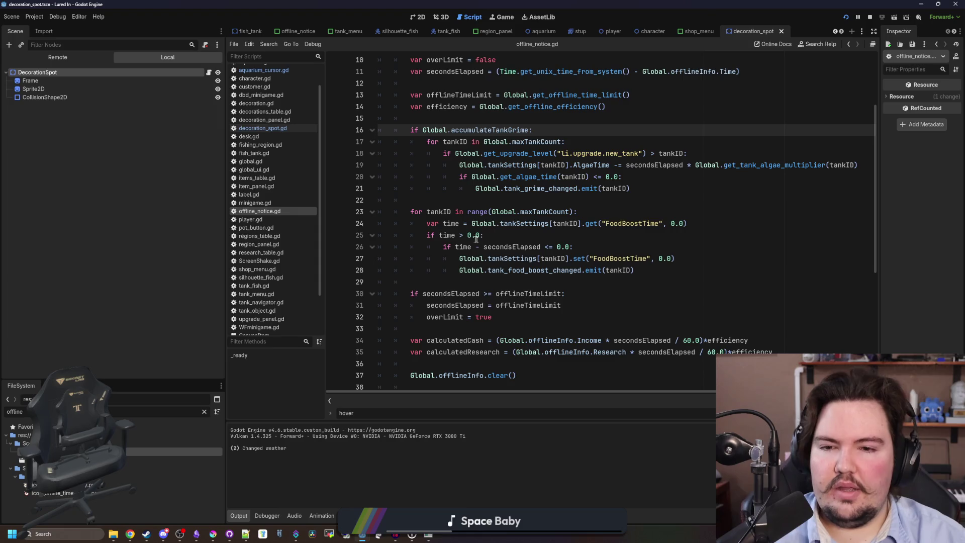
# Step: Inspect the FoodBoostTime lookup on line 24 and its 'if time > 0.0:' condition
pyautogui.moveTo(435, 225); pyautogui.dragTo(695, 222)
pyautogui.click(695, 222)
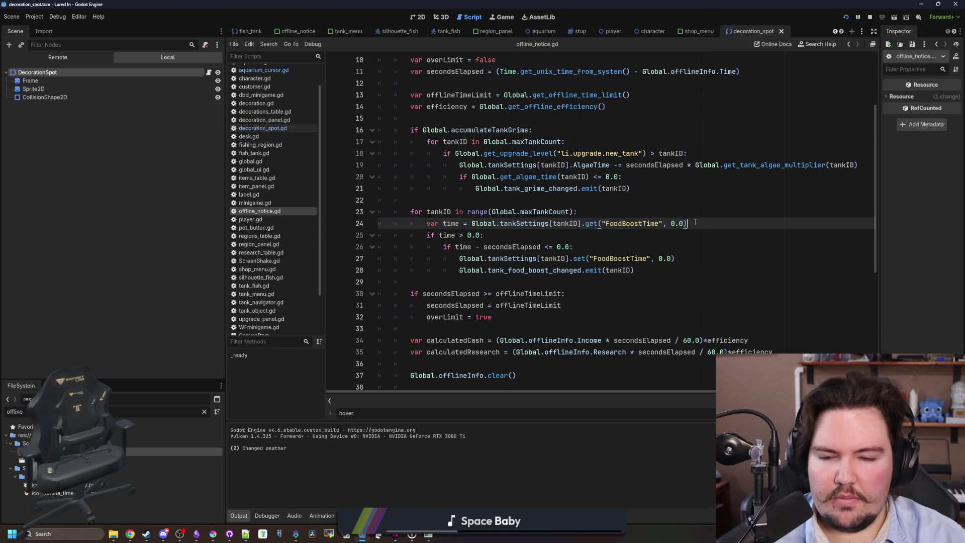
pyautogui.moveTo(485, 236); pyautogui.dragTo(422, 239)
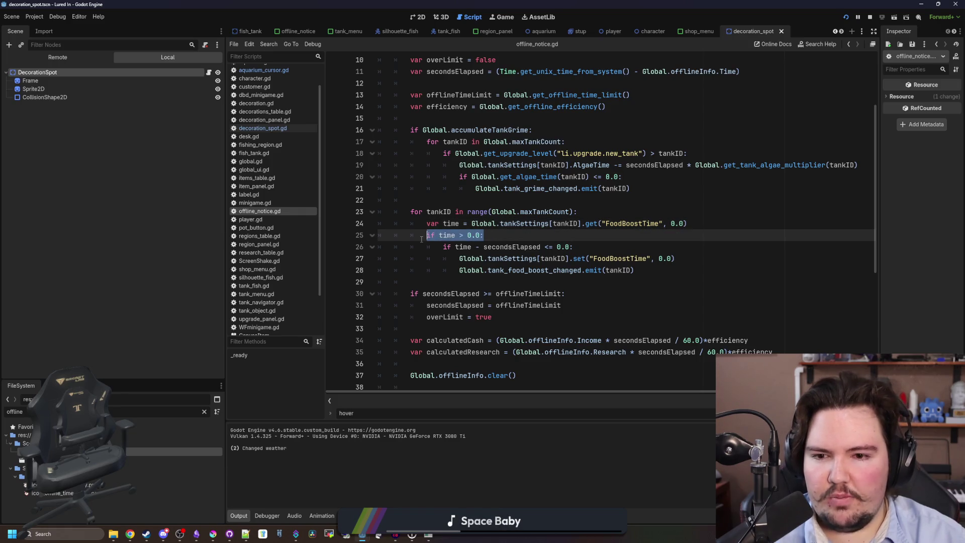
pyautogui.click(515, 224)
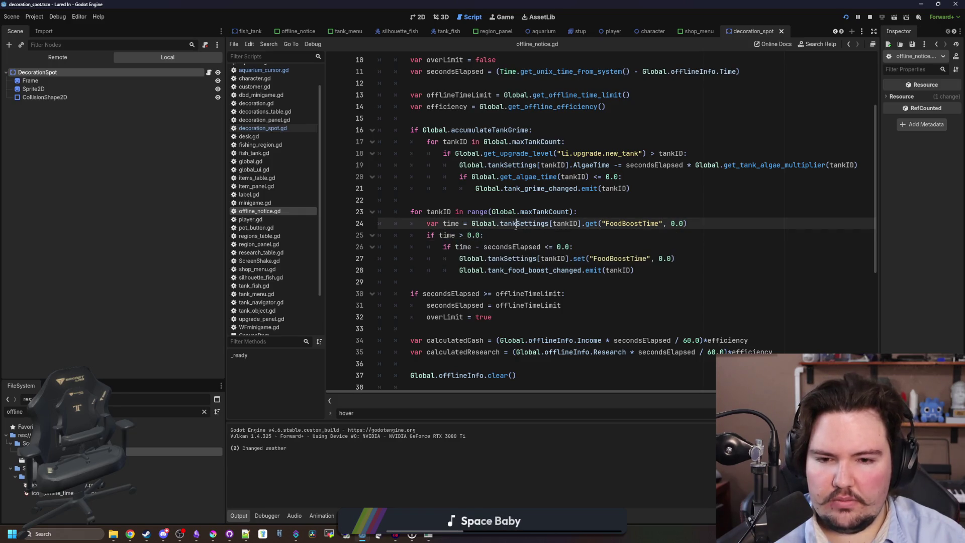
pyautogui.moveTo(516, 226)
pyautogui.click(508, 246)
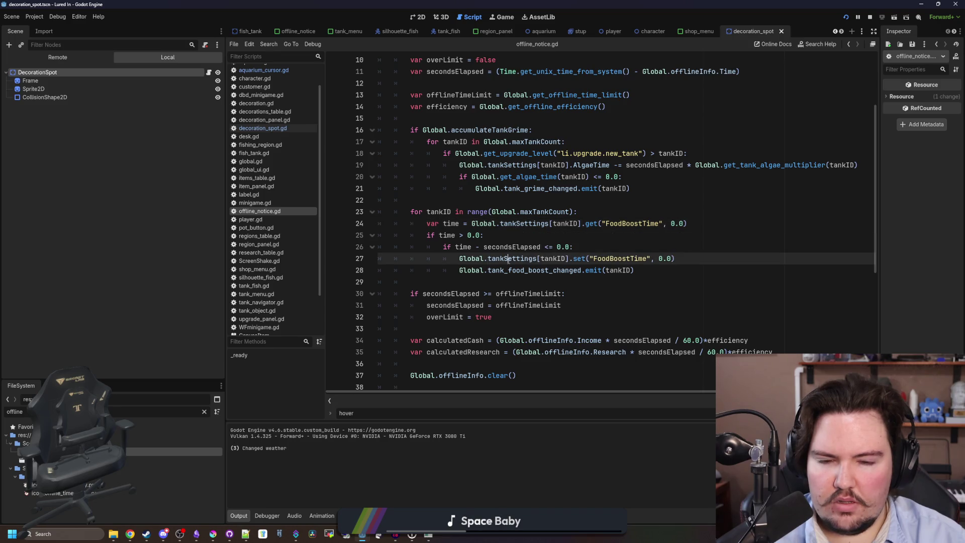
pyautogui.click(540, 280)
pyautogui.click(524, 239)
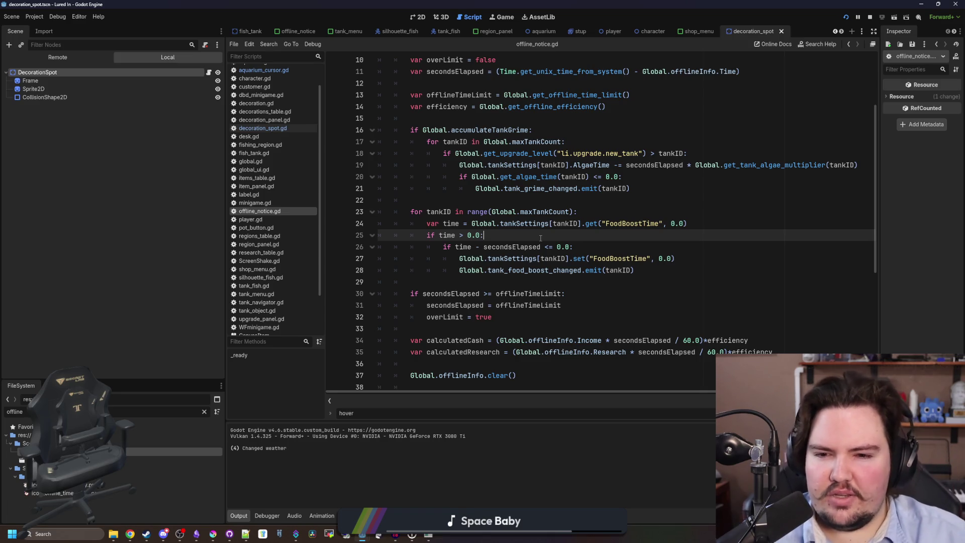
# Step: Review the FoodBoostTime reset statement and open a blank line under the tank loop header
pyautogui.click(716, 227)
pyautogui.moveTo(675, 258); pyautogui.dragTo(455, 261)
pyautogui.hotkey('ctrl', 'c')
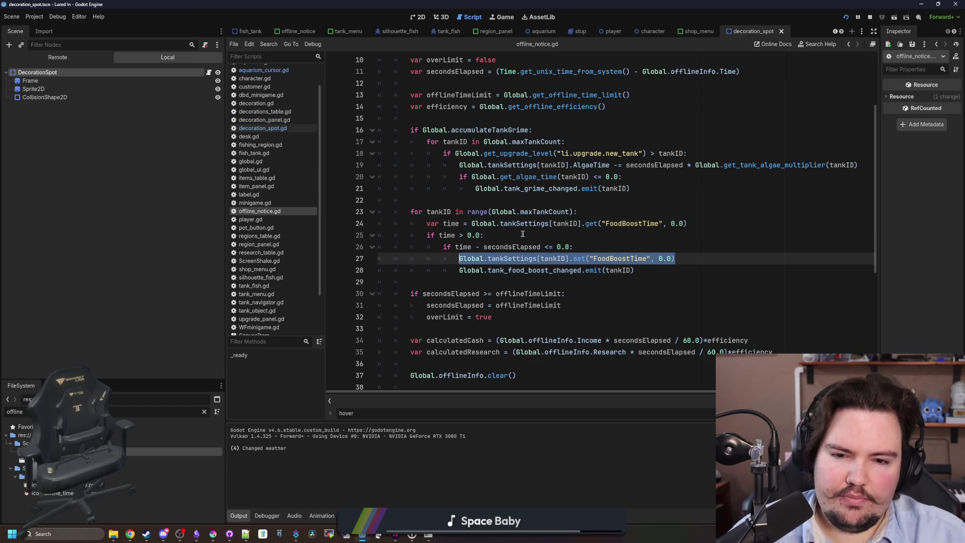
pyautogui.click(568, 233)
pyautogui.click(632, 209)
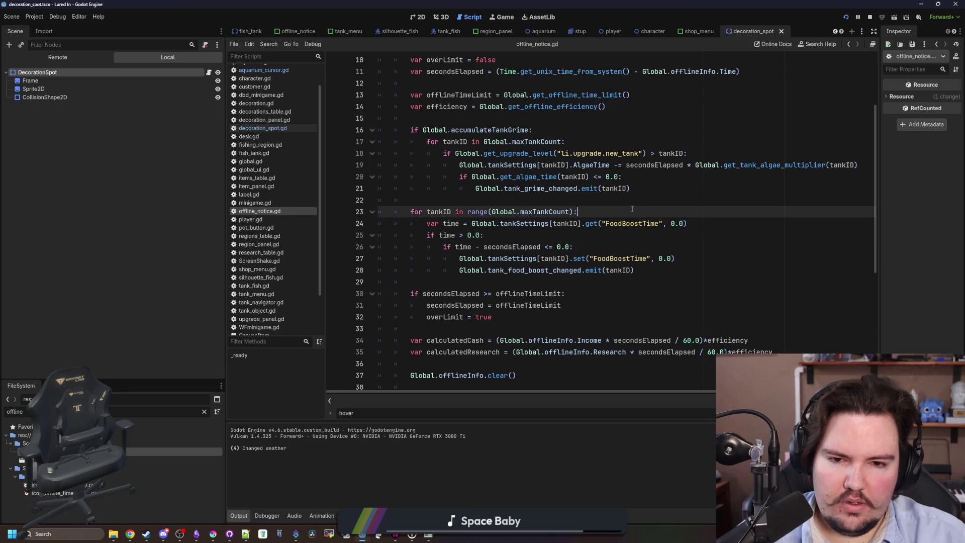
pyautogui.press('Return')
pyautogui.press('Return')
# Step: Paste the FoodBoostTime set call into the loop and move the var time line under the loop header
pyautogui.press('Up')
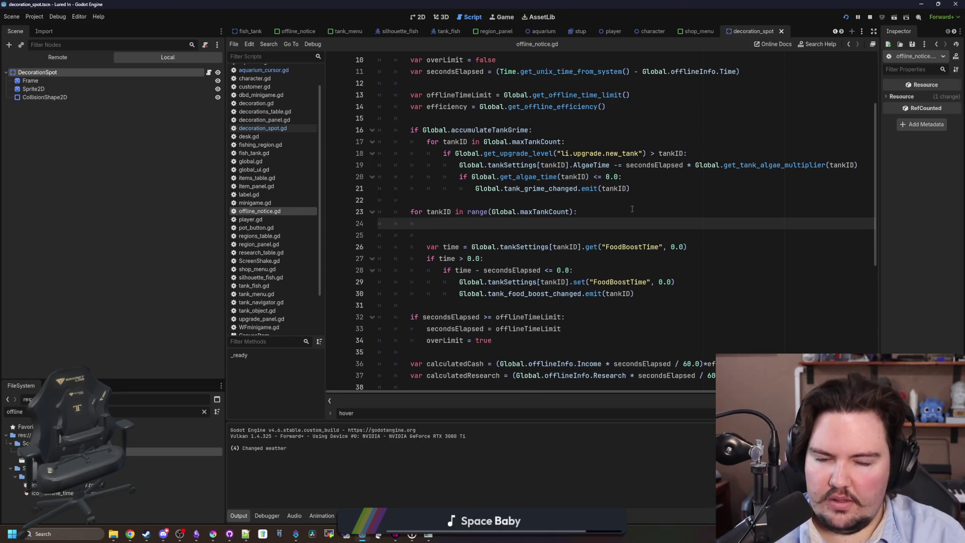
pyautogui.hotkey('ctrl', 'v')
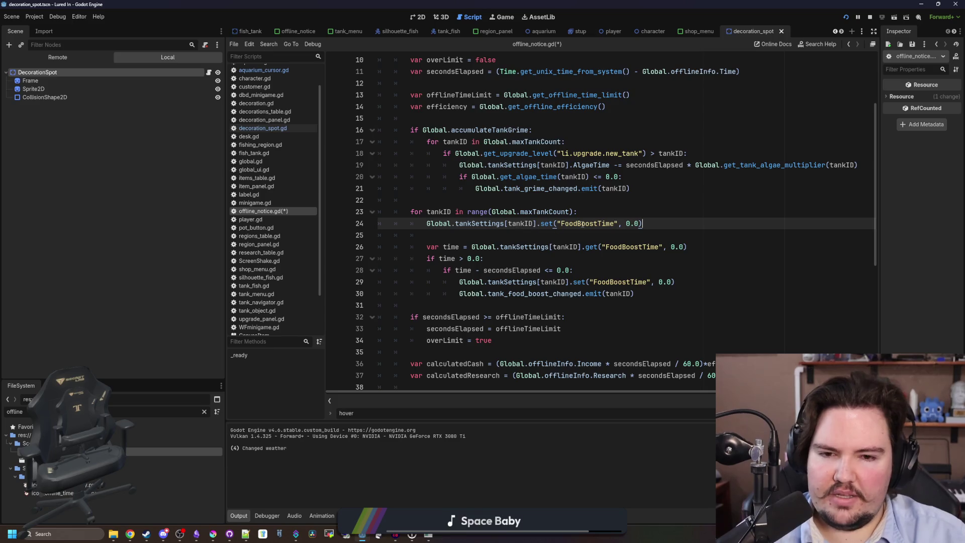
pyautogui.moveTo(642, 223); pyautogui.dragTo(625, 223)
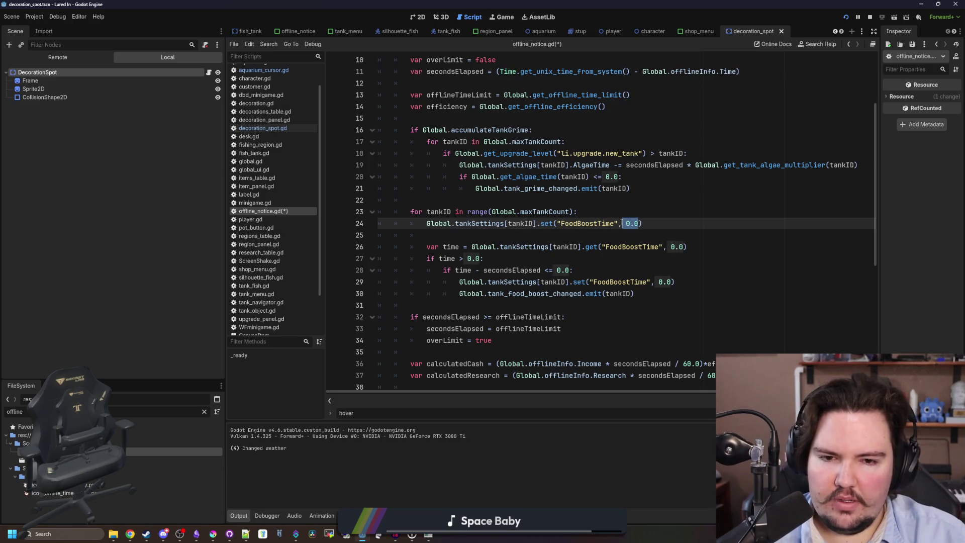
pyautogui.click(633, 246)
pyautogui.moveTo(686, 246); pyautogui.dragTo(463, 247)
pyautogui.moveTo(687, 247); pyautogui.dragTo(427, 246)
pyautogui.hotkey('ctrl', 'x')
pyautogui.click(634, 206)
pyautogui.press('Return')
pyautogui.hotkey('ctrl', 'v')
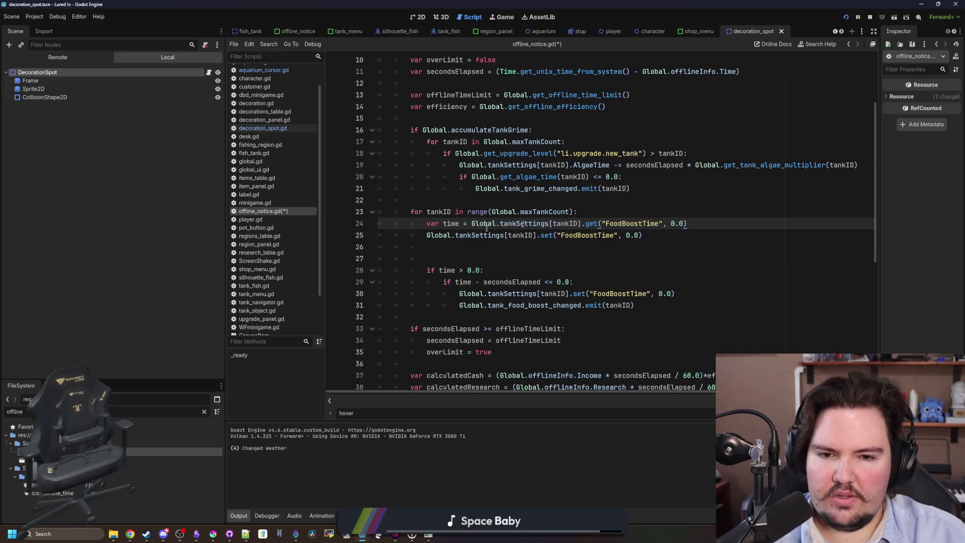
# Step: Replace the set call's 0.0 argument with clampf(time-secondsElapsed, 0.0, INF)
pyautogui.doubleClick(451, 223)
pyautogui.click(635, 235)
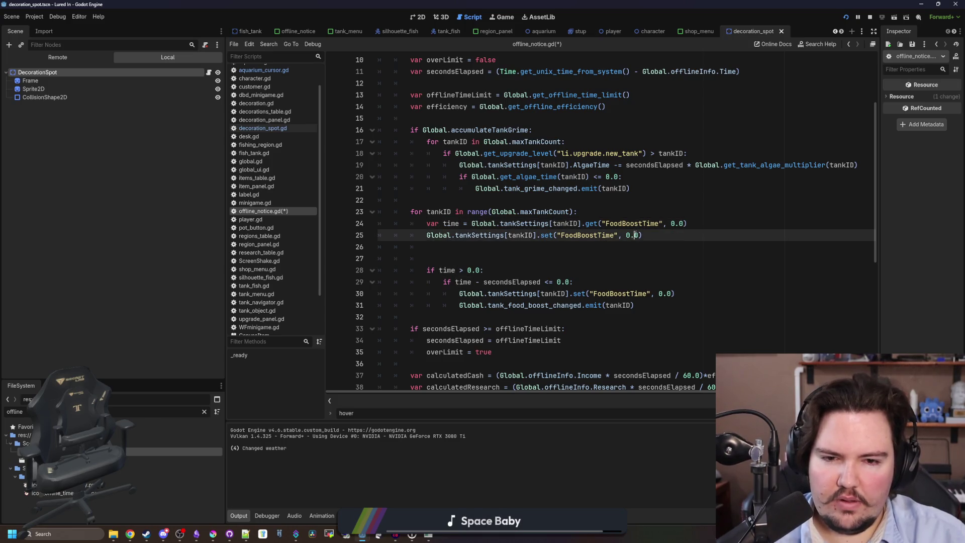
pyautogui.press('Delete')
pyautogui.press('BackSpace')
pyautogui.press('BackSpace')
pyautogui.write('clampf')
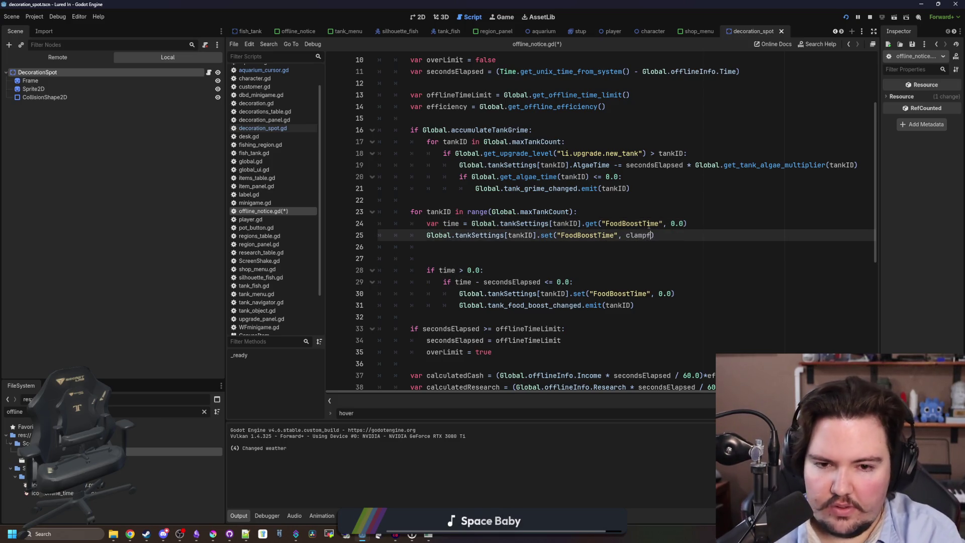
pyautogui.write('(time-secondsElapsed, ')
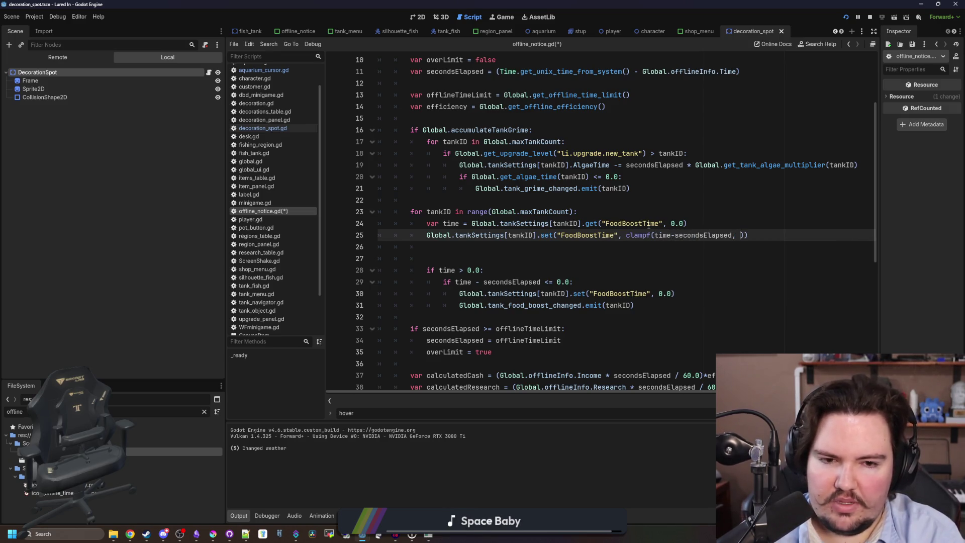
pyautogui.write('0.0, INF')
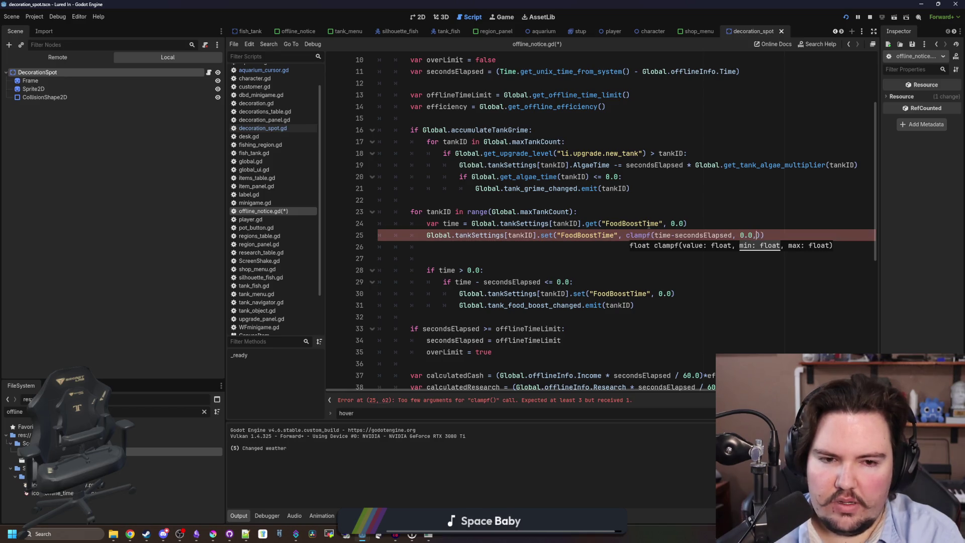
pyautogui.press('End')
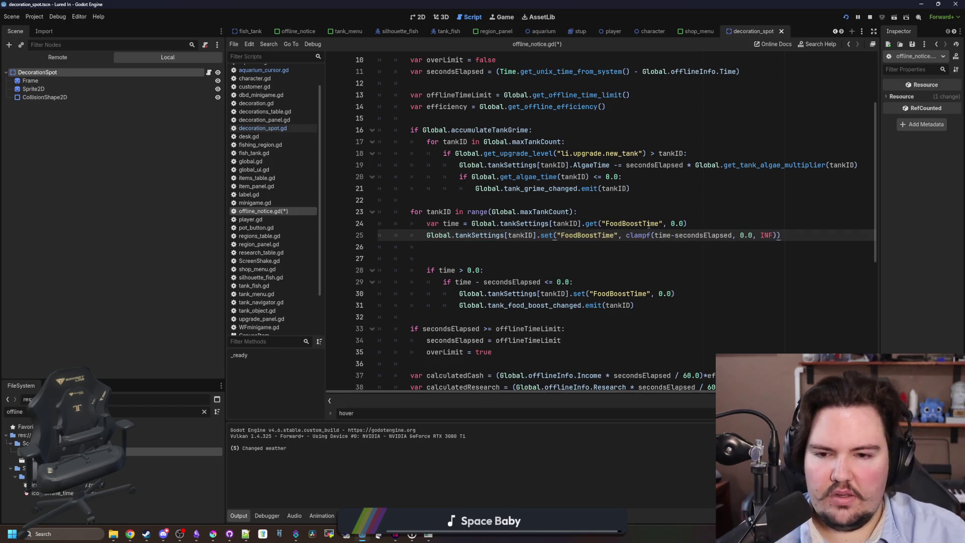
pyautogui.click(460, 259)
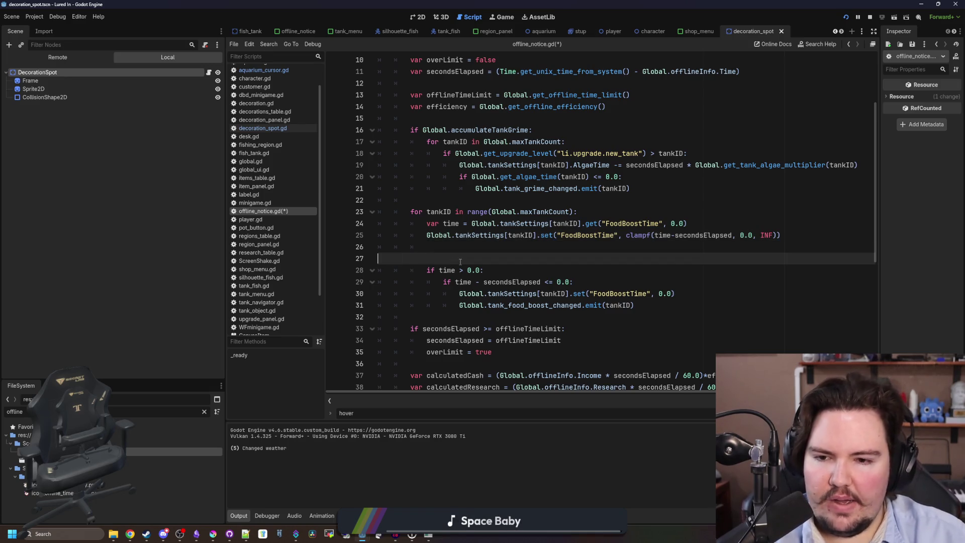
pyautogui.press('BackSpace')
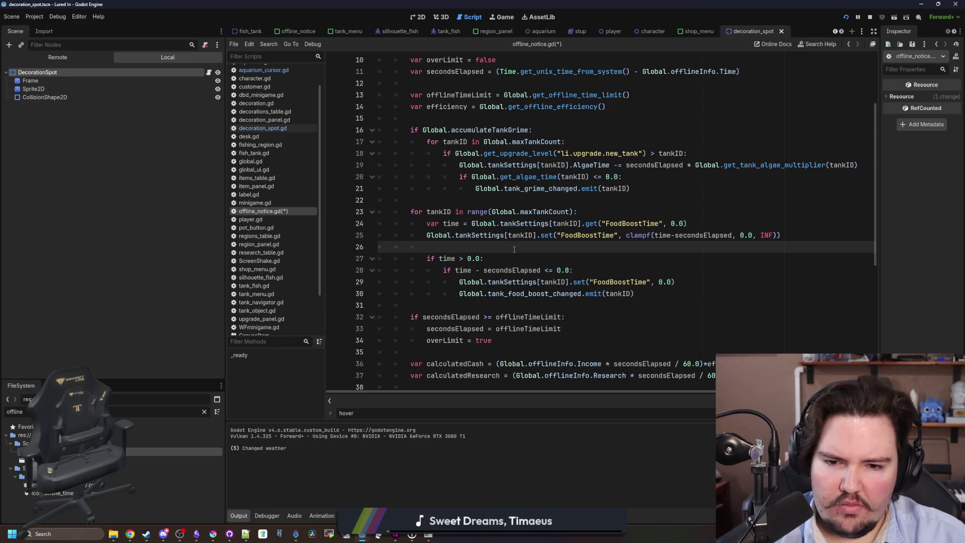
# Step: Put the FoodBoostTime lookup inside clampf in place of time, and remove the leftover var time line
pyautogui.moveTo(546, 270); pyautogui.dragTo(477, 270)
pyautogui.click(495, 247)
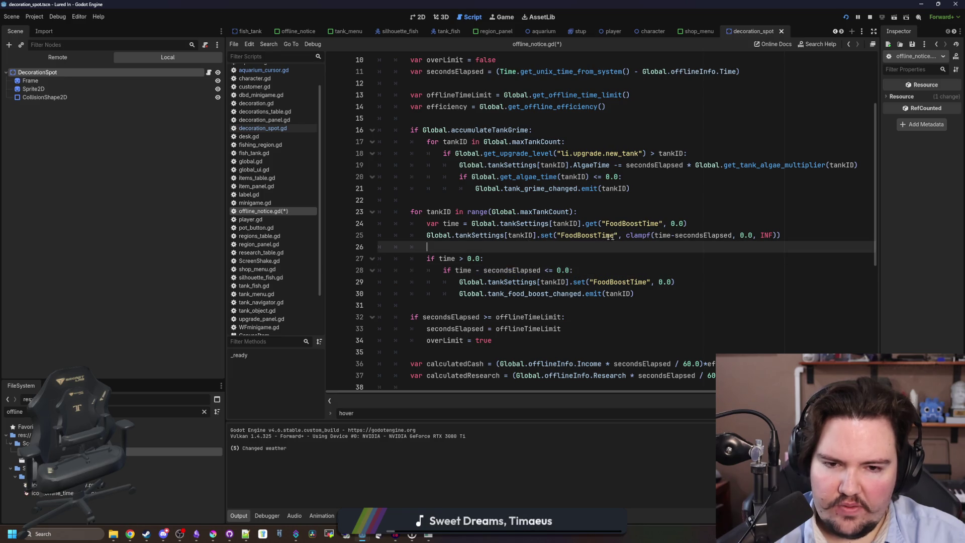
pyautogui.moveTo(687, 223); pyautogui.dragTo(472, 223)
pyautogui.click(450, 248)
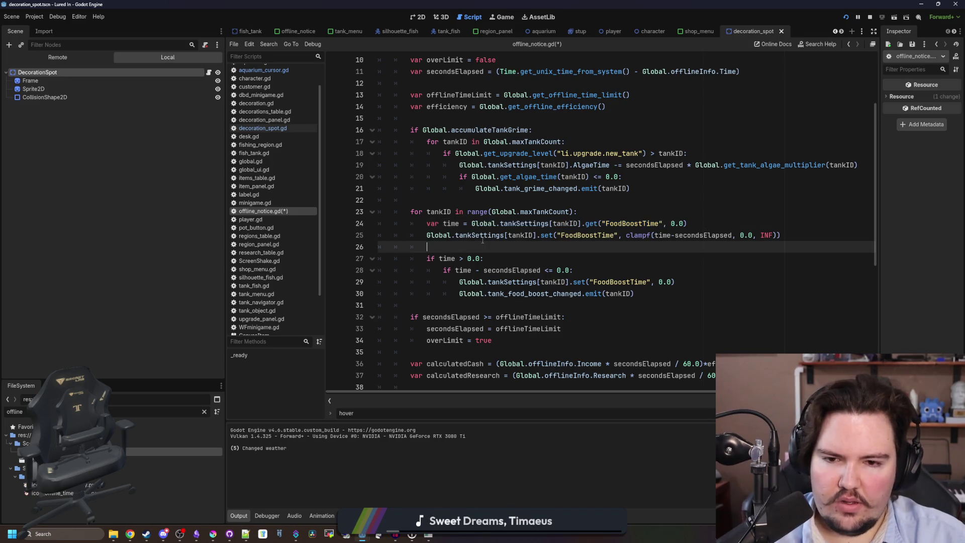
pyautogui.moveTo(686, 223); pyautogui.dragTo(471, 223)
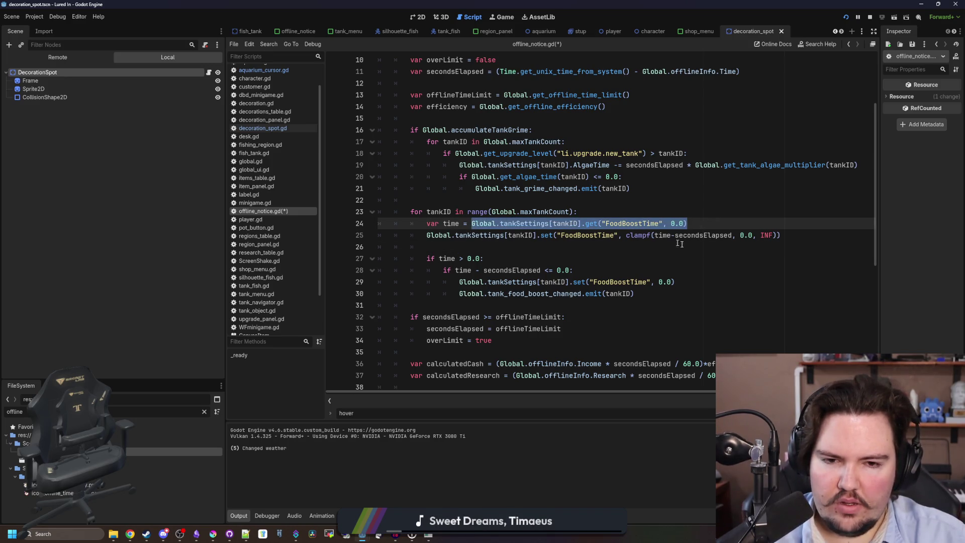
pyautogui.press('BackSpace')
pyautogui.doubleClick(665, 235)
pyautogui.hotkey('ctrl', 'v')
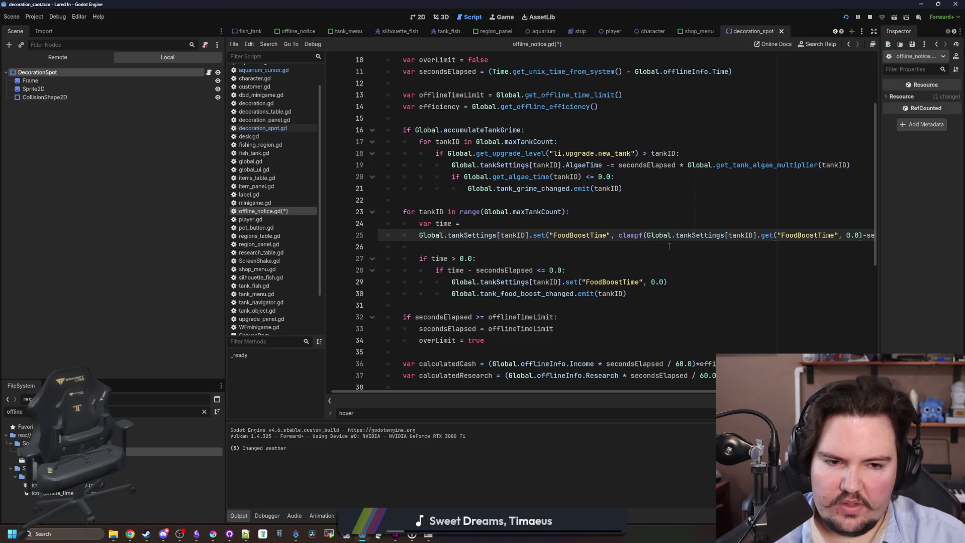
pyautogui.tripleClick(472, 223)
pyautogui.hotkey('ctrl', 'x')
# Step: Add a 'var time =' line below the set call that reads the FoodBoostTime lookup
pyautogui.click(454, 236)
pyautogui.press('Return')
pyautogui.press('Return')
pyautogui.click(455, 235)
pyautogui.write('time =')
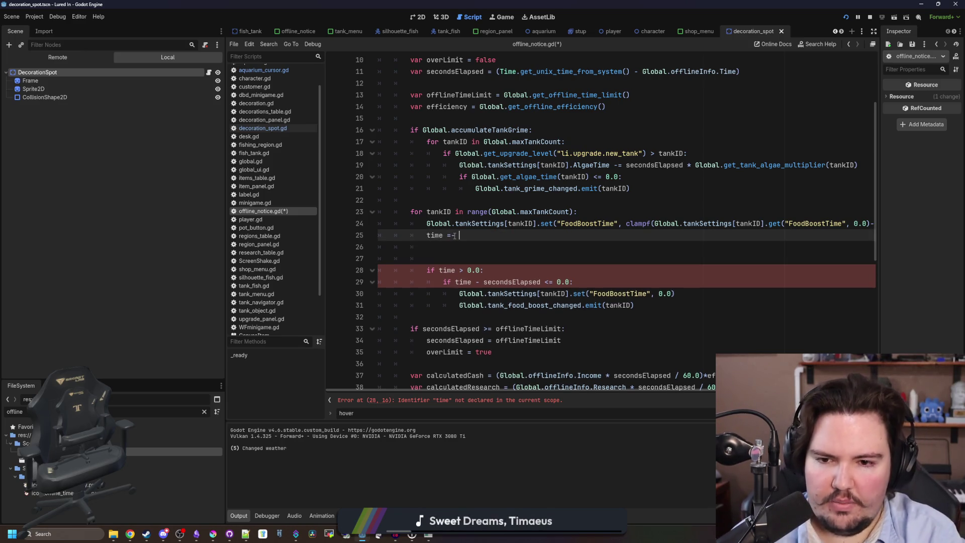
pyautogui.keyDown('shift'); pyautogui.click(654, 223); pyautogui.keyUp('shift')
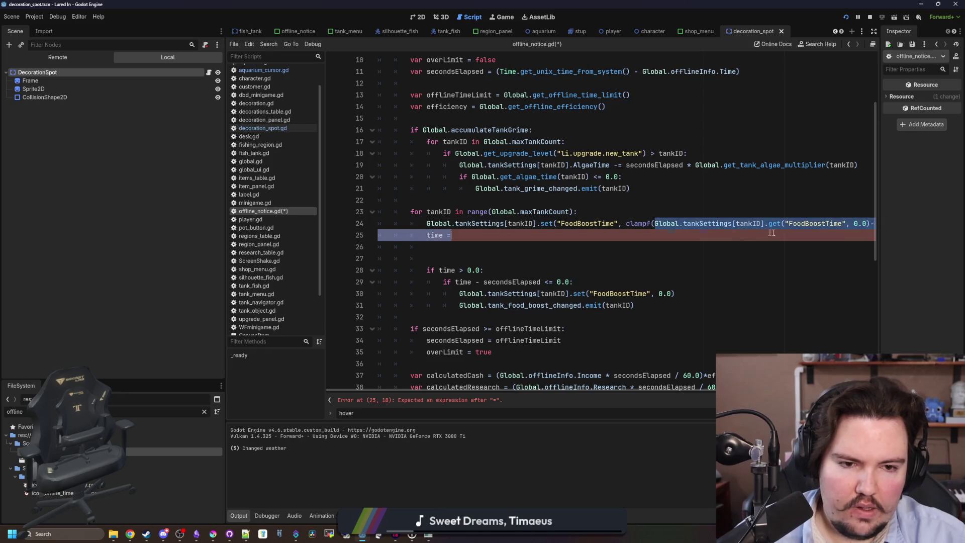
pyautogui.keyDown('shift'); pyautogui.click(868, 224); pyautogui.keyUp('shift')
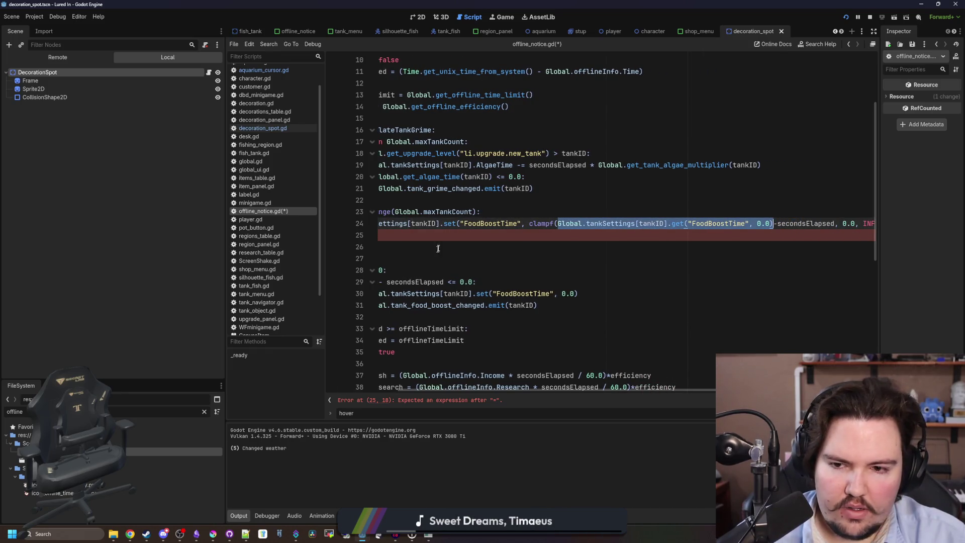
pyautogui.hotkey('ctrl', 'c')
pyautogui.click(452, 236)
pyautogui.hotkey('ctrl', 'v')
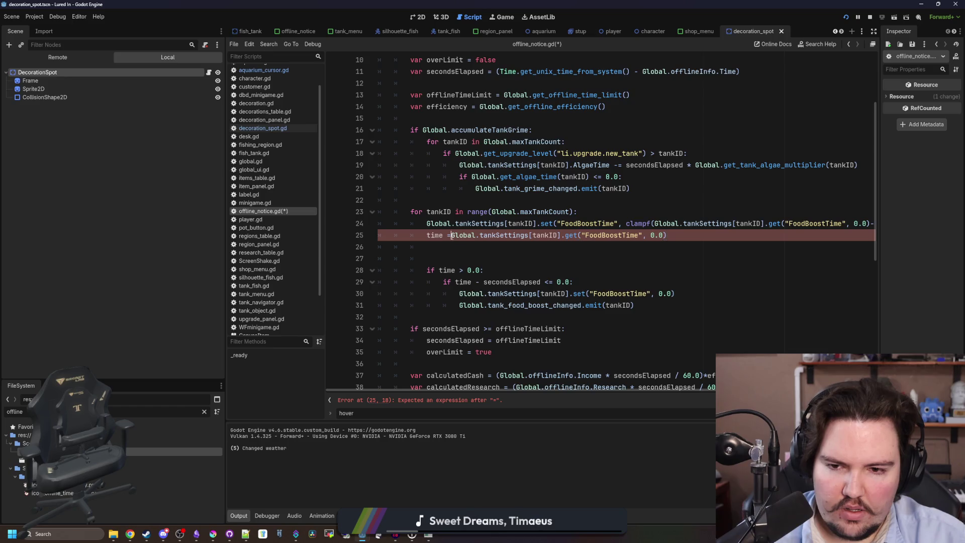
pyautogui.click(461, 247)
pyautogui.click(427, 235)
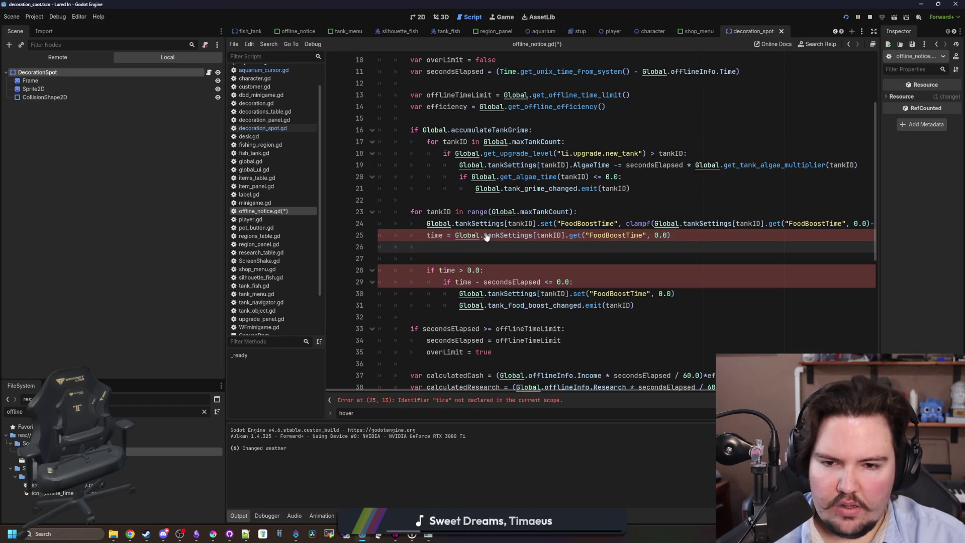
pyautogui.write('var')
# Step: Replace the old nested check with an 'if time' condition and dedent its emit body. Drop the redundant reset and save
pyautogui.click(453, 243)
pyautogui.click(521, 259)
pyautogui.press('BackSpace')
pyautogui.moveTo(545, 272)
pyautogui.mouseDown()
pyautogui.moveTo(381, 272)
pyautogui.moveTo(438, 258)
pyautogui.mouseUp()
pyautogui.press('BackSpace')
pyautogui.write('time')
pyautogui.moveTo(653, 282)
pyautogui.mouseDown()
pyautogui.moveTo(416, 293)
pyautogui.moveTo(303, 266)
pyautogui.mouseUp()
pyautogui.hotkey('shift', 'Tab')
pyautogui.moveTo(658, 270); pyautogui.dragTo(374, 273)
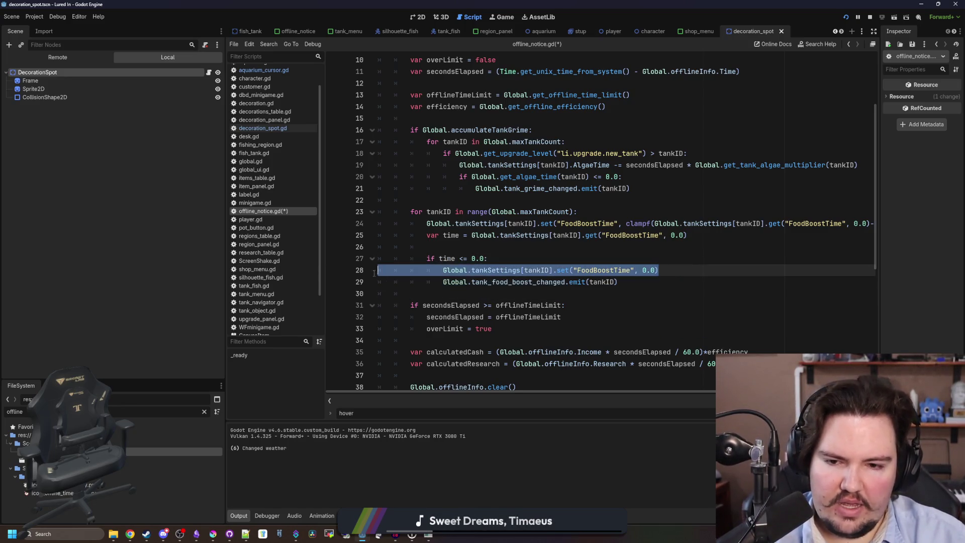
pyautogui.hotkey('ctrl', 'shift', 'k')
pyautogui.click(461, 246)
pyautogui.hotkey('ctrl', 's')
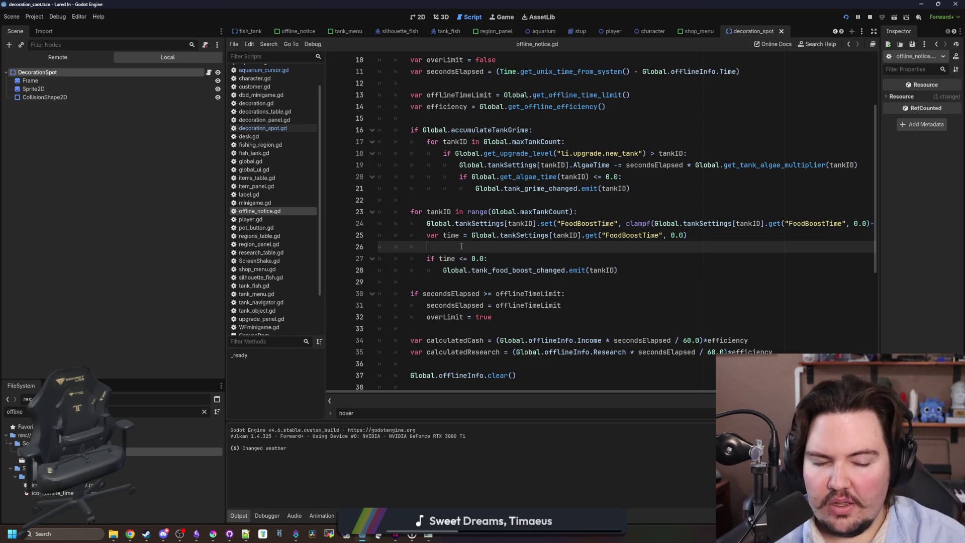
# Step: Review the food boost clamp, time line and signal emit lines, then save the script
pyautogui.moveTo(505, 393); pyautogui.dragTo(637, 391)
pyautogui.moveTo(489, 223)
pyautogui.mouseDown()
pyautogui.moveTo(498, 235)
pyautogui.moveTo(743, 223)
pyautogui.mouseUp()
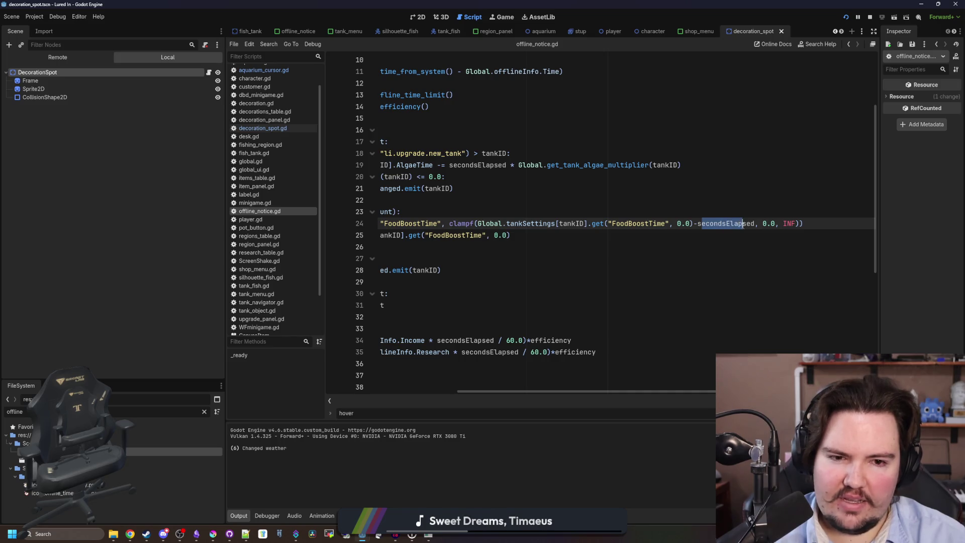
pyautogui.click(743, 223)
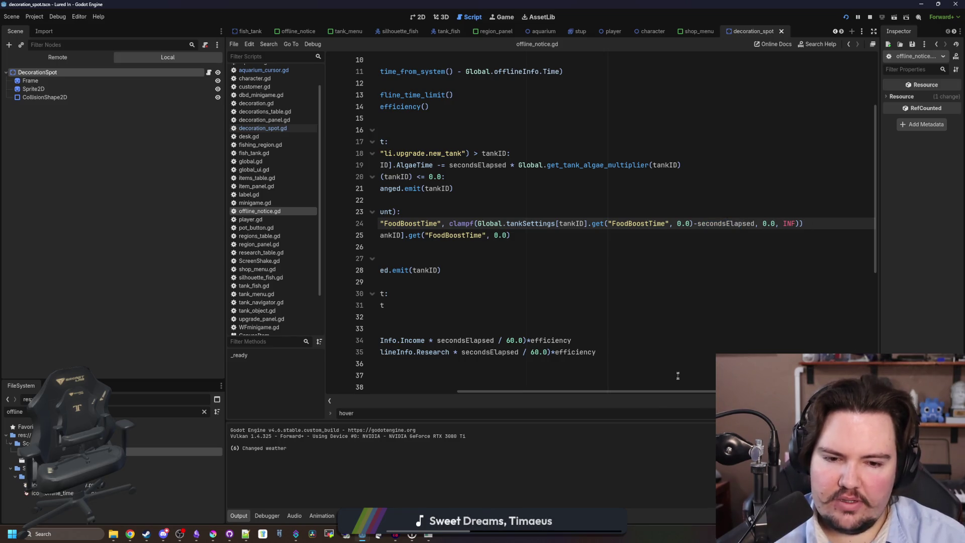
pyautogui.moveTo(674, 391); pyautogui.dragTo(543, 391)
pyautogui.click(512, 247)
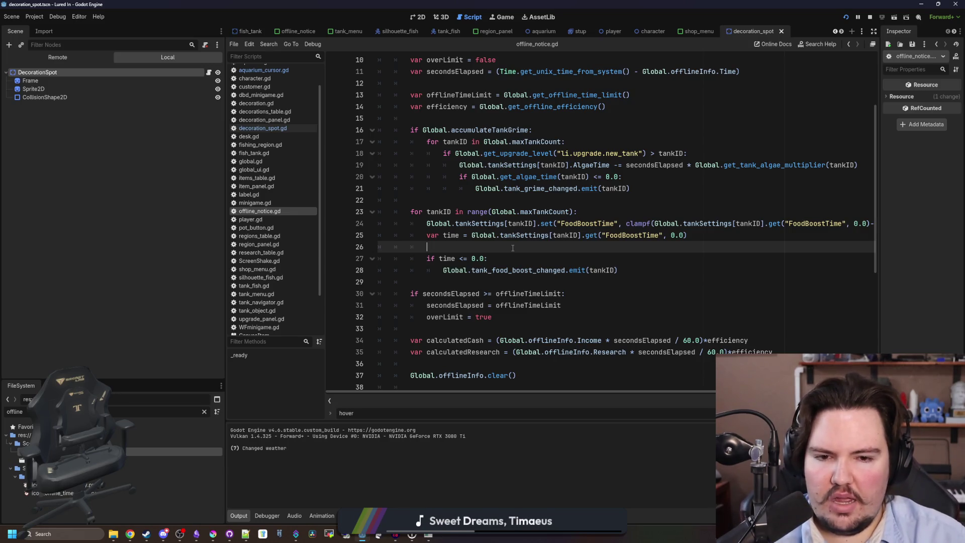
pyautogui.moveTo(503, 236); pyautogui.dragTo(687, 235)
pyautogui.press('Right')
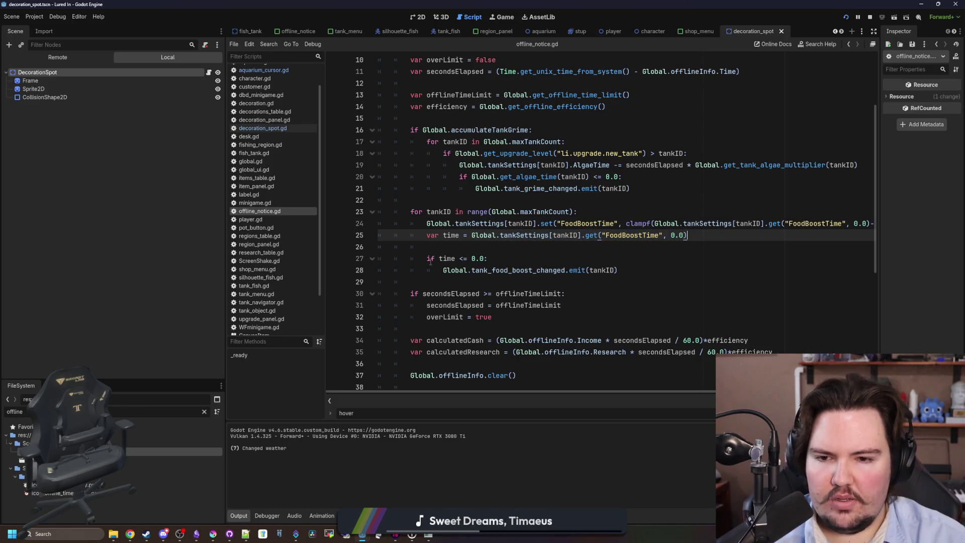
pyautogui.click(430, 261)
pyautogui.moveTo(427, 258); pyautogui.dragTo(513, 255)
pyautogui.click(512, 257)
pyautogui.moveTo(459, 270); pyautogui.dragTo(643, 278)
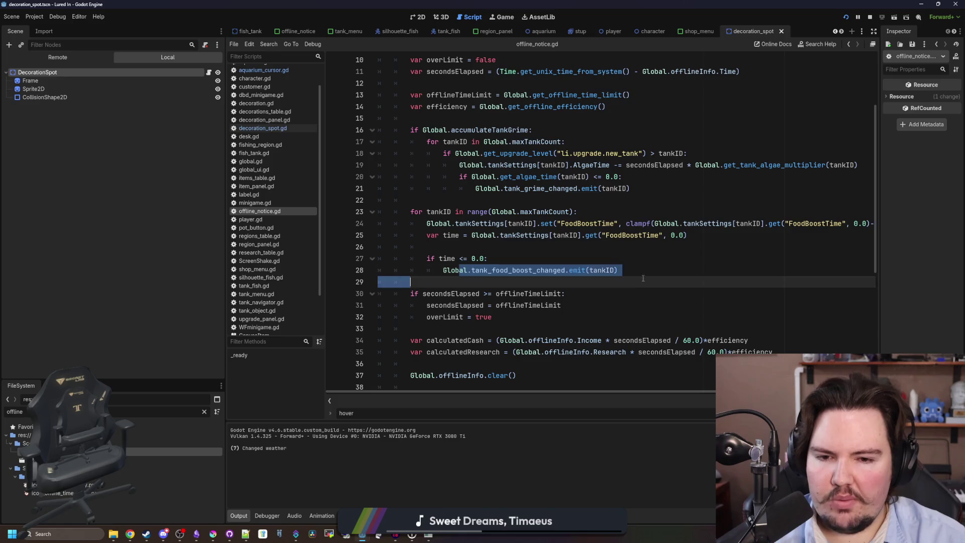
pyautogui.click(434, 248)
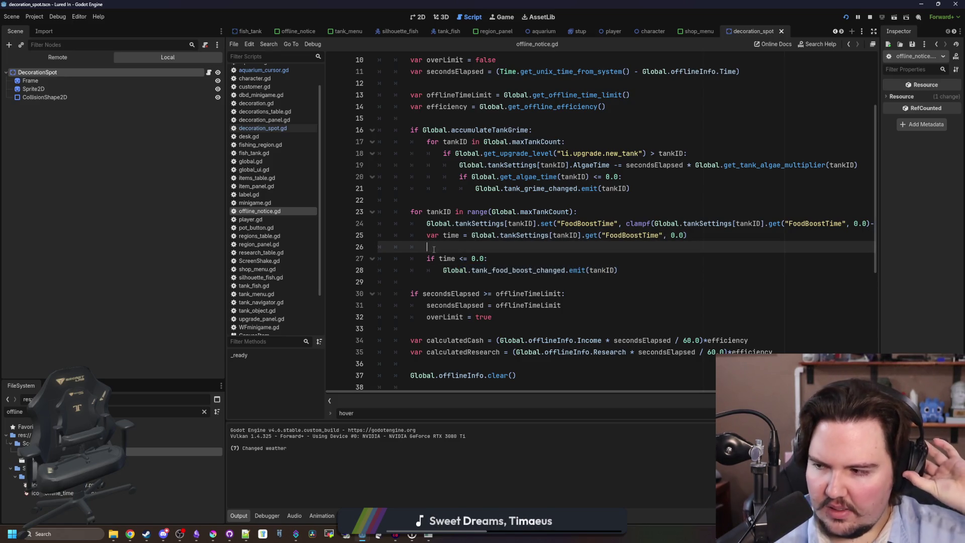
pyautogui.hotkey('ctrl', 's')
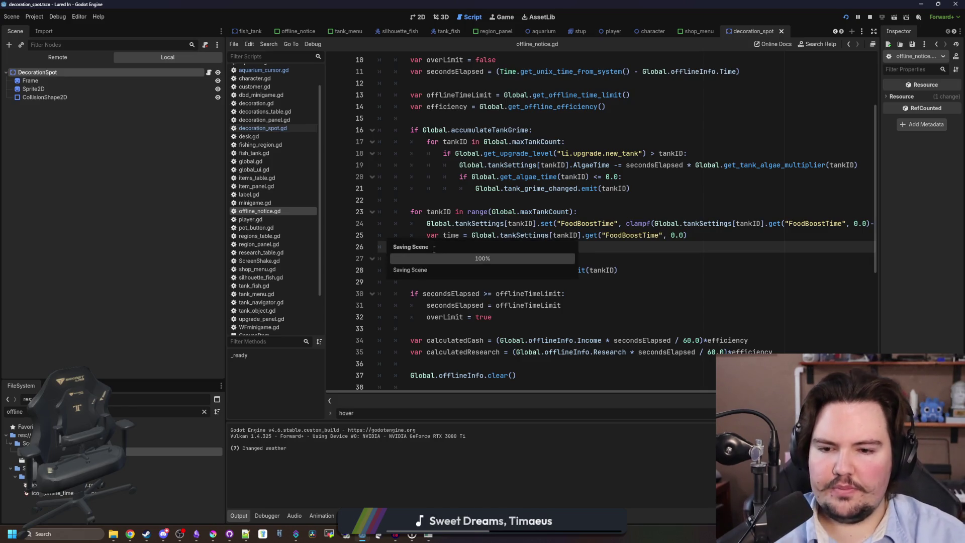
pyautogui.hotkey('ctrl', 's')
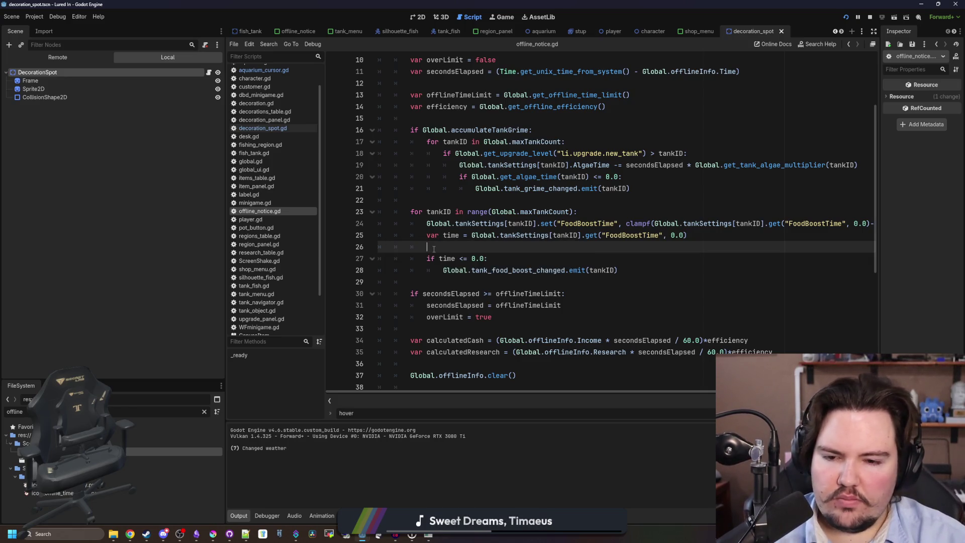
# Step: Review the grime loop's upgrade level check and tankSettings AlgaeTime reference on lines 18–19
pyautogui.scroll(2, 433, 249)
pyautogui.moveTo(631, 258); pyautogui.dragTo(331, 200)
pyautogui.click(496, 223)
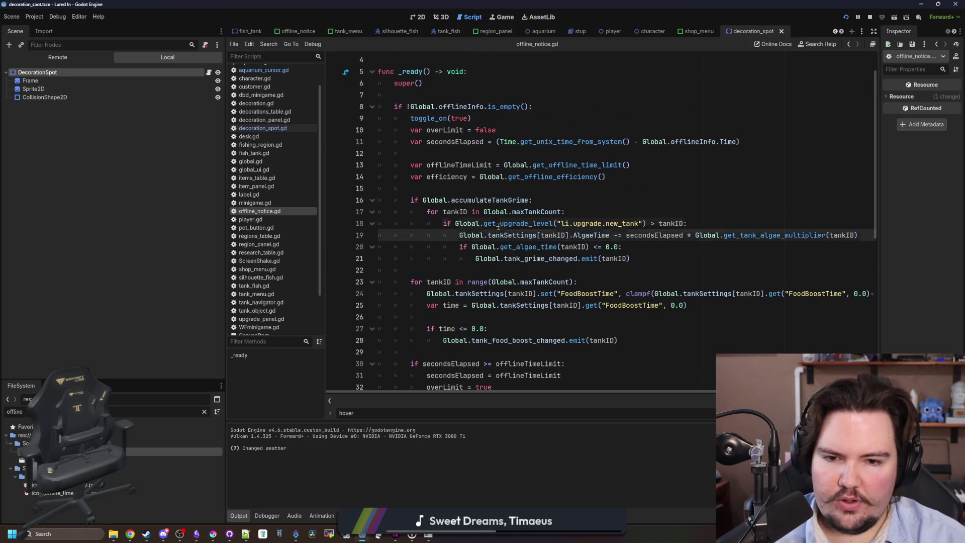
pyautogui.moveTo(497, 223); pyautogui.dragTo(695, 221)
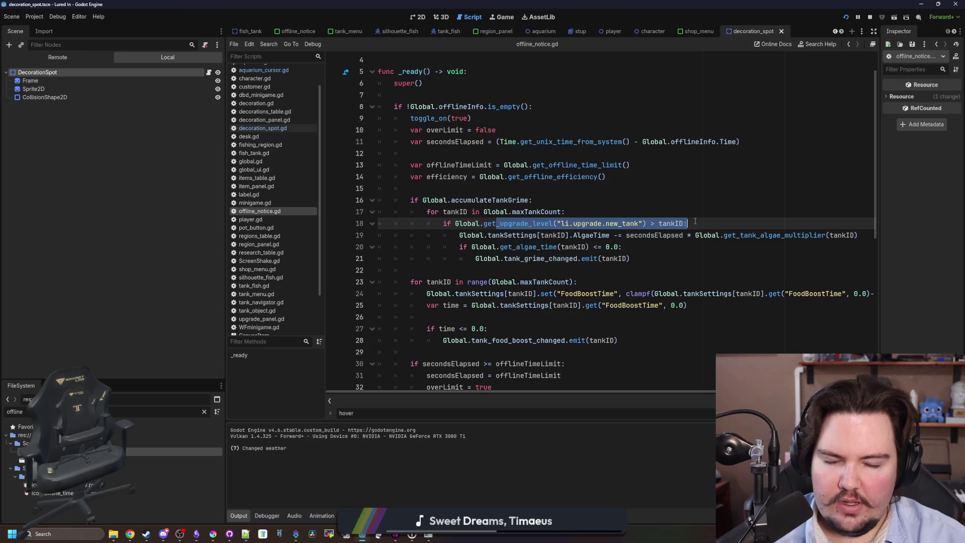
pyautogui.click(679, 270)
pyautogui.moveTo(515, 238); pyautogui.dragTo(861, 234)
pyautogui.click(643, 247)
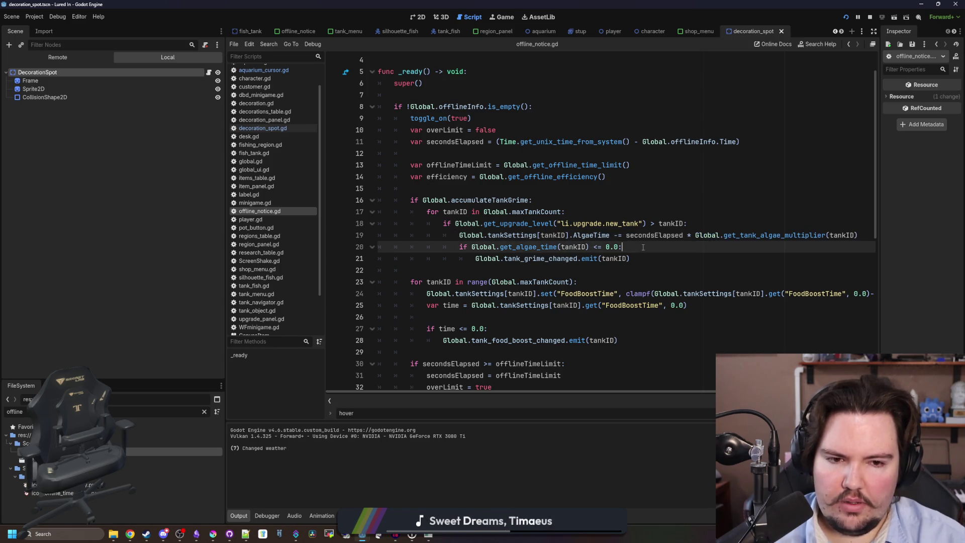
pyautogui.scroll(-3, 643, 247)
pyautogui.press('Down')
pyautogui.press('Down')
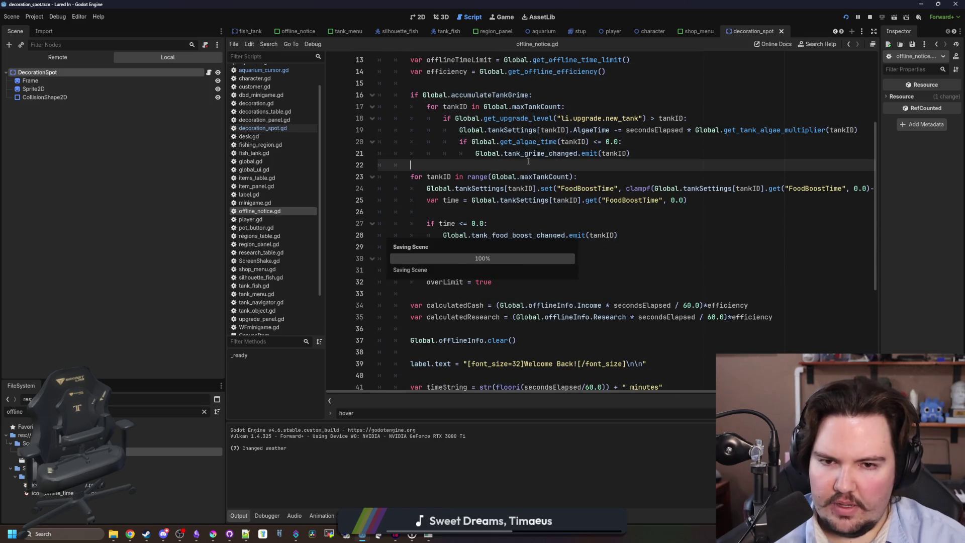
pyautogui.click(507, 17)
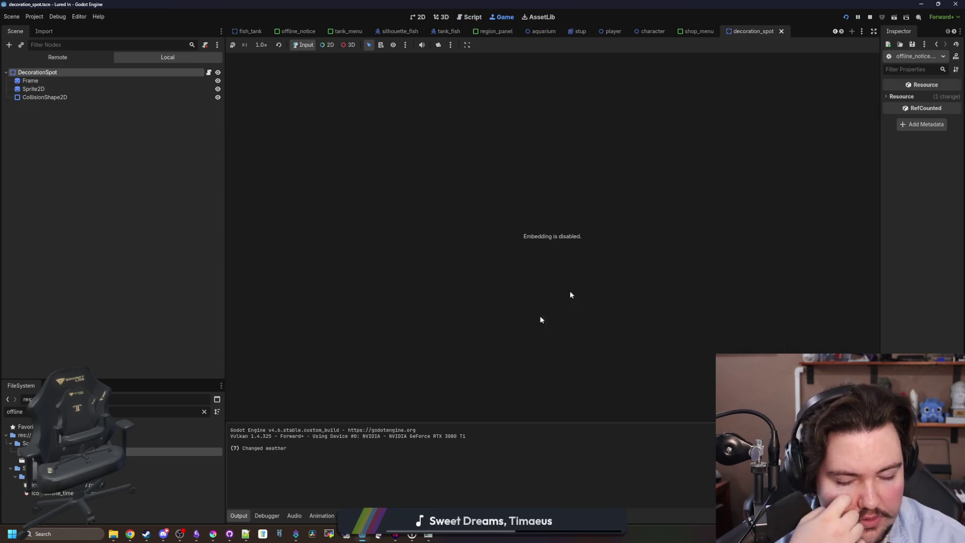
# Step: Bring up the Lured In note in Obsidian, maximized, and scroll to the Changelog
pyautogui.click(196, 533)
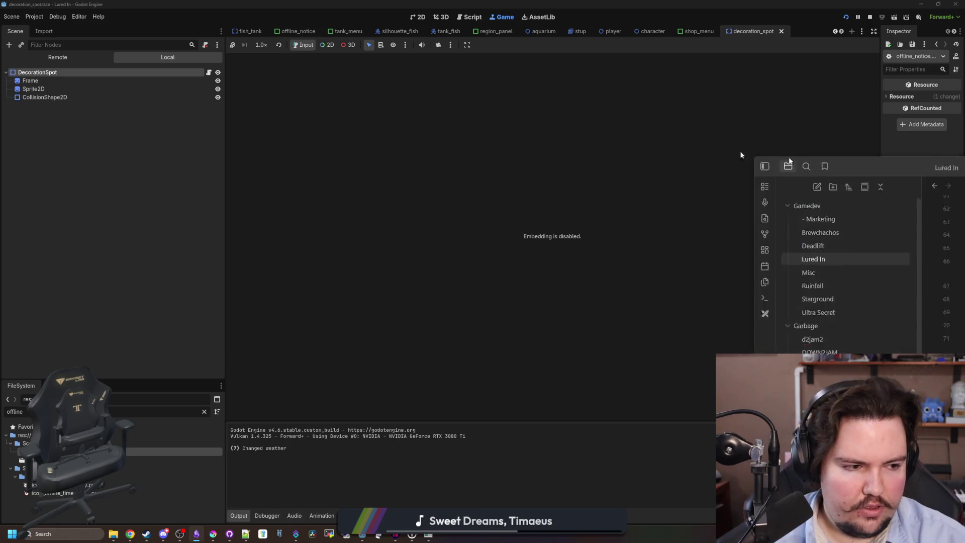
pyautogui.doubleClick(185, 107)
pyautogui.scroll(-5, 289, 201)
pyautogui.scroll(-5, 412, 233)
pyautogui.scroll(10, 417, 241)
pyautogui.scroll(-6, 427, 266)
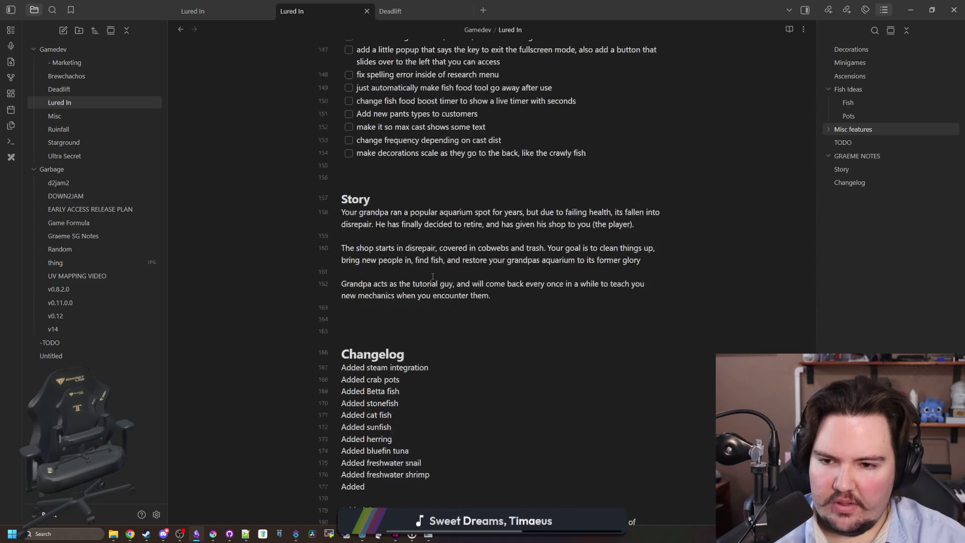
pyautogui.scroll(-8, 432, 276)
pyautogui.scroll(2, 402, 312)
# Step: Add the changelog entry 'Fixed an issue where food boost time was not decremented unless it was over the total time'
pyautogui.click(378, 349)
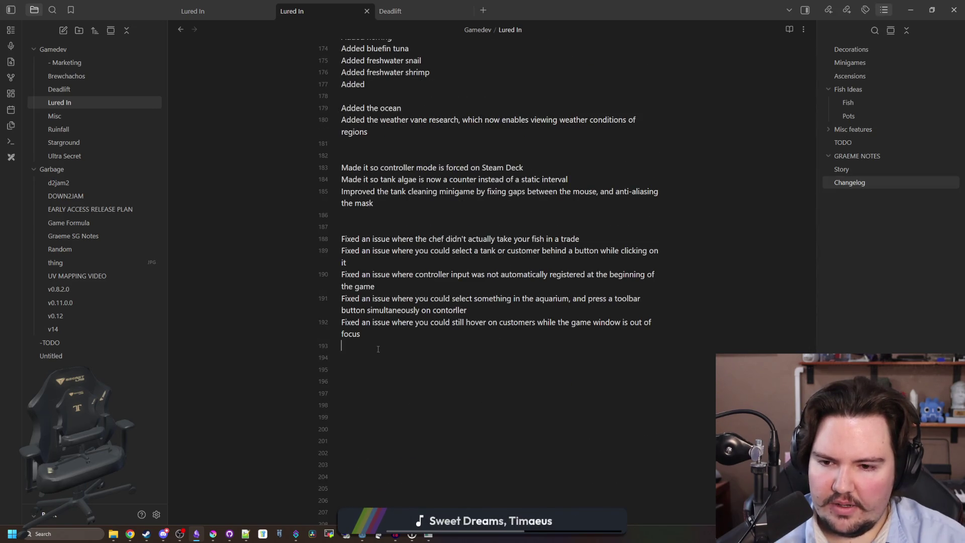
pyautogui.press('Return')
pyautogui.write('Fxied an')
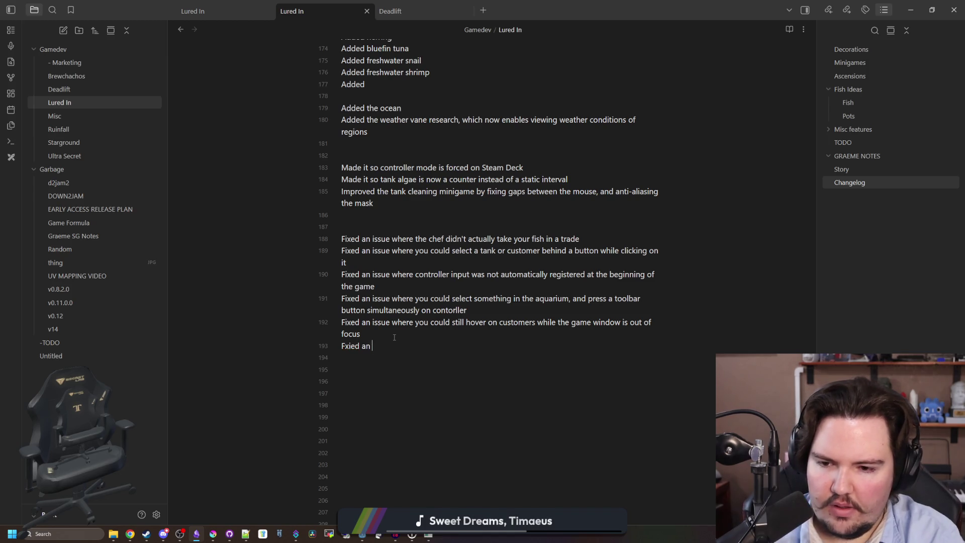
pyautogui.press('BackSpace')
pyautogui.press('BackSpace')
pyautogui.press('BackSpace')
pyautogui.write('ed an iss')
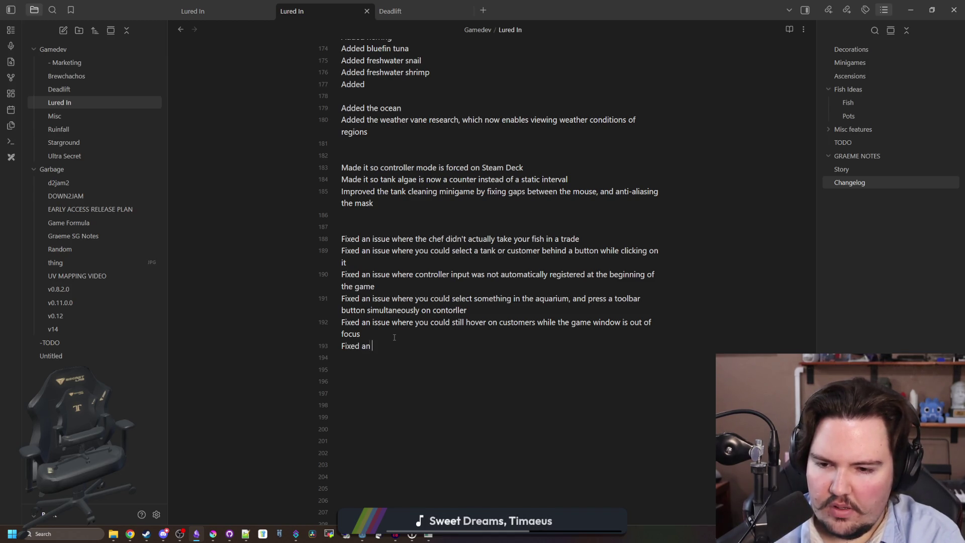
pyautogui.write('ue where food boost time was ')
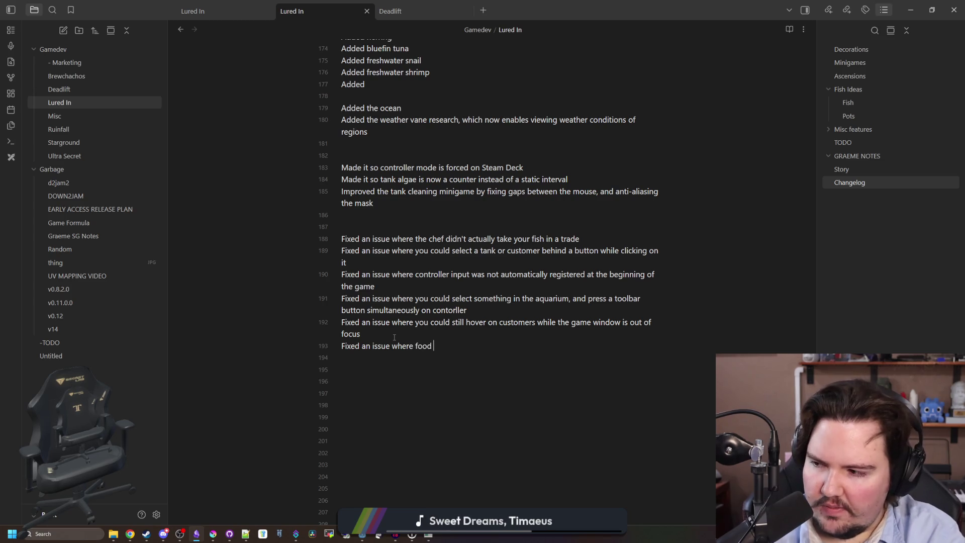
pyautogui.write('not d')
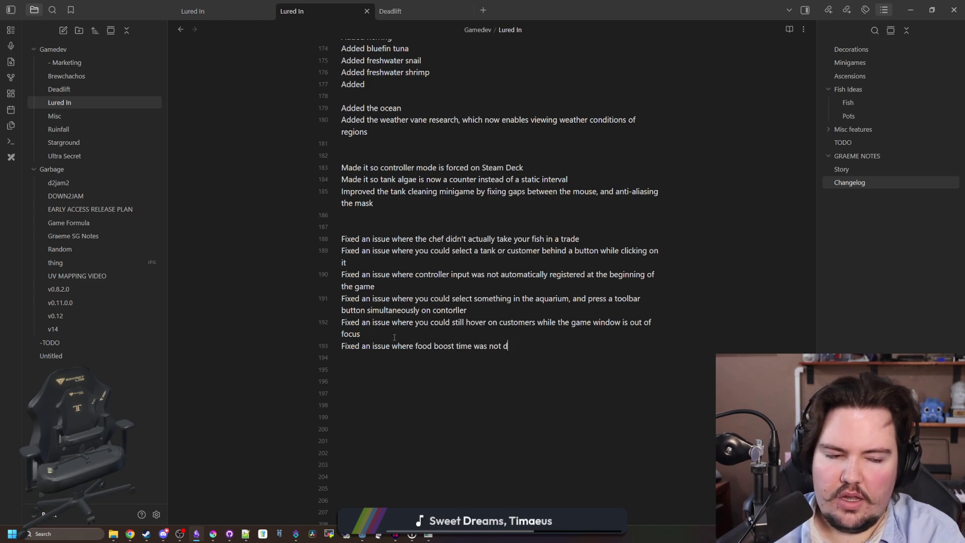
pyautogui.write('ecremented unless it was over the')
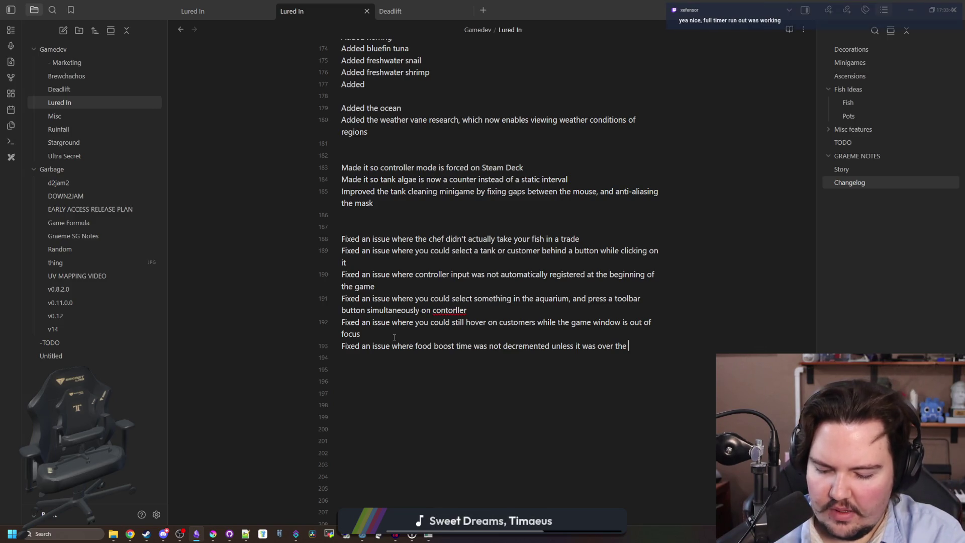
pyautogui.write('tal t')
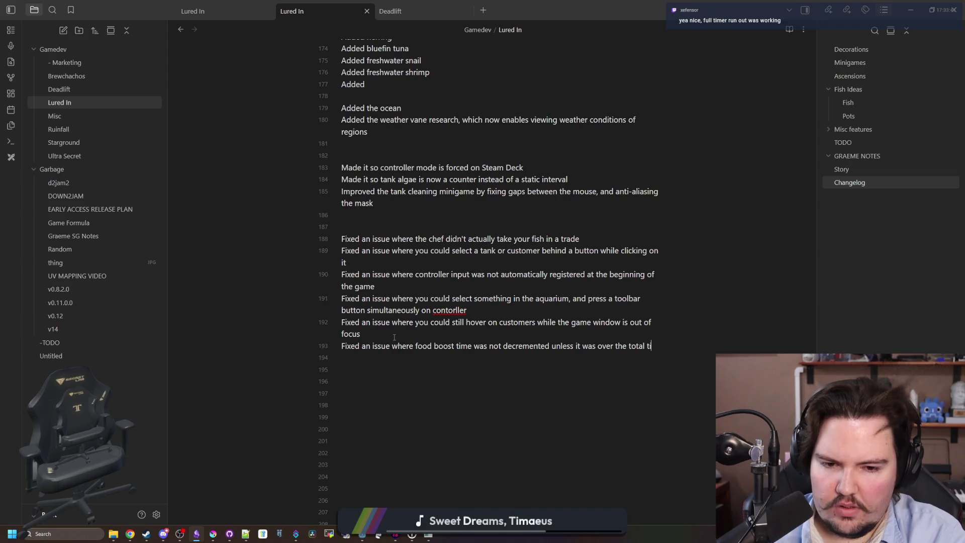
pyautogui.write('ime (thanks xefensor!')
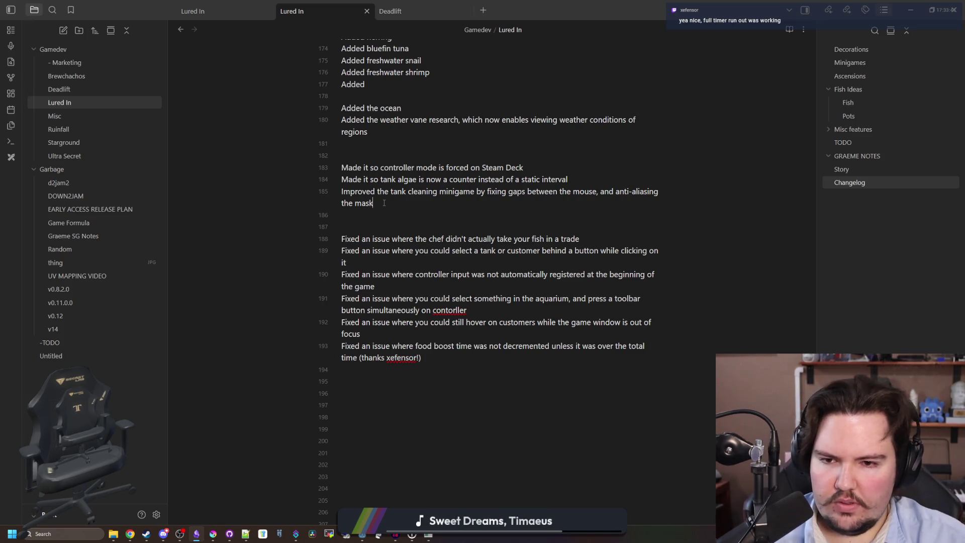
# Step: Add the entry 'Made it so you can't select customers while placing a fish in a tank'
pyautogui.press('Return')
pyautogui.write('Made it so you can t')
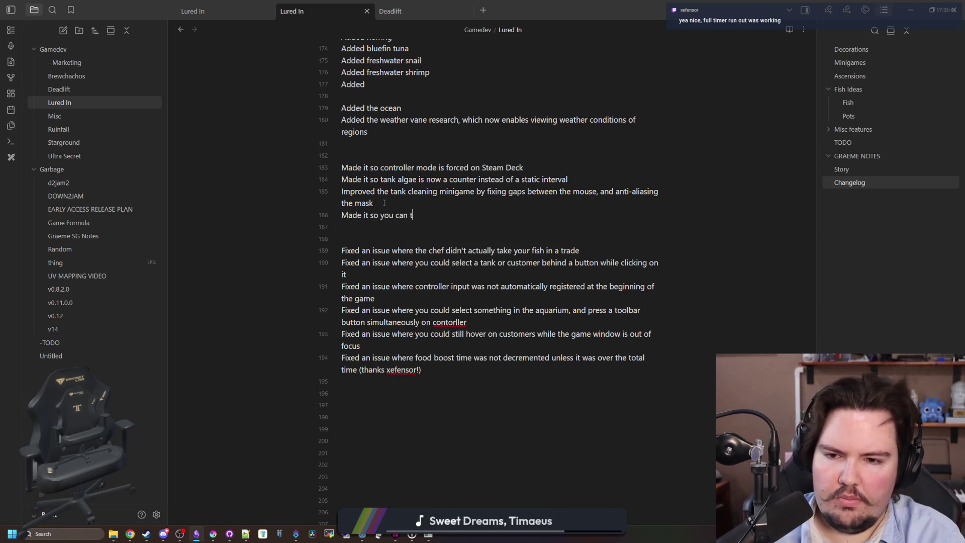
pyautogui.write(' selec')
pyautogui.write('t customers while')
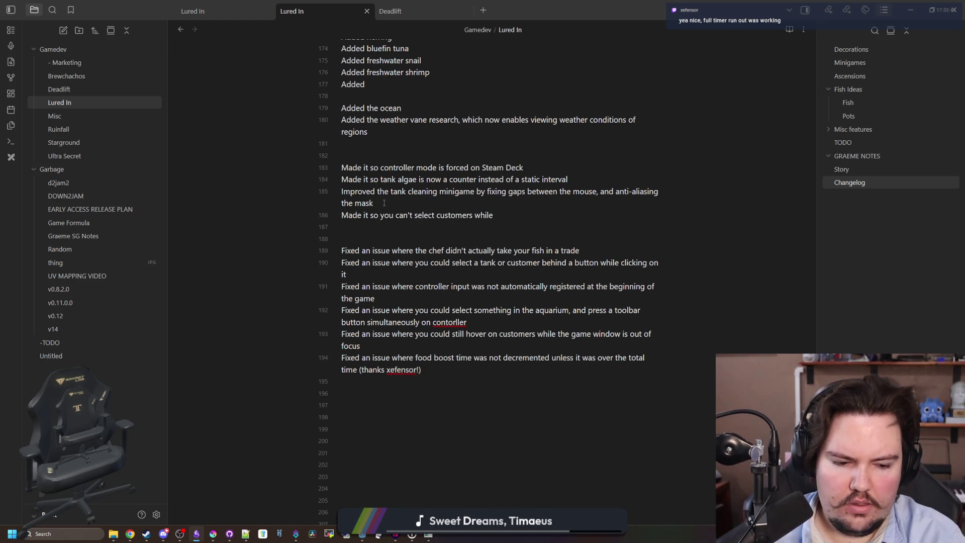
pyautogui.write(' placing a fish in a tank')
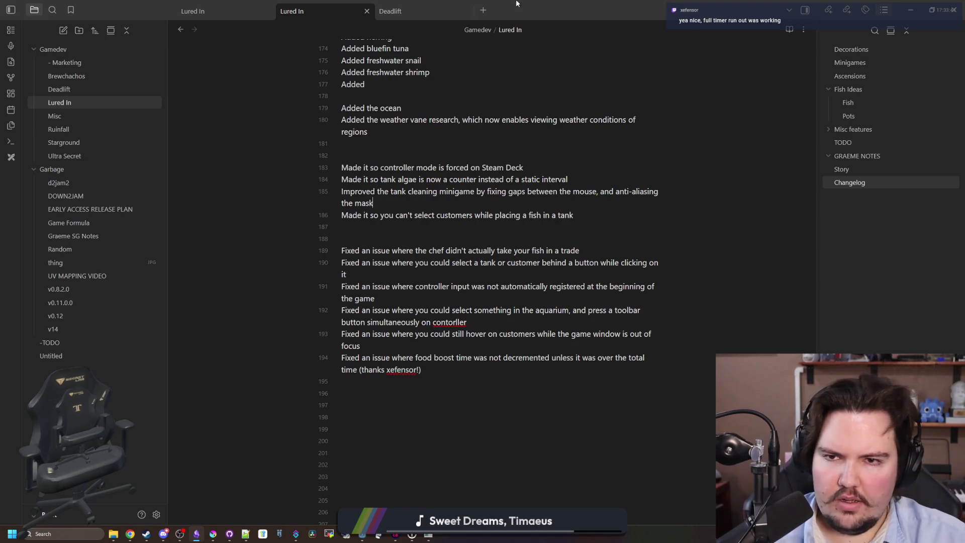
pyautogui.hotkey('alt', 'Tab')
# Step: In the running game, move a Minnow to a tank from the inventory to reproduce the error
pyautogui.click(428, 534)
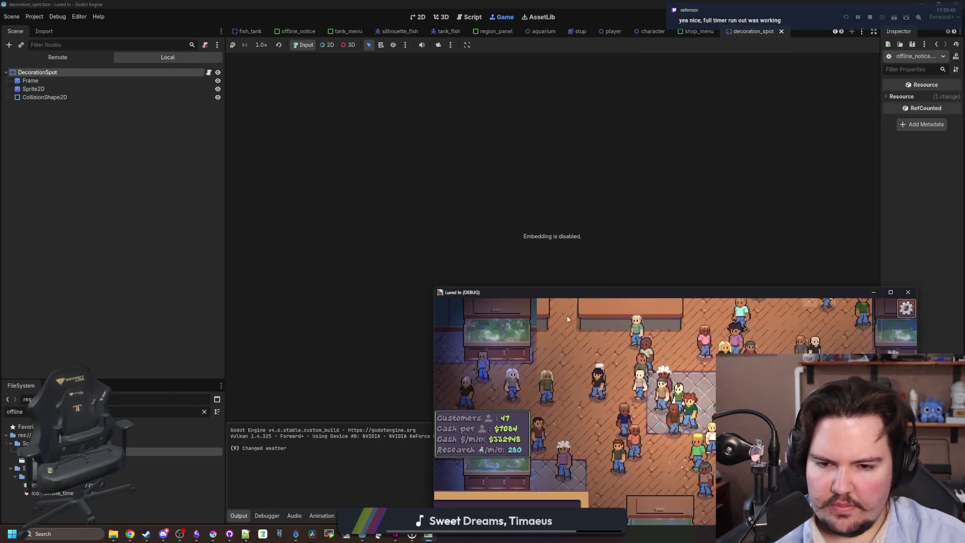
pyautogui.doubleClick(613, 287)
pyautogui.press('i')
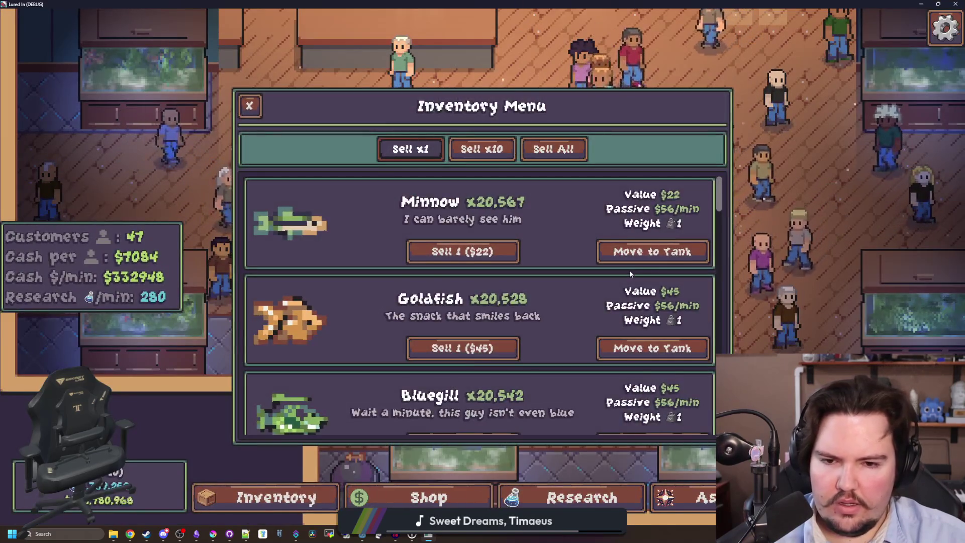
pyautogui.click(634, 253)
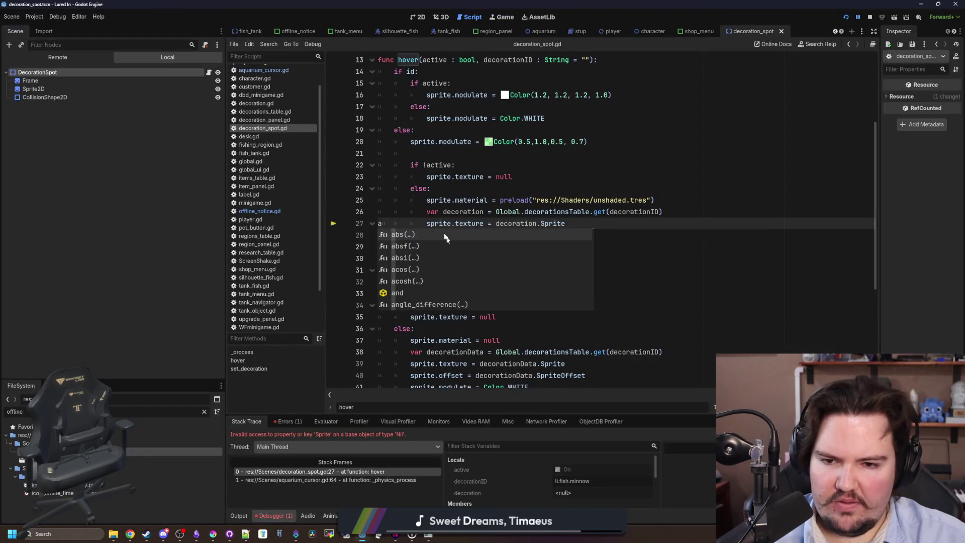
# Step: Delete the stray character on line 27 of decoration_spot.gd, save, and jump to the calling line in aquarium_cursor.gd
pyautogui.press('BackSpace')
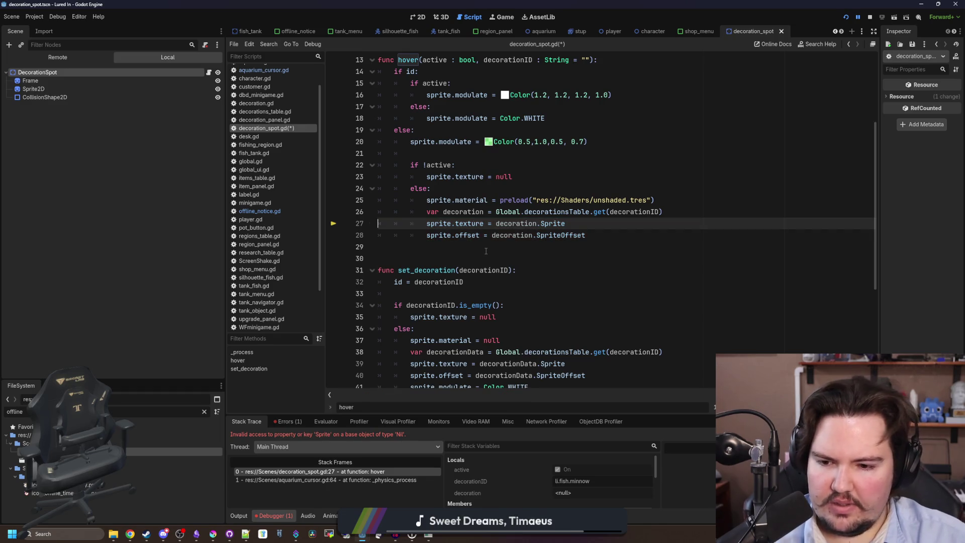
pyautogui.scroll(2, 444, 308)
pyautogui.click(440, 319)
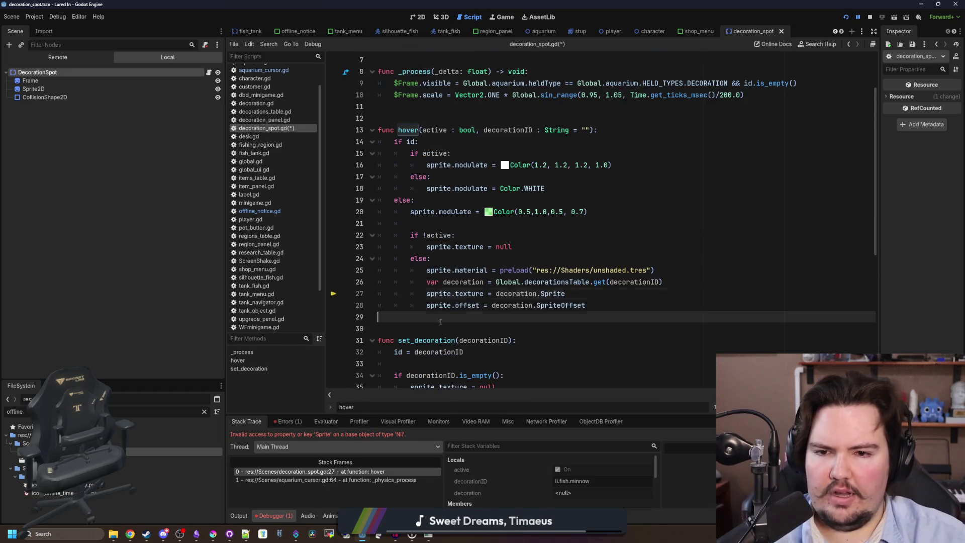
pyautogui.hotkey('ctrl', 's')
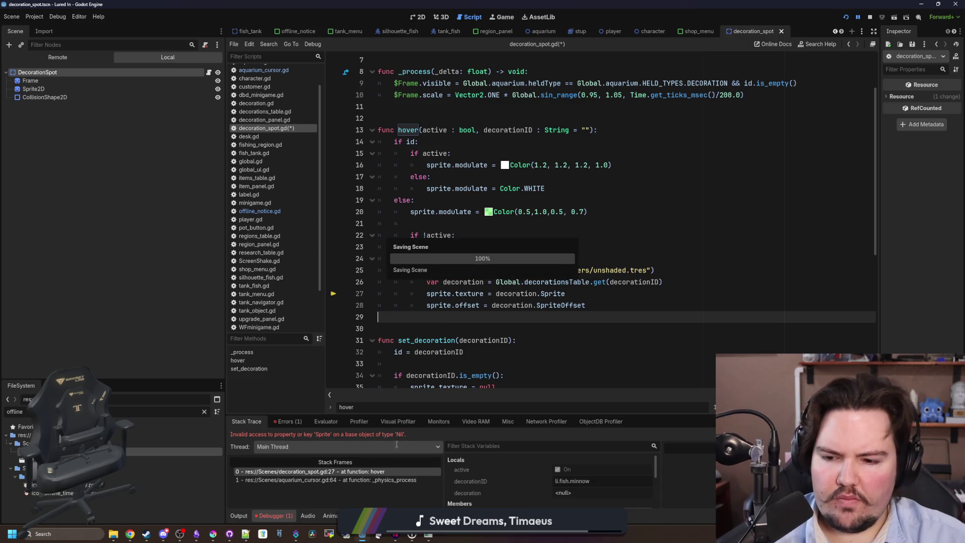
pyautogui.click(387, 480)
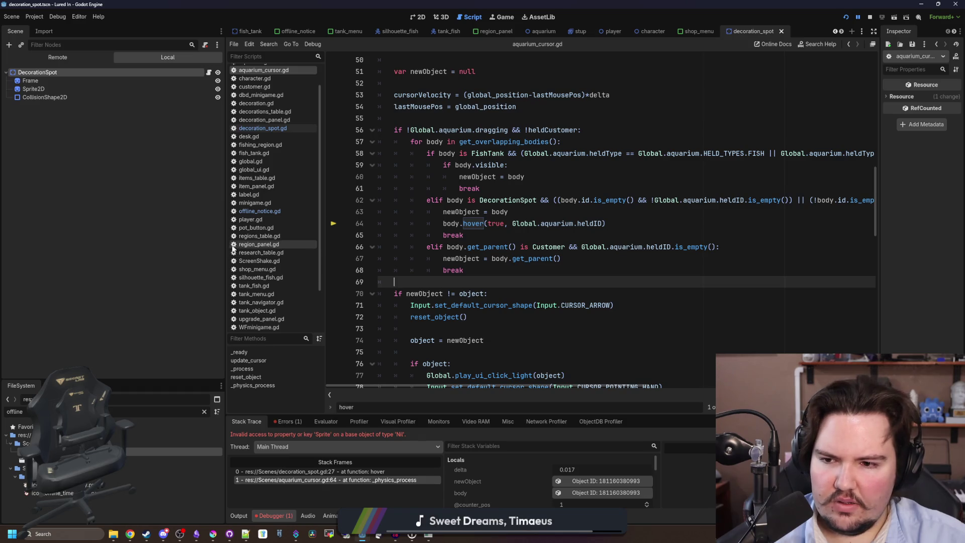
# Step: Widen the script editor and inspect the hover conditions on lines 58–64 of aquarium_cursor.gd
pyautogui.moveTo(226, 246); pyautogui.dragTo(67, 251)
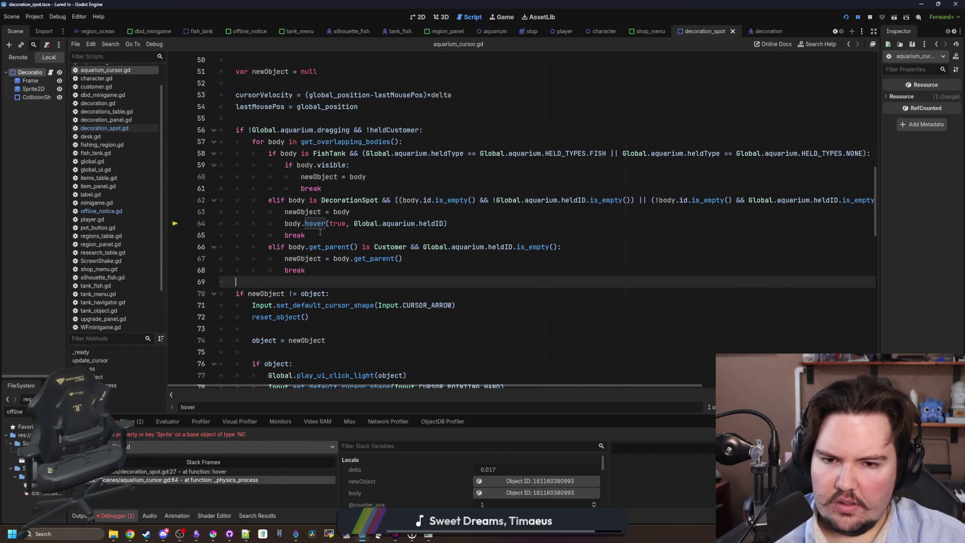
pyautogui.click(521, 225)
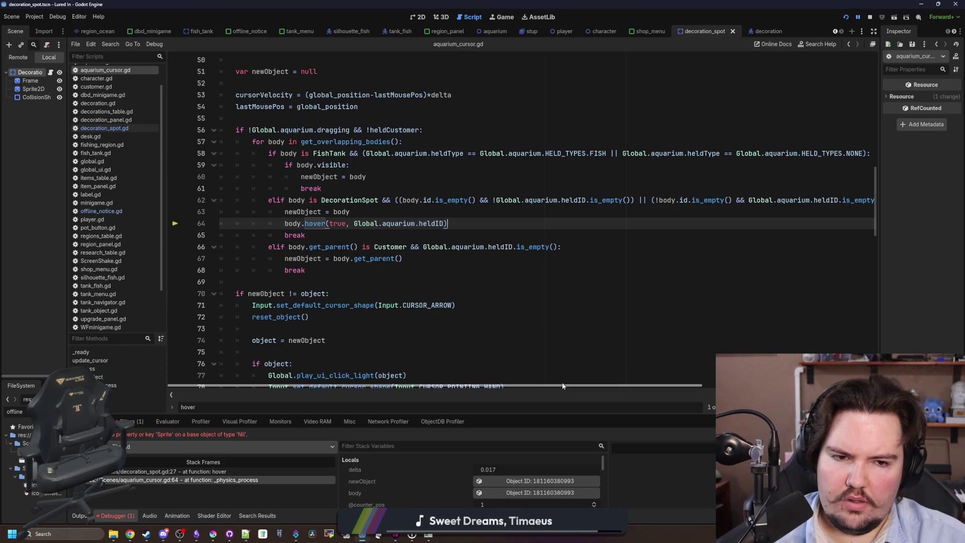
pyautogui.moveTo(562, 384)
pyautogui.mouseDown()
pyautogui.moveTo(629, 383)
pyautogui.moveTo(589, 381)
pyautogui.mouseUp()
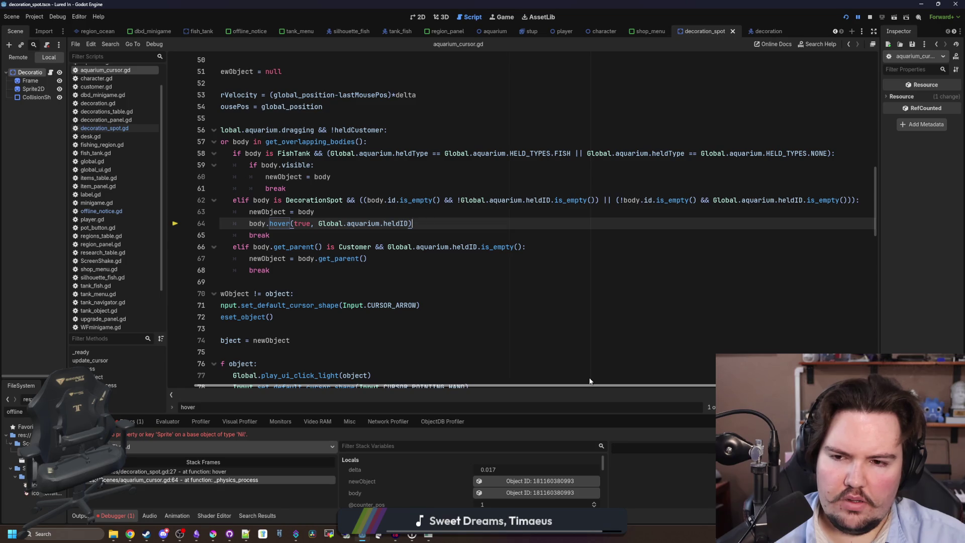
pyautogui.click(665, 212)
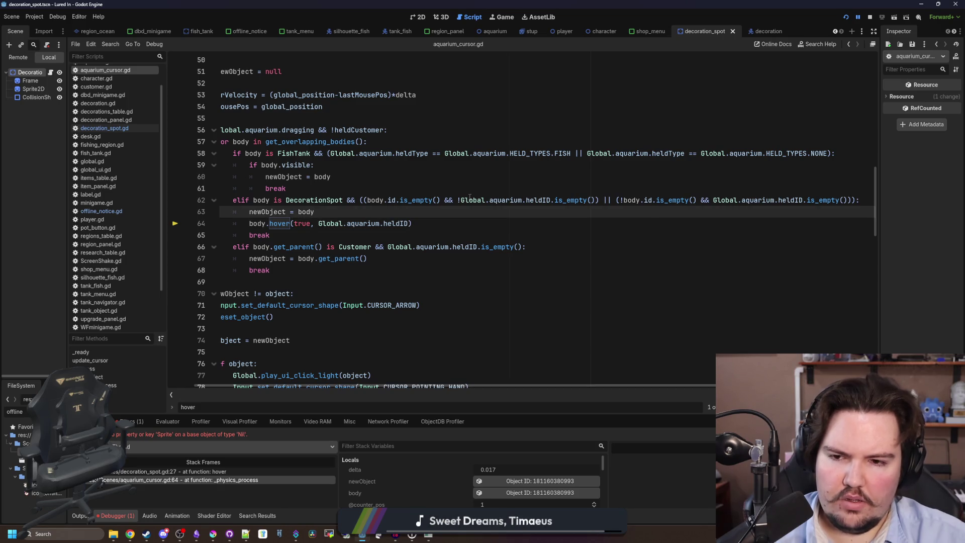
pyautogui.click(413, 190)
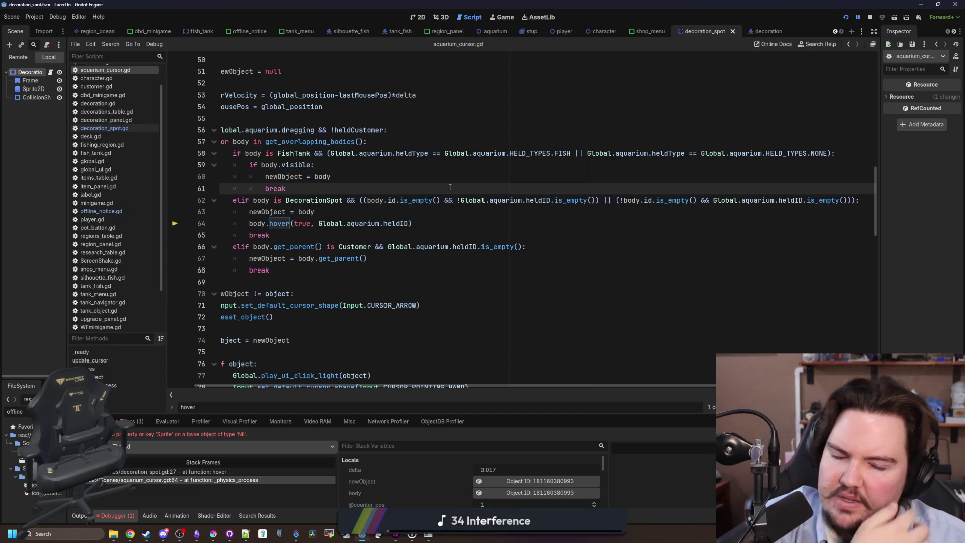
pyautogui.click(535, 176)
pyautogui.click(784, 162)
pyautogui.moveTo(828, 154)
pyautogui.mouseDown()
pyautogui.moveTo(587, 154)
pyautogui.moveTo(598, 154)
pyautogui.mouseUp()
pyautogui.click(552, 188)
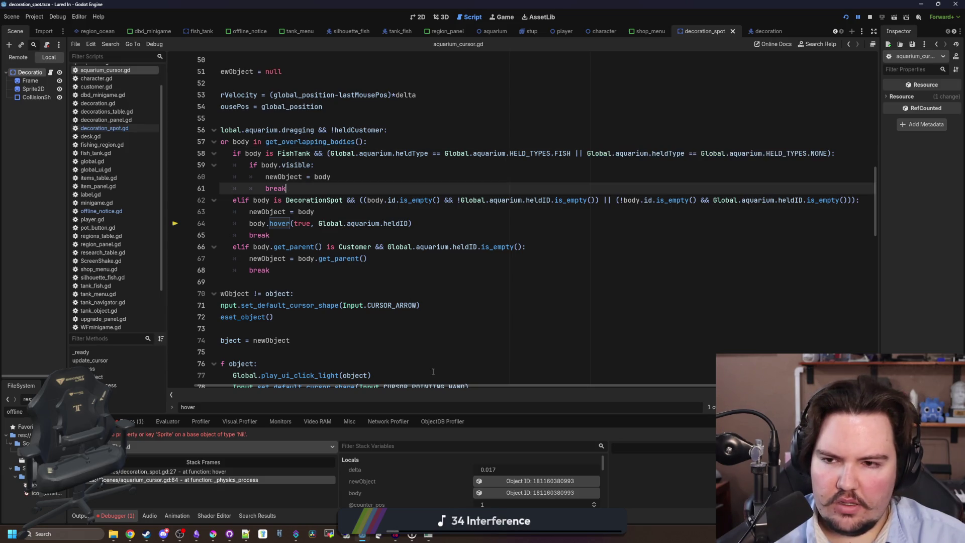
pyautogui.moveTo(439, 385); pyautogui.dragTo(381, 386)
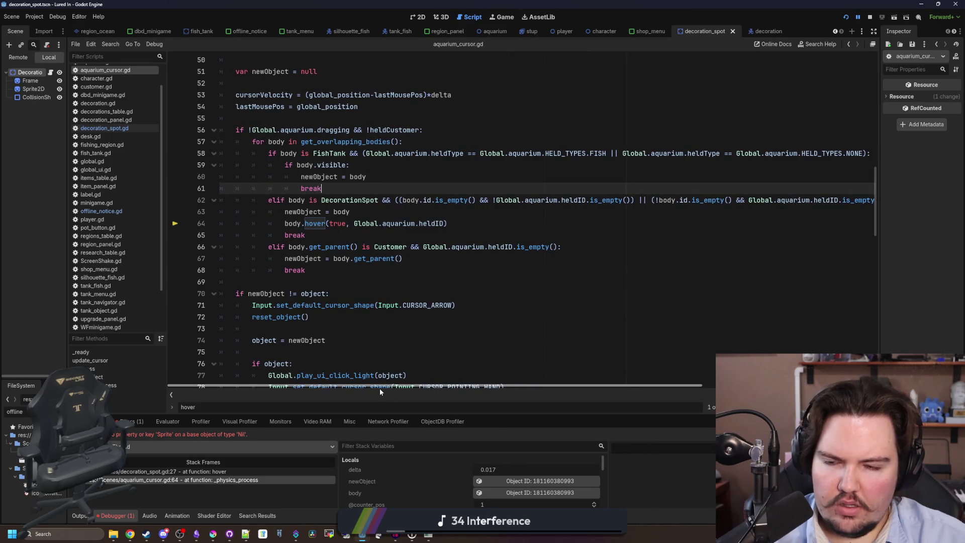
pyautogui.hscroll(3, 499, 251)
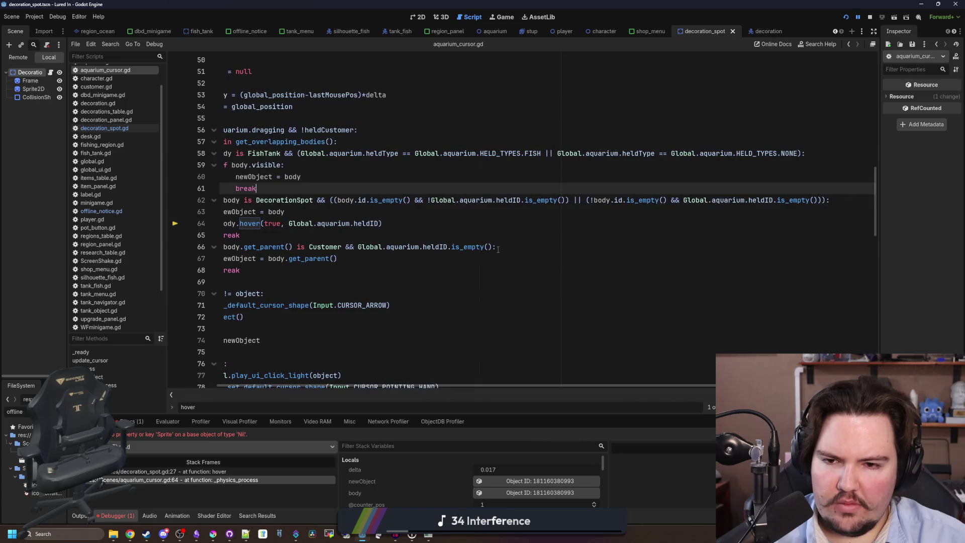
pyautogui.click(442, 211)
pyautogui.click(414, 200)
# Step: Replace line 62's body.id.is_empty() check with heldType == HELD_TYPES.DECORATION
pyautogui.moveTo(411, 200); pyautogui.dragTo(336, 200)
pyautogui.write('Global.aquarium.heldType == Global.aquarium.HELD_TYPES.NONE')
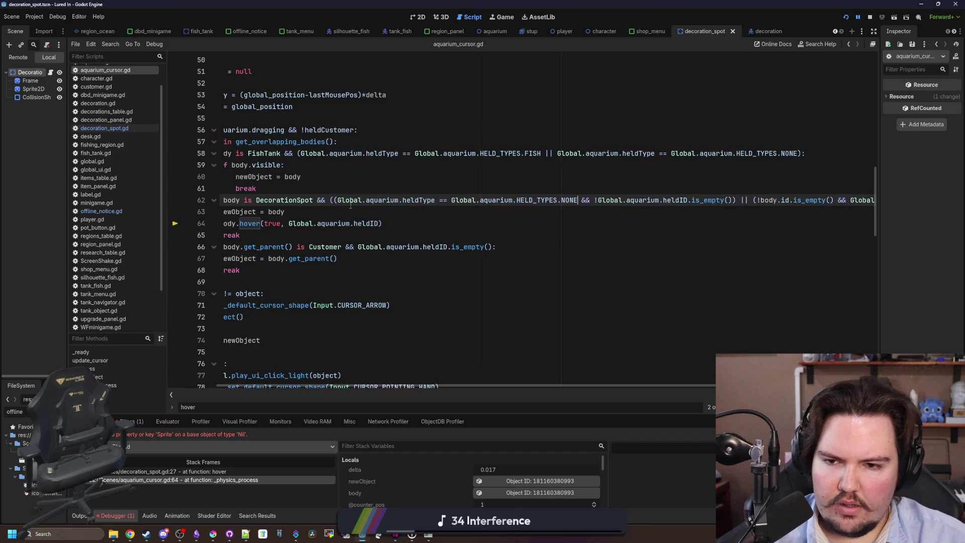
pyautogui.press('BackSpace')
pyautogui.press('BackSpace')
pyautogui.press('BackSpace')
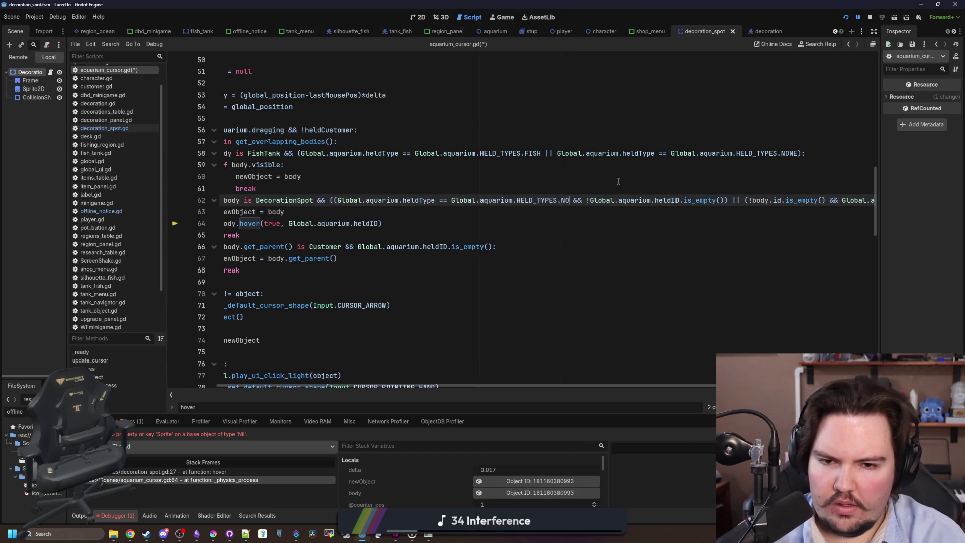
pyautogui.write('DE')
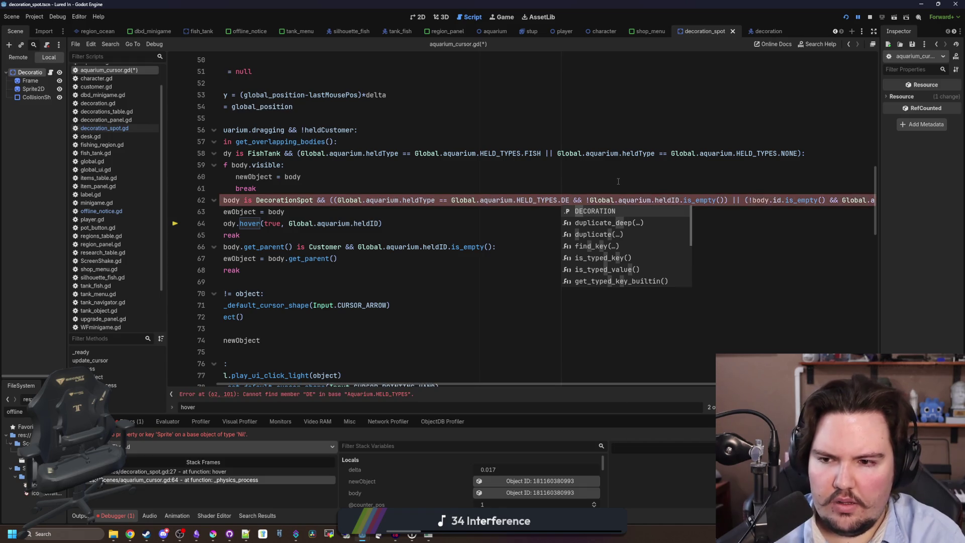
pyautogui.press('Return')
pyautogui.moveTo(603, 200); pyautogui.dragTo(337, 200)
pyautogui.hotkey('ctrl', 'c')
# Step: Replace the empty-hand check with heldType == HELD_TYPES.NONE
pyautogui.moveTo(733, 385); pyautogui.dragTo(856, 385)
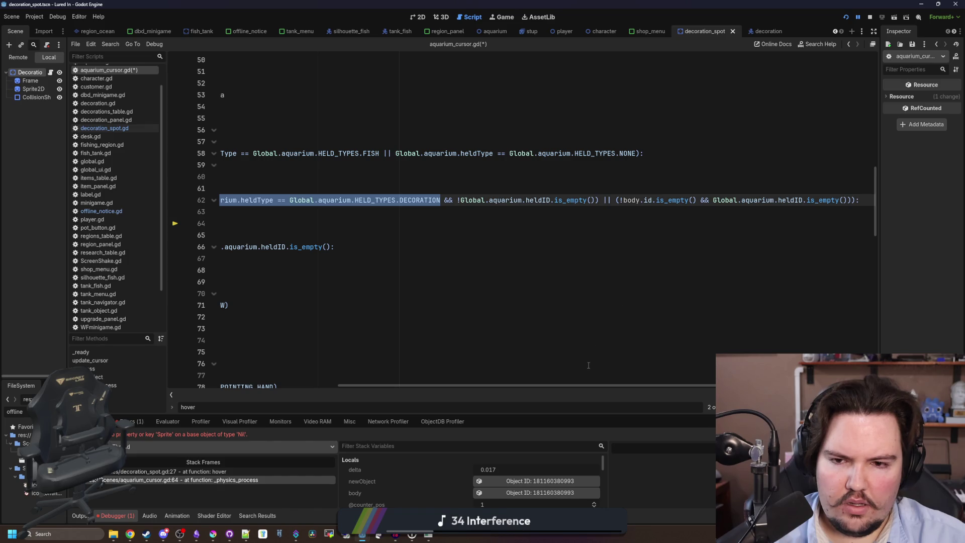
pyautogui.moveTo(577, 389)
pyautogui.mouseDown()
pyautogui.moveTo(564, 388)
pyautogui.moveTo(577, 387)
pyautogui.mouseUp()
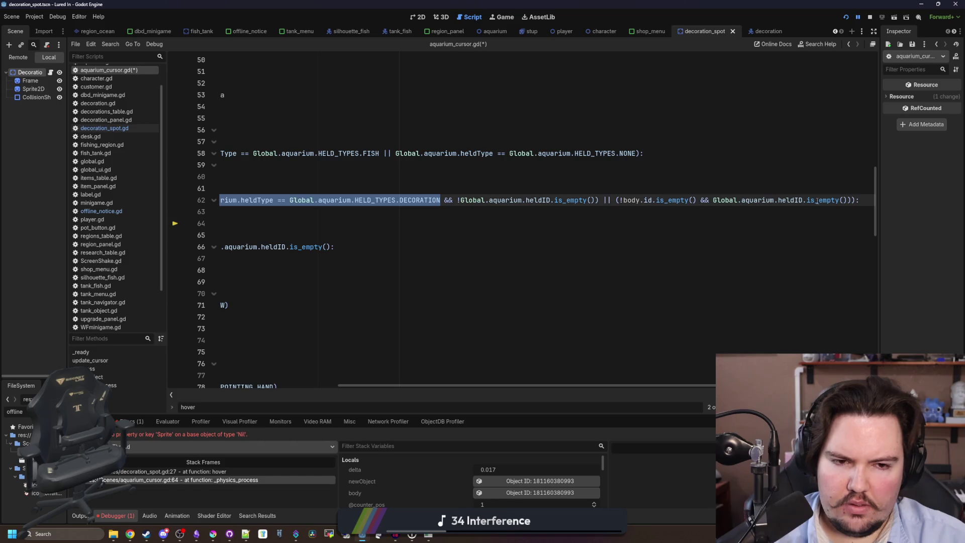
pyautogui.moveTo(847, 200); pyautogui.dragTo(712, 200)
pyautogui.hotkey('ctrl', 'v')
pyautogui.press('BackSpace')
pyautogui.press('BackSpace')
pyautogui.press('BackSpace')
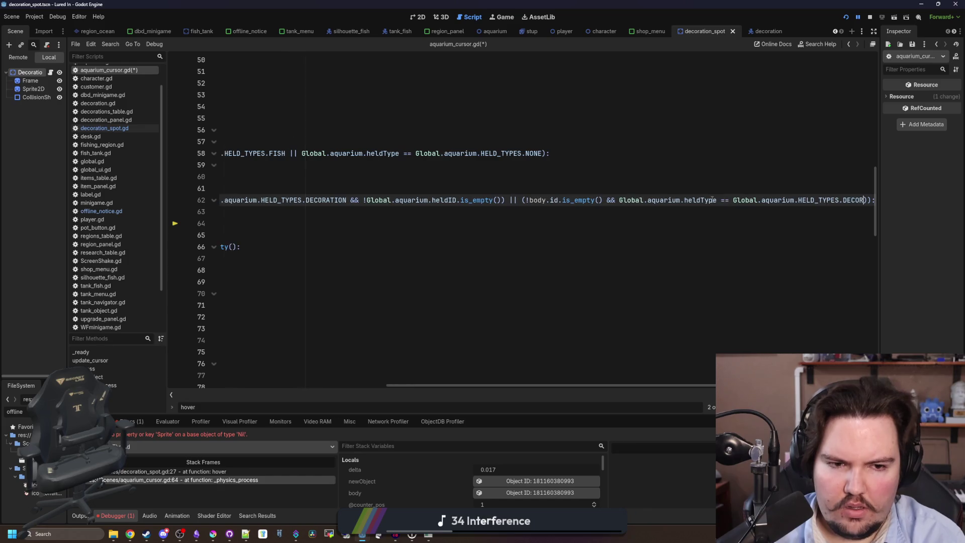
pyautogui.write('NONE')
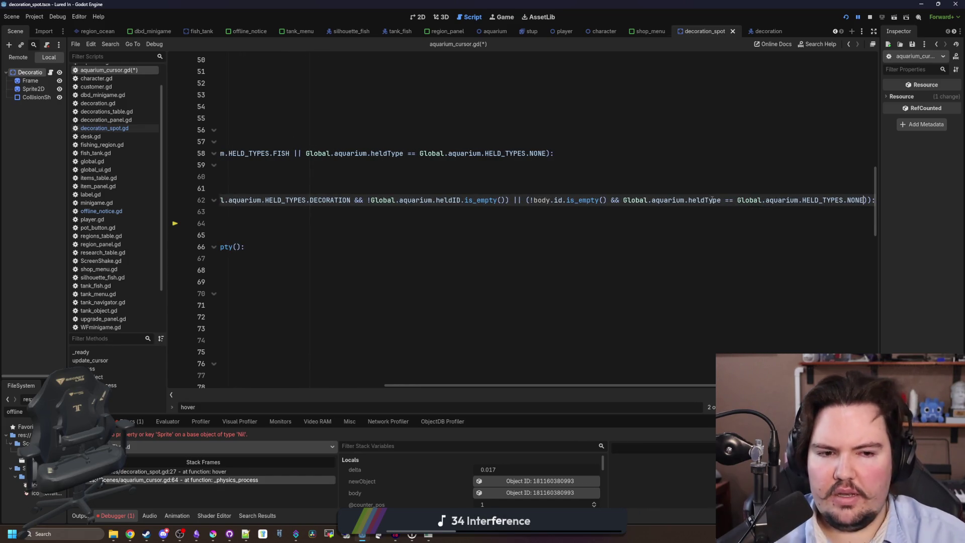
# Step: Save the script and launch the game with F12 to test hovering
pyautogui.press('Up')
pyautogui.press('Up')
pyautogui.press('Up')
pyautogui.hotkey('ctrl', 's')
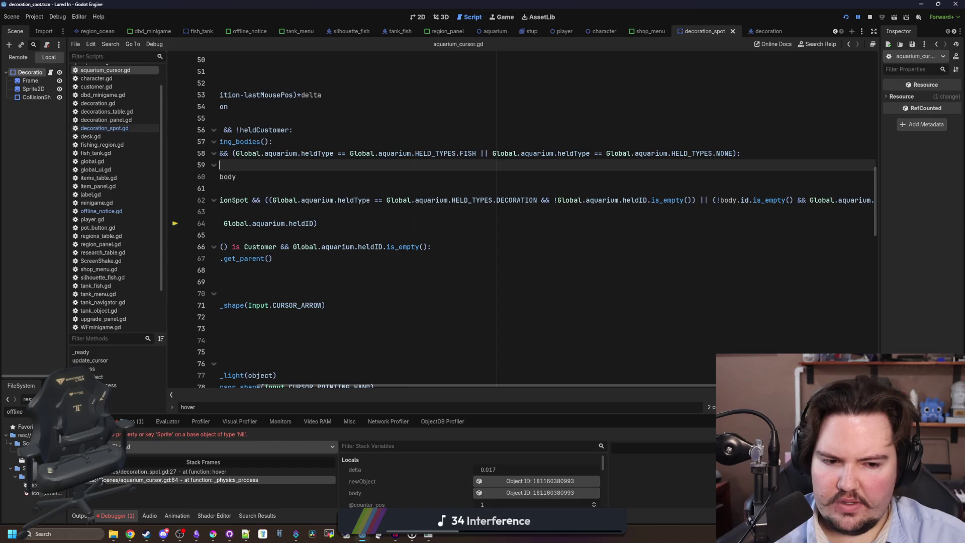
pyautogui.press('F12')
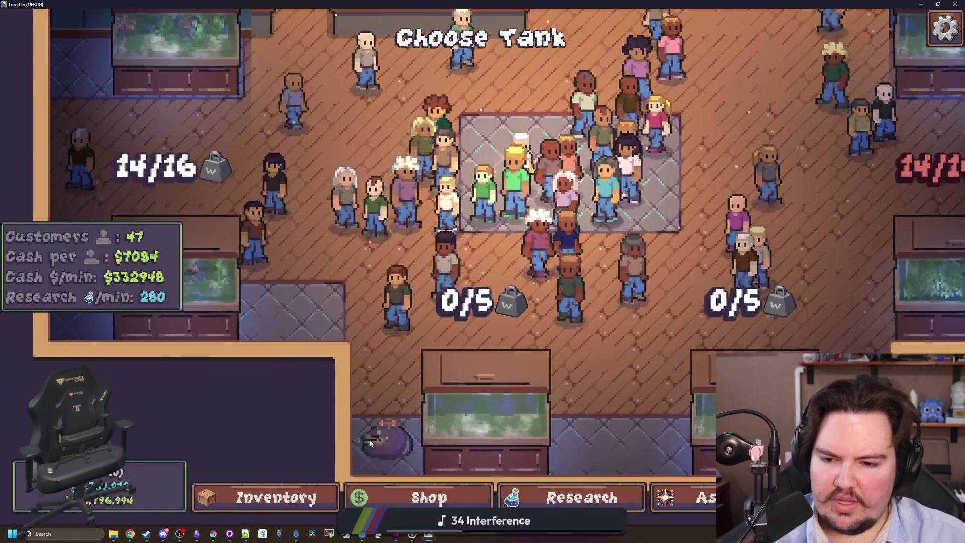
pyautogui.moveTo(370, 442)
pyautogui.mouseDown()
pyautogui.moveTo(455, 442)
pyautogui.moveTo(455, 478)
pyautogui.moveTo(465, 396)
pyautogui.moveTo(603, 345)
pyautogui.moveTo(851, 355)
pyautogui.moveTo(463, 383)
pyautogui.moveTo(555, 271)
pyautogui.mouseUp()
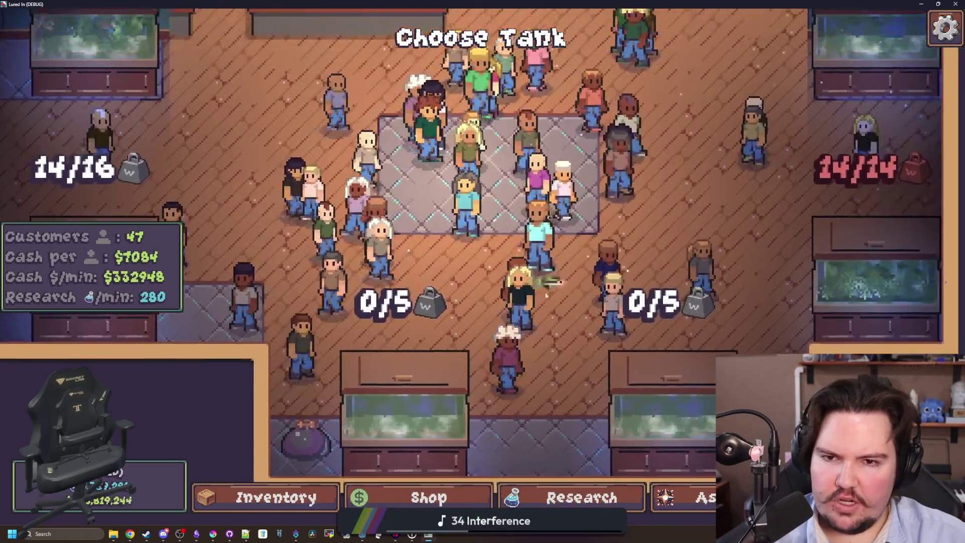
# Step: Buy a Starfish Home from the Decorations shop, cancel its placement, and stop the game with F8
pyautogui.scroll(-5, 556, 272)
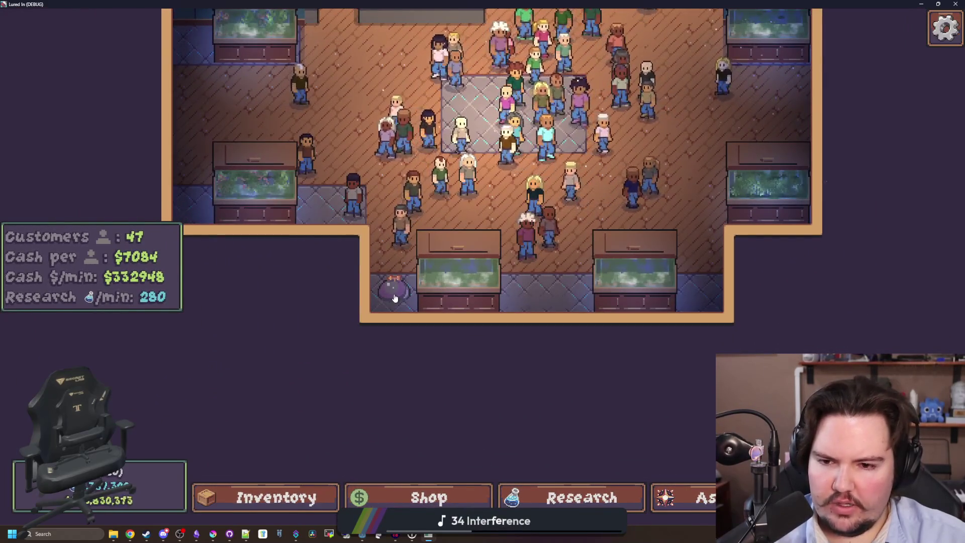
pyautogui.scroll(3, 382, 351)
pyautogui.click(412, 497)
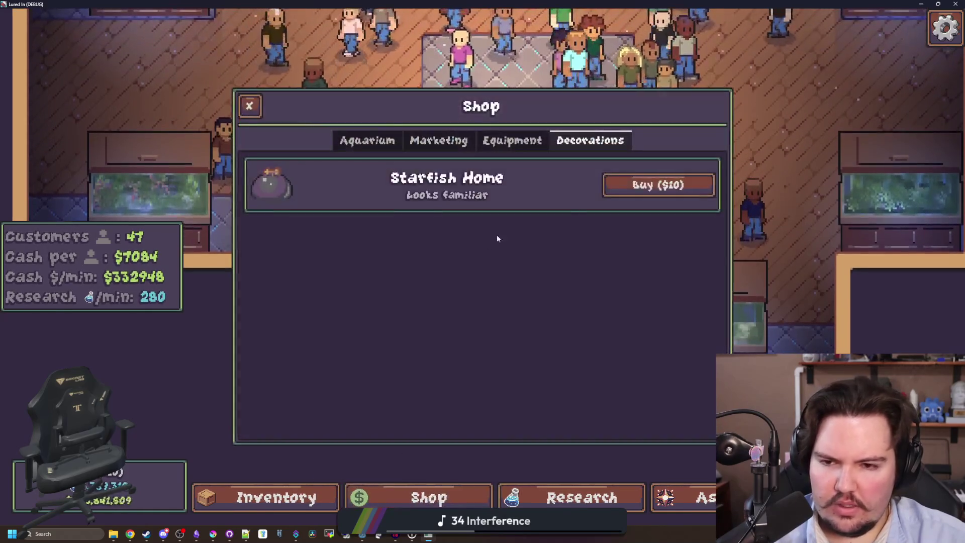
pyautogui.click(657, 184)
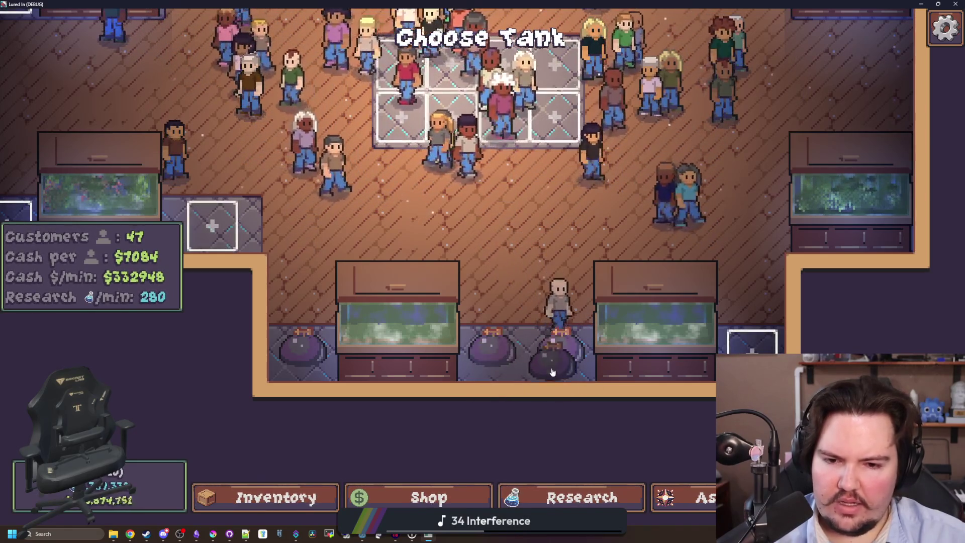
pyautogui.press('Escape')
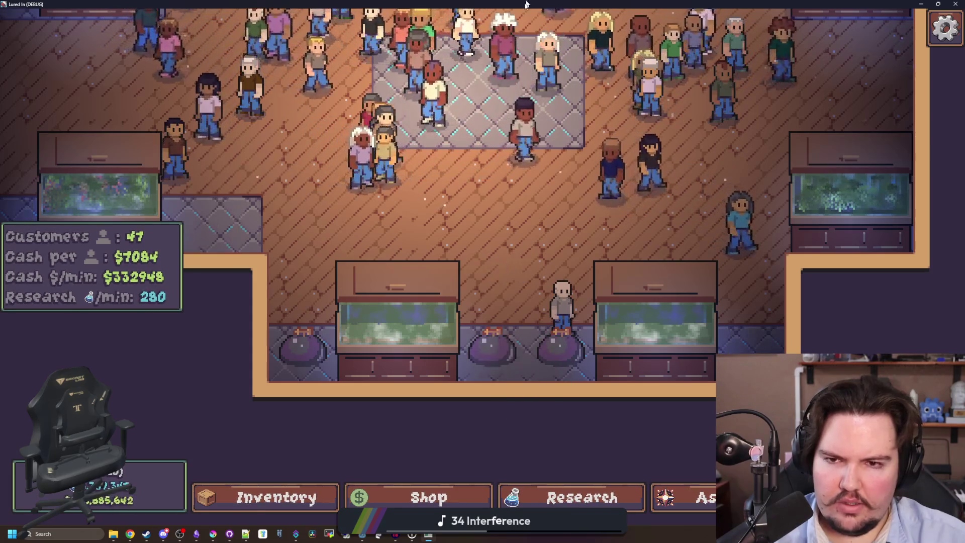
pyautogui.press('F8')
pyautogui.moveTo(535, 385); pyautogui.dragTo(664, 389)
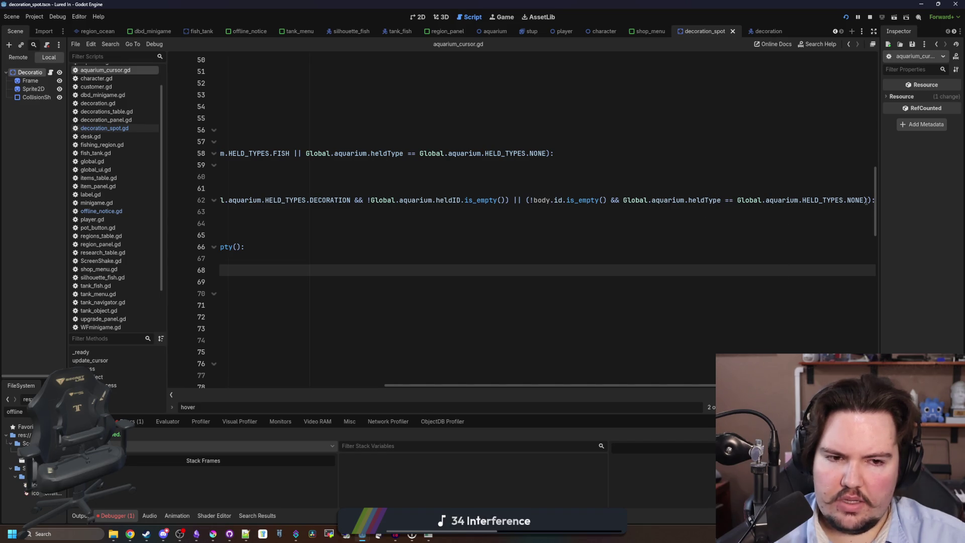
# Step: Declare a placingDecoration variable in the loop, set to the heldType == DECORATION condition
pyautogui.moveTo(541, 384); pyautogui.dragTo(273, 392)
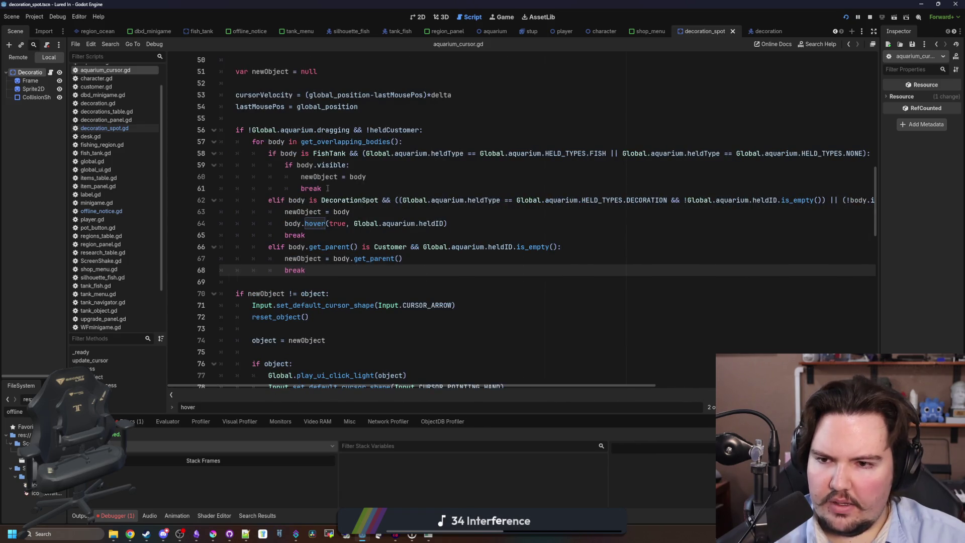
pyautogui.scroll(1, 328, 188)
pyautogui.click(441, 179)
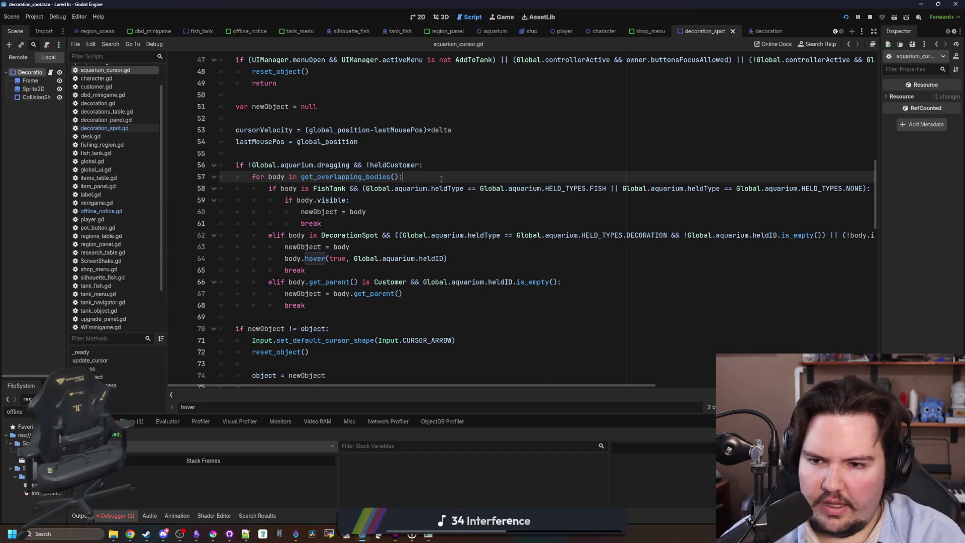
pyautogui.press('Return')
pyautogui.press('Return')
pyautogui.press('Up')
pyautogui.write('var ')
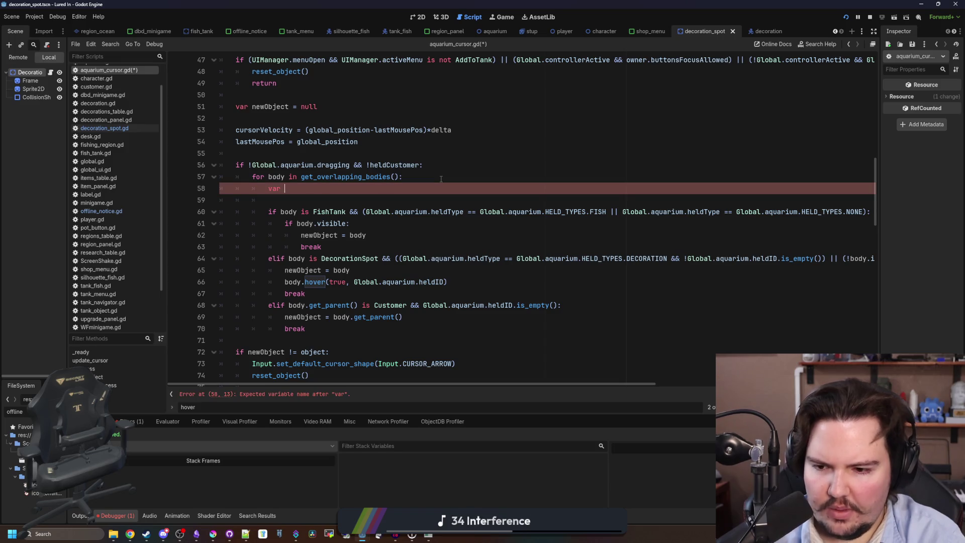
pyautogui.write('placing ')
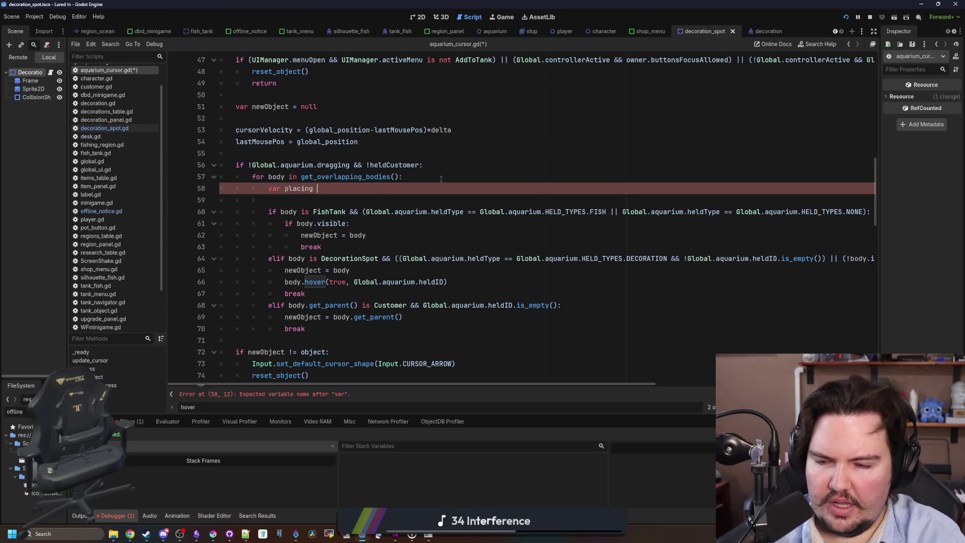
pyautogui.write('Decoration =')
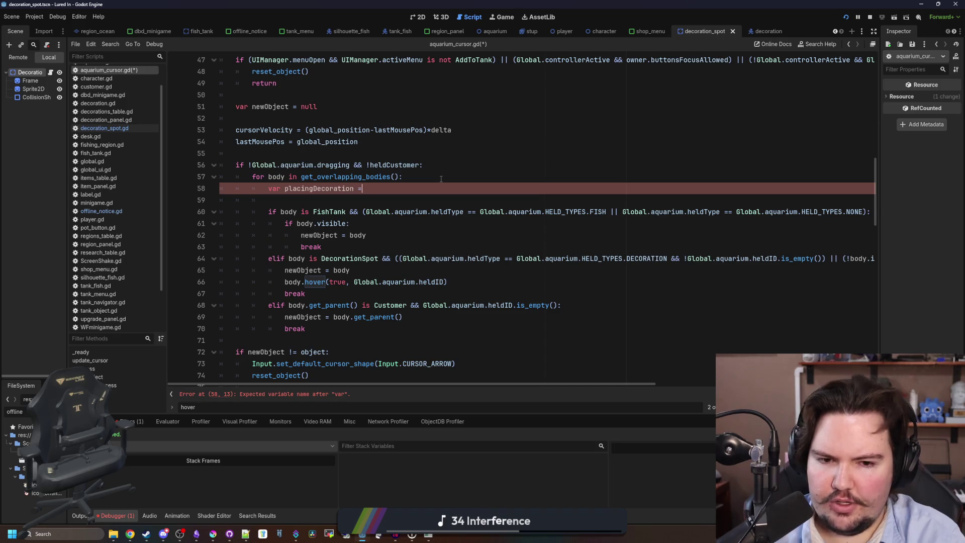
pyautogui.click(487, 162)
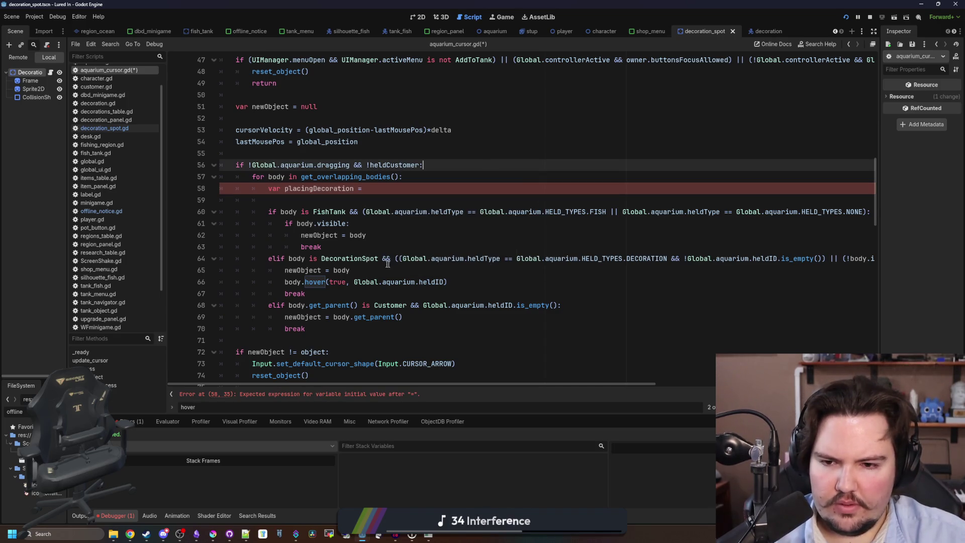
pyautogui.moveTo(403, 258); pyautogui.dragTo(667, 258)
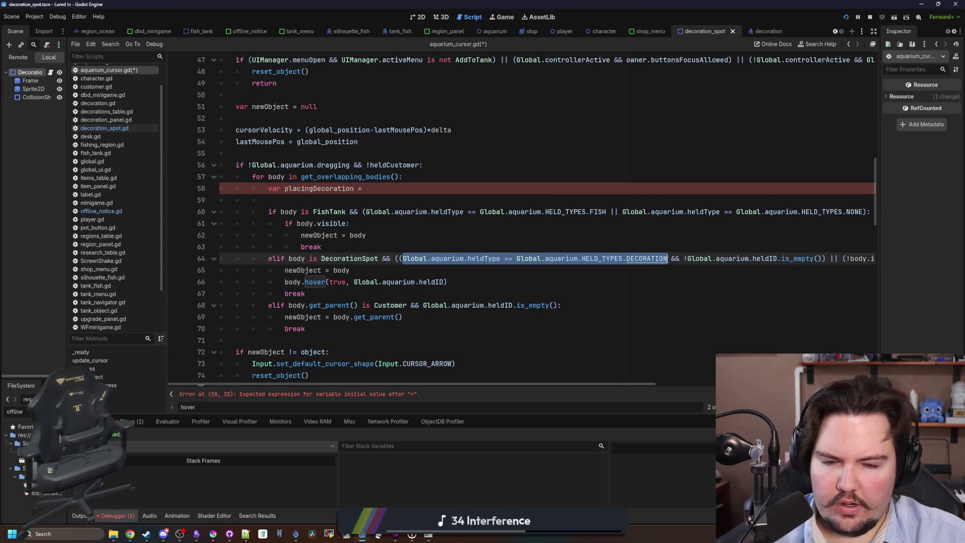
pyautogui.click(374, 186)
pyautogui.hotkey('ctrl', 'v')
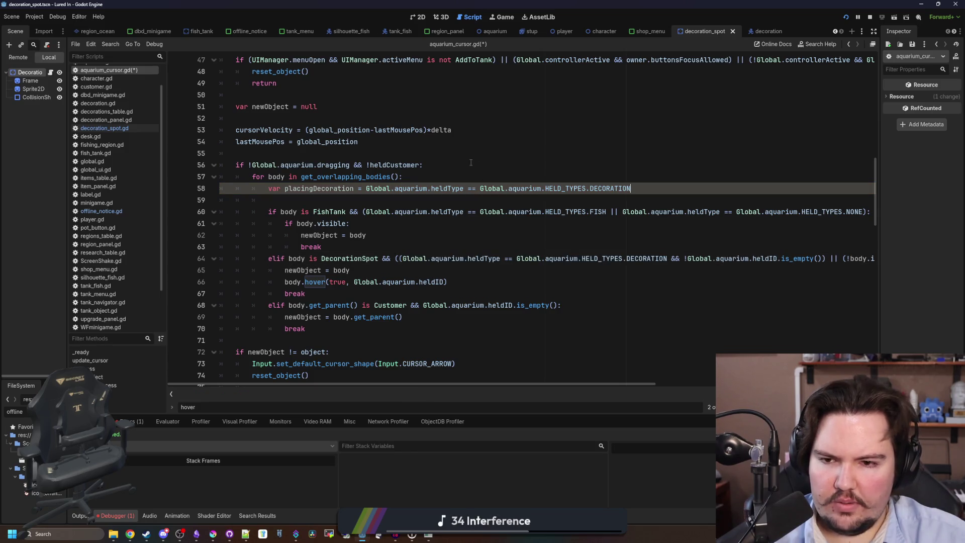
# Step: Replace the DECORATION check on line 64 with placingDecoration
pyautogui.click(457, 168)
pyautogui.click(475, 152)
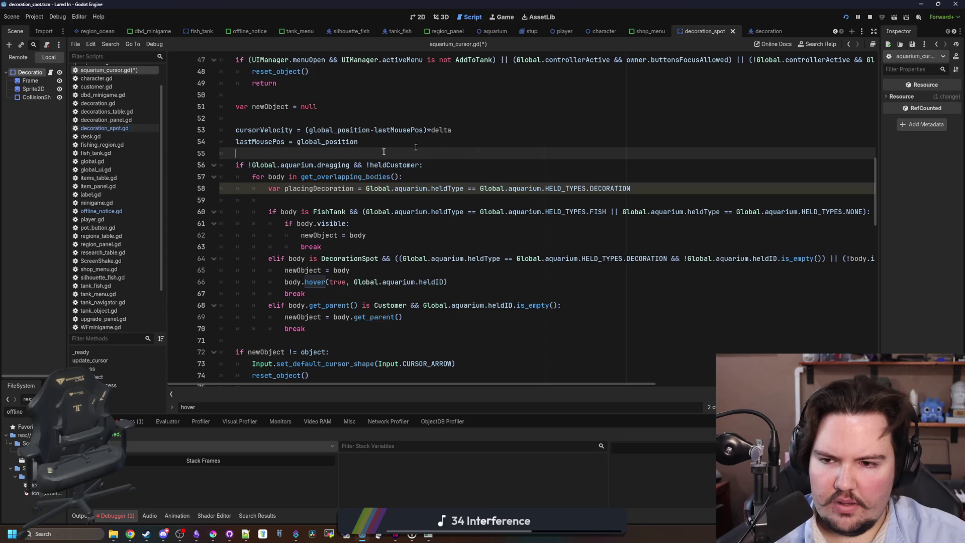
pyautogui.doubleClick(333, 188)
pyautogui.hotkey('ctrl', 'c')
pyautogui.click(646, 266)
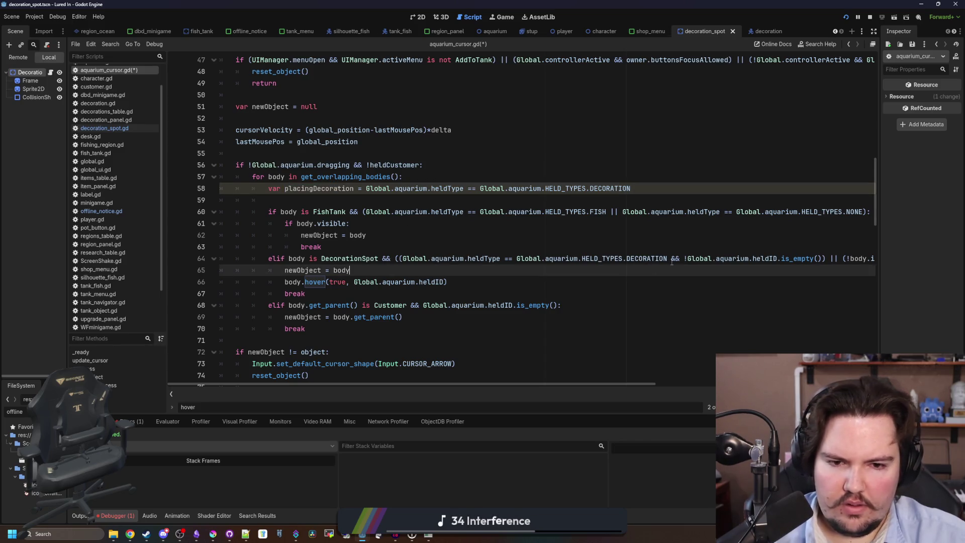
pyautogui.moveTo(668, 258); pyautogui.dragTo(411, 258)
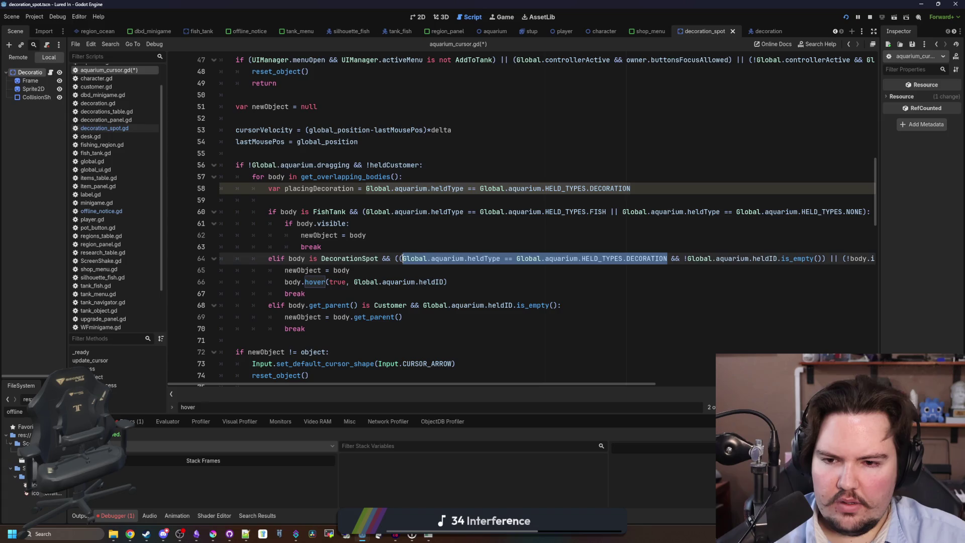
pyautogui.hotkey('ctrl', 'v')
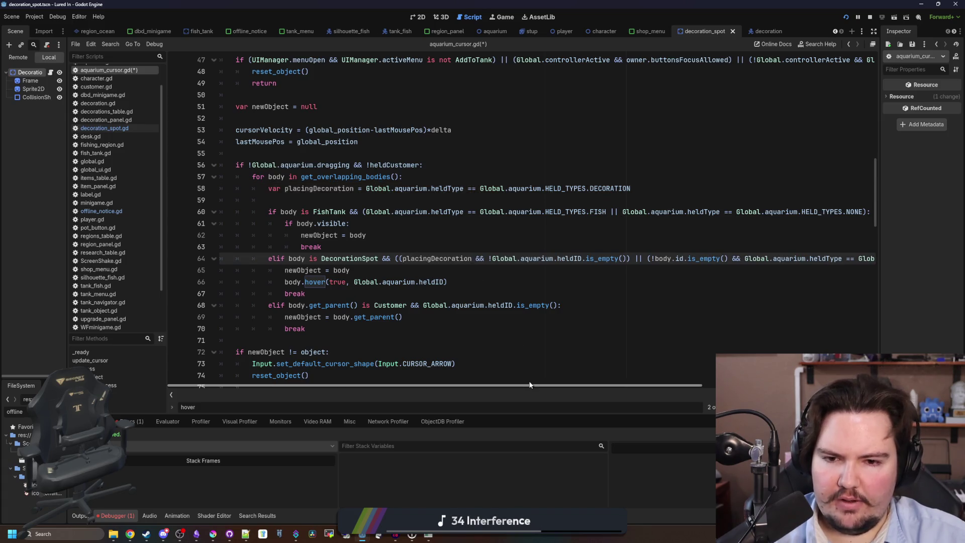
pyautogui.moveTo(528, 384); pyautogui.dragTo(549, 380)
pyautogui.scroll(2, 575, 267)
pyautogui.click(578, 248)
# Step: Replace the held-type NONE comparison on line 64 with !placingDecoration and save
pyautogui.scroll(1, 600, 314)
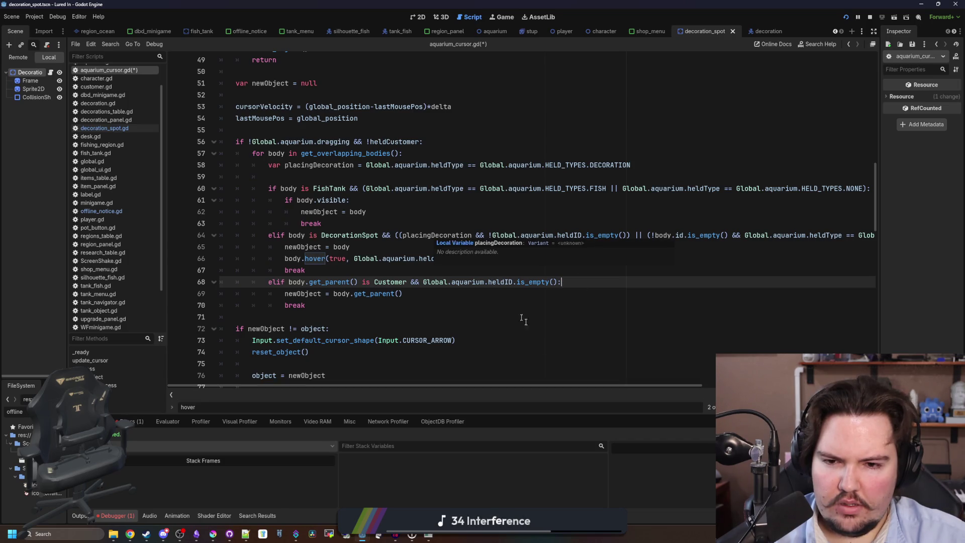
pyautogui.click(553, 305)
pyautogui.click(578, 258)
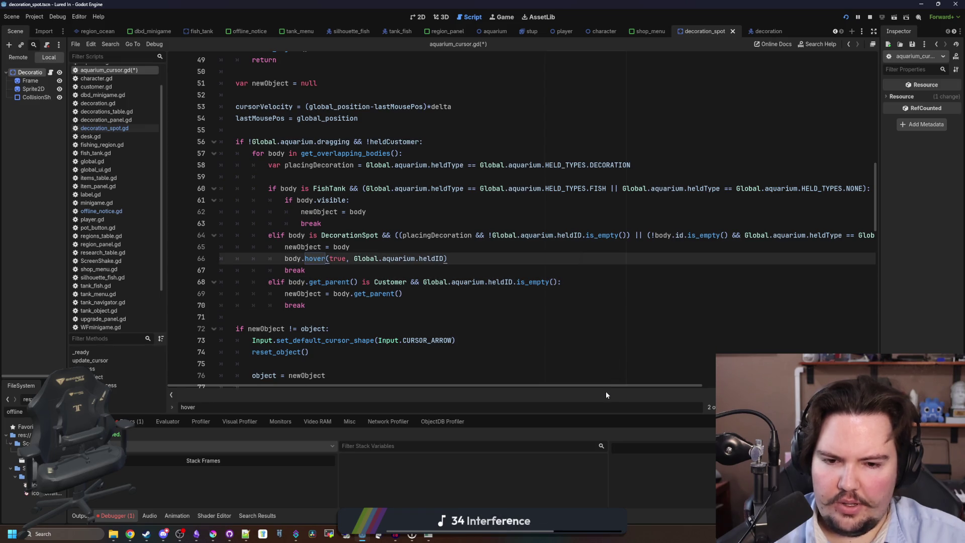
pyautogui.hscroll(5, 605, 385)
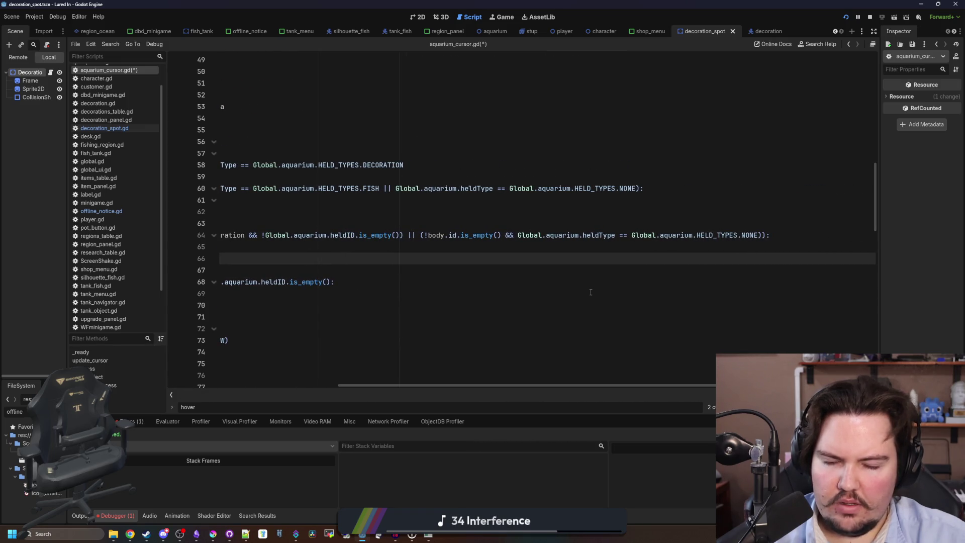
pyautogui.moveTo(424, 234); pyautogui.dragTo(462, 235)
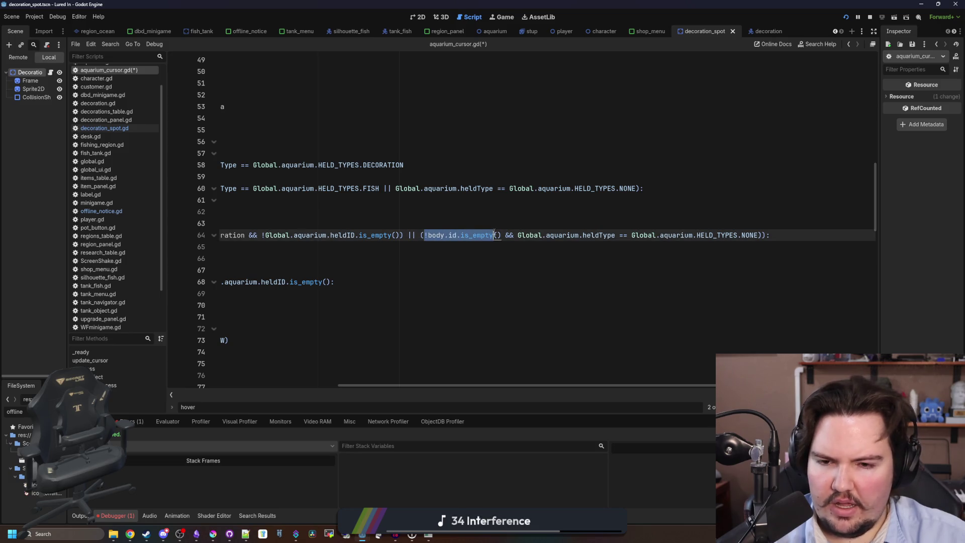
pyautogui.click(497, 234)
pyautogui.moveTo(758, 235); pyautogui.dragTo(515, 236)
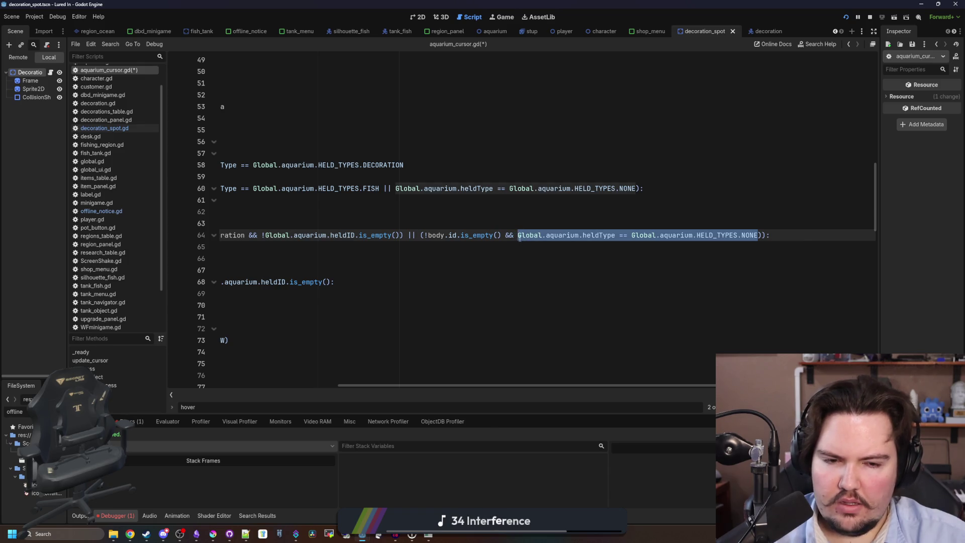
pyautogui.write('!placingDecoration')
pyautogui.press('Down')
pyautogui.press('Down')
pyautogui.press('Down')
pyautogui.hotkey('ctrl', 's')
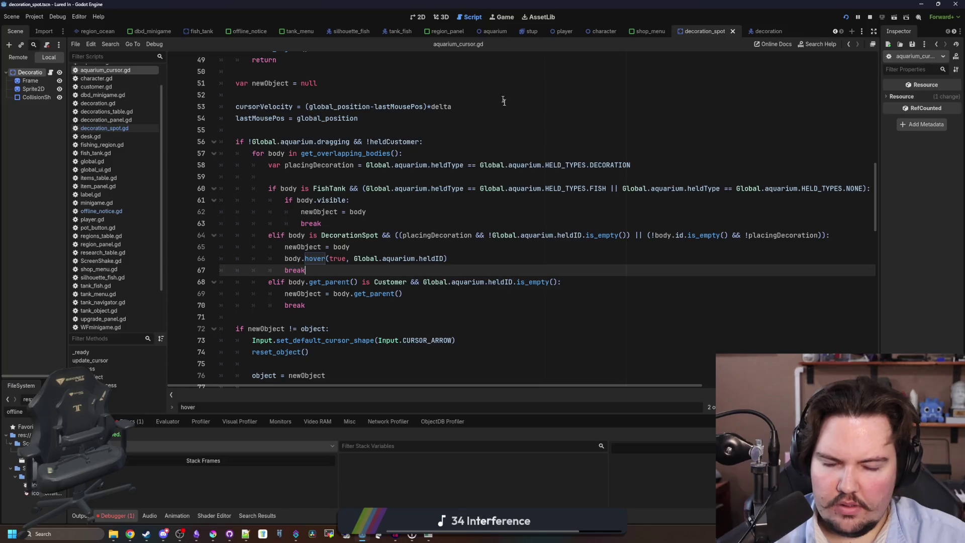
# Step: Replace the held ID empty check on line 64 with body.id.is_empty(), without negation
pyautogui.click(526, 212)
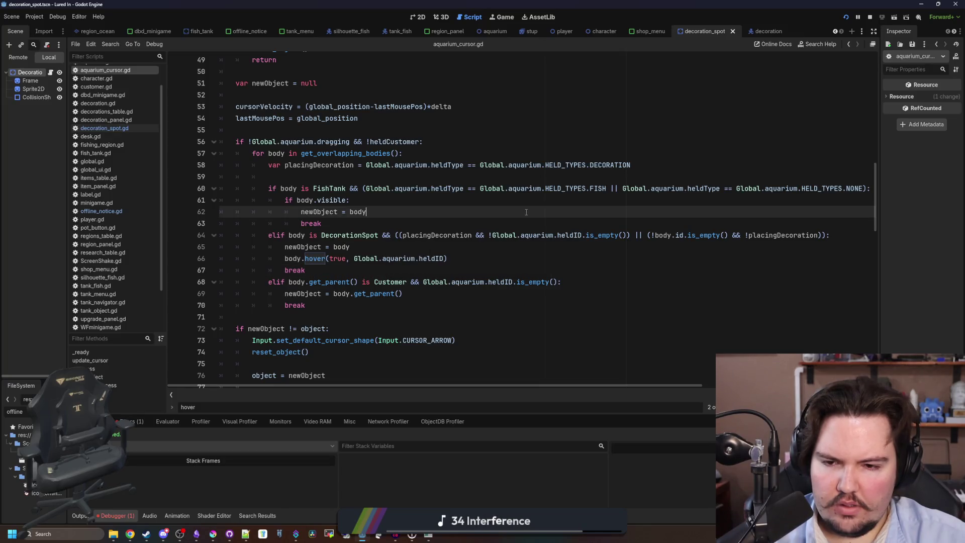
pyautogui.press('Down')
pyautogui.press('Down')
pyautogui.press('Down')
pyautogui.press('Down')
pyautogui.press('End')
pyautogui.moveTo(726, 234); pyautogui.dragTo(703, 235)
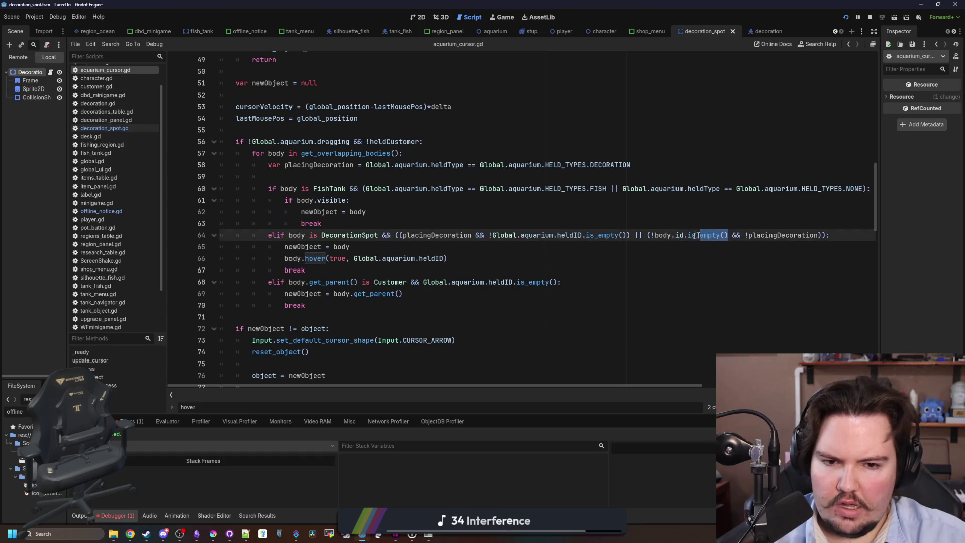
pyautogui.hotkey('ctrl', 'c')
pyautogui.click(611, 257)
pyautogui.moveTo(627, 235); pyautogui.dragTo(487, 234)
pyautogui.hotkey('ctrl', 'v')
pyautogui.click(489, 235)
pyautogui.press('Delete')
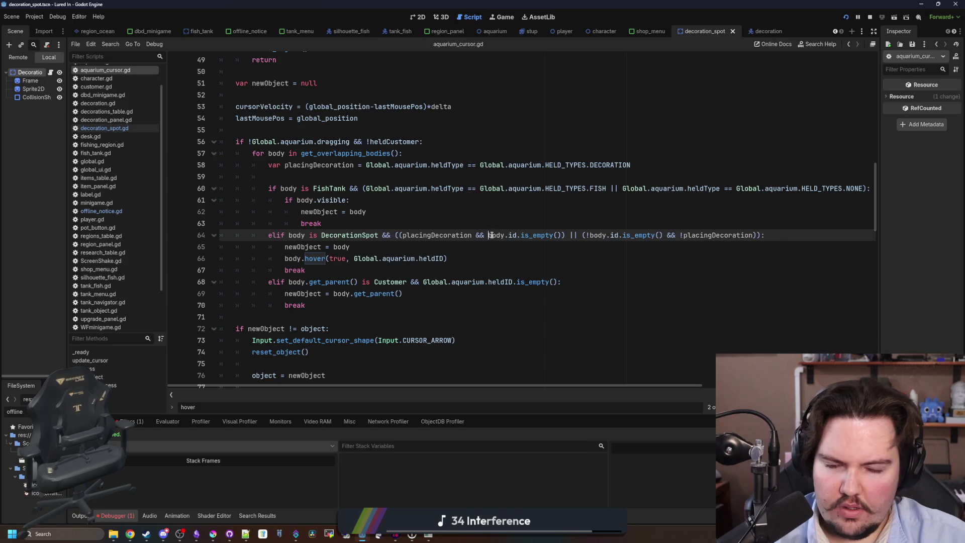
pyautogui.press('Up')
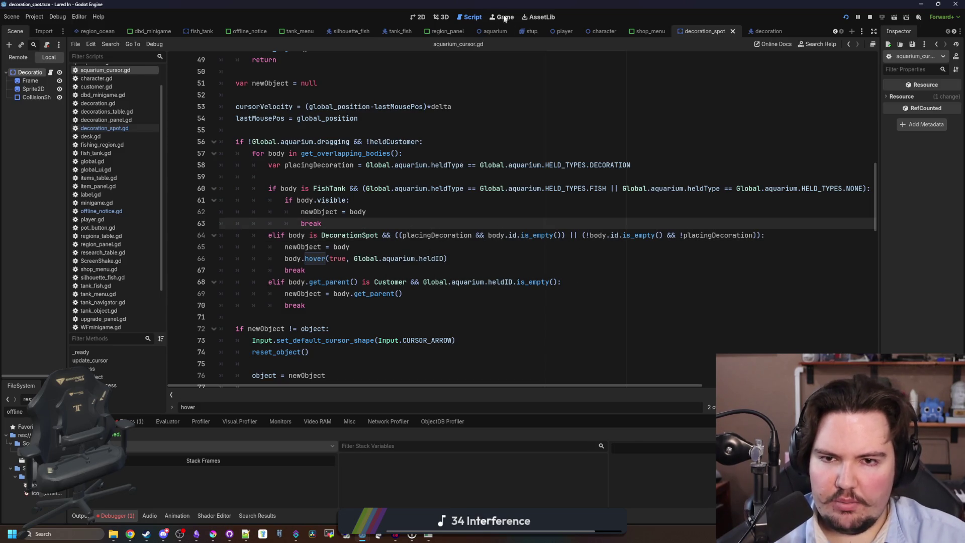
pyautogui.click(502, 19)
# Step: Buy a Starfish Home from Shop > Decorations and place it in an empty decoration spot
pyautogui.moveTo(431, 535)
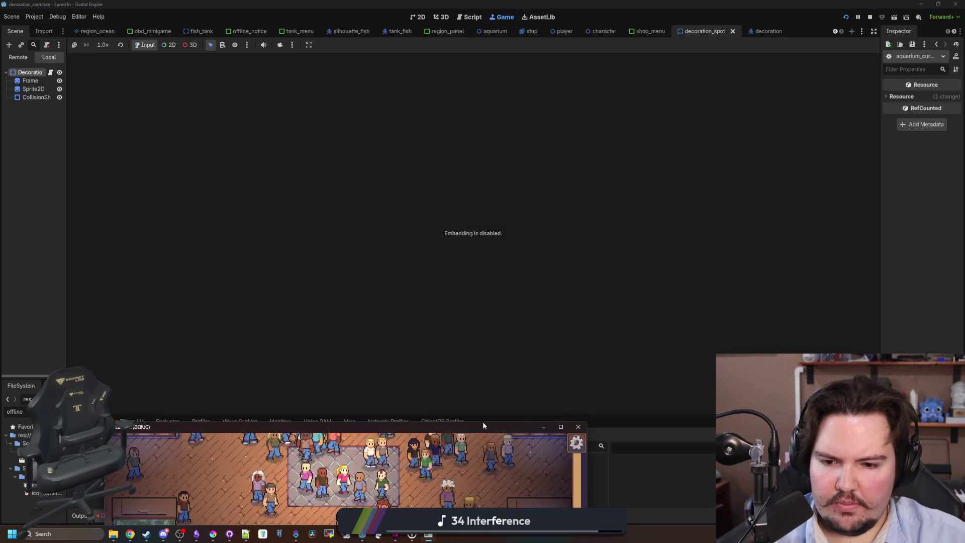
pyautogui.click(482, 442)
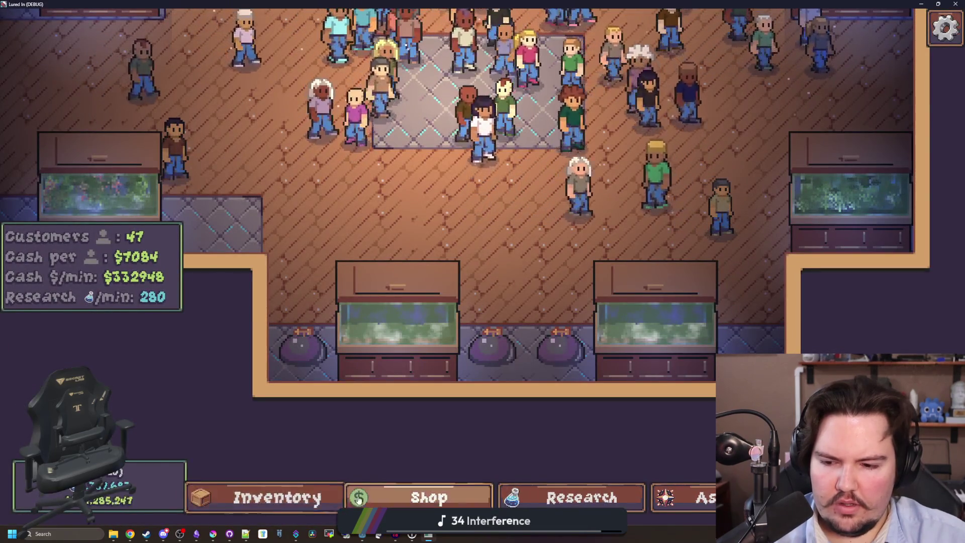
pyautogui.click(428, 497)
pyautogui.click(657, 181)
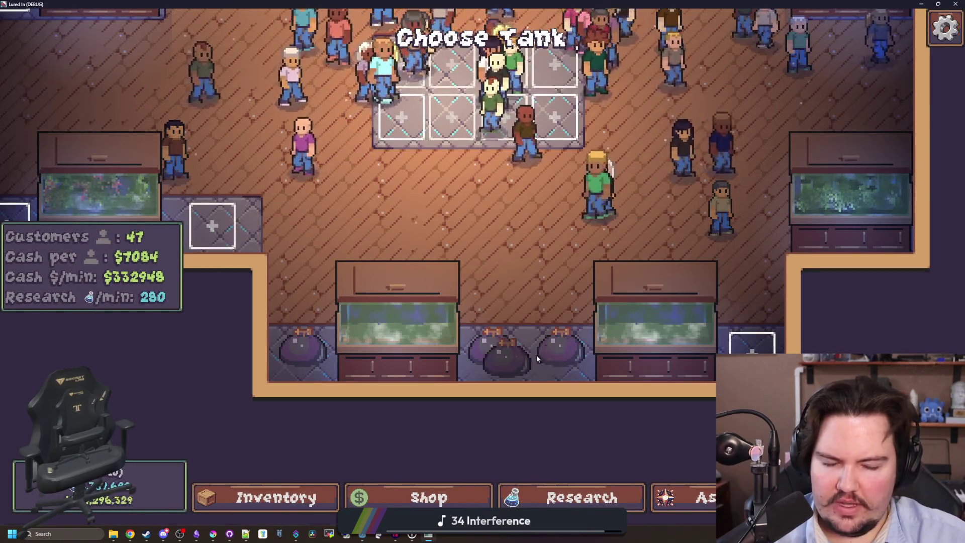
pyautogui.press('w')
pyautogui.press('a')
pyautogui.press('w')
pyautogui.press('a')
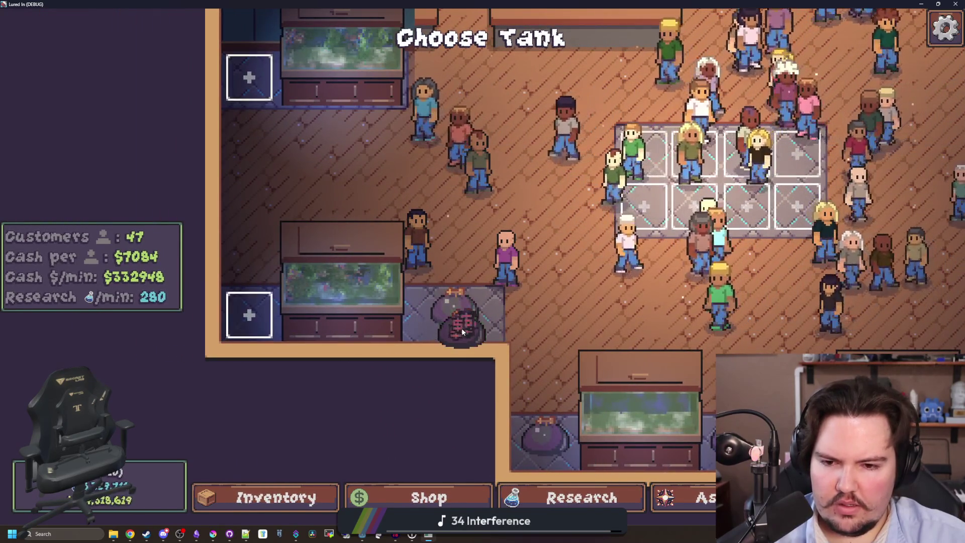
pyautogui.click(458, 309)
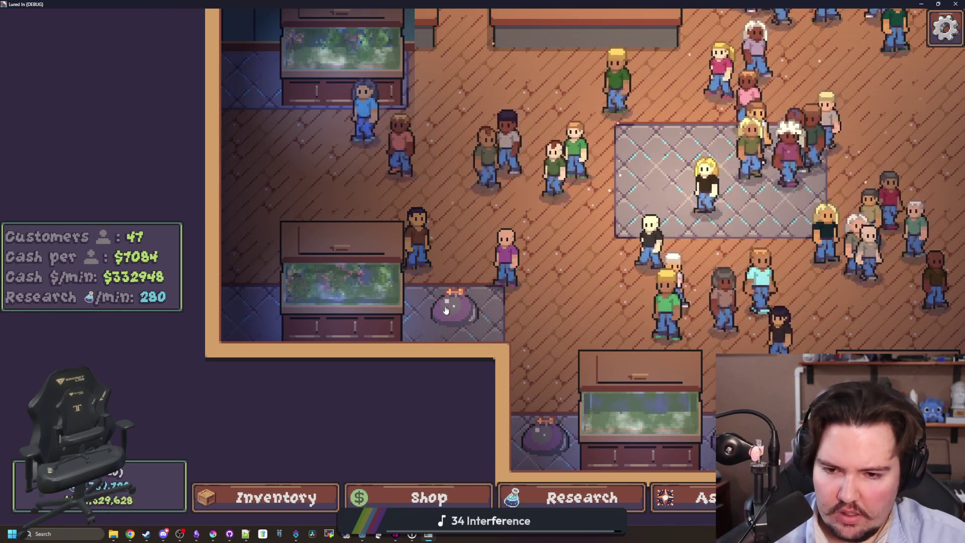
# Step: Pick up a minnow from the inventory to move it into a tank
pyautogui.click(329, 497)
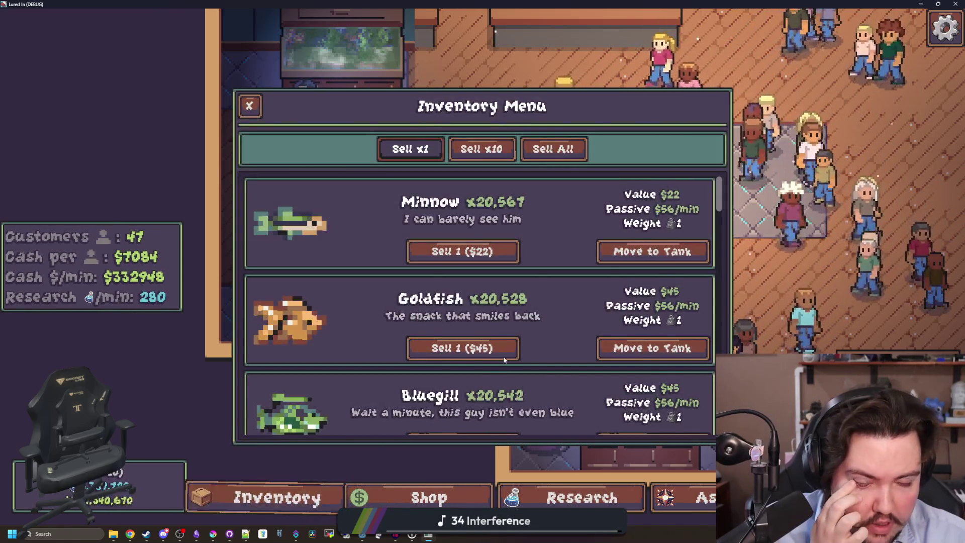
pyautogui.click(651, 249)
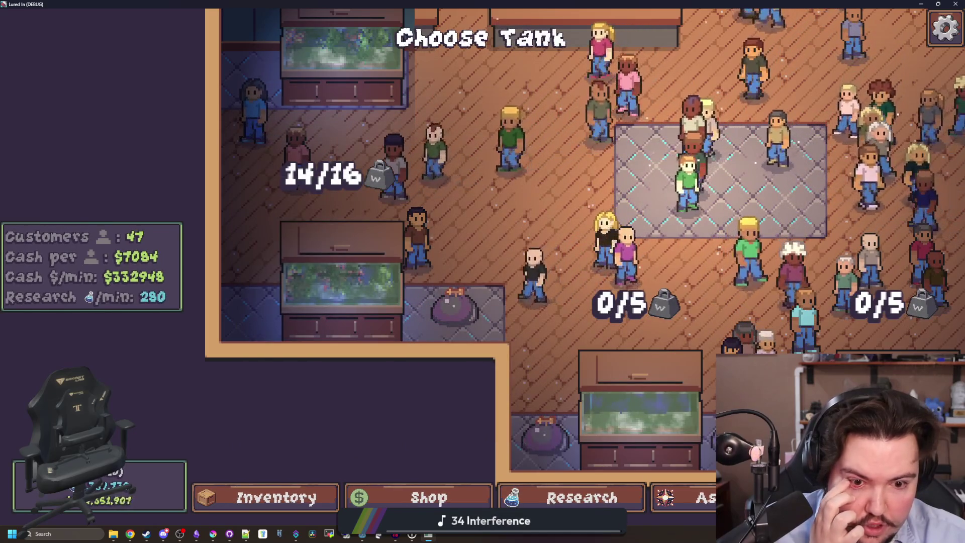
pyautogui.press('d')
pyautogui.press('s')
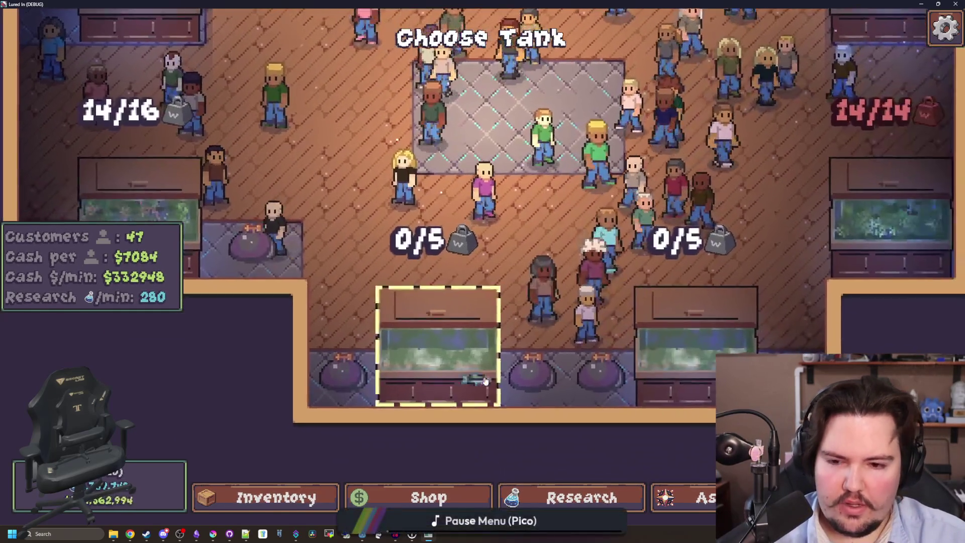
pyautogui.press('a')
pyautogui.press('w')
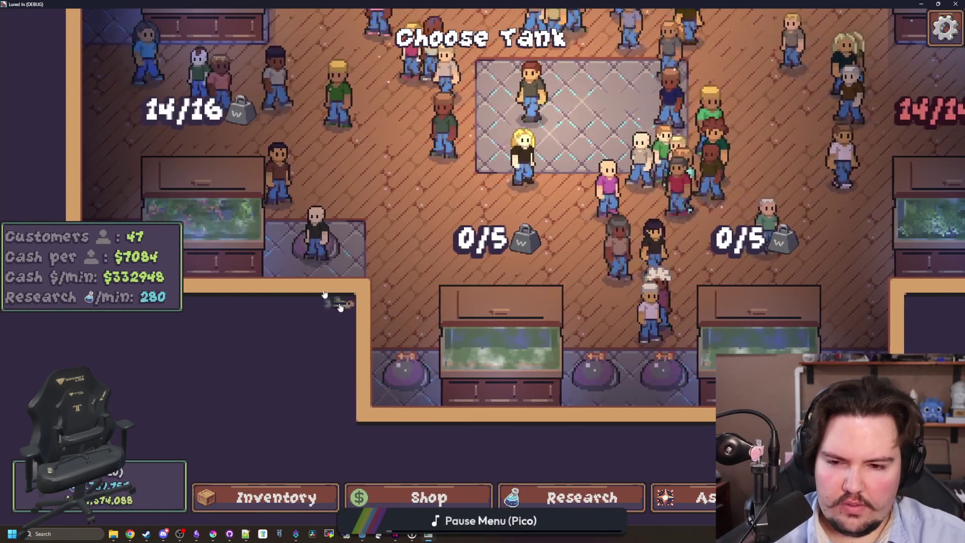
pyautogui.press('super+Down')
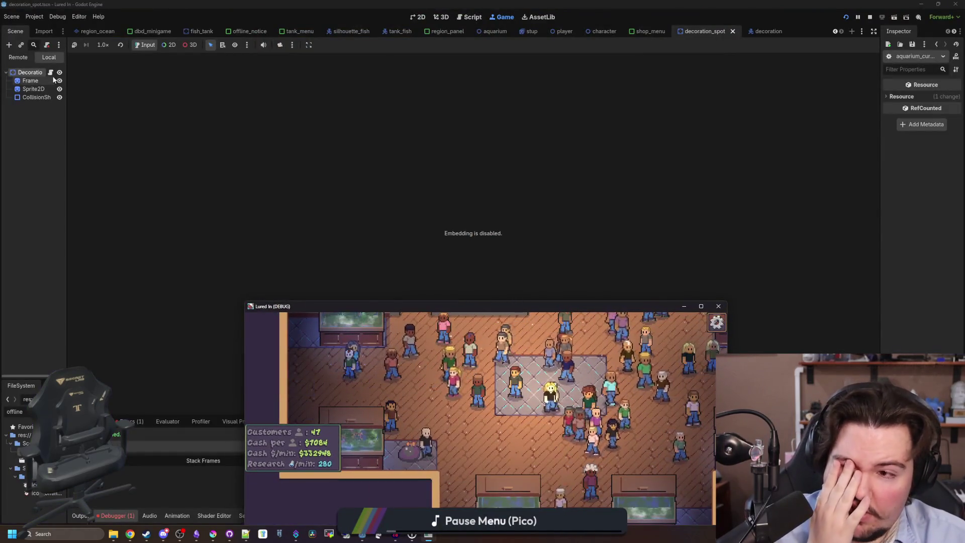
# Step: Filter the FileSystem dock for 'aquarium' and open aquarium_cursor.gd in the editor
pyautogui.click(172, 498)
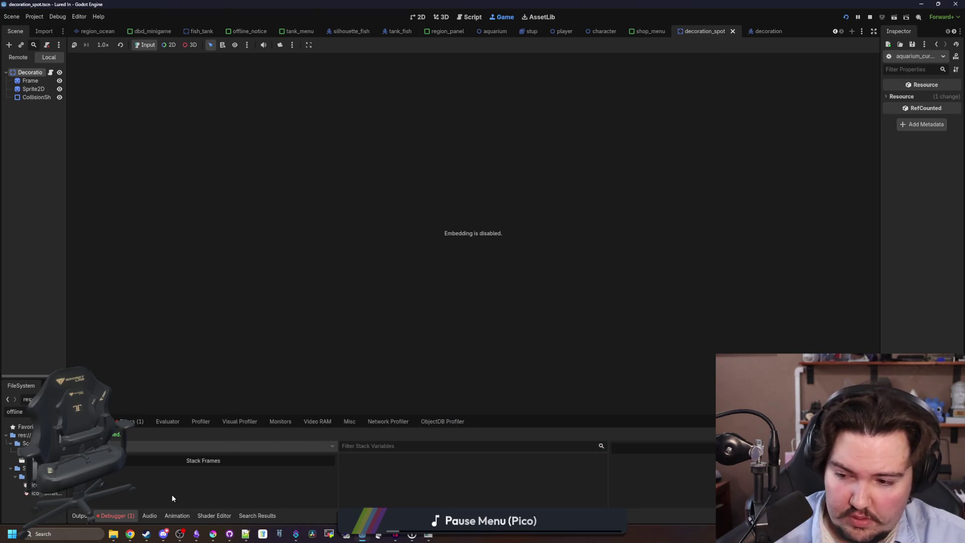
pyautogui.moveTo(67, 413); pyautogui.dragTo(133, 413)
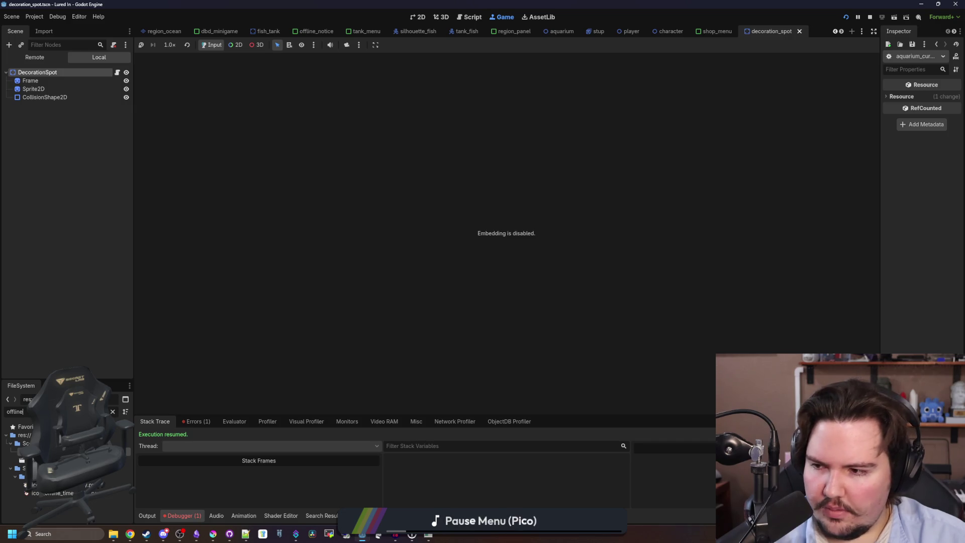
pyautogui.click(113, 411)
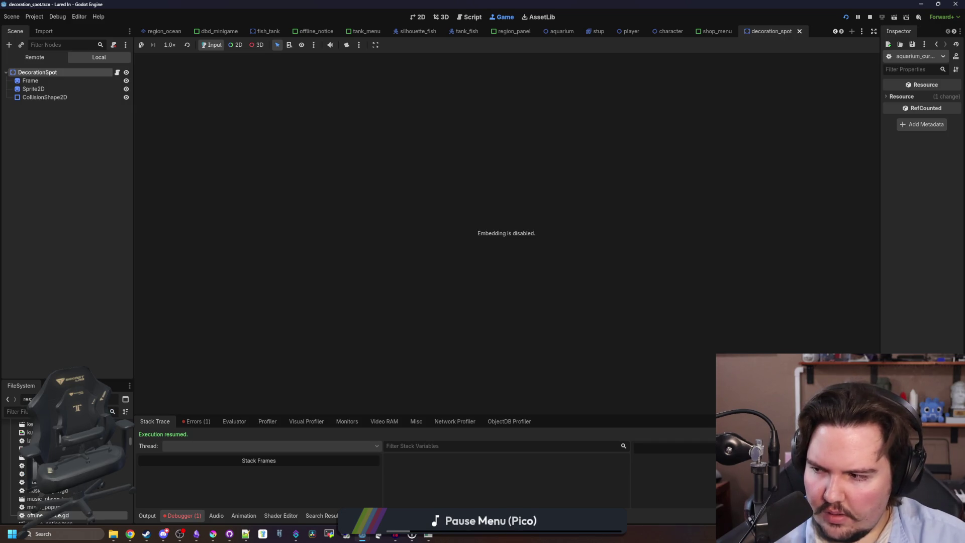
pyautogui.write('aquarium')
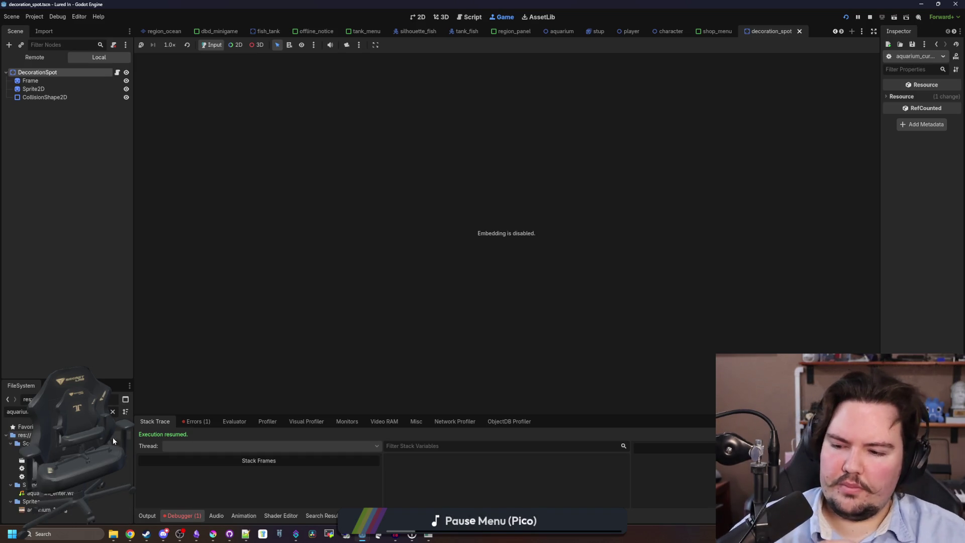
pyautogui.doubleClick(111, 477)
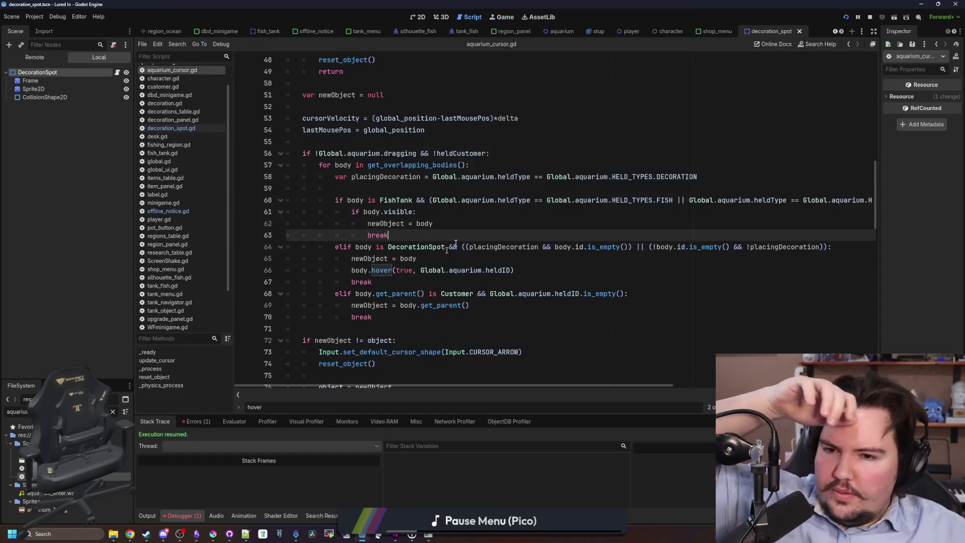
pyautogui.click(466, 189)
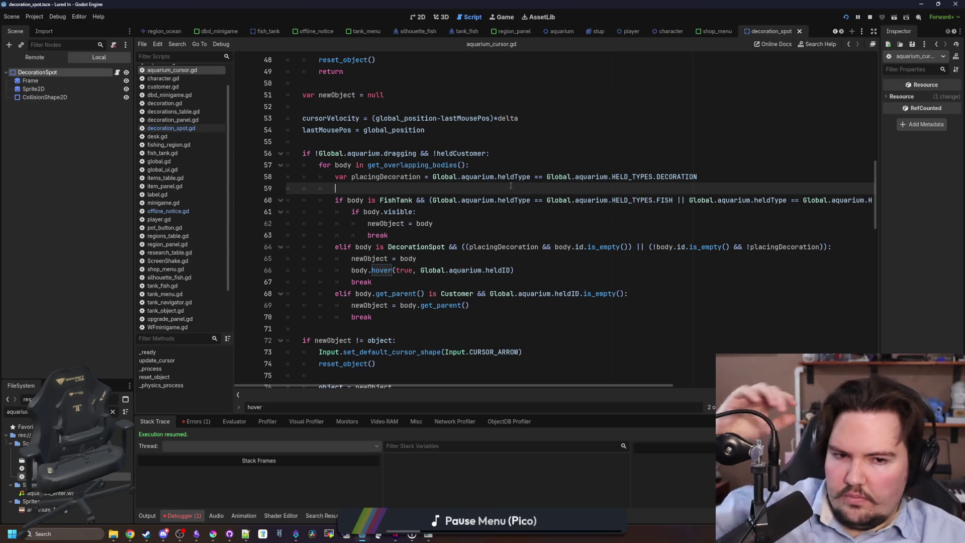
pyautogui.click(466, 219)
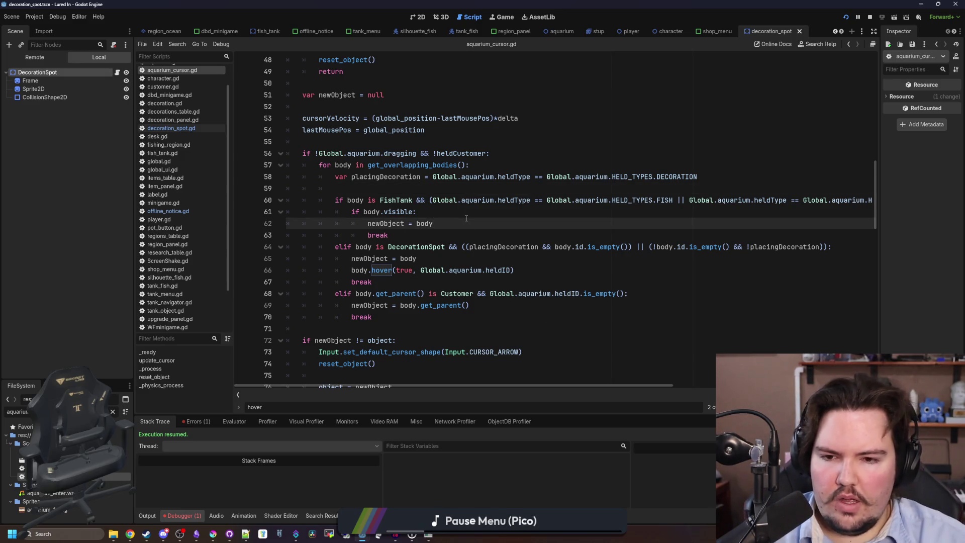
pyautogui.moveTo(460, 385); pyautogui.dragTo(559, 386)
pyautogui.moveTo(543, 200); pyautogui.dragTo(784, 200)
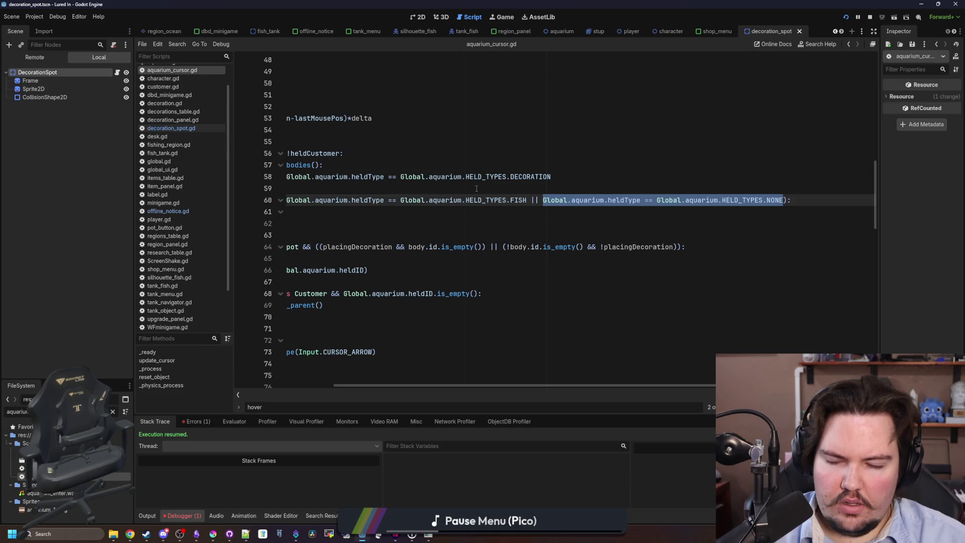
pyautogui.click(597, 207)
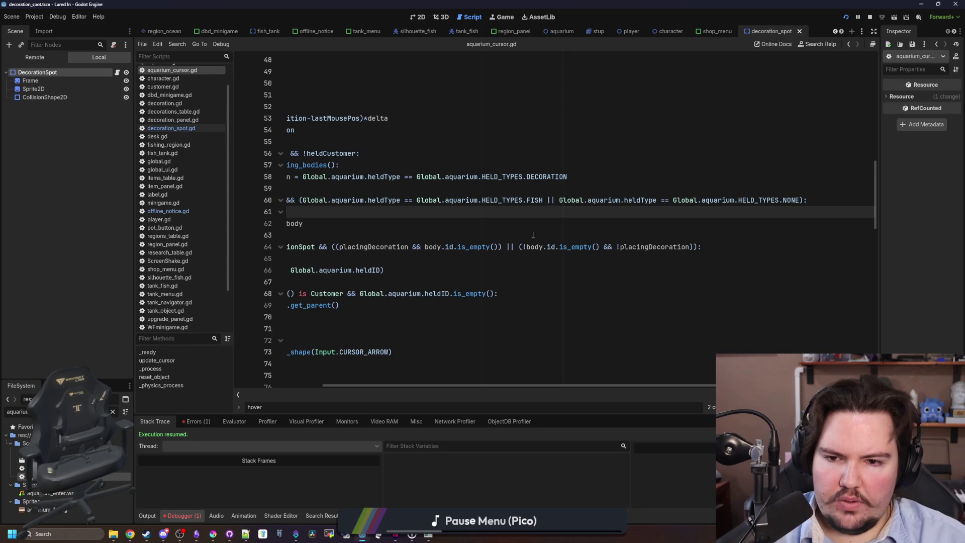
pyautogui.moveTo(420, 385); pyautogui.dragTo(340, 394)
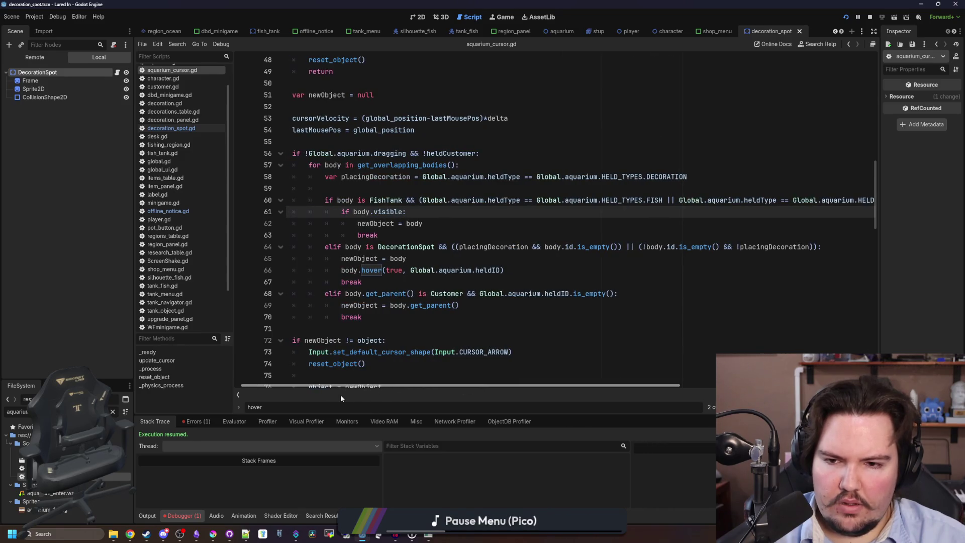
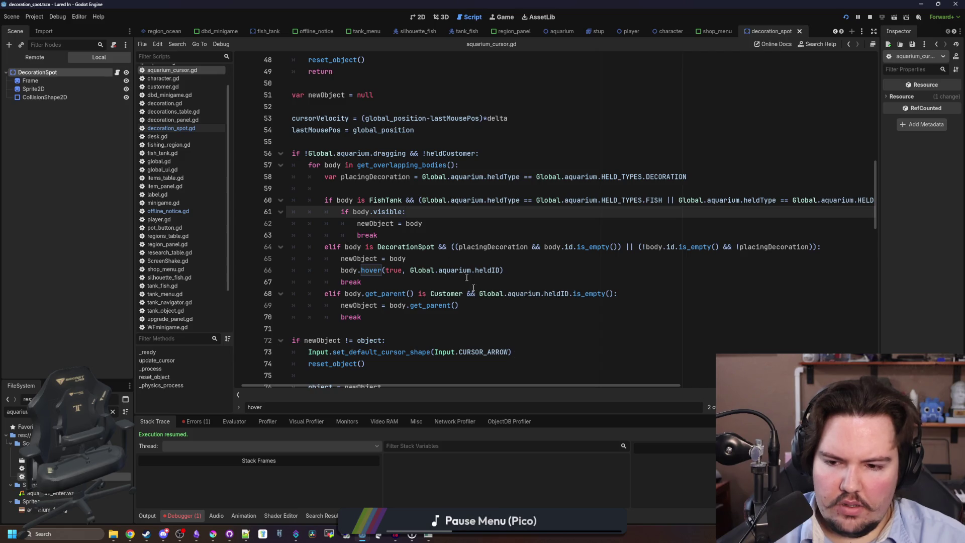
# Step: Go to the end of the DecorationSpot elif condition to append '&& !placingFish'
pyautogui.hscroll(3, 525, 382)
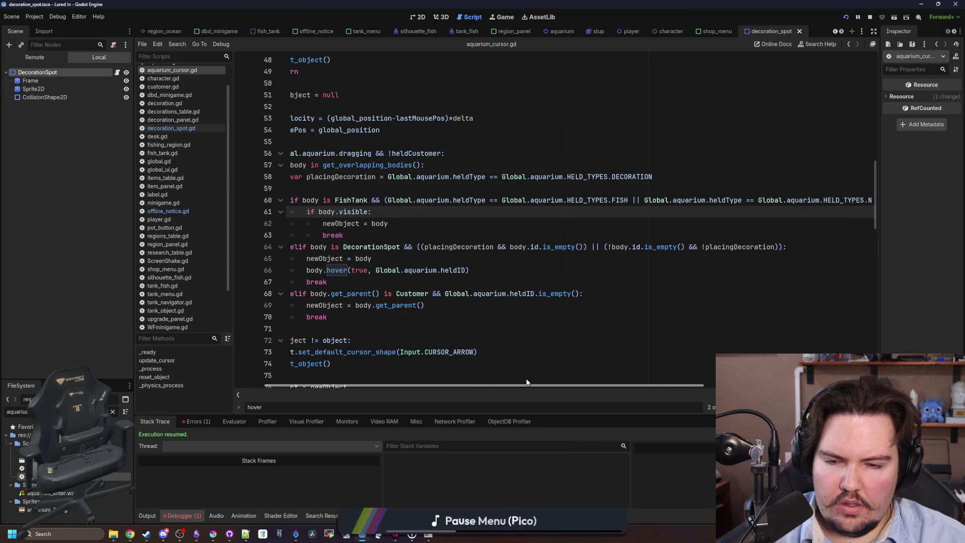
pyautogui.hscroll(5, 526, 382)
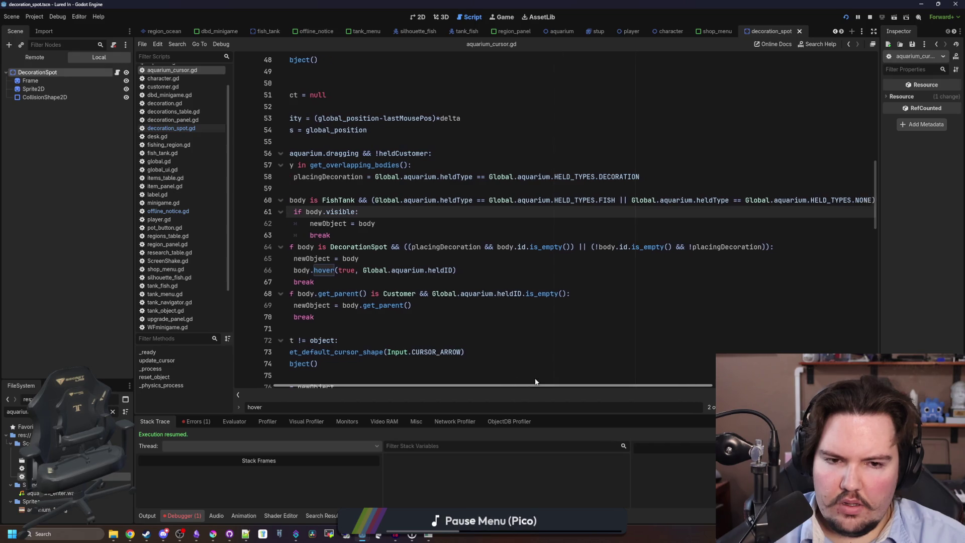
pyautogui.hscroll(-4, 547, 394)
pyautogui.hscroll(1, 540, 381)
pyautogui.hscroll(2, 541, 381)
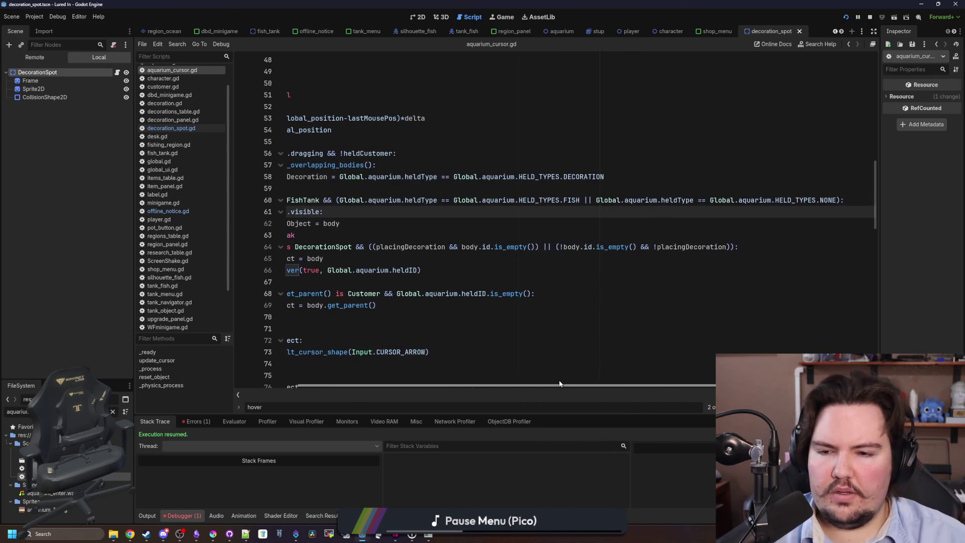
pyautogui.moveTo(559, 383)
pyautogui.mouseDown()
pyautogui.moveTo(505, 382)
pyautogui.moveTo(605, 385)
pyautogui.moveTo(584, 382)
pyautogui.mouseUp()
pyautogui.moveTo(697, 247); pyautogui.dragTo(766, 247)
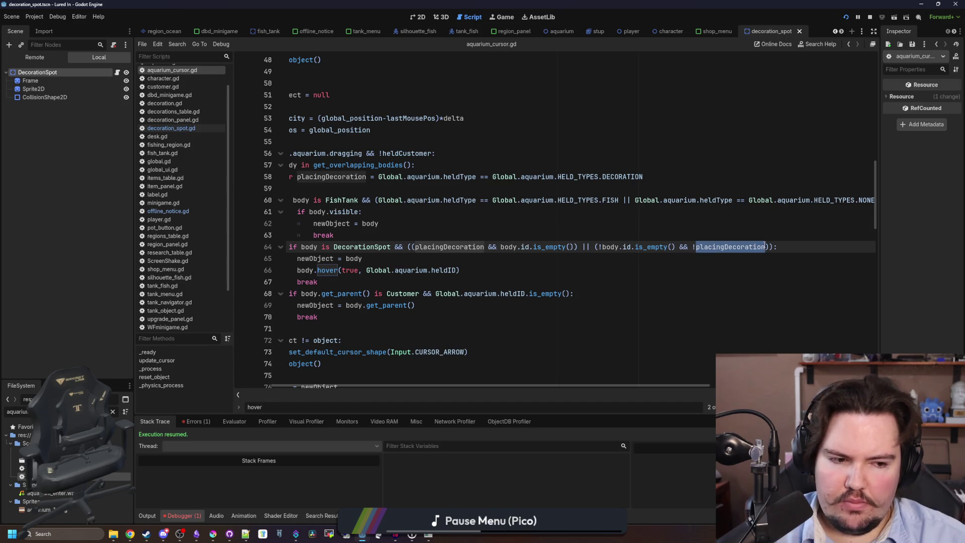
pyautogui.click(765, 247)
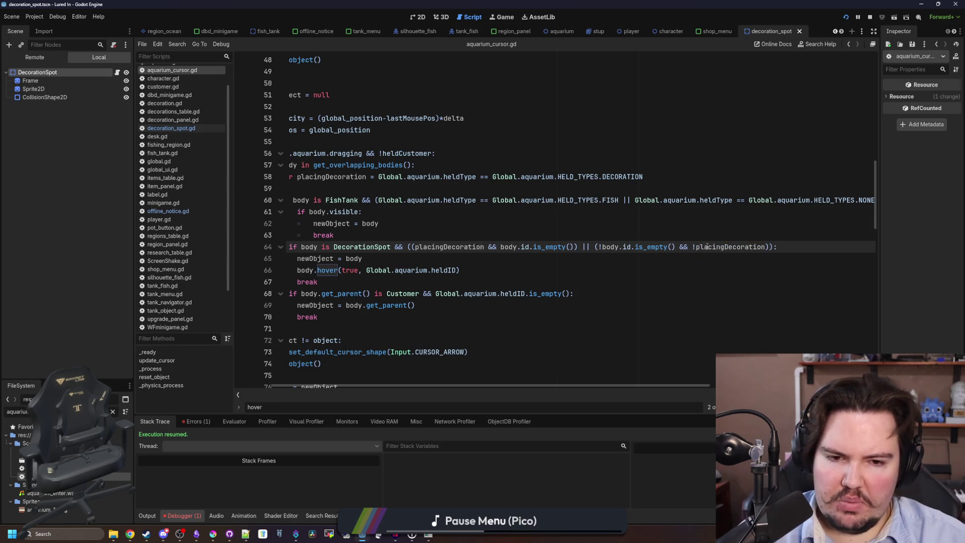
pyautogui.click(668, 228)
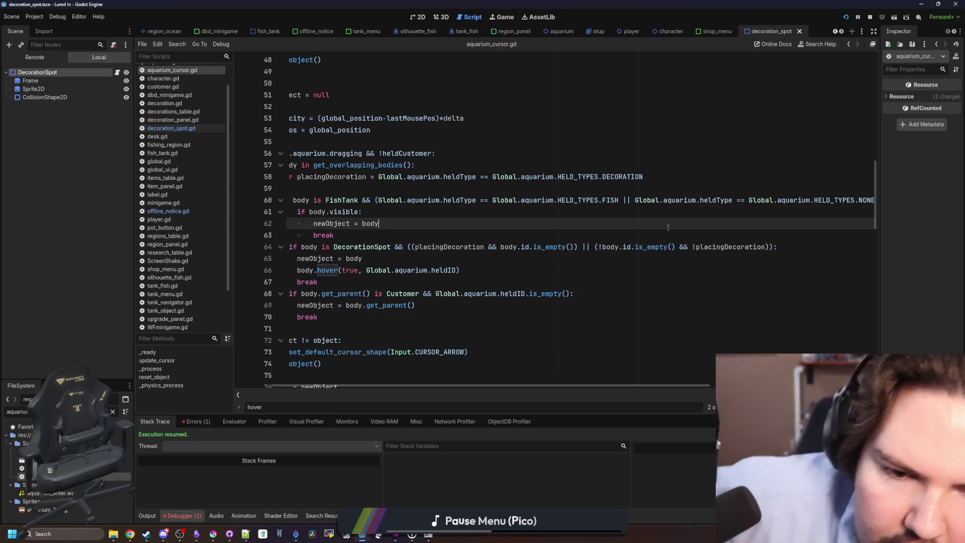
pyautogui.click(775, 251)
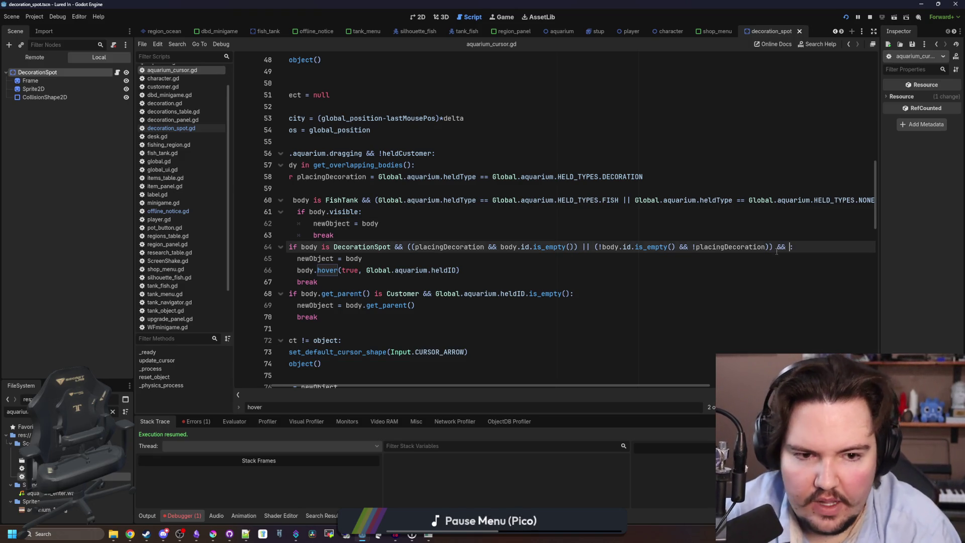
pyautogui.hscroll(3, 776, 251)
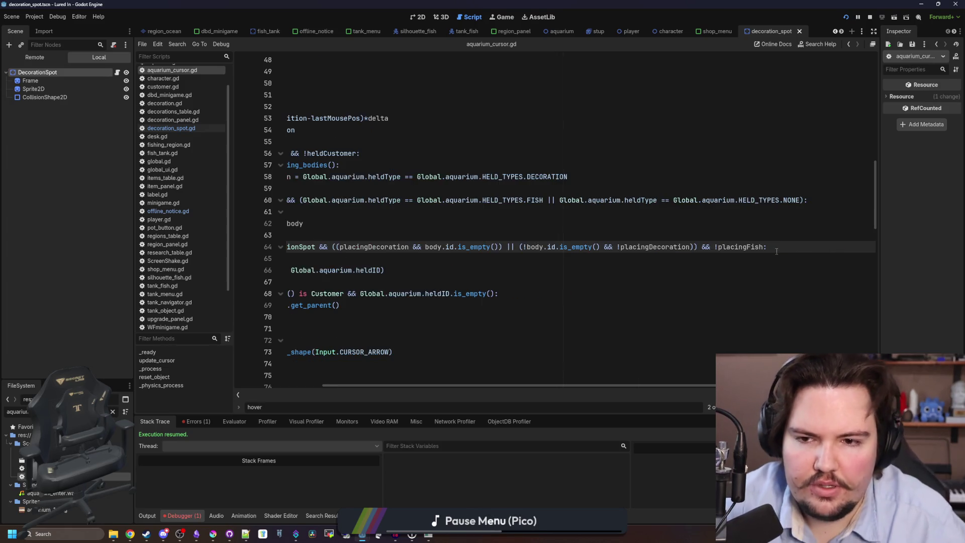
pyautogui.hotkey('ctrl', 'z')
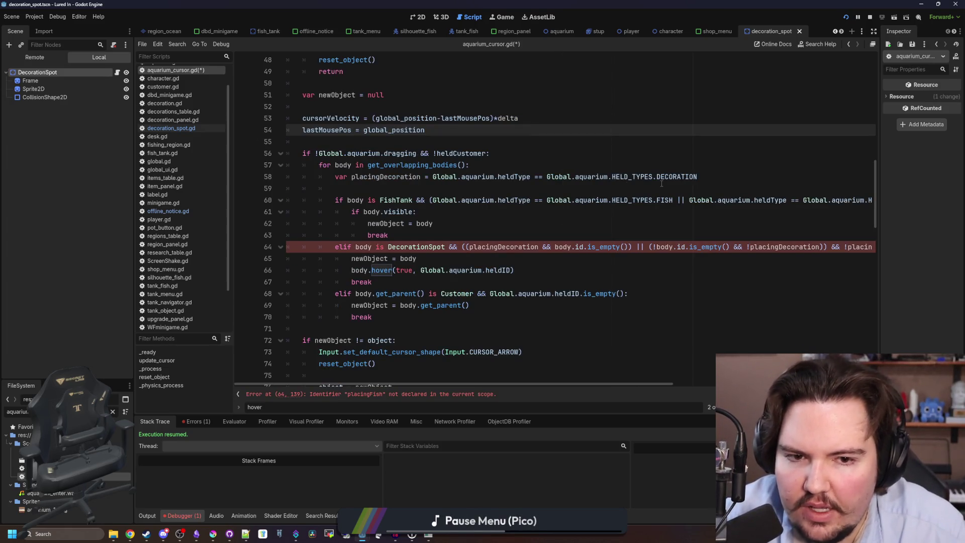
# Step: Add 'var placingFish' below placingDecoration, copying its HELD_TYPES comparison and changing DECORATION to FISH
pyautogui.click(699, 177)
pyautogui.press('Return')
pyautogui.write('var placingFish =')
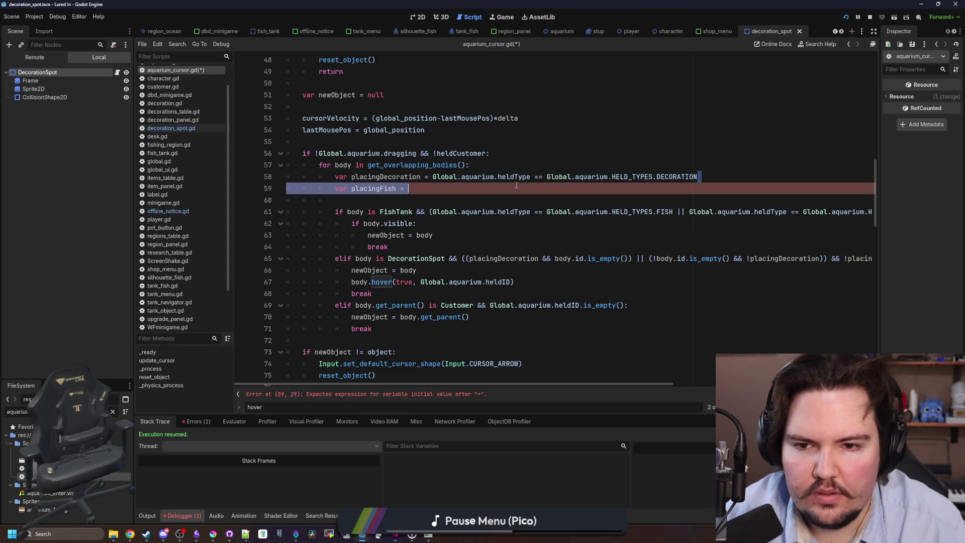
pyautogui.moveTo(698, 177); pyautogui.dragTo(433, 177)
pyautogui.hotkey('ctrl', 'c')
pyautogui.press('Down')
pyautogui.hotkey('ctrl', 'v')
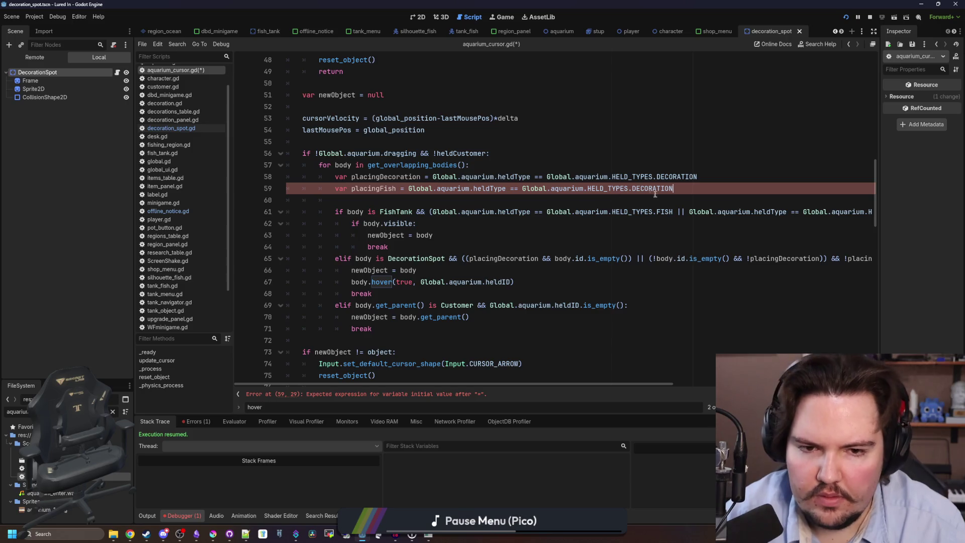
pyautogui.doubleClick(660, 189)
pyautogui.write('FISH')
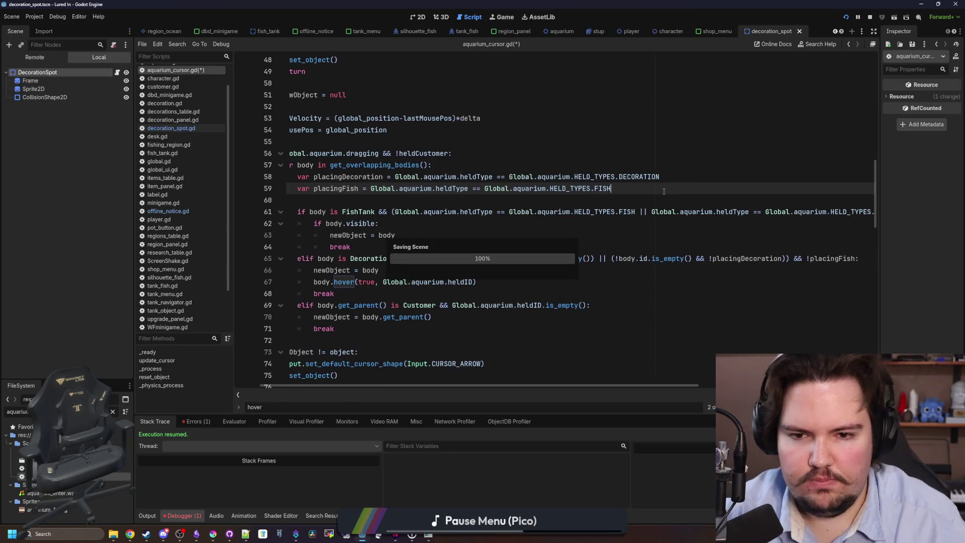
# Step: In the running game, take a fish from the Inventory and put it into a tank
pyautogui.click(502, 17)
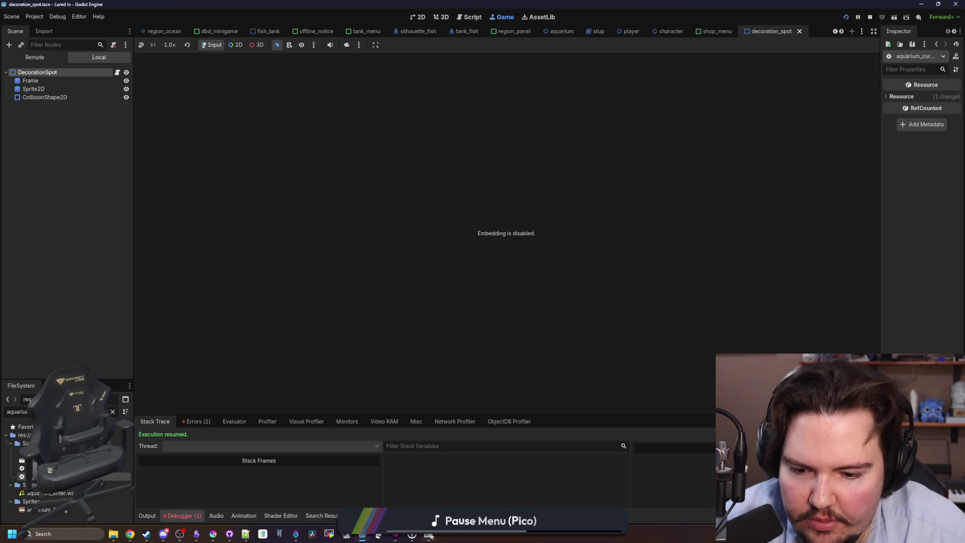
pyautogui.click(431, 536)
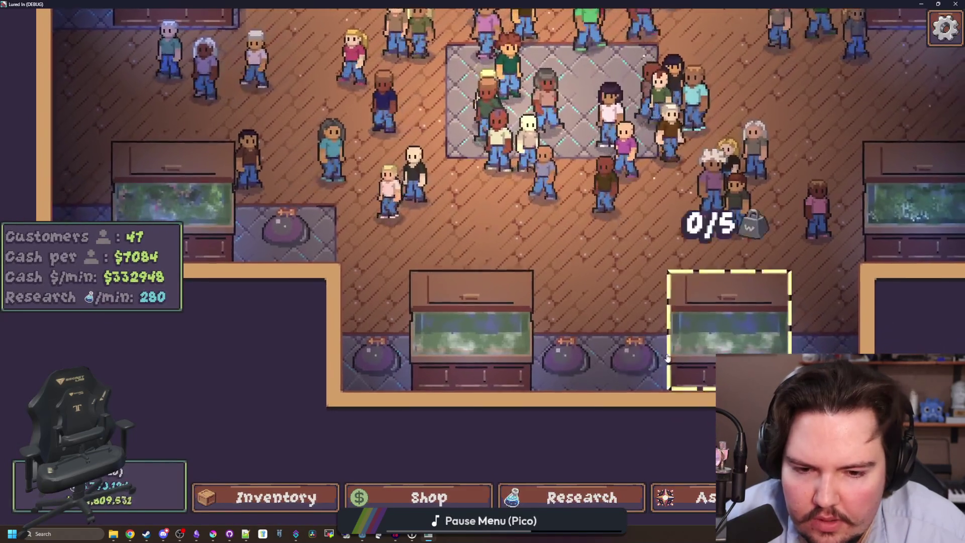
pyautogui.click(726, 306)
pyautogui.press('Escape')
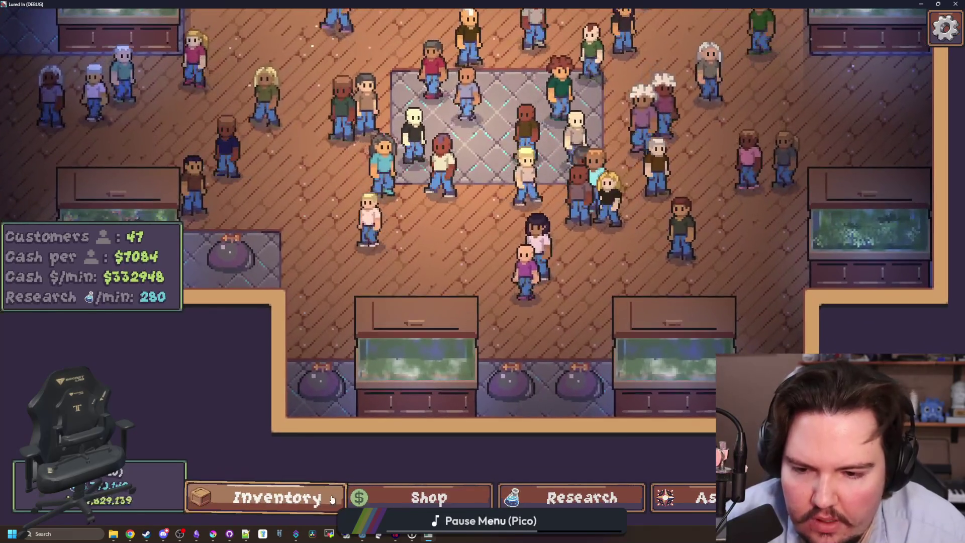
pyautogui.click(331, 499)
pyautogui.click(659, 250)
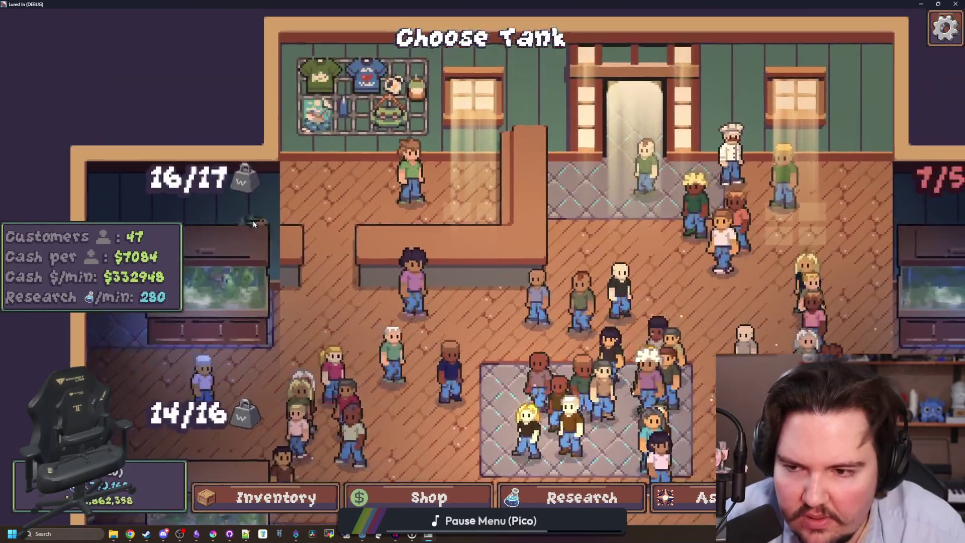
pyautogui.click(254, 224)
pyautogui.press('Escape')
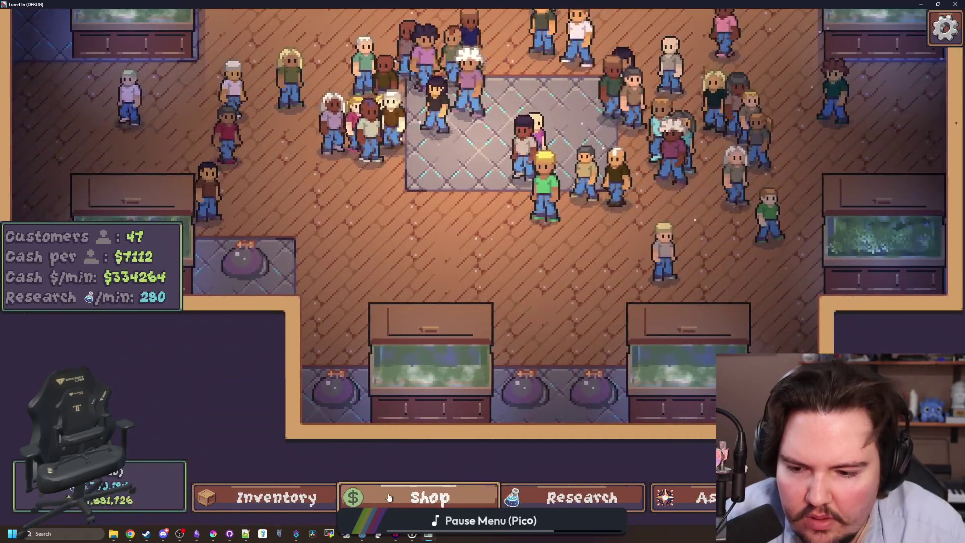
# Step: Buy the Starfish Home from the shop's Decorations and place it on a decoration spot
pyautogui.click(429, 497)
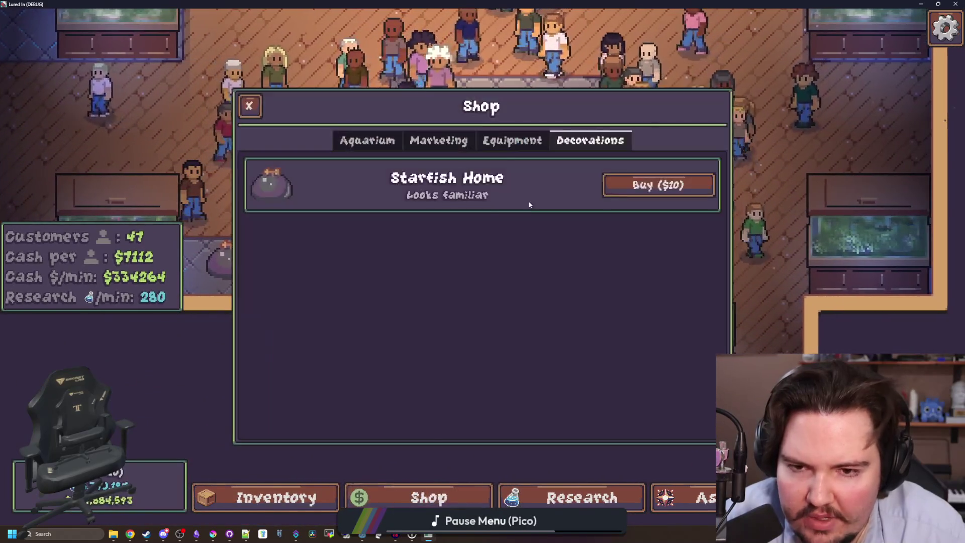
pyautogui.click(658, 184)
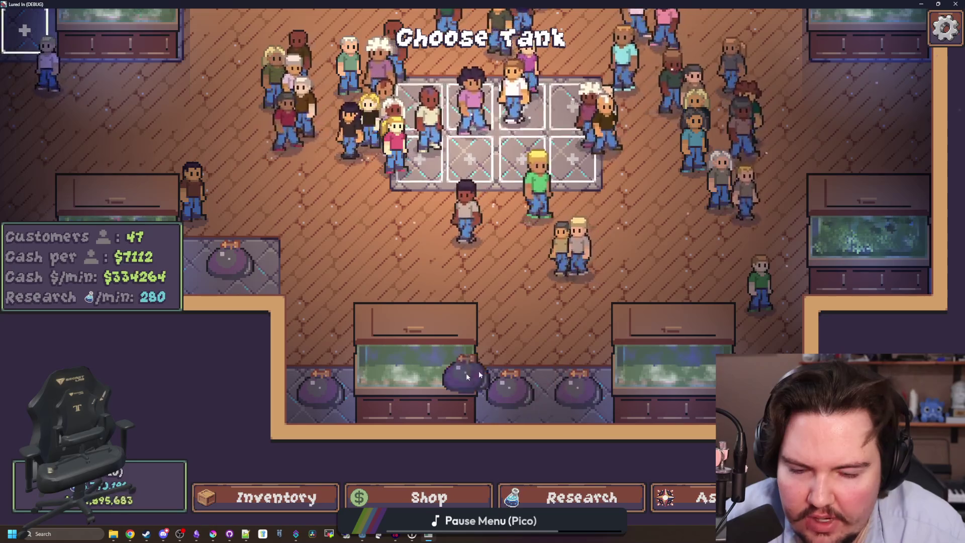
pyautogui.press('d')
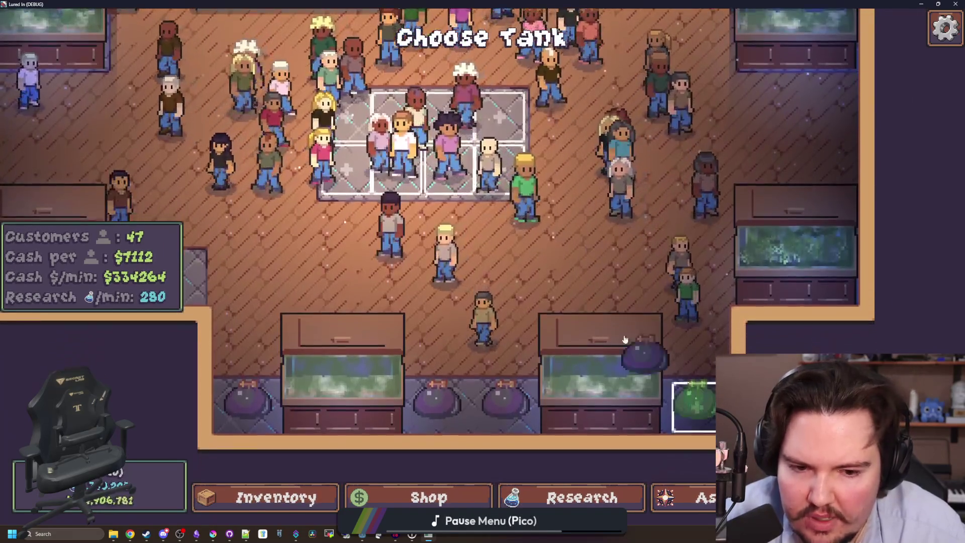
pyautogui.press('w')
pyautogui.press('a')
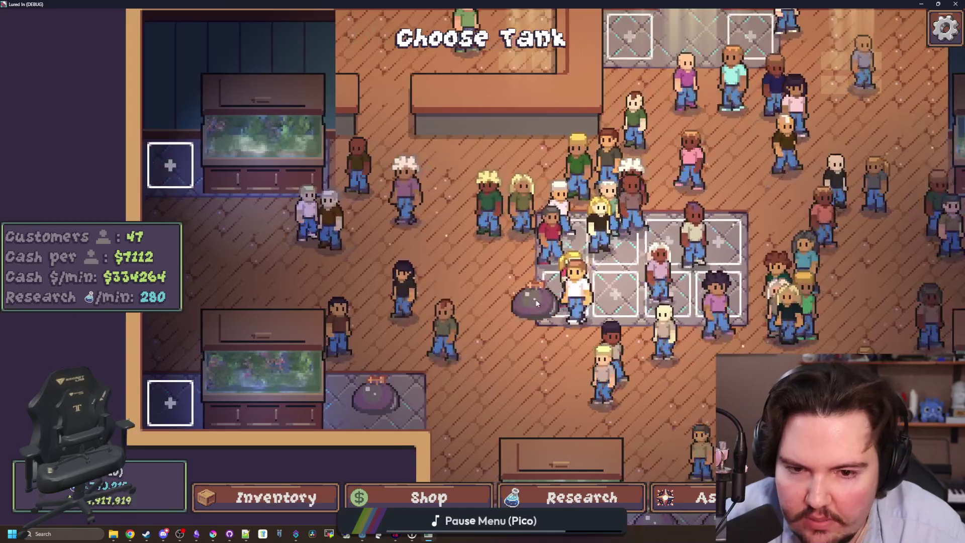
pyautogui.press('a')
pyautogui.click(223, 162)
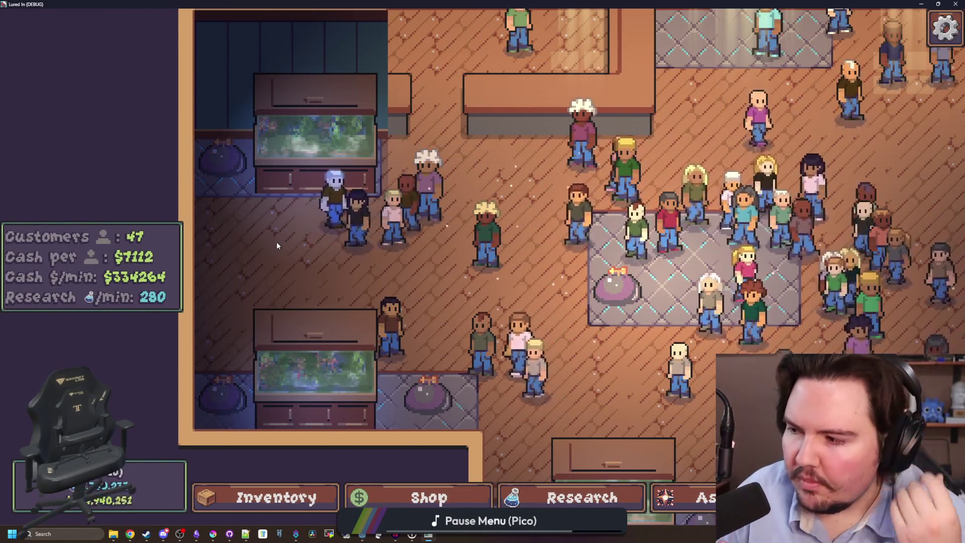
# Step: Look around the room, then shrink the game window and stop the test run
pyautogui.scroll(-2, 415, 338)
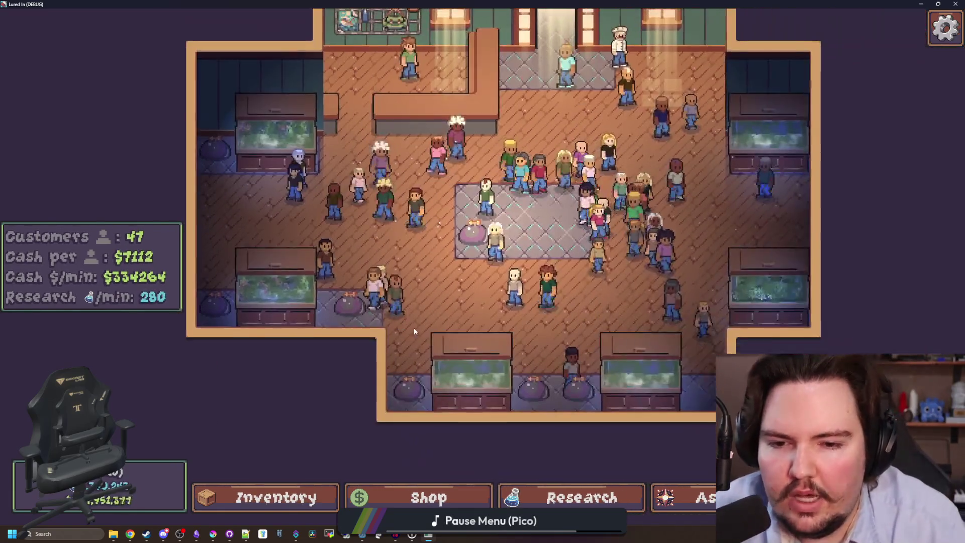
pyautogui.press('d')
pyautogui.press('s')
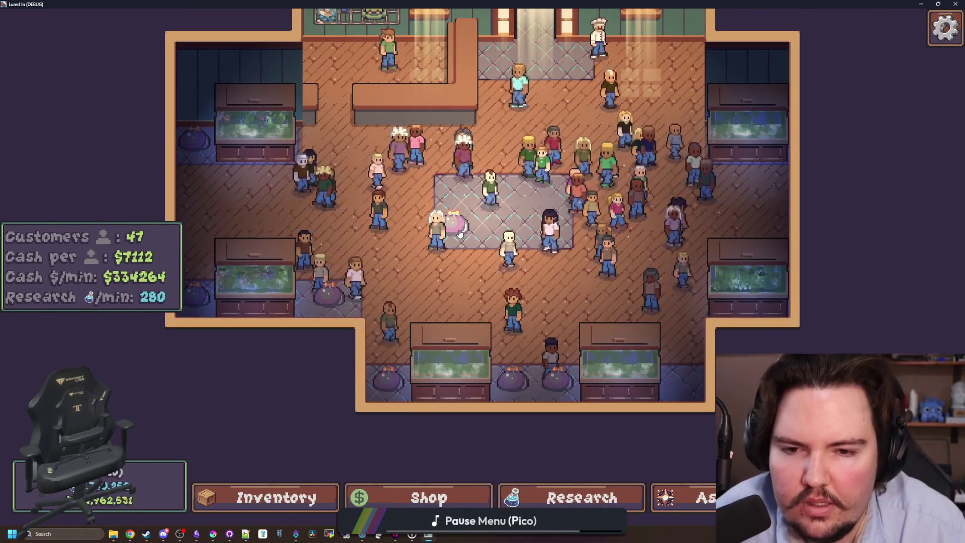
pyautogui.press('w')
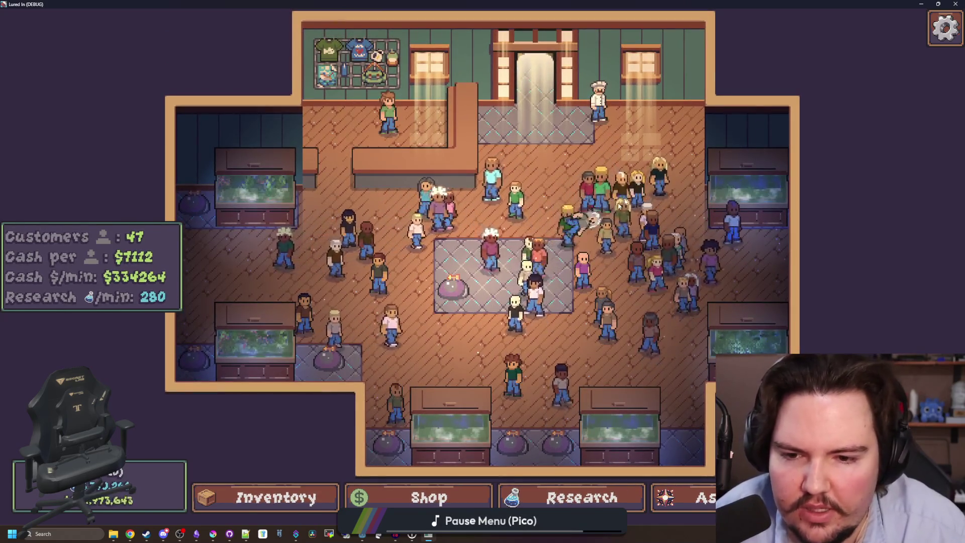
pyautogui.scroll(2, 598, 220)
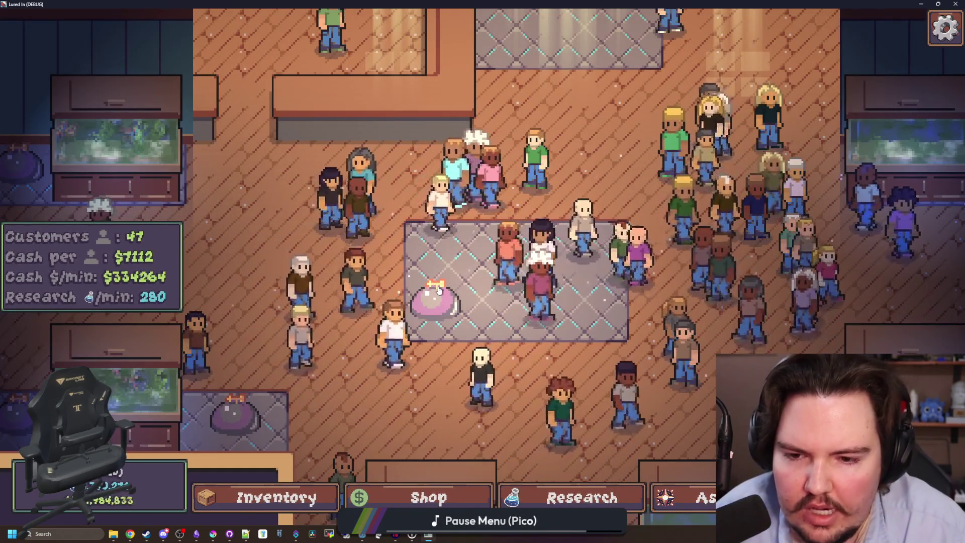
pyautogui.scroll(-5, 439, 289)
pyautogui.moveTo(889, 4); pyautogui.dragTo(502, 287)
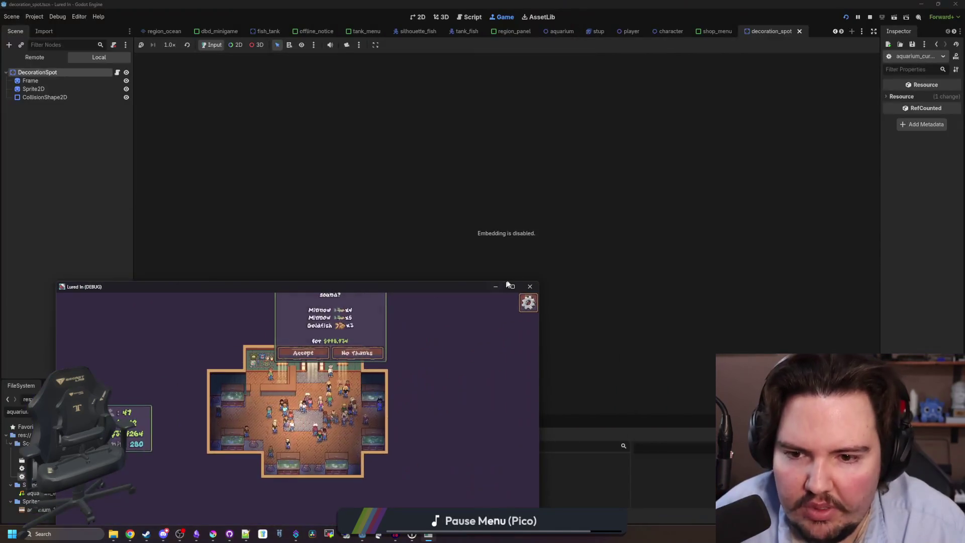
pyautogui.press('F8')
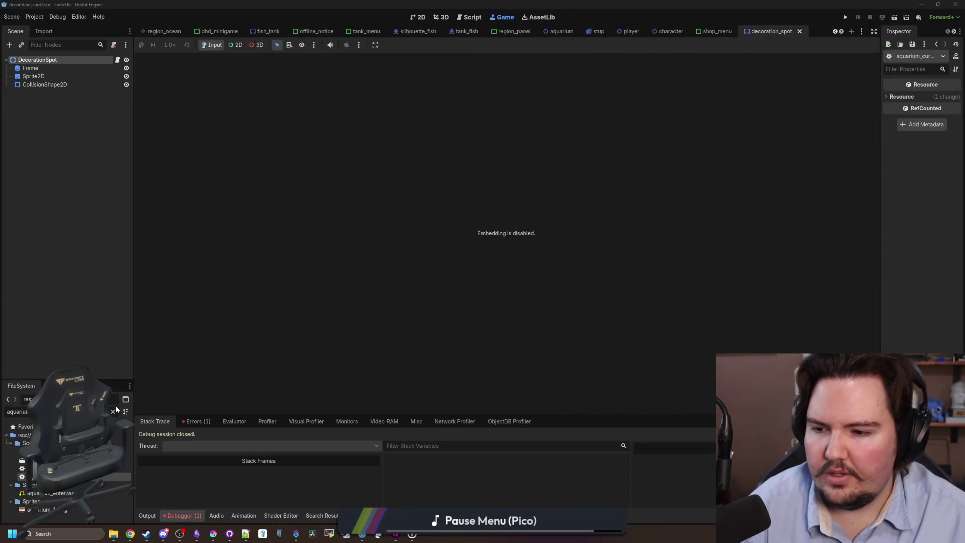
# Step: Filter the files for 'chef' and open the chef.gd script
pyautogui.click(113, 411)
pyautogui.write('chef')
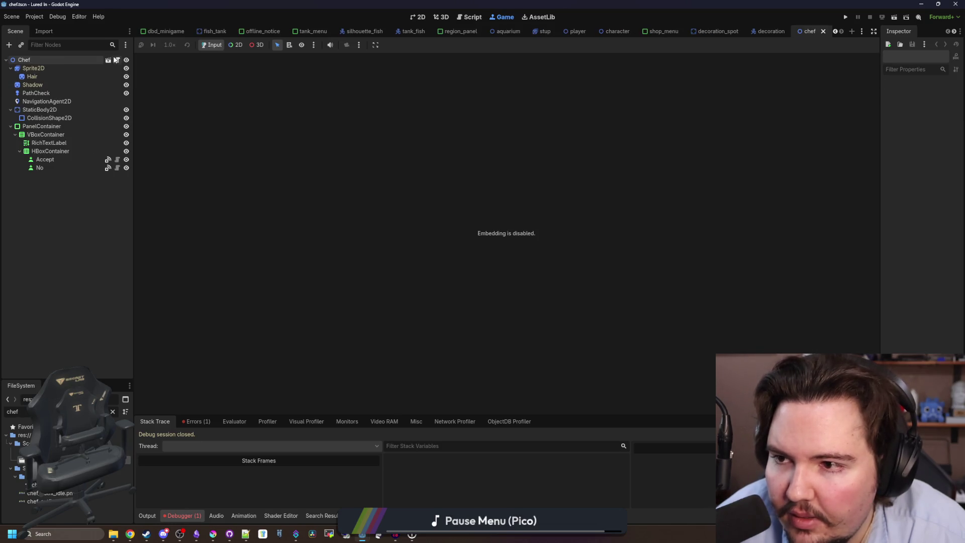
pyautogui.click(116, 60)
pyautogui.click(410, 211)
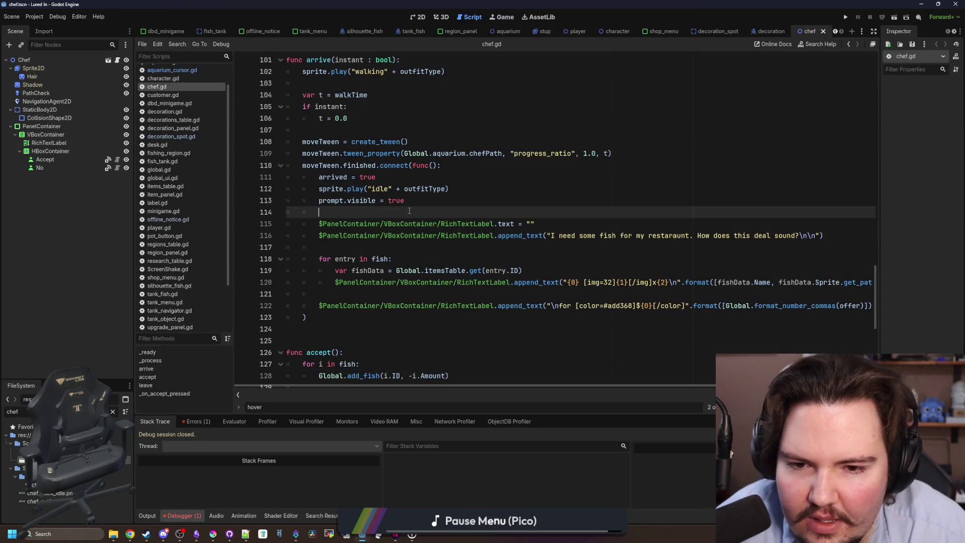
pyautogui.click(570, 255)
pyautogui.scroll(8, 571, 256)
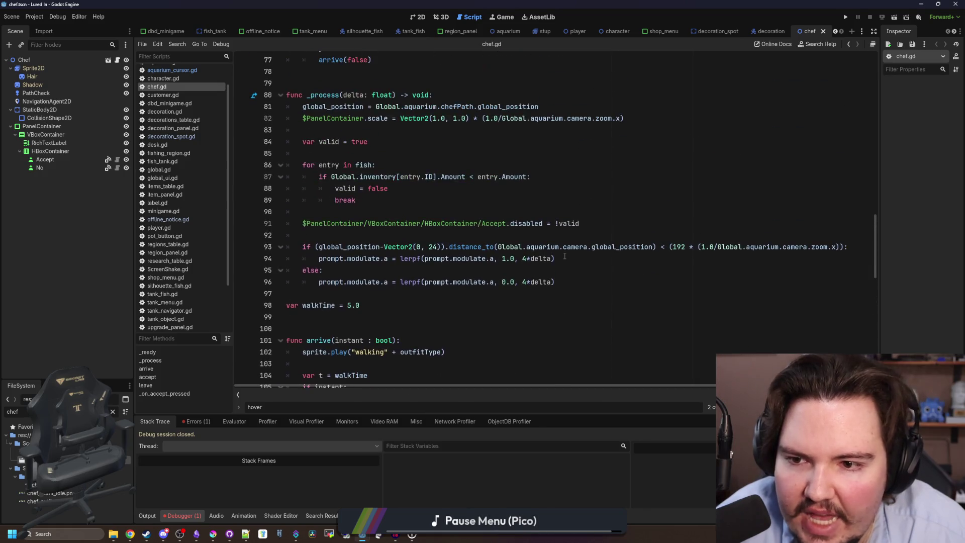
# Step: Copy the $PanelContainer.scale zoom line and switch to decoration_spot.gd
pyautogui.scroll(1, 408, 155)
pyautogui.click(458, 176)
pyautogui.moveTo(677, 153); pyautogui.dragTo(303, 154)
pyautogui.hotkey('ctrl', 'c')
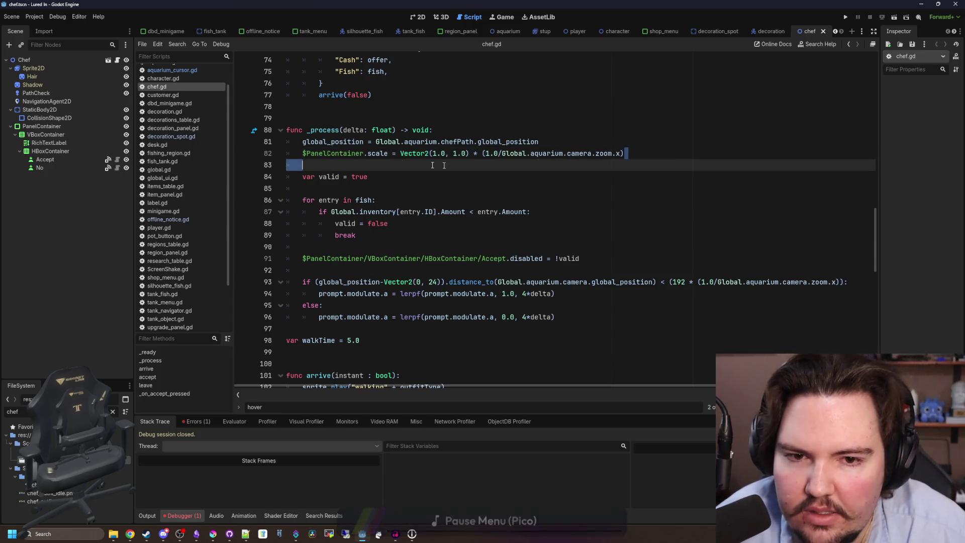
pyautogui.click(317, 170)
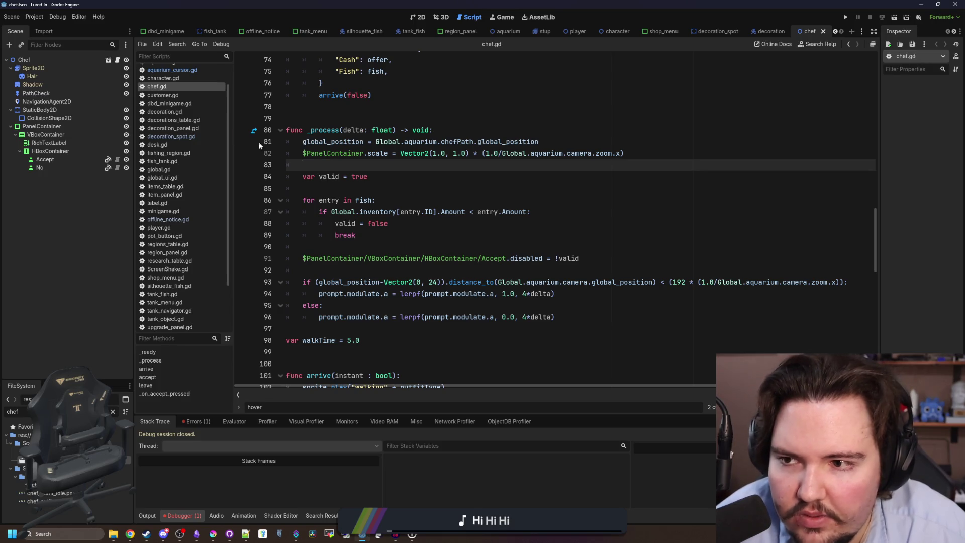
pyautogui.click(171, 136)
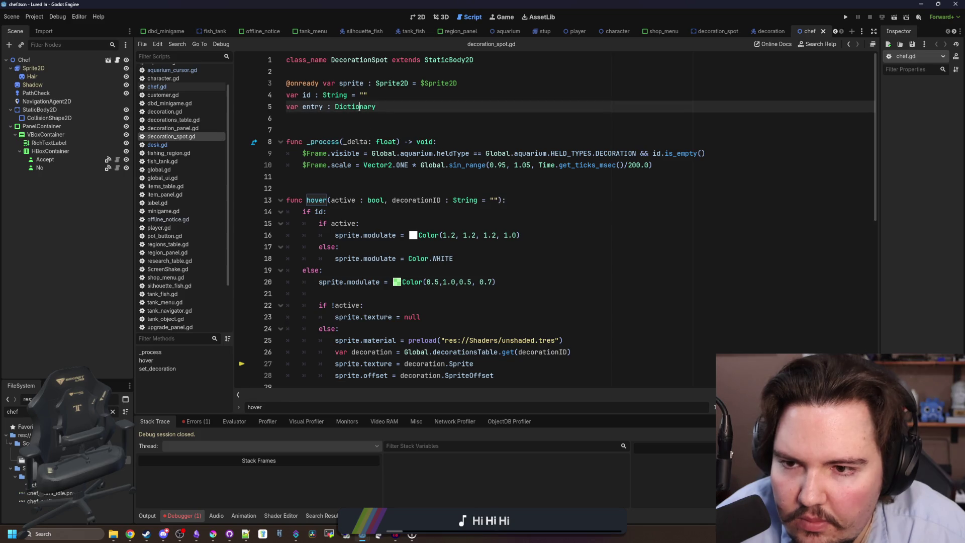
# Step: Add an empty _ready() function to decoration_spot.gd using autocomplete
pyautogui.click(340, 119)
pyautogui.scroll(-9, 340, 119)
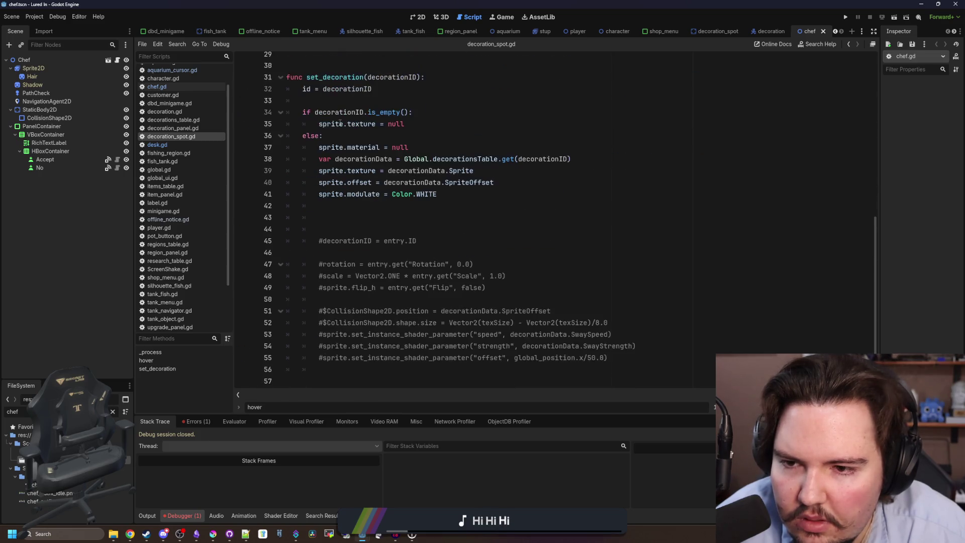
pyautogui.scroll(9, 350, 136)
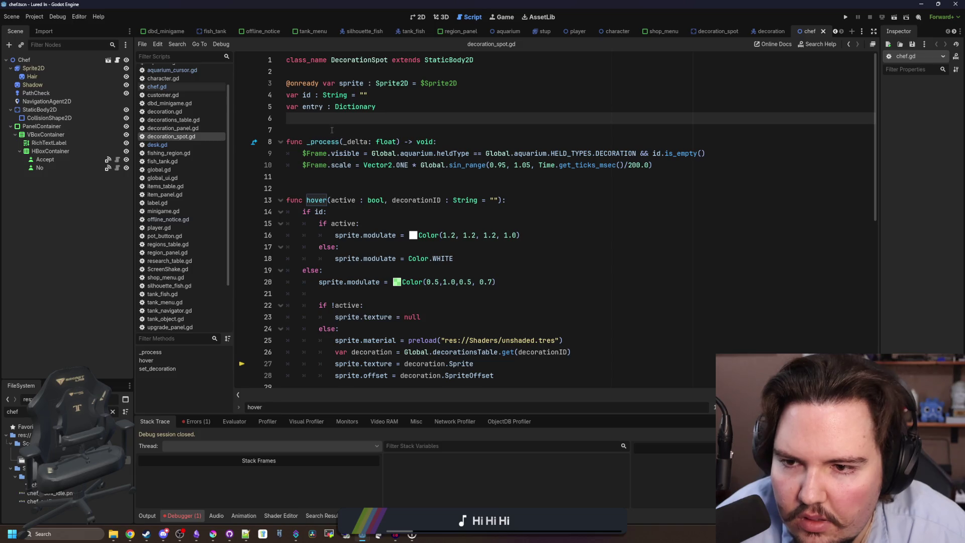
pyautogui.press('Return')
pyautogui.press('Return')
pyautogui.press('Return')
pyautogui.press('Up')
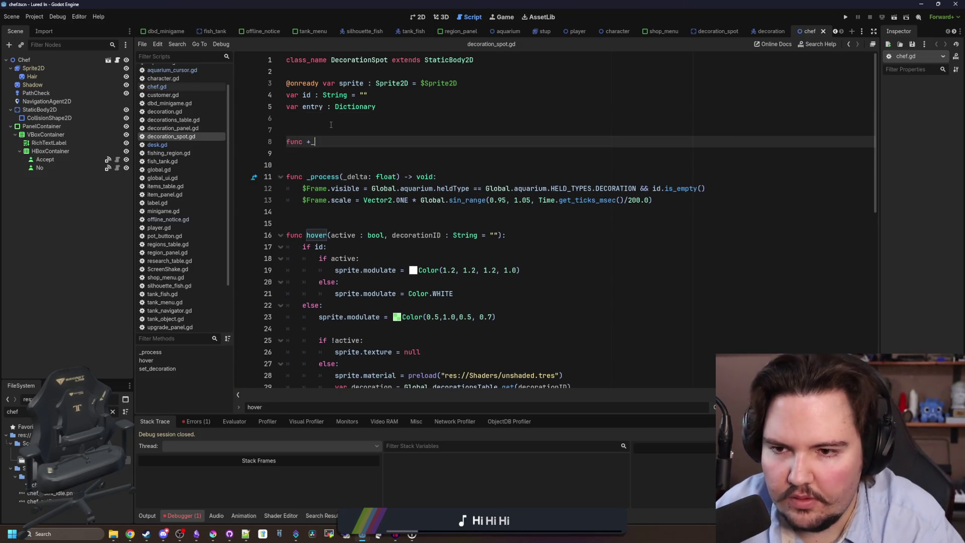
pyautogui.write('r')
pyautogui.press('Return')
pyautogui.press('Return')
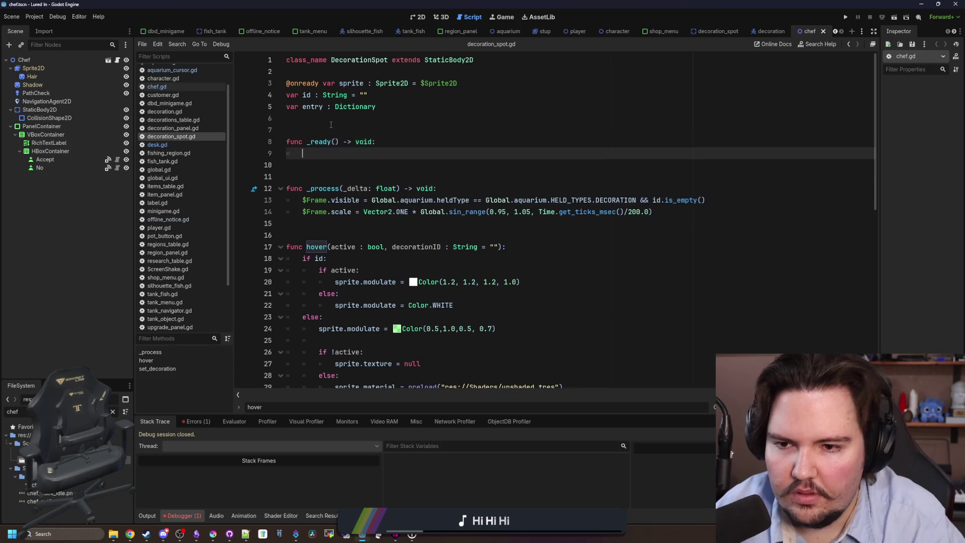
# Step: Paste the $PanelContainer.scale = 1.0/camera zoom line into _process
pyautogui.click(697, 219)
pyautogui.press('Return')
pyautogui.hotkey('ctrl', 'v')
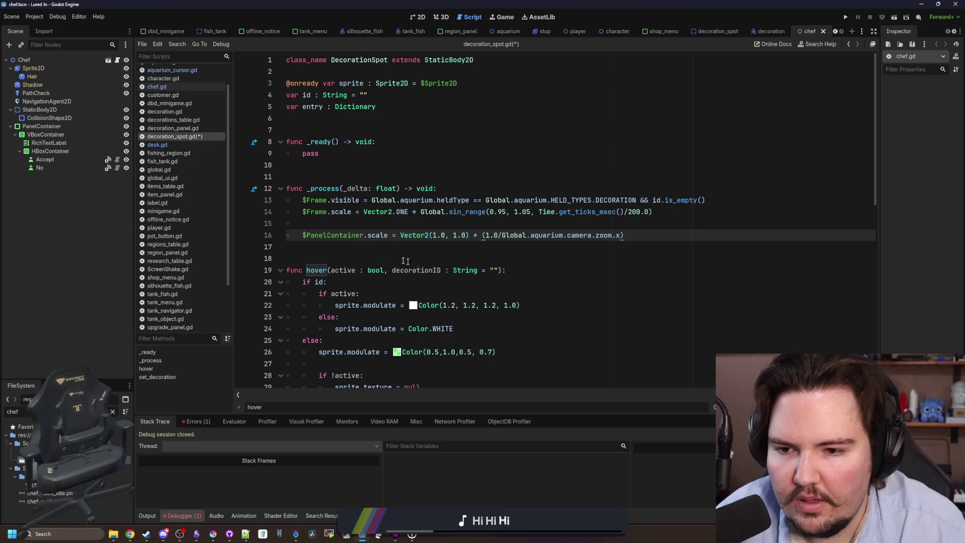
pyautogui.click(343, 229)
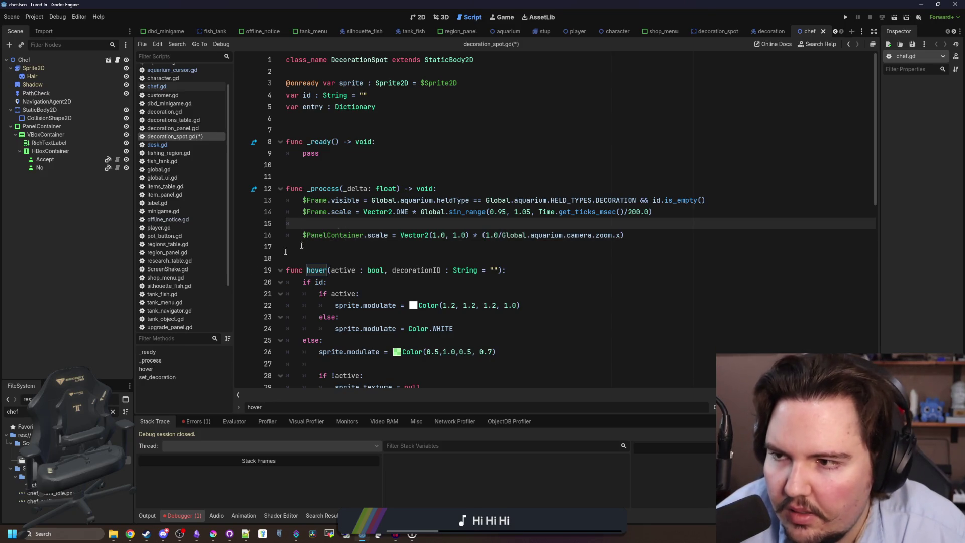
# Step: Filter the FileSystem for 'tank_me' and open tank_menu.tscn in the 2D view
pyautogui.click(113, 412)
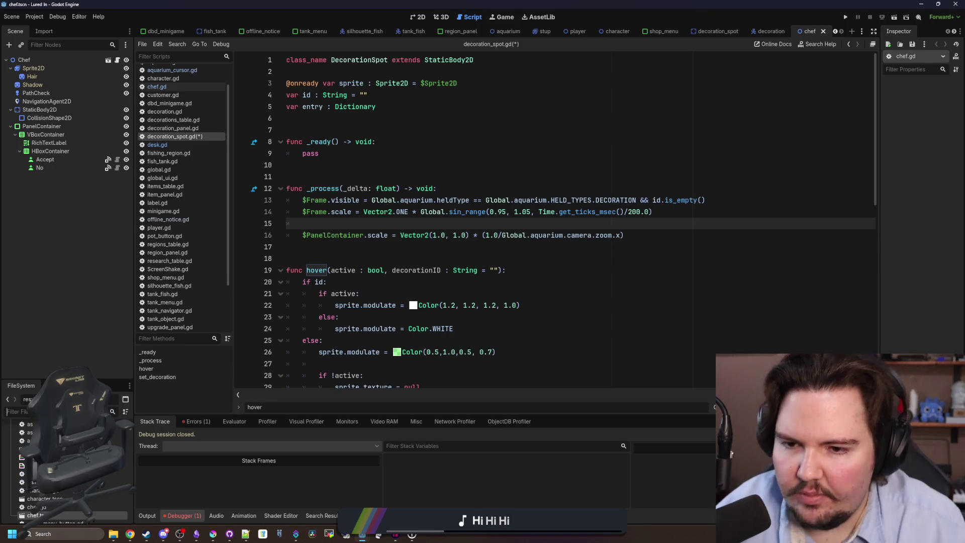
pyautogui.click(481, 181)
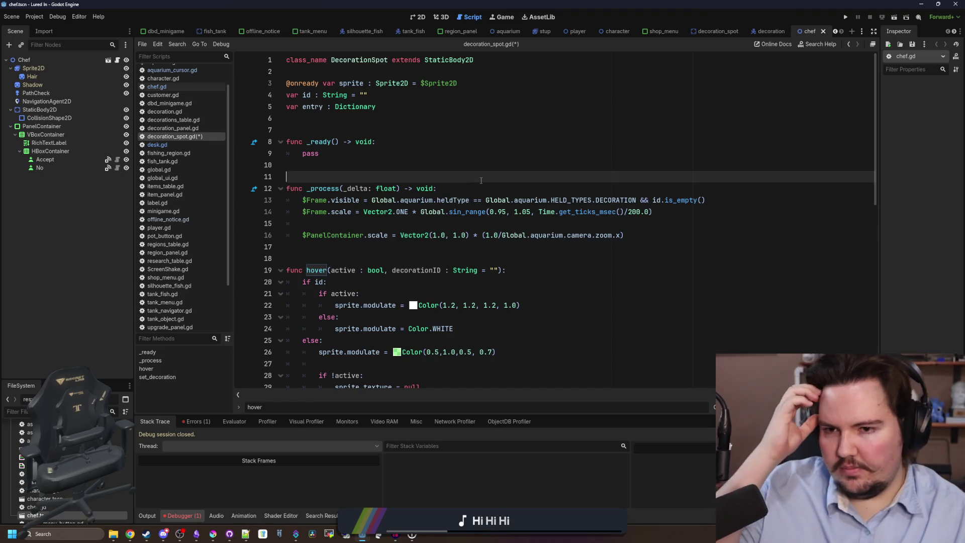
pyautogui.click(106, 411)
pyautogui.write('tank_me')
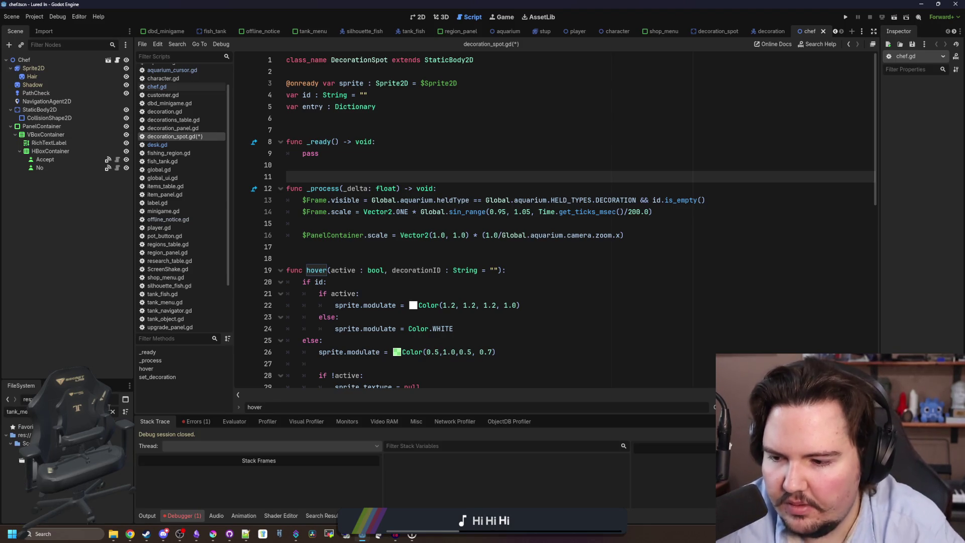
pyautogui.click(310, 31)
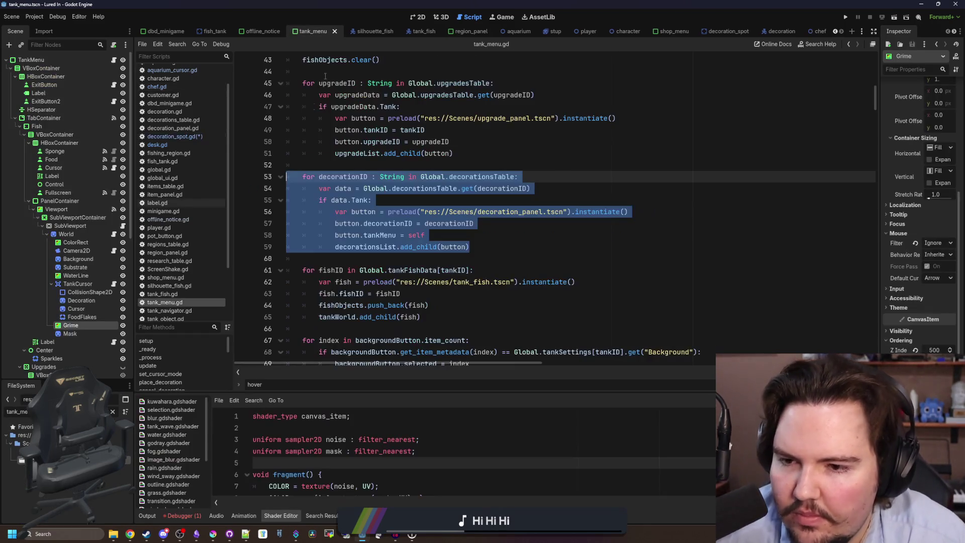
pyautogui.click(414, 17)
pyautogui.scroll(4, 353, 230)
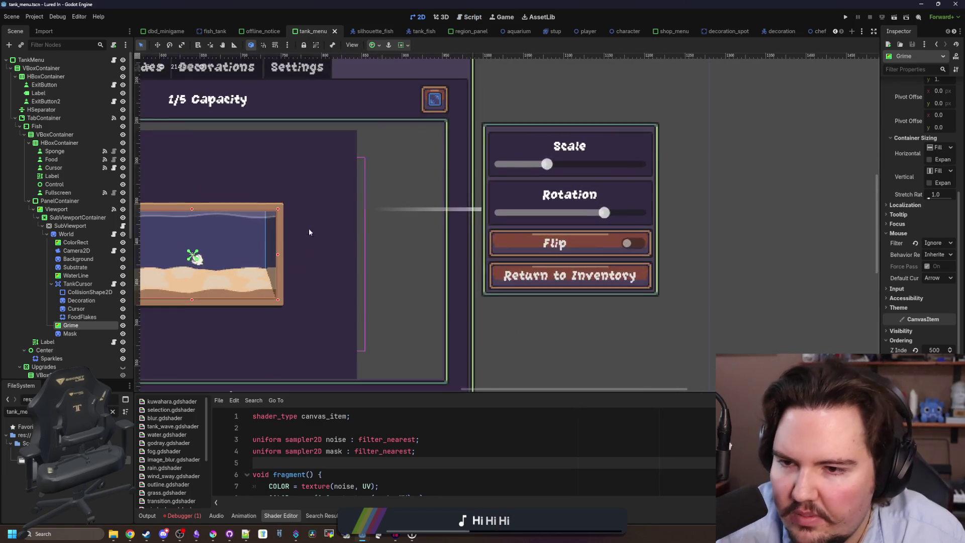
# Step: Copy the FishInfo node from tank_menu and paste it under DecorationSpot in decoration_spot.tscn
pyautogui.scroll(1, 567, 205)
pyautogui.scroll(-5, 71, 306)
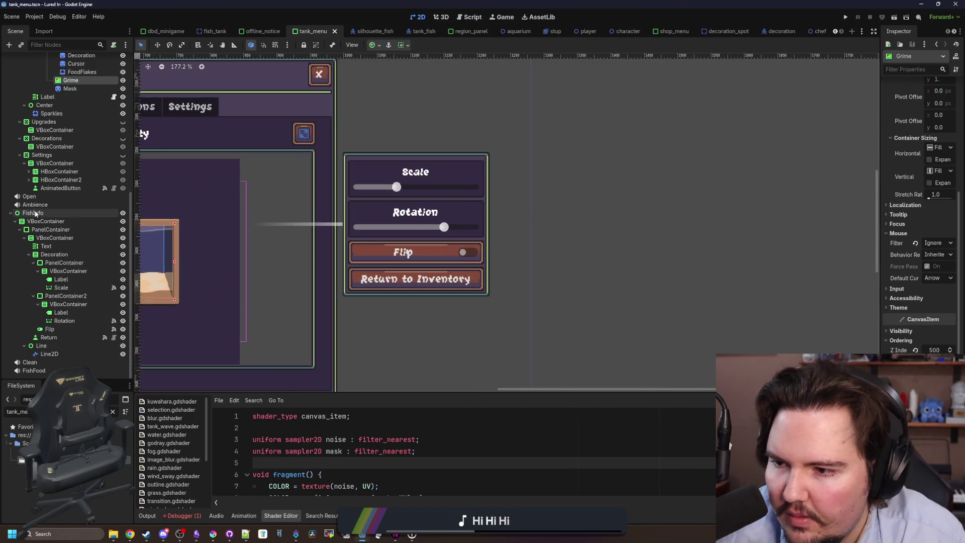
pyautogui.click(35, 214)
pyautogui.click(70, 258)
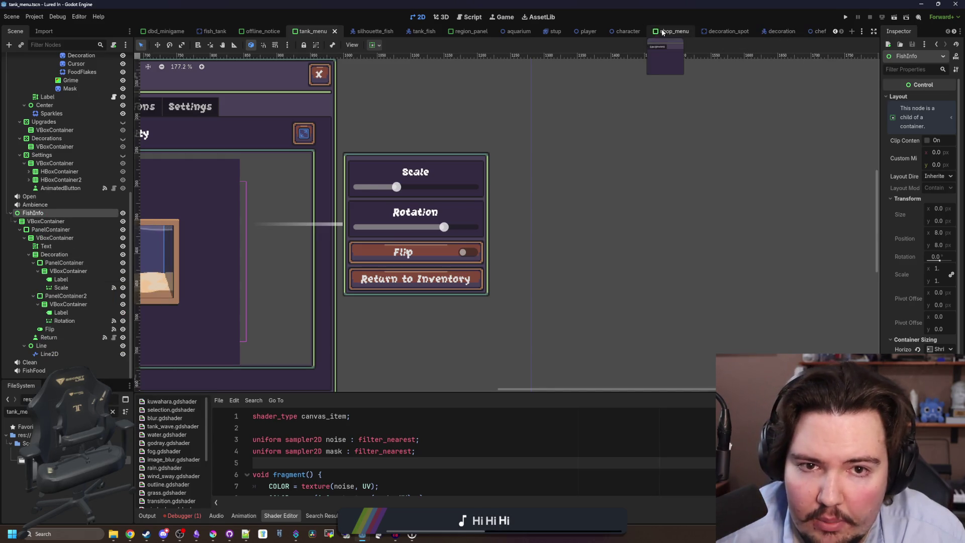
pyautogui.write('decoration')
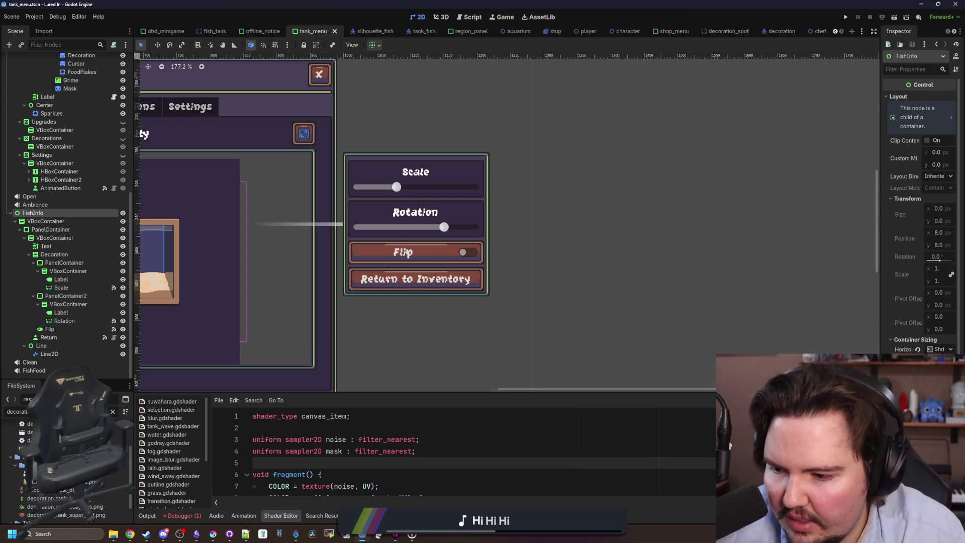
pyautogui.doubleClick(27, 432)
pyautogui.rightClick(52, 64)
pyautogui.click(79, 124)
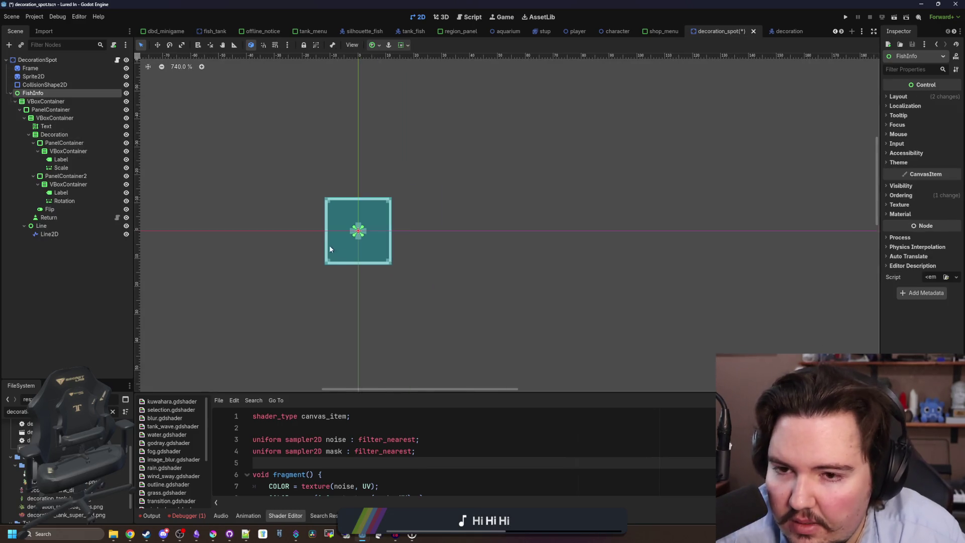
# Step: Drag the FishInfo panel up and left beside the spot
pyautogui.scroll(-10, 326, 246)
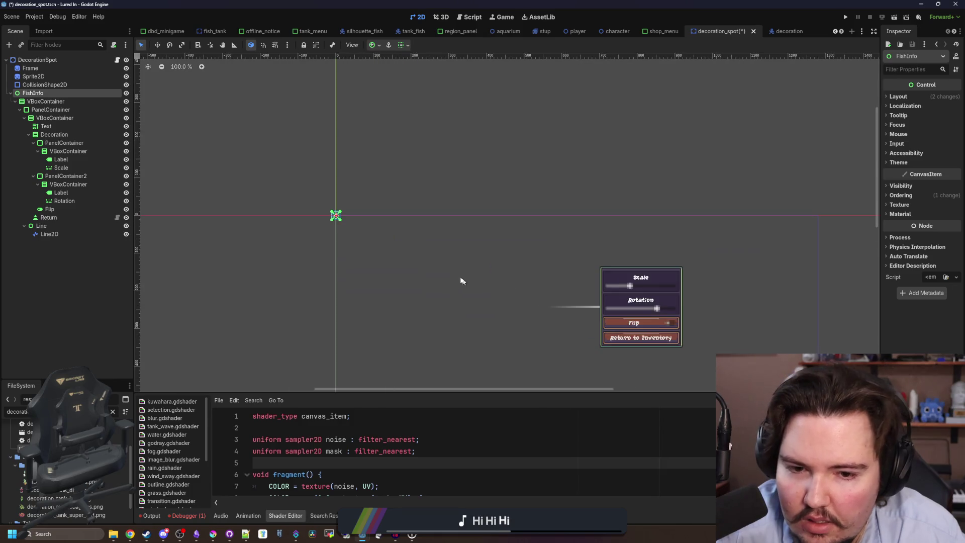
pyautogui.moveTo(660, 265)
pyautogui.mouseDown()
pyautogui.moveTo(553, 236)
pyautogui.moveTo(608, 264)
pyautogui.moveTo(618, 288)
pyautogui.moveTo(566, 260)
pyautogui.moveTo(526, 203)
pyautogui.moveTo(562, 192)
pyautogui.mouseUp()
pyautogui.click(912, 96)
pyautogui.scroll(-7, 490, 192)
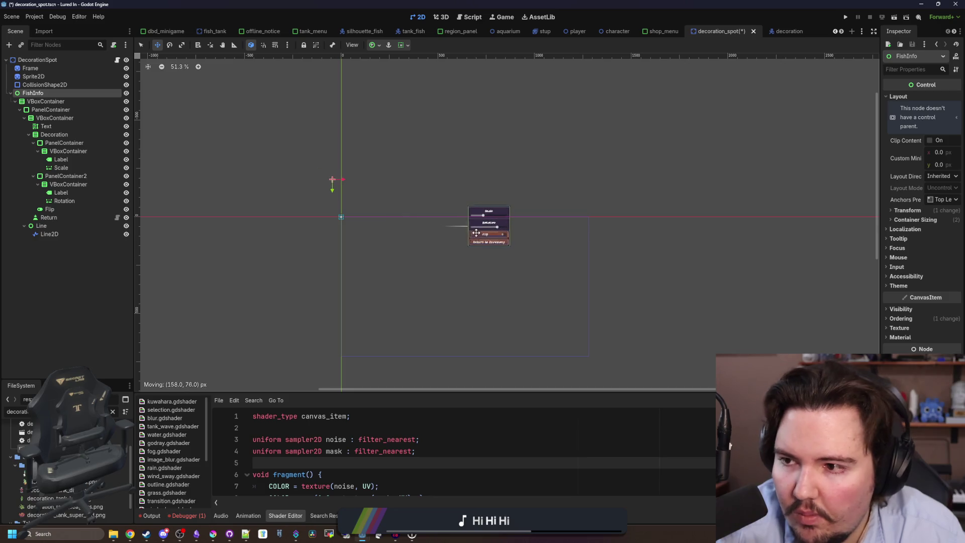
pyautogui.click(73, 101)
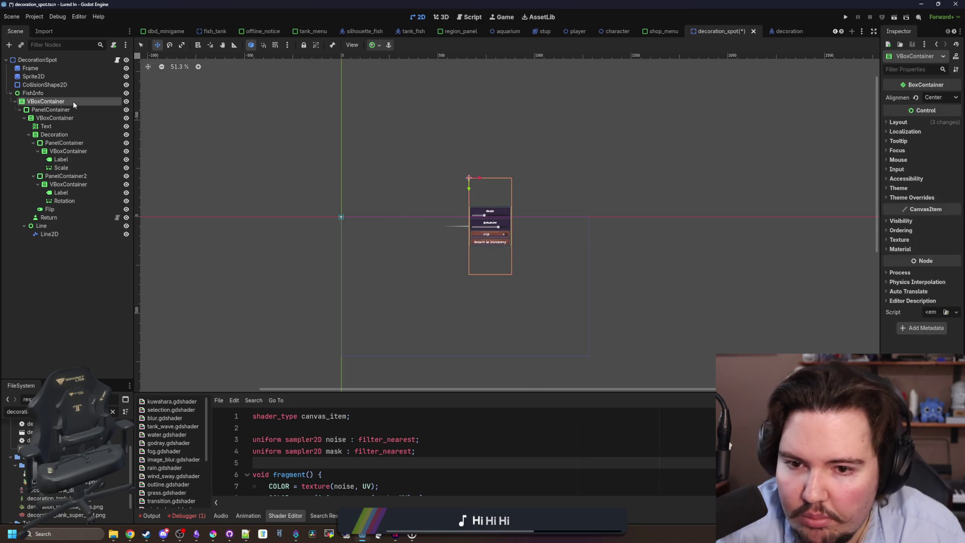
# Step: Reset the VBoxContainer's position to 0, 0 in the Inspector's Transform section
pyautogui.click(46, 94)
pyautogui.click(48, 102)
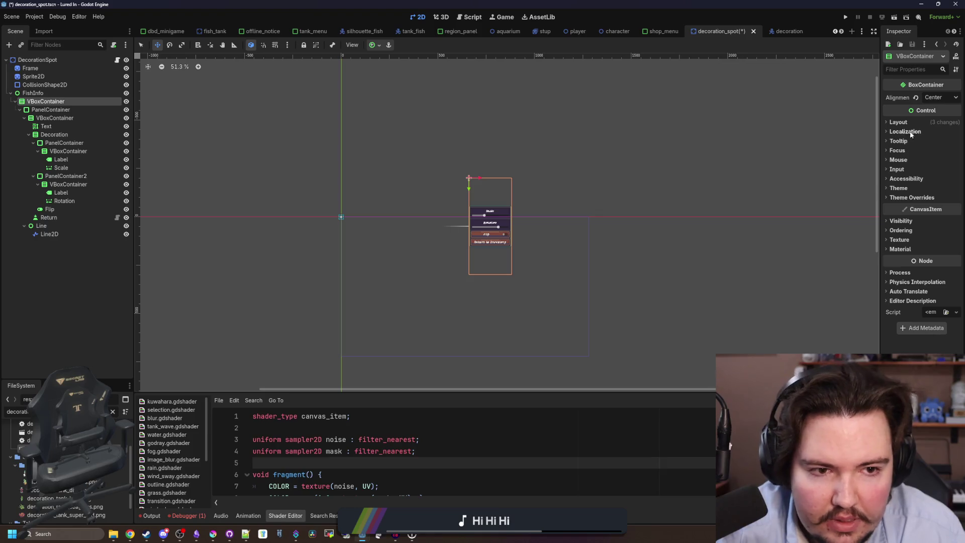
pyautogui.moveTo(879, 159); pyautogui.dragTo(724, 166)
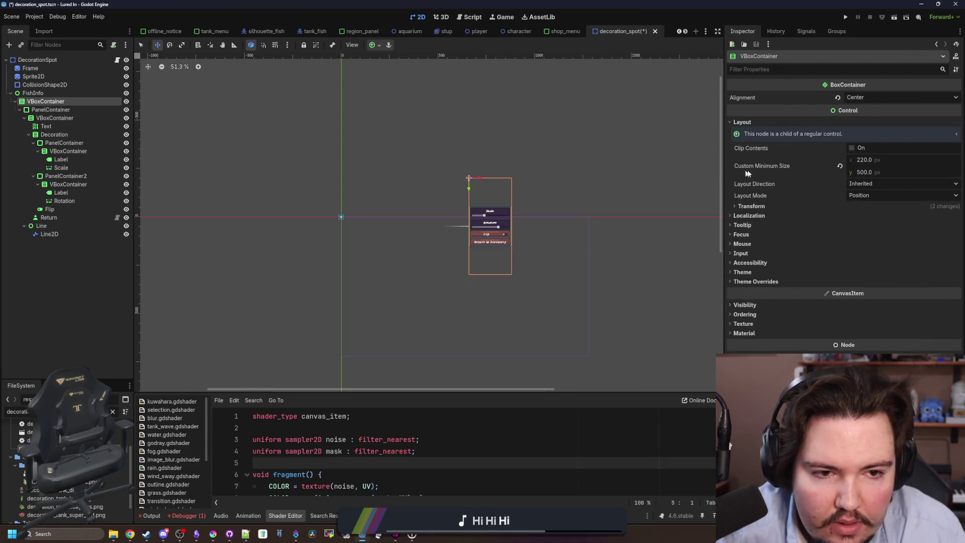
pyautogui.click(753, 207)
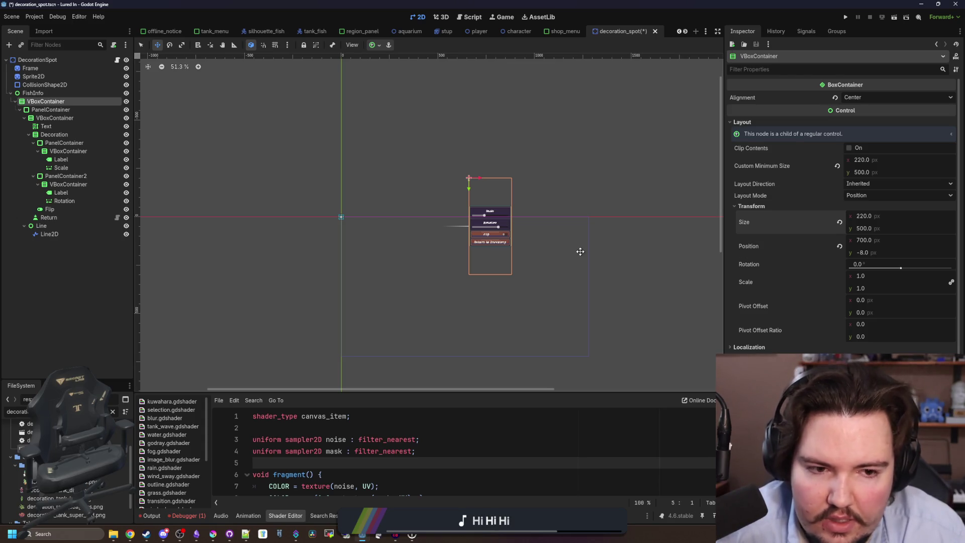
pyautogui.scroll(4, 583, 212)
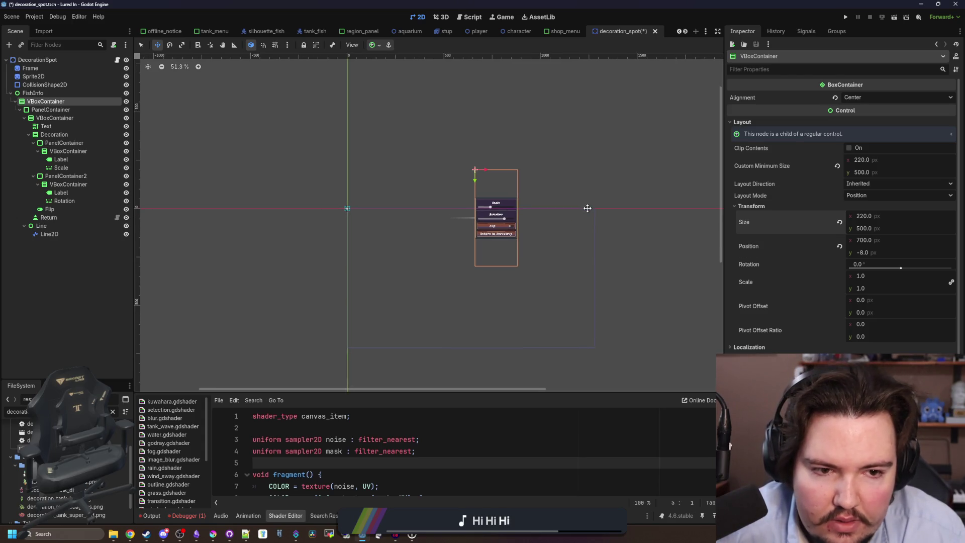
pyautogui.click(839, 246)
pyautogui.scroll(3, 171, 201)
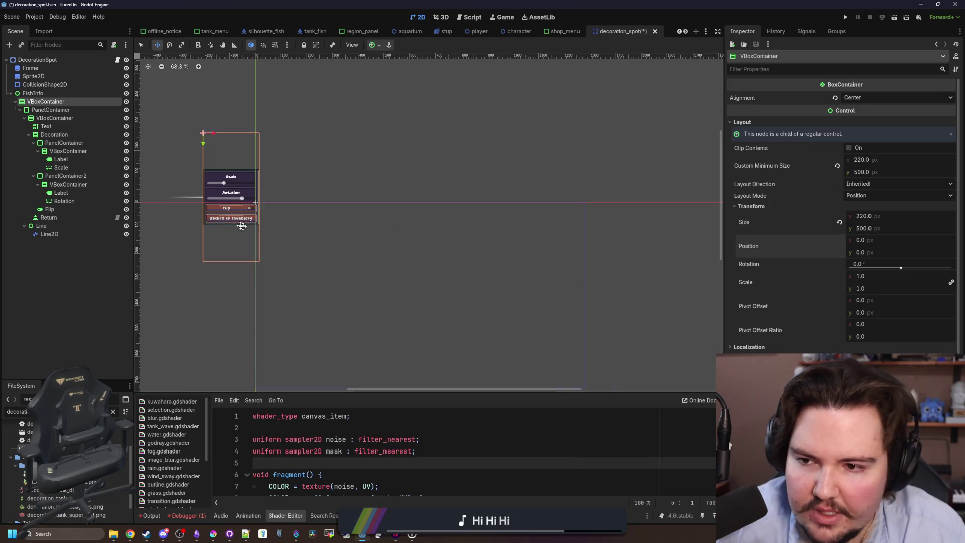
# Step: Delete the Line node from the DecorationSpot scene
pyautogui.click(49, 94)
pyautogui.scroll(4, 176, 177)
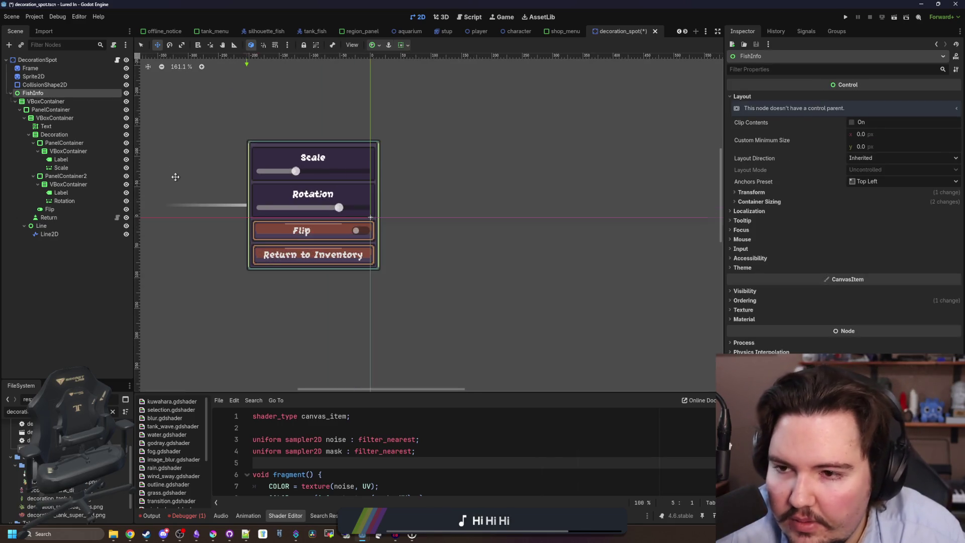
pyautogui.click(46, 101)
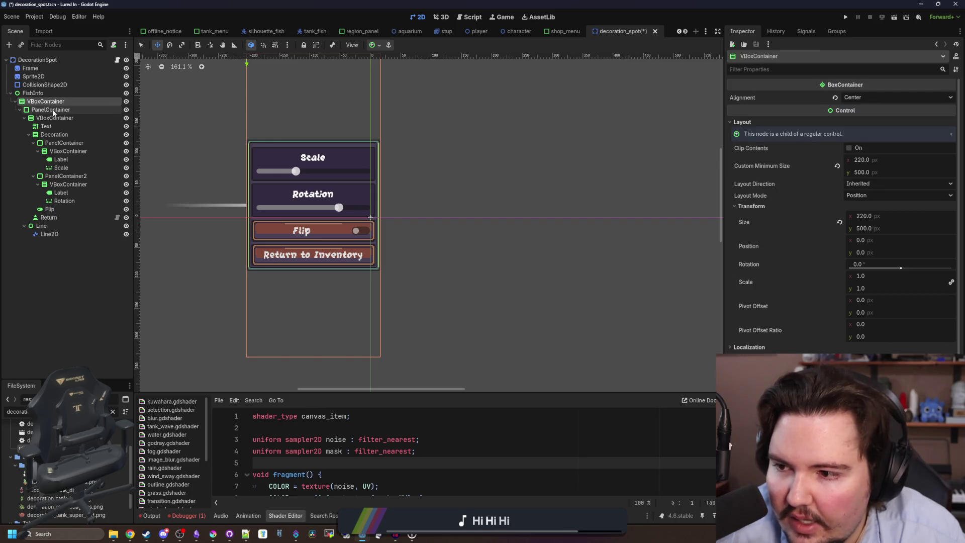
pyautogui.click(53, 110)
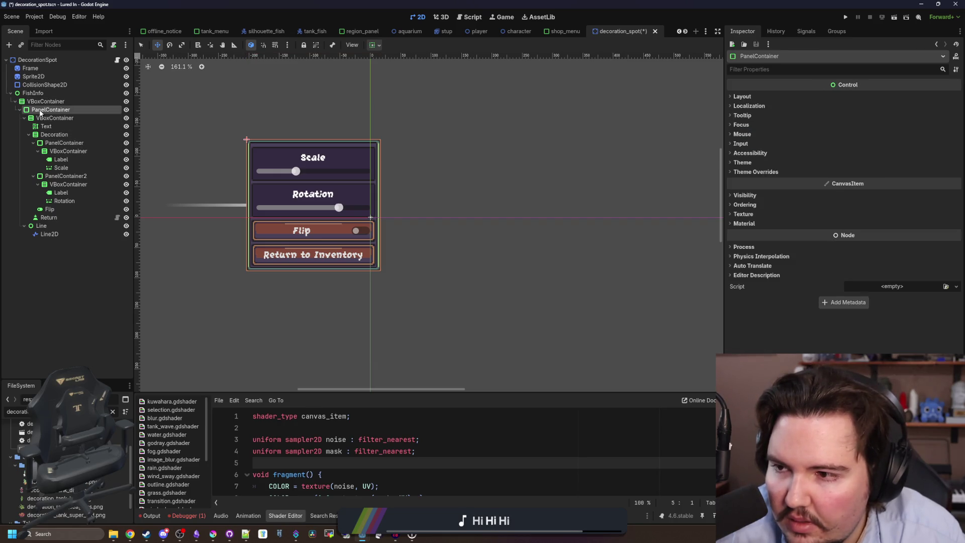
pyautogui.click(49, 227)
pyautogui.press('Delete')
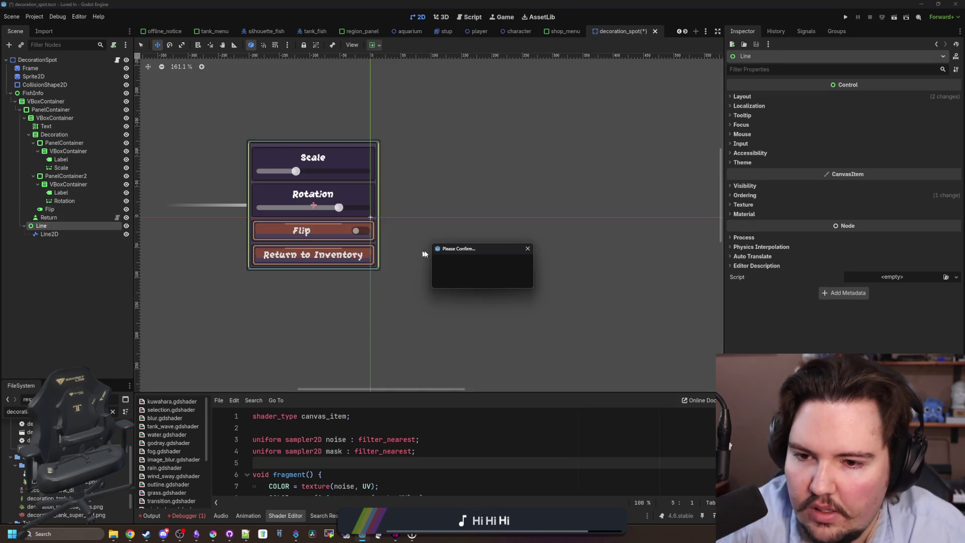
pyautogui.click(459, 278)
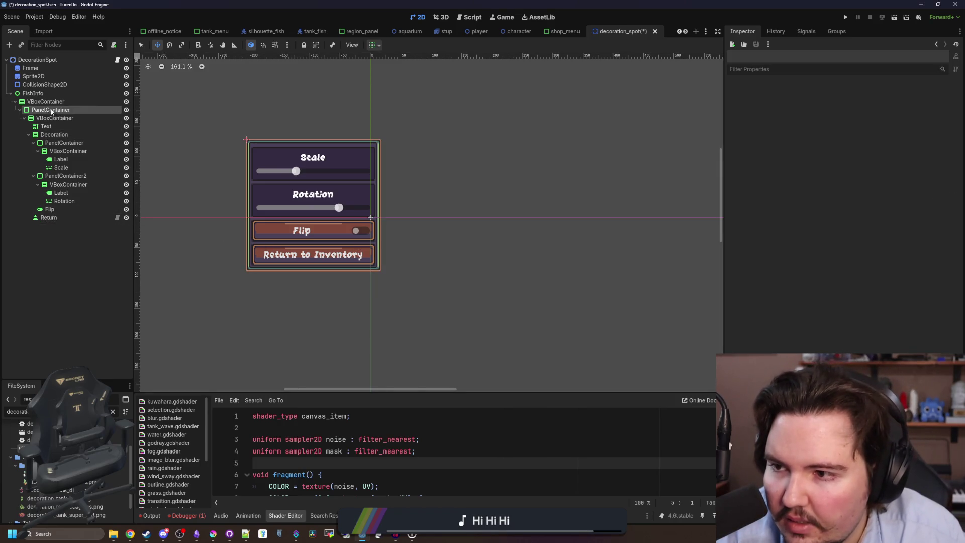
# Step: Move PanelContainer out of FishInfo to the root, then delete FishInfo and its children
pyautogui.moveTo(49, 93); pyautogui.dragTo(48, 92)
pyautogui.click(42, 207)
pyautogui.press('Delete')
pyautogui.click(462, 279)
pyautogui.click(42, 93)
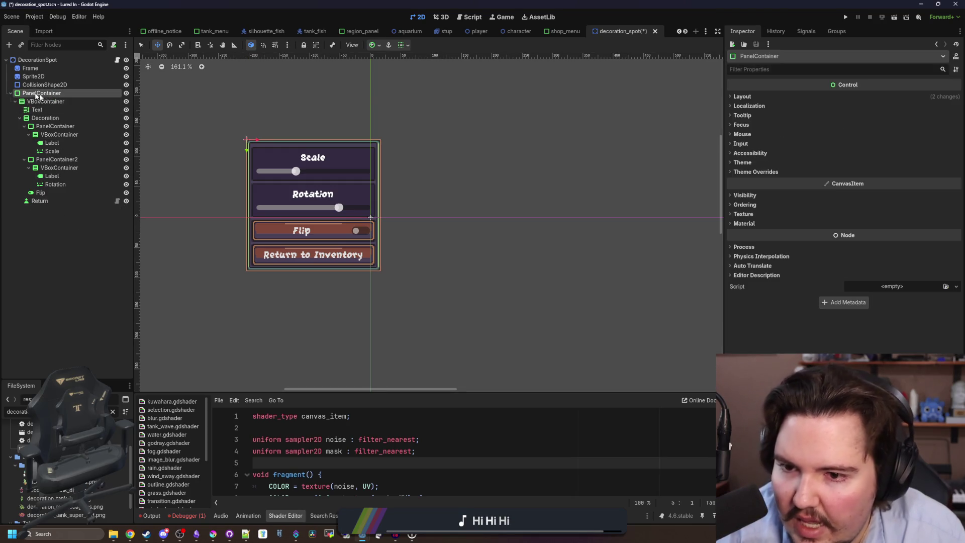
# Step: Set the PanelContainer's Pivot Offset Ratio to 0.5 under Layout > Transform
pyautogui.scroll(3, 297, 163)
pyautogui.click(742, 96)
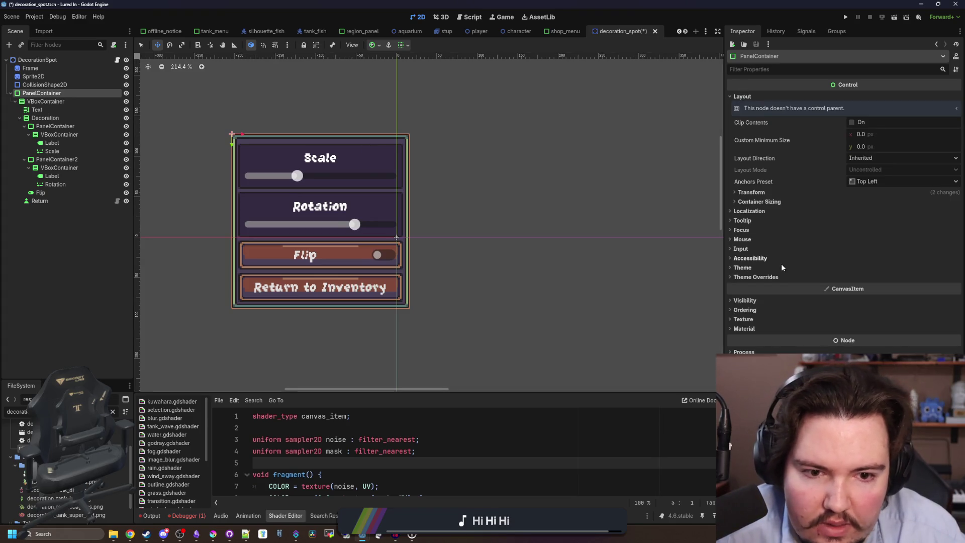
pyautogui.click(759, 201)
pyautogui.click(763, 192)
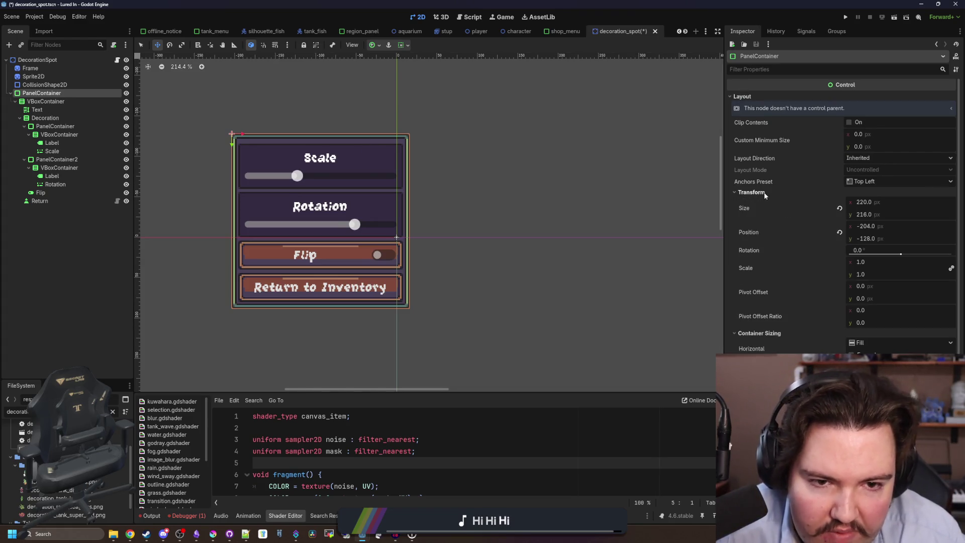
pyautogui.click(871, 311)
pyautogui.write('0.5')
pyautogui.press('Return')
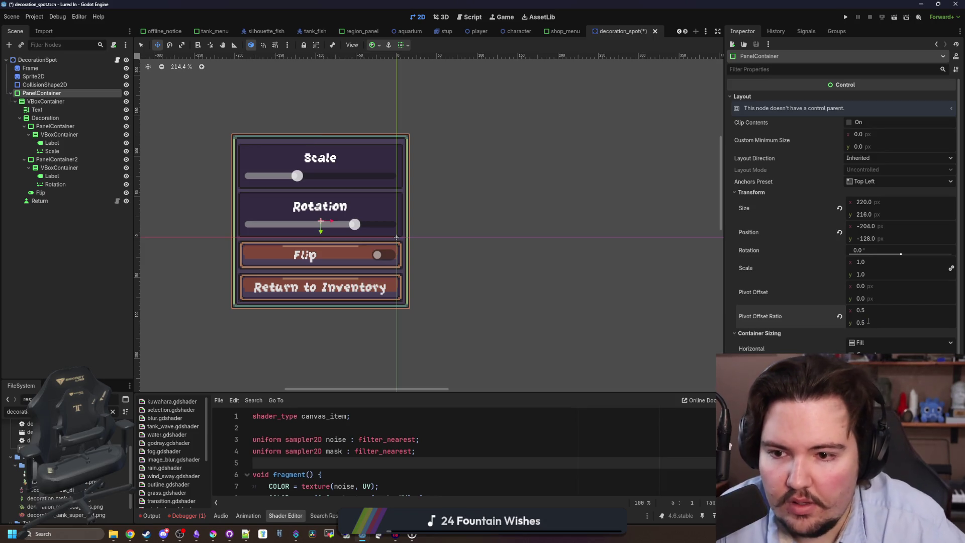
# Step: Drag the menu panel right of the spot, to position 28, -107
pyautogui.moveTo(238, 145)
pyautogui.mouseDown()
pyautogui.moveTo(308, 146)
pyautogui.moveTo(326, 158)
pyautogui.moveTo(313, 160)
pyautogui.mouseUp()
pyautogui.moveTo(418, 282)
pyautogui.mouseDown()
pyautogui.moveTo(548, 285)
pyautogui.moveTo(462, 296)
pyautogui.moveTo(507, 366)
pyautogui.moveTo(500, 369)
pyautogui.moveTo(530, 285)
pyautogui.mouseUp()
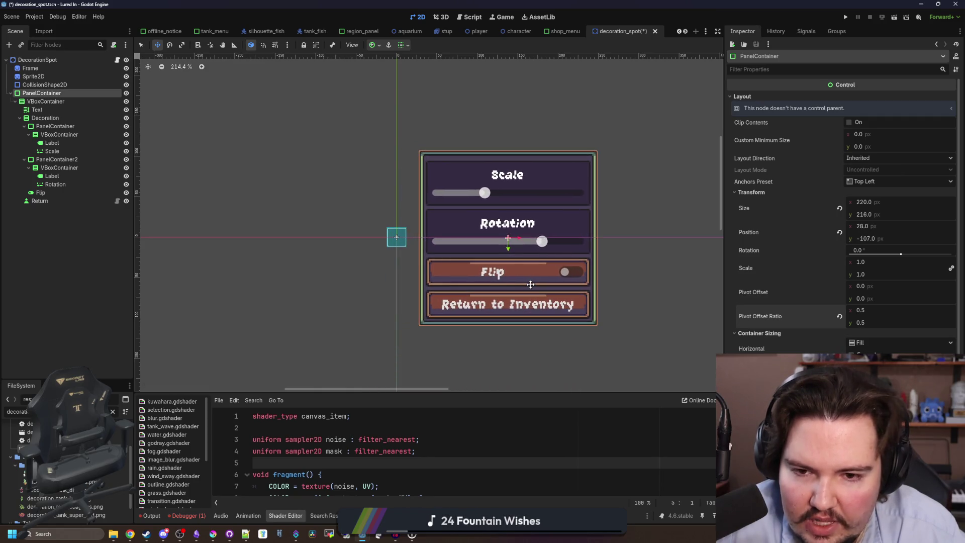
pyautogui.scroll(4, 543, 259)
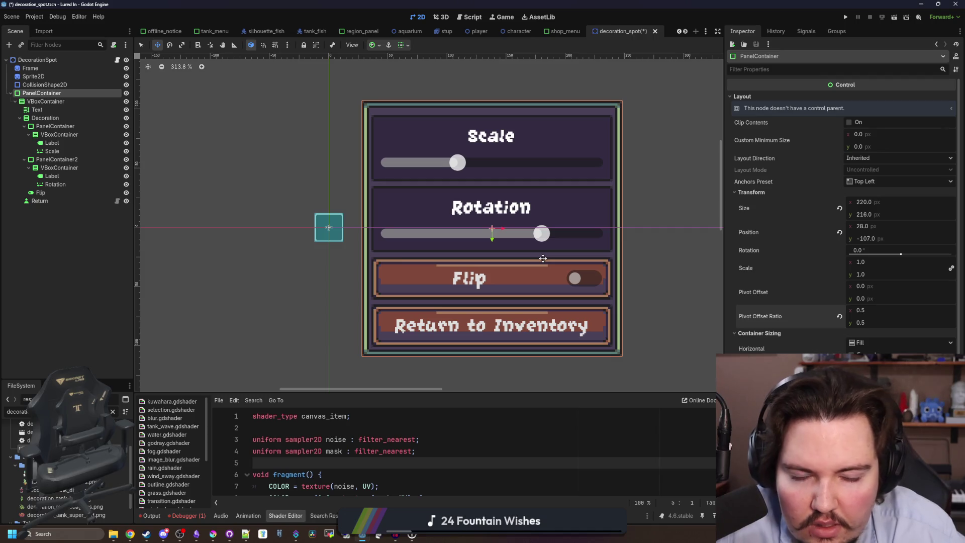
pyautogui.scroll(-4, 314, 213)
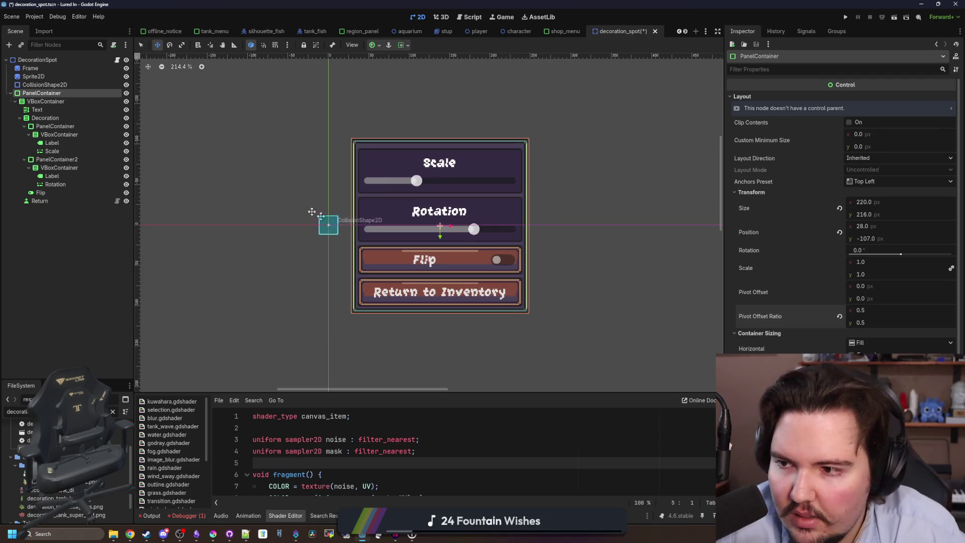
pyautogui.click(11, 94)
pyautogui.click(36, 60)
pyautogui.rightClick(50, 60)
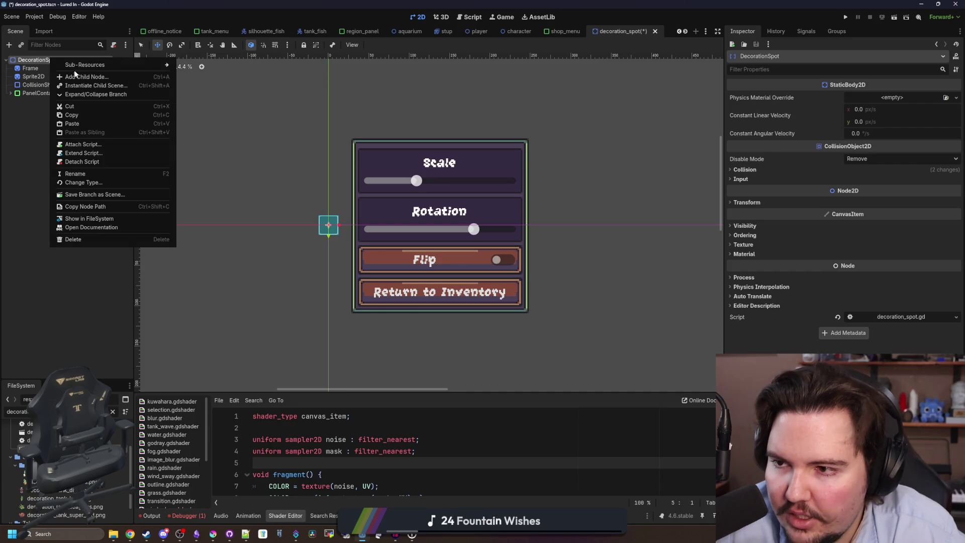
# Step: Add a Control child node under DecorationSpot and review its layout and transform properties
pyautogui.click(75, 76)
pyautogui.write('controler')
pyautogui.press('BackSpace')
pyautogui.press('BackSpace')
pyautogui.press('Return')
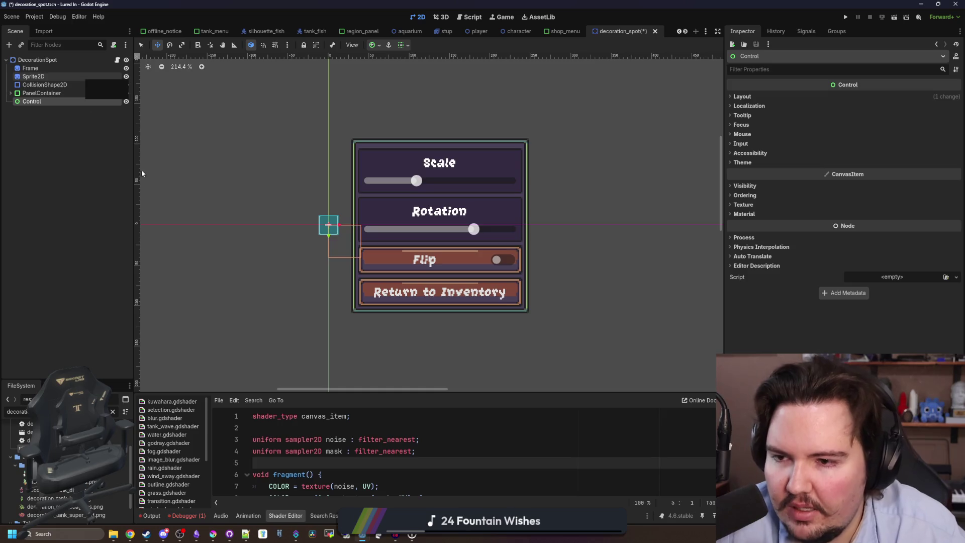
pyautogui.scroll(3, 182, 127)
pyautogui.click(743, 97)
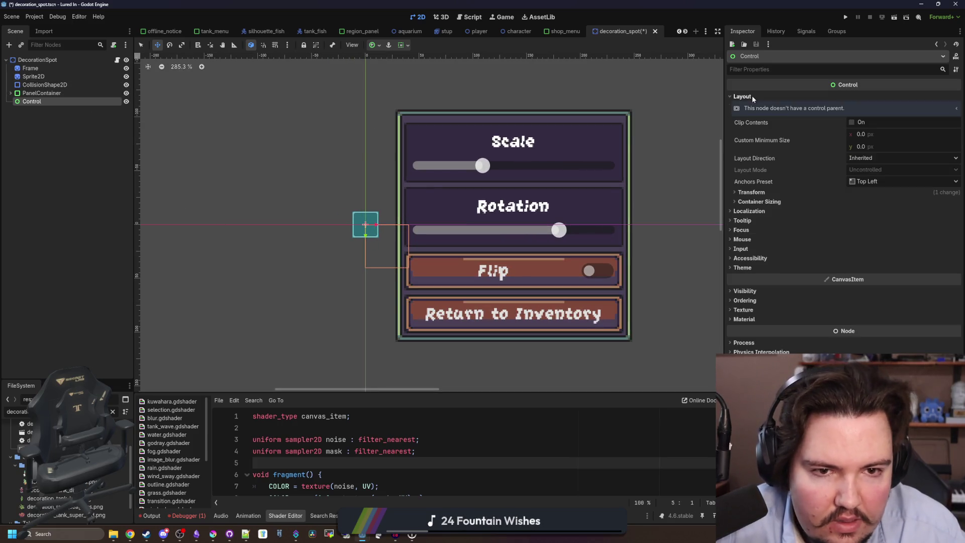
pyautogui.click(760, 202)
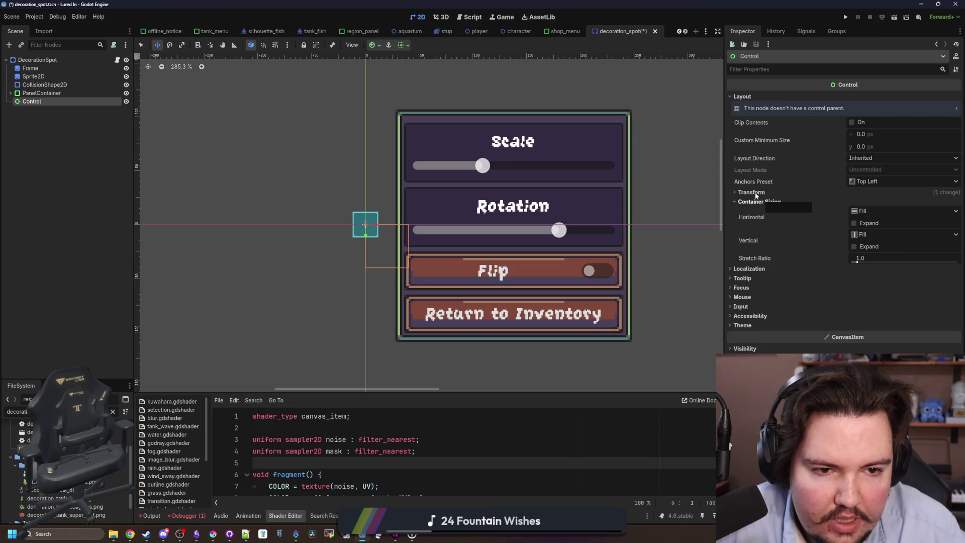
pyautogui.click(754, 192)
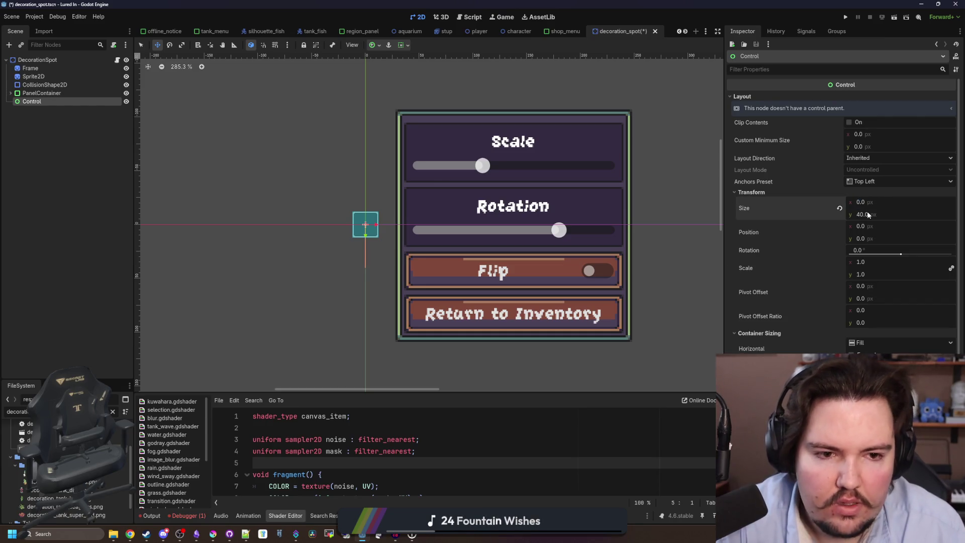
# Step: Reparent PanelContainer into the new Control node and nudge Control to the right
pyautogui.click(38, 94)
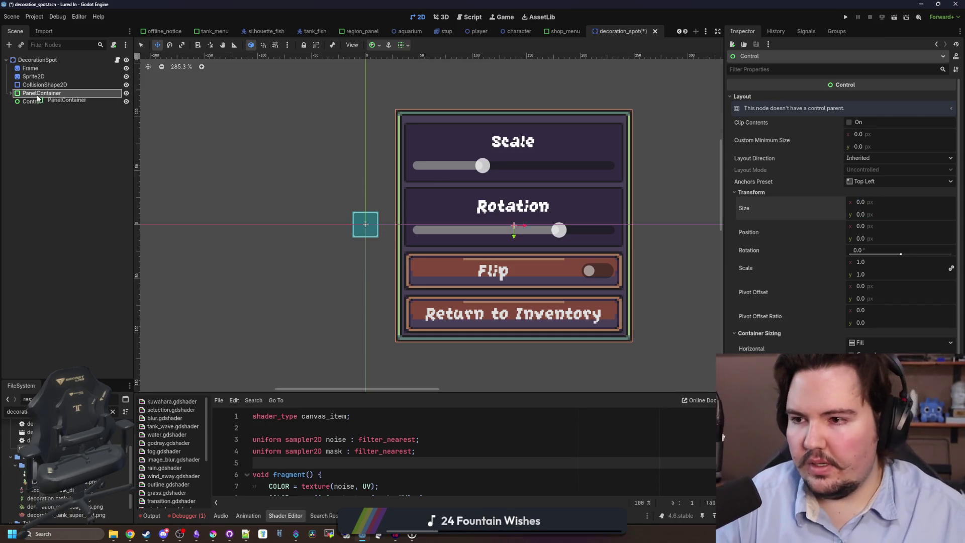
pyautogui.moveTo(31, 104); pyautogui.dragTo(32, 102)
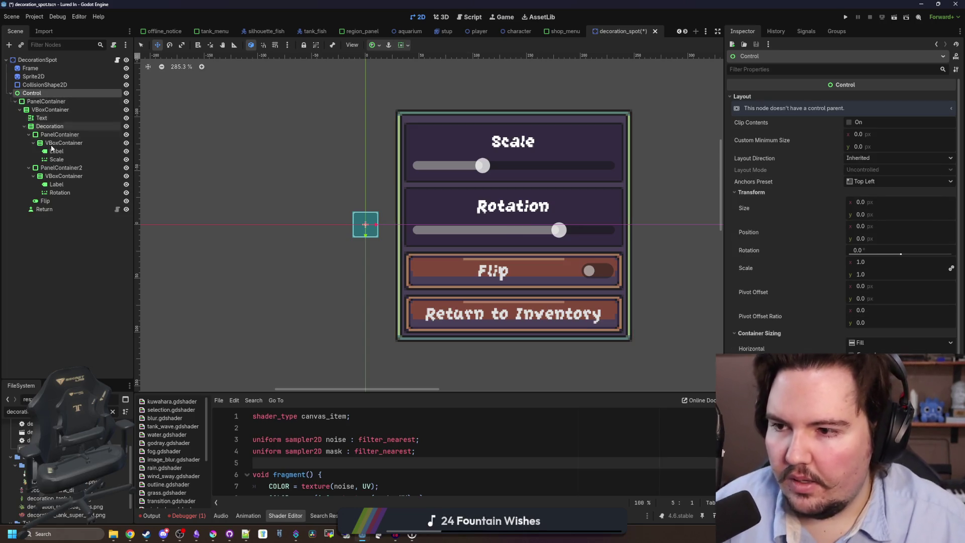
pyautogui.scroll(5, 389, 171)
pyautogui.scroll(-7, 223, 182)
pyautogui.scroll(-3, 256, 247)
pyautogui.scroll(4, 264, 212)
pyautogui.moveTo(310, 224); pyautogui.dragTo(341, 223)
pyautogui.scroll(4, 363, 169)
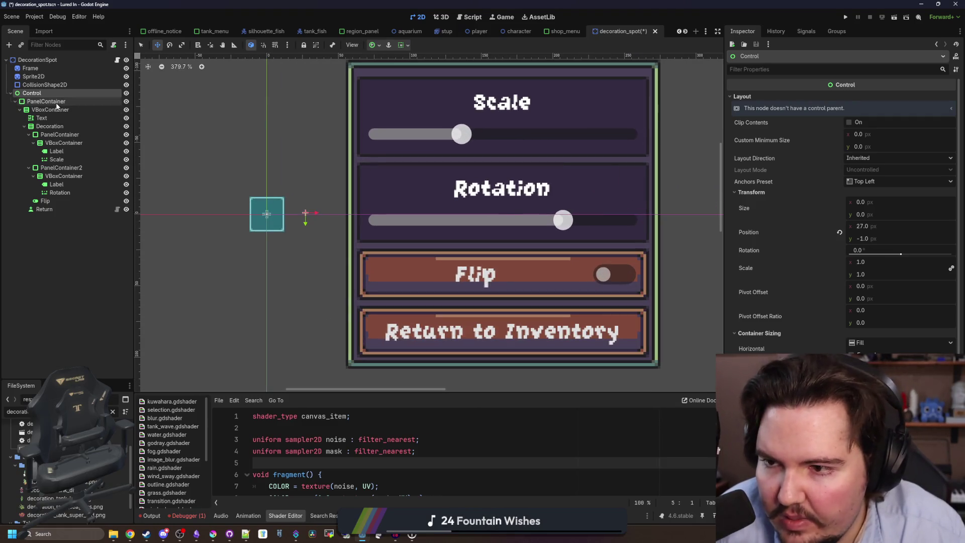
# Step: Set PanelContainer's layout mode to Anchors with the Center Left preset
pyautogui.click(56, 102)
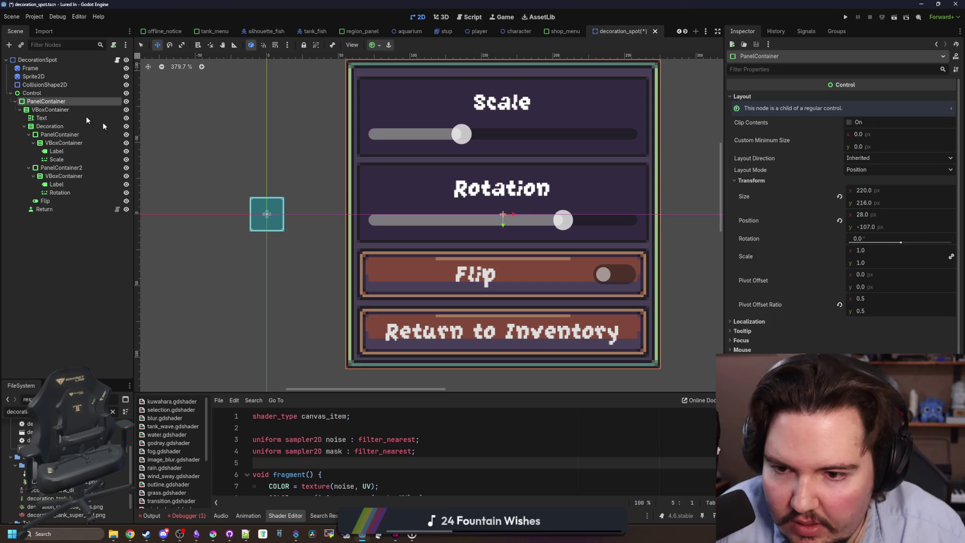
pyautogui.click(861, 170)
pyautogui.click(875, 193)
pyautogui.click(872, 182)
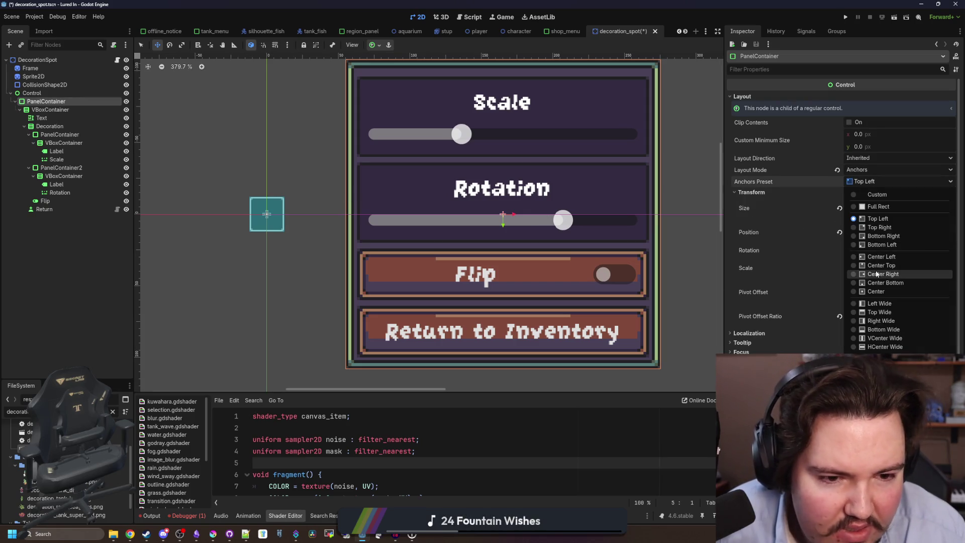
pyautogui.click(876, 259)
pyautogui.scroll(-4, 484, 252)
# Step: Keep Control's scale at 1.0, move it slightly left to 24, 0, and open decoration_spot.gd
pyautogui.click(44, 93)
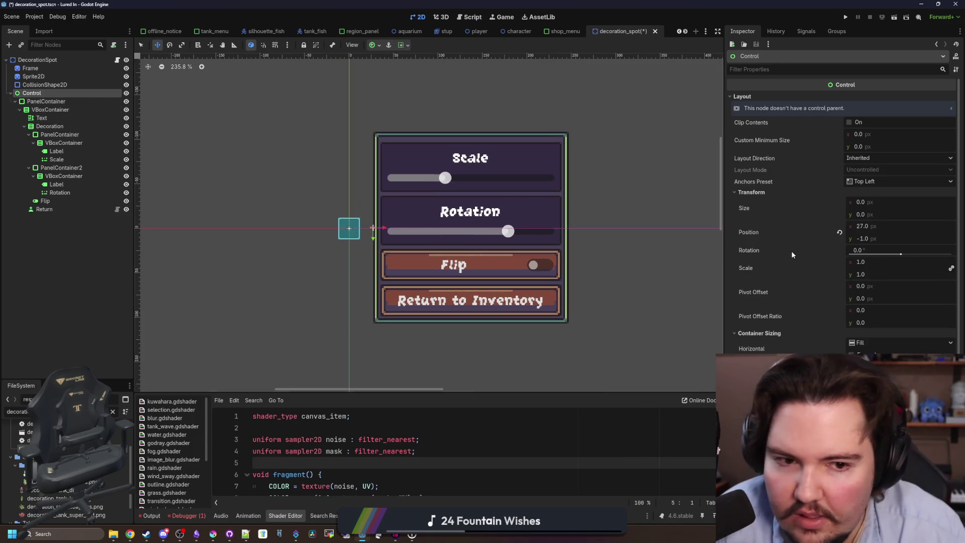
pyautogui.moveTo(872, 262)
pyautogui.mouseDown()
pyautogui.moveTo(840, 261)
pyautogui.moveTo(860, 261)
pyautogui.mouseUp()
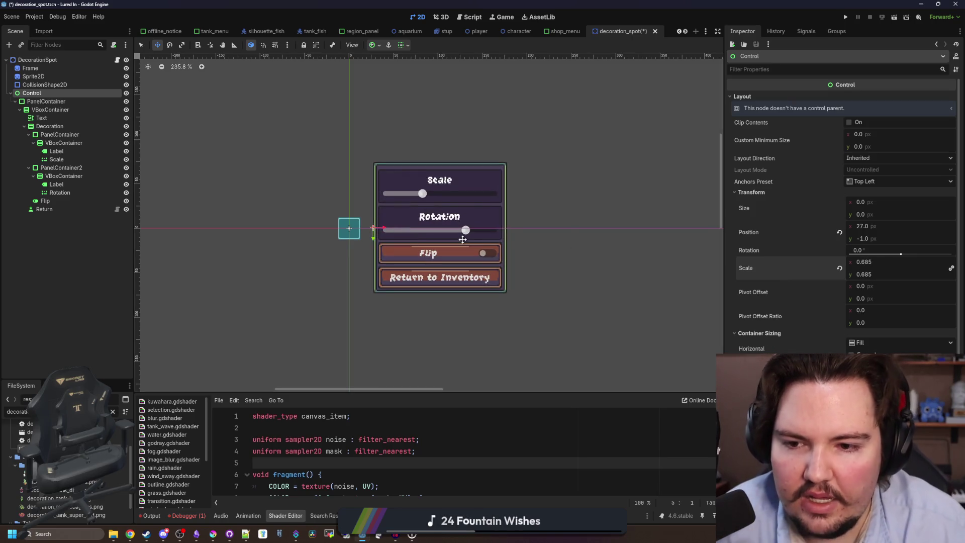
pyautogui.hotkey('ctrl', 'z')
pyautogui.scroll(4, 382, 230)
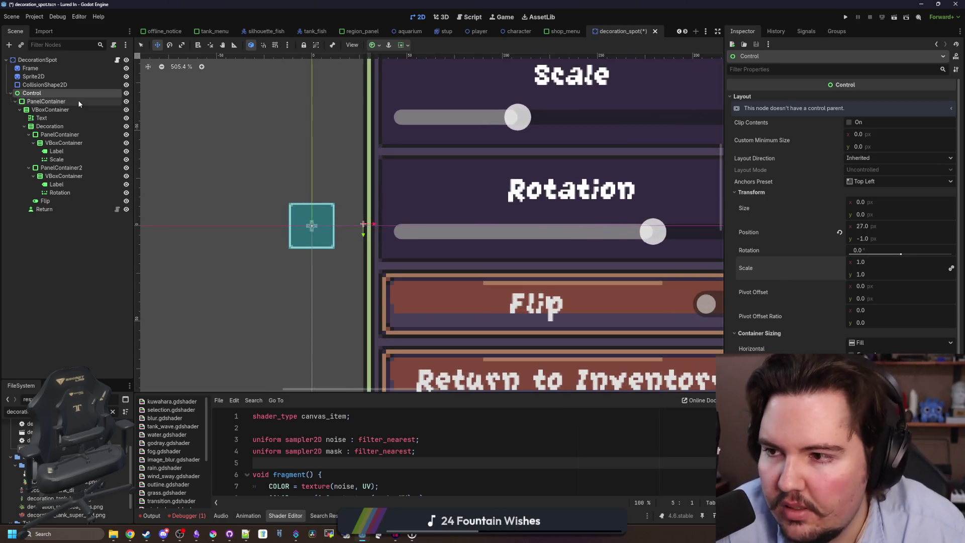
pyautogui.scroll(6, 352, 232)
pyautogui.moveTo(392, 248)
pyautogui.mouseDown()
pyautogui.moveTo(336, 253)
pyautogui.moveTo(378, 249)
pyautogui.moveTo(363, 252)
pyautogui.mouseUp()
pyautogui.scroll(-10, 363, 252)
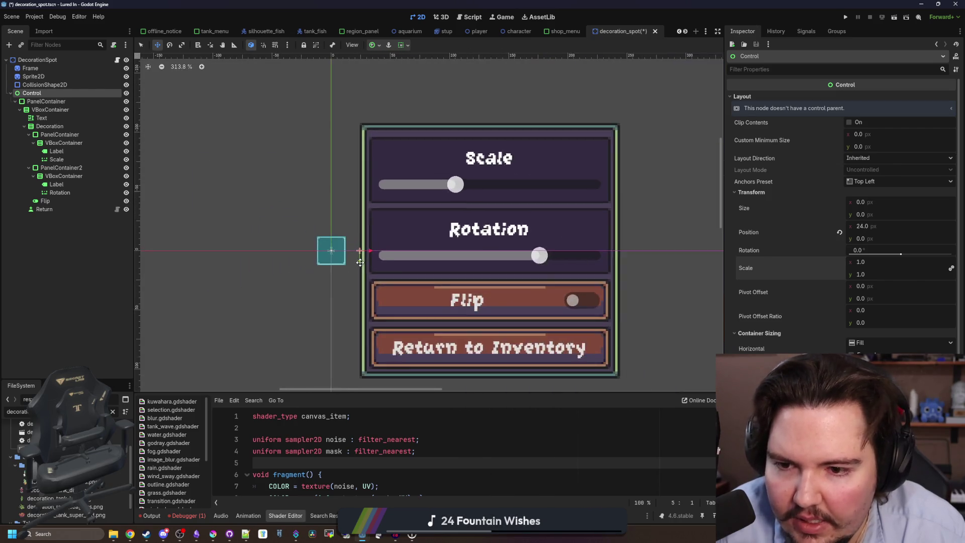
pyautogui.scroll(2, 403, 274)
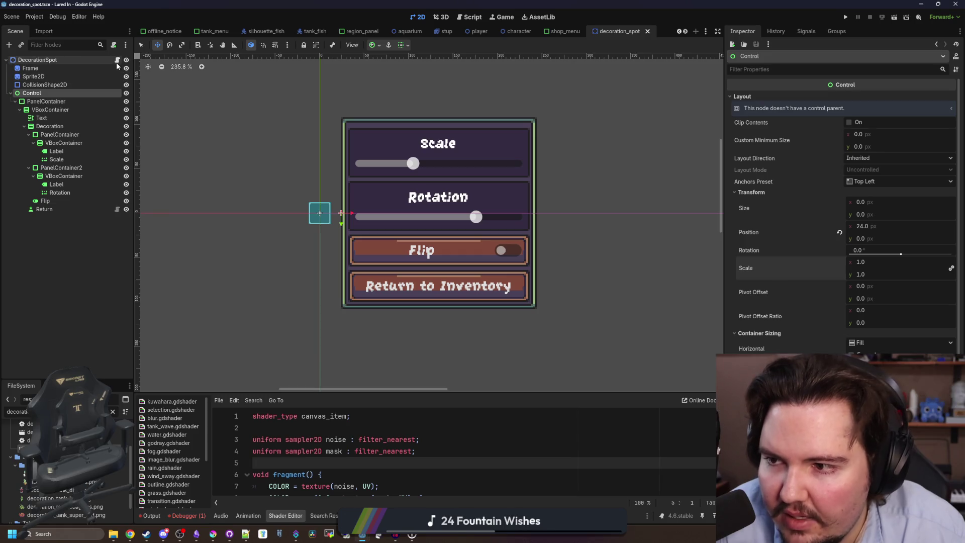
pyautogui.click(117, 61)
pyautogui.click(312, 165)
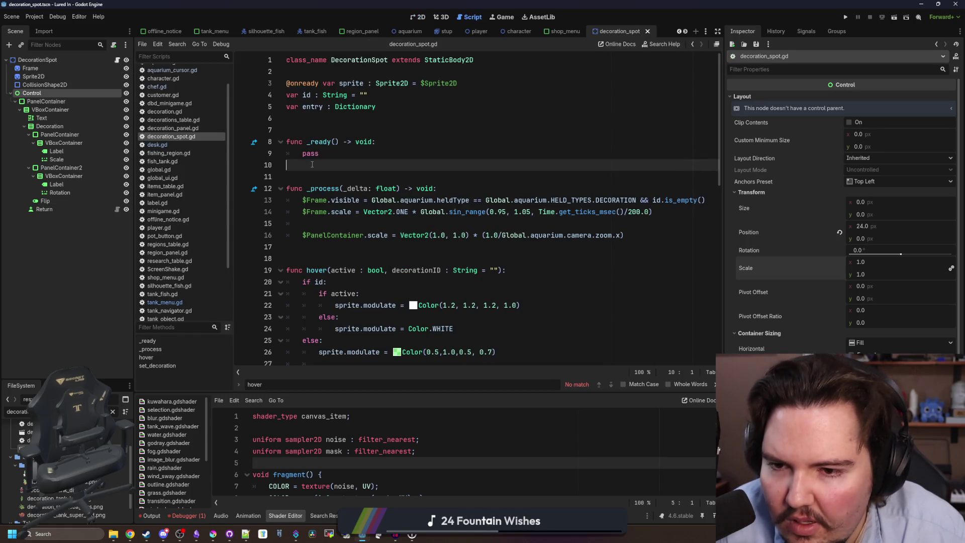
# Step: Change the line 16 scale target from $PanelContainer to $Control, save, and run the project
pyautogui.hotkey('ctrl', 's')
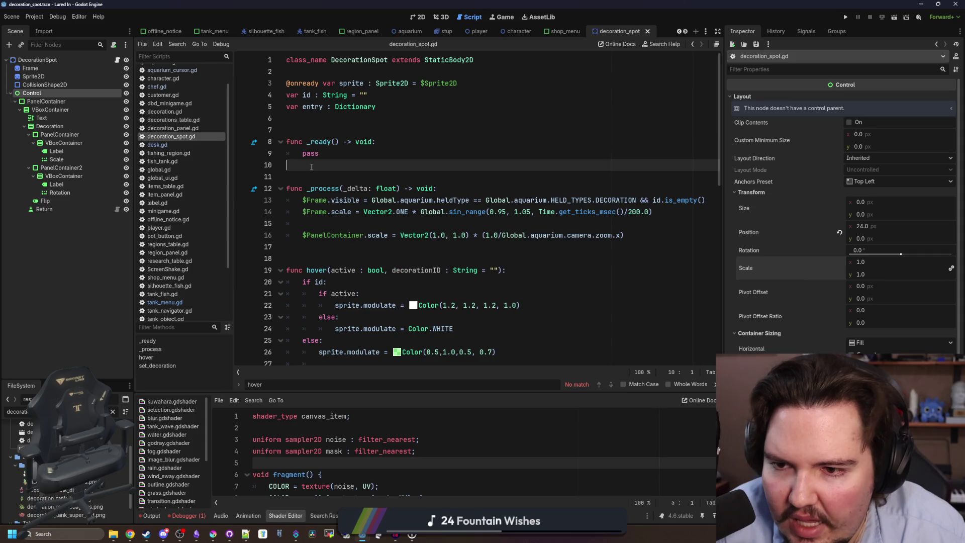
pyautogui.click(355, 234)
pyautogui.click(373, 225)
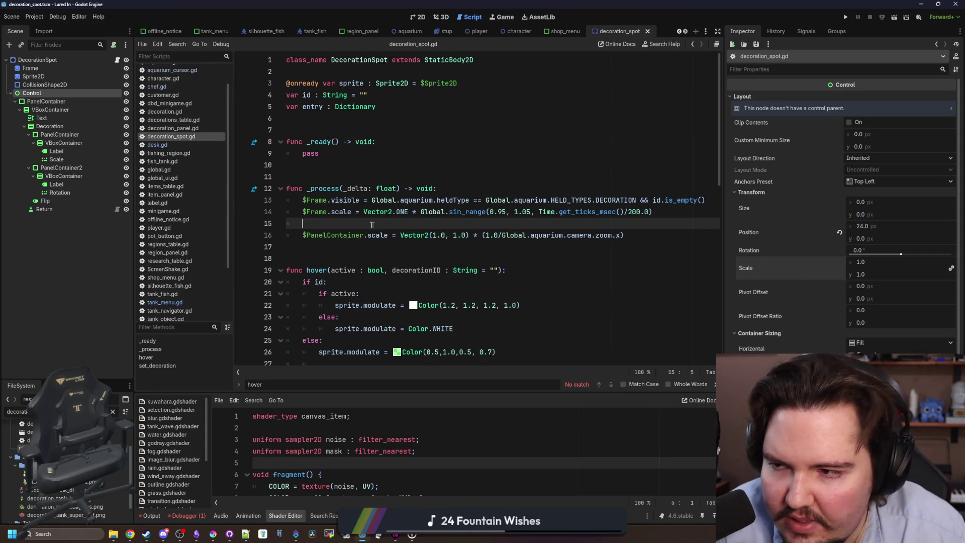
pyautogui.click(344, 234)
pyautogui.write('Control')
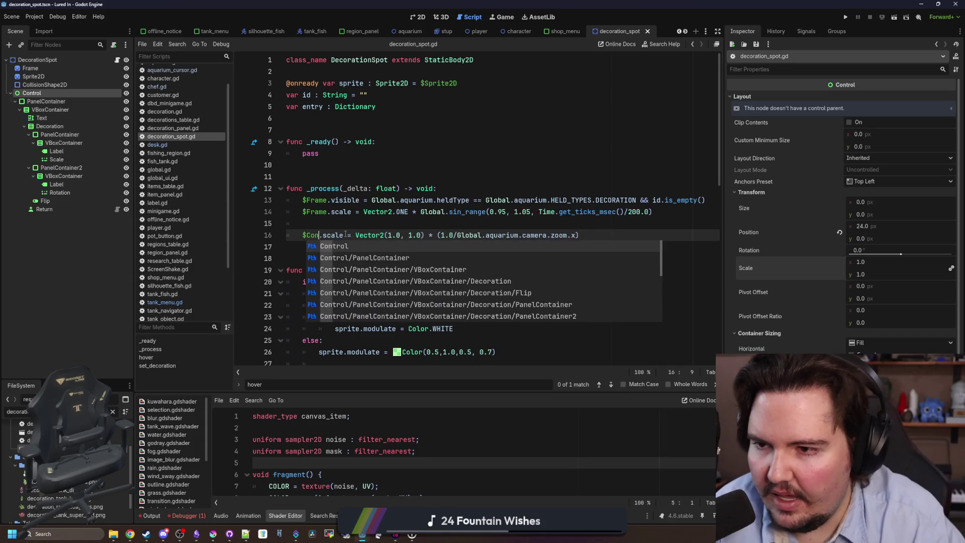
pyautogui.click(360, 212)
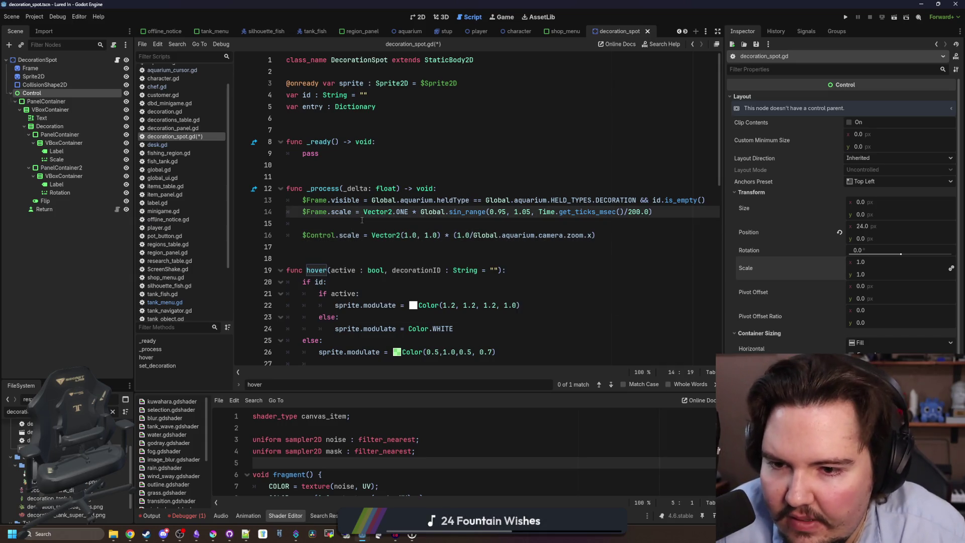
pyautogui.click(362, 219)
pyautogui.hotkey('ctrl', 's')
pyautogui.click(383, 168)
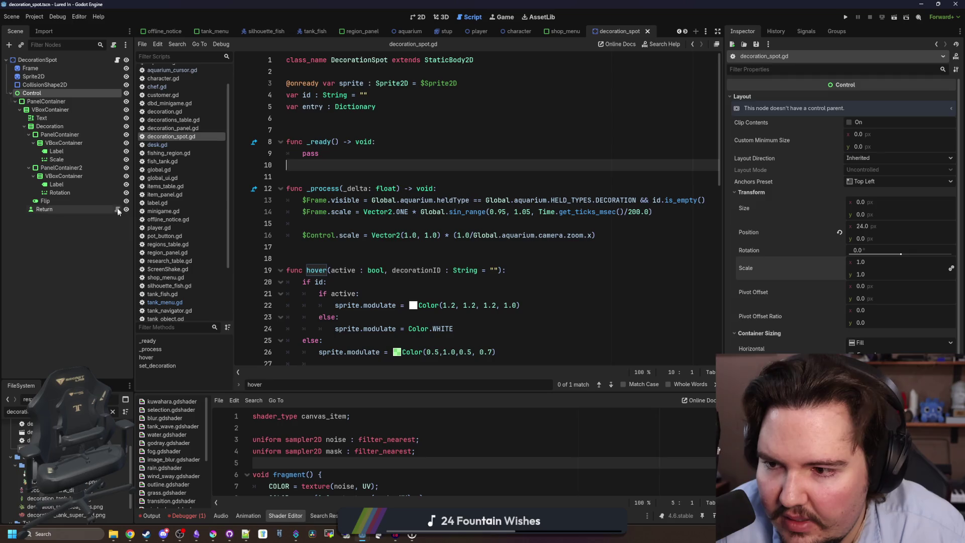
pyautogui.click(351, 173)
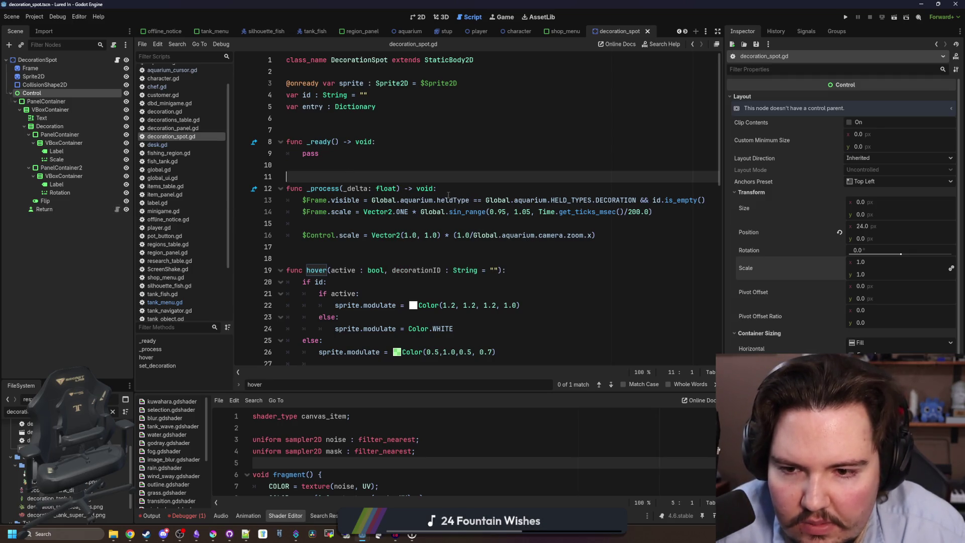
pyautogui.click(846, 17)
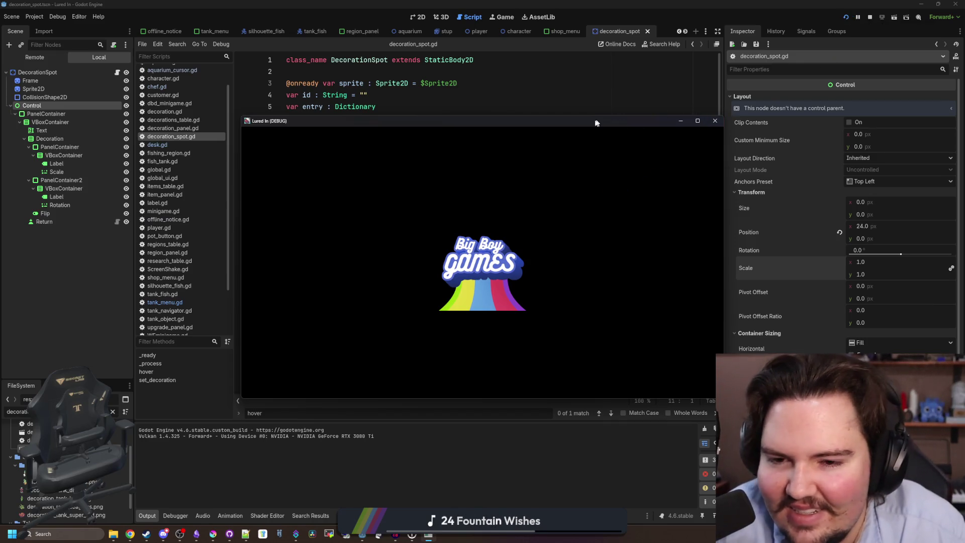
# Step: Dismiss the Welcome Back message and drag a decoration's Scale slider down in the running game
pyautogui.click(483, 296)
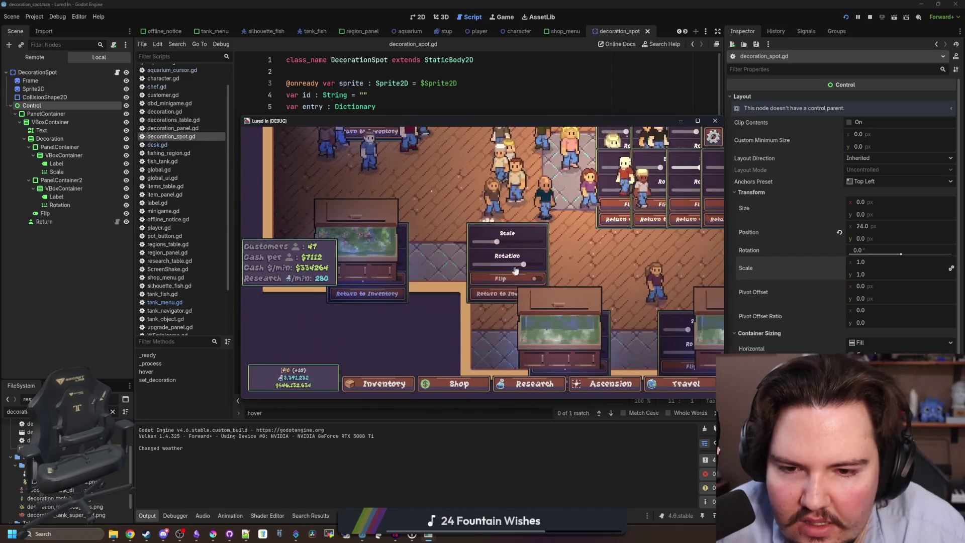
pyautogui.moveTo(517, 244); pyautogui.dragTo(505, 242)
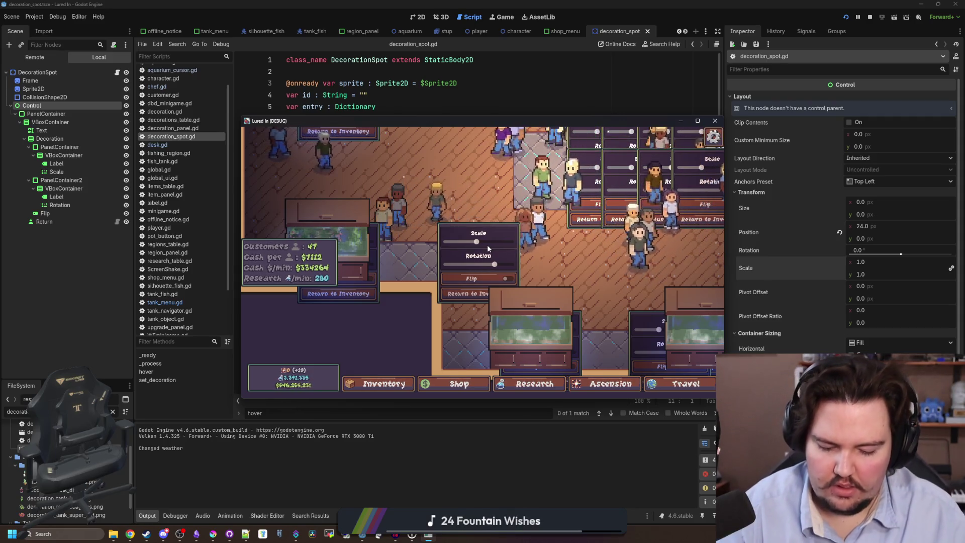
pyautogui.press('super')
pyautogui.press('super')
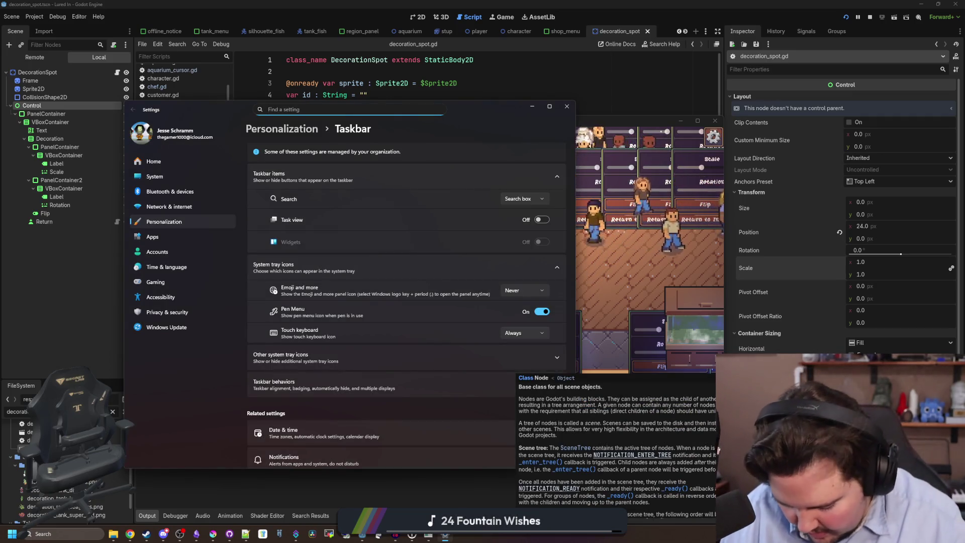
# Step: Refocus the game window, open and close a fish tank's dialog, then stop the game
pyautogui.click(615, 269)
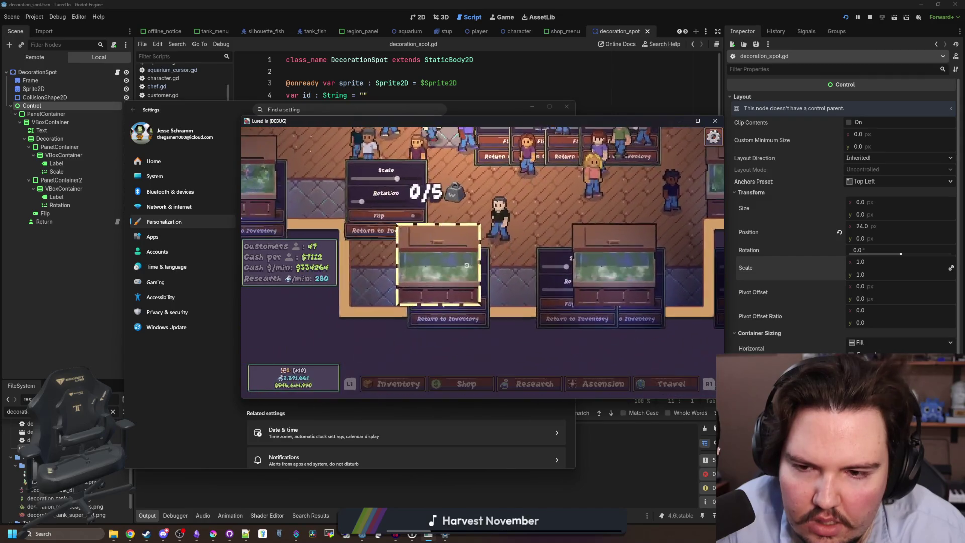
pyautogui.click(484, 278)
pyautogui.press('Escape')
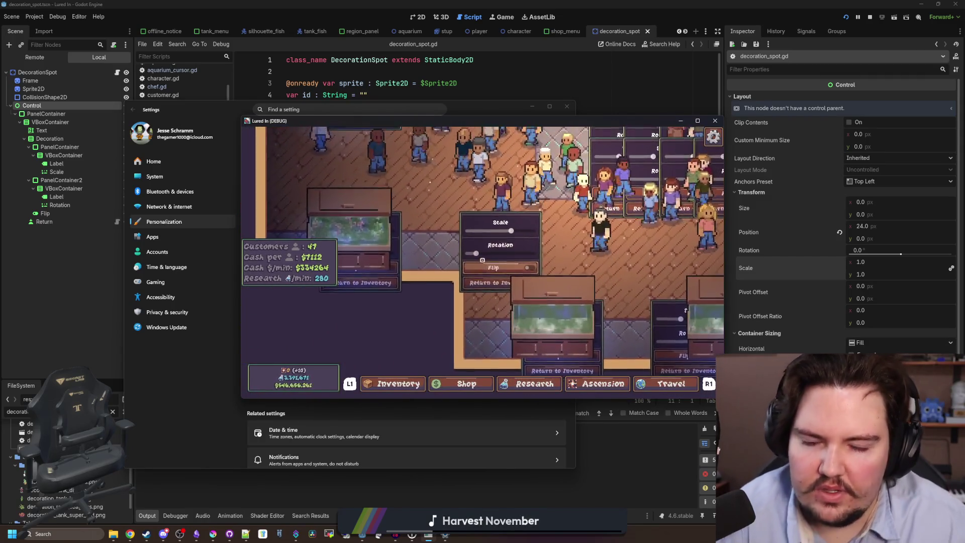
pyautogui.press('super')
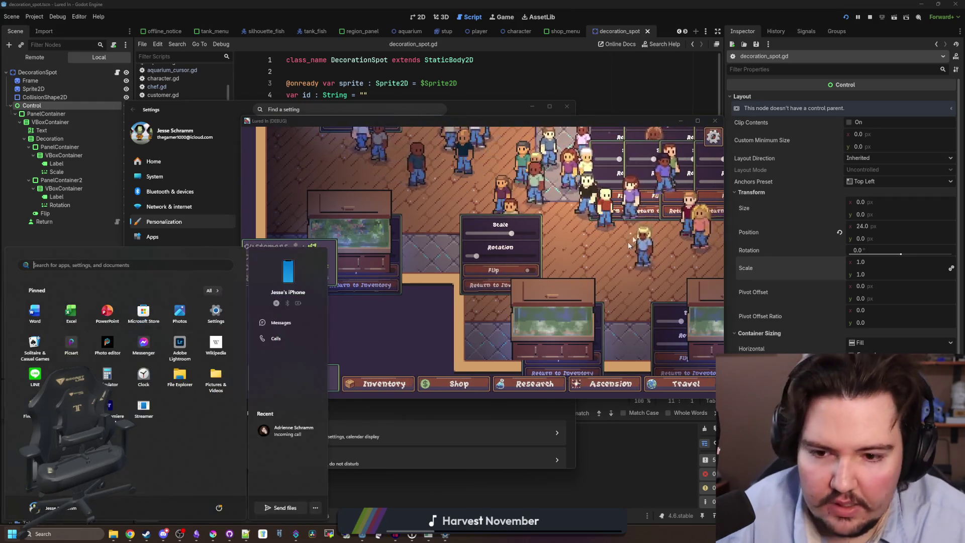
pyautogui.click(869, 18)
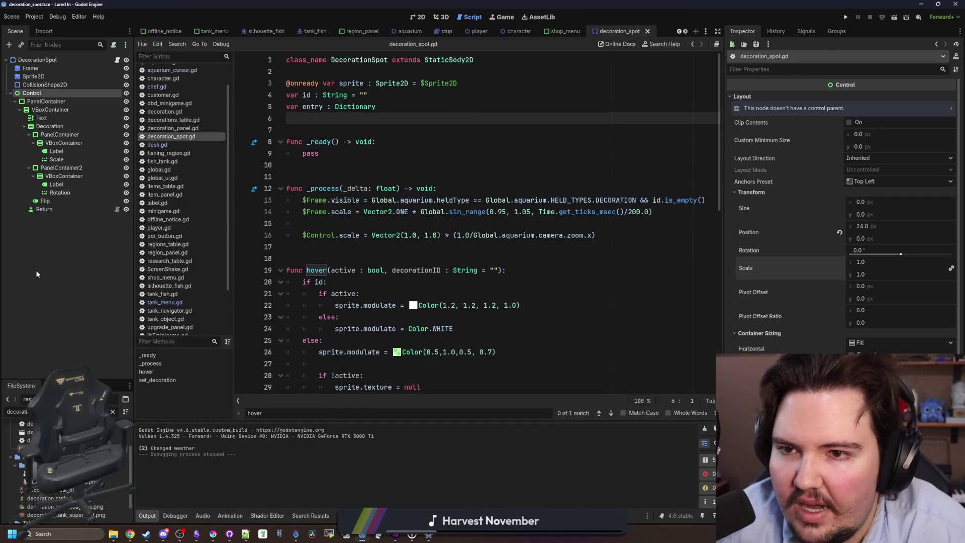
# Step: Filter FileSystem for 'chef', open chef.tscn, and view the Accept button's connected signals
pyautogui.doubleClick(17, 411)
pyautogui.write('chef')
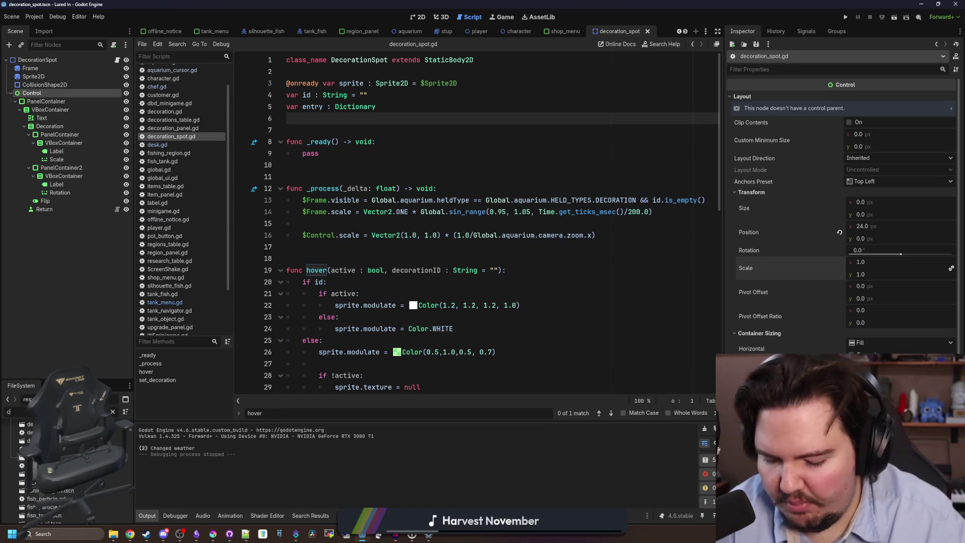
pyautogui.doubleClick(31, 485)
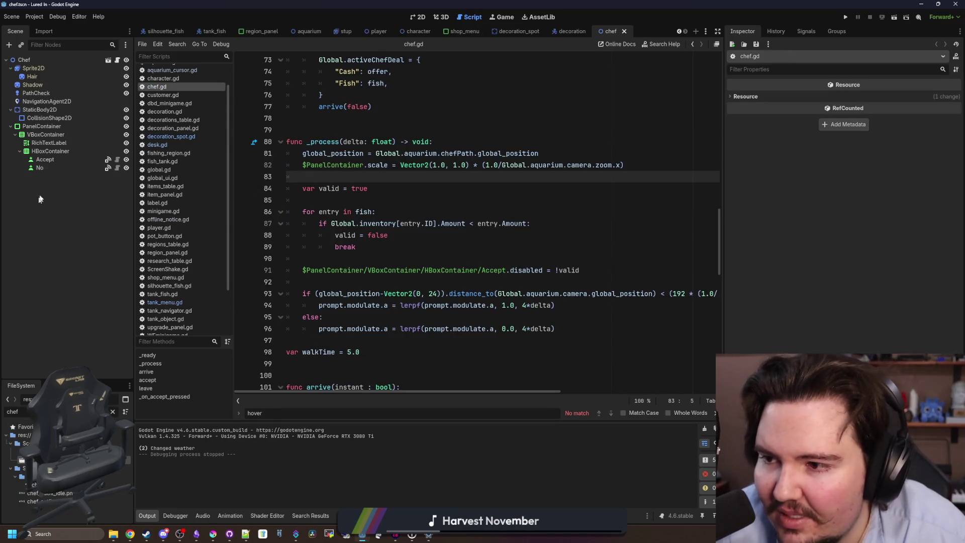
pyautogui.click(57, 158)
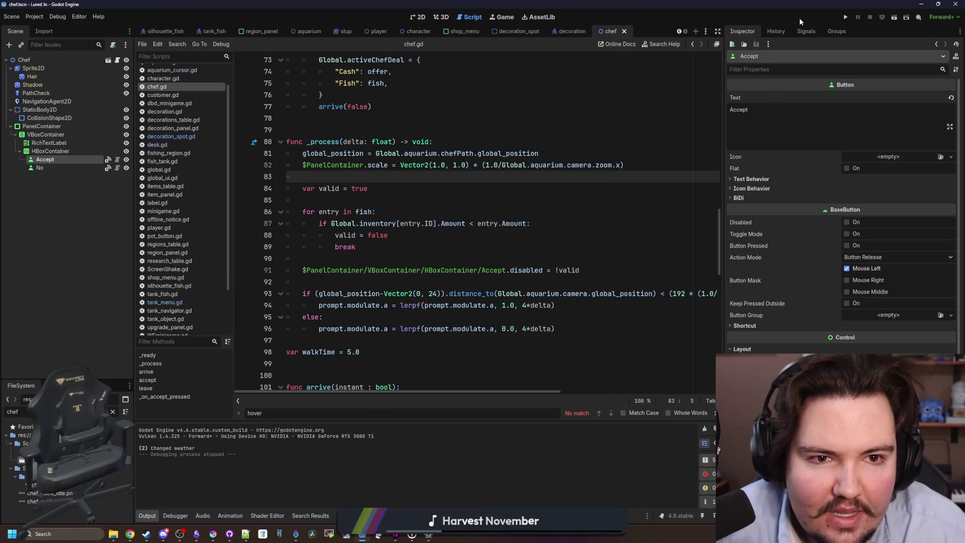
pyautogui.click(792, 31)
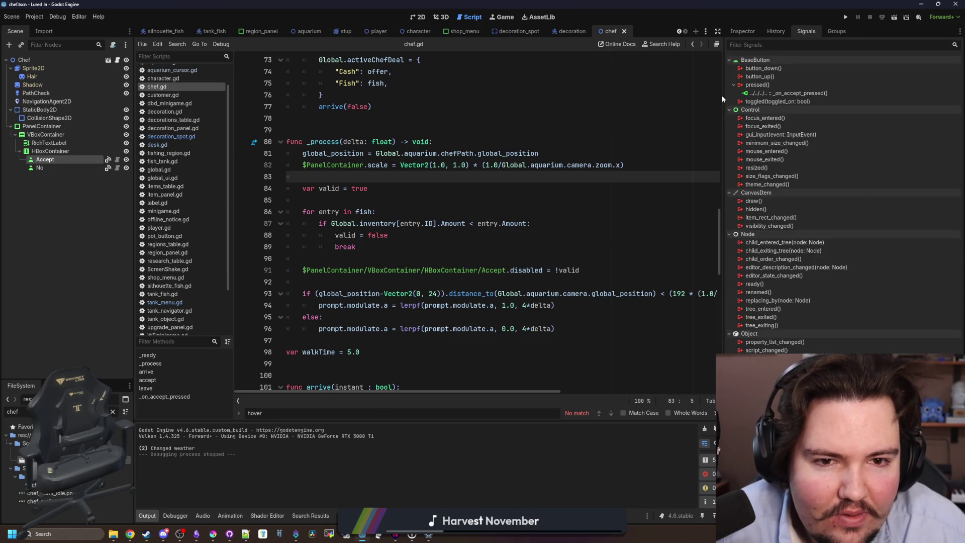
pyautogui.moveTo(722, 95); pyautogui.dragTo(671, 75)
pyautogui.click(689, 31)
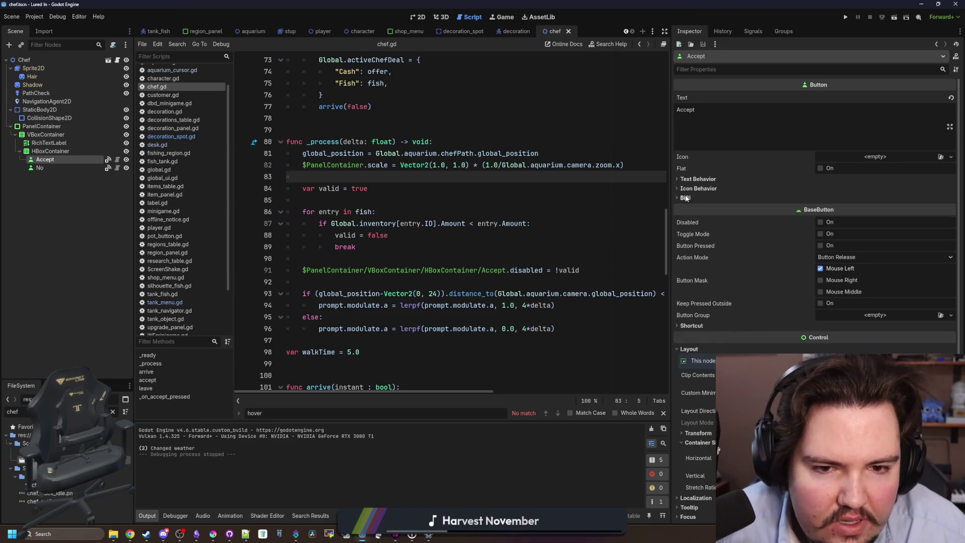
# Step: Compare Tooltip and Focus properties of Accept, PanelContainer and VBoxContainer in the chef scene
pyautogui.scroll(-4, 701, 292)
pyautogui.click(693, 328)
pyautogui.click(690, 327)
pyautogui.click(693, 337)
pyautogui.click(690, 337)
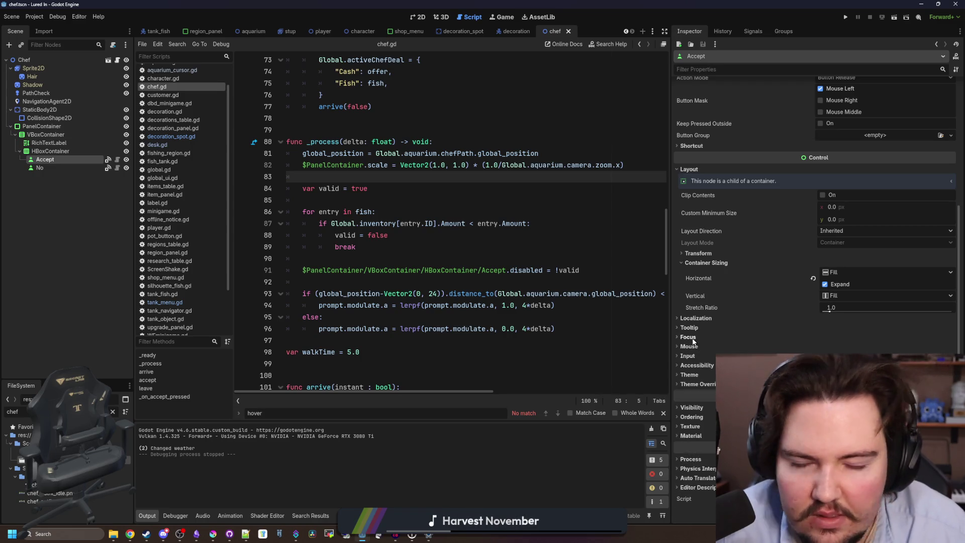
pyautogui.click(40, 126)
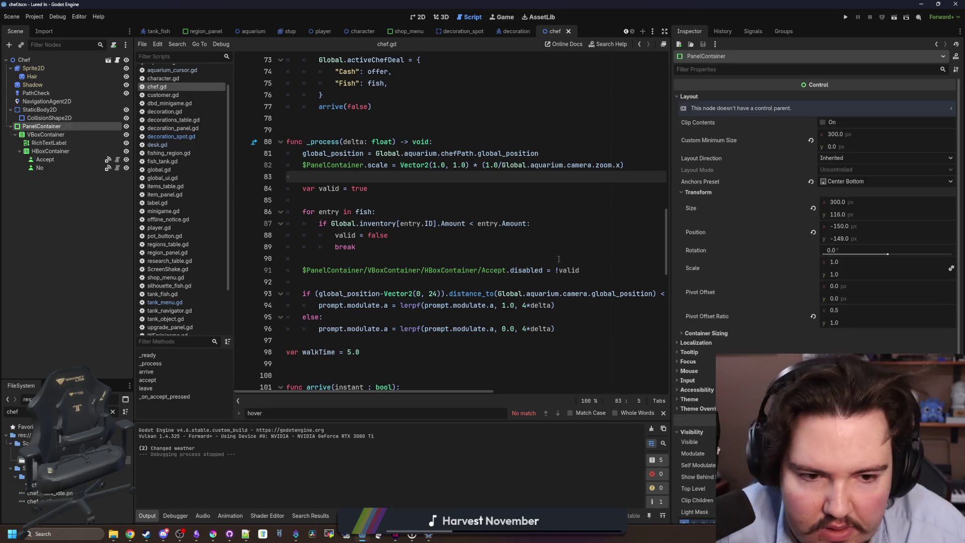
pyautogui.click(688, 361)
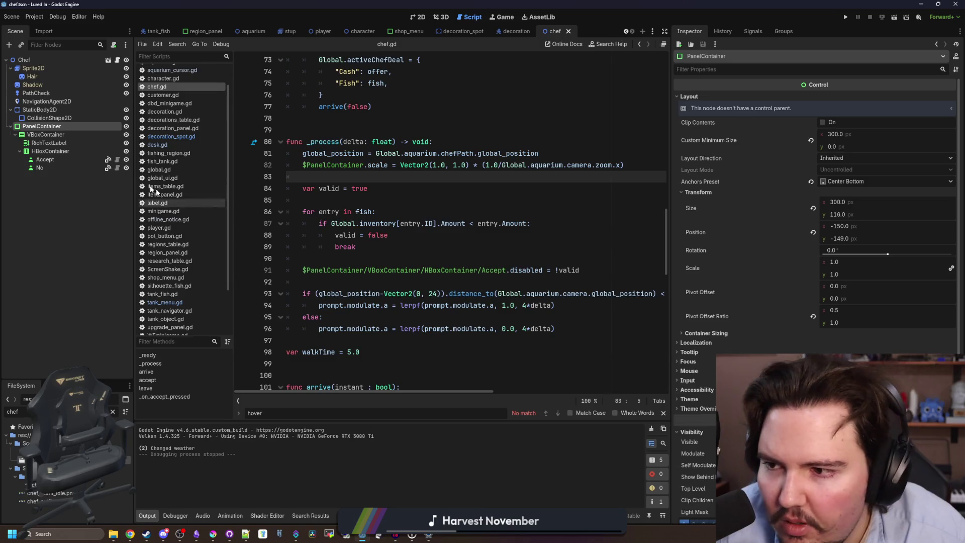
pyautogui.click(50, 135)
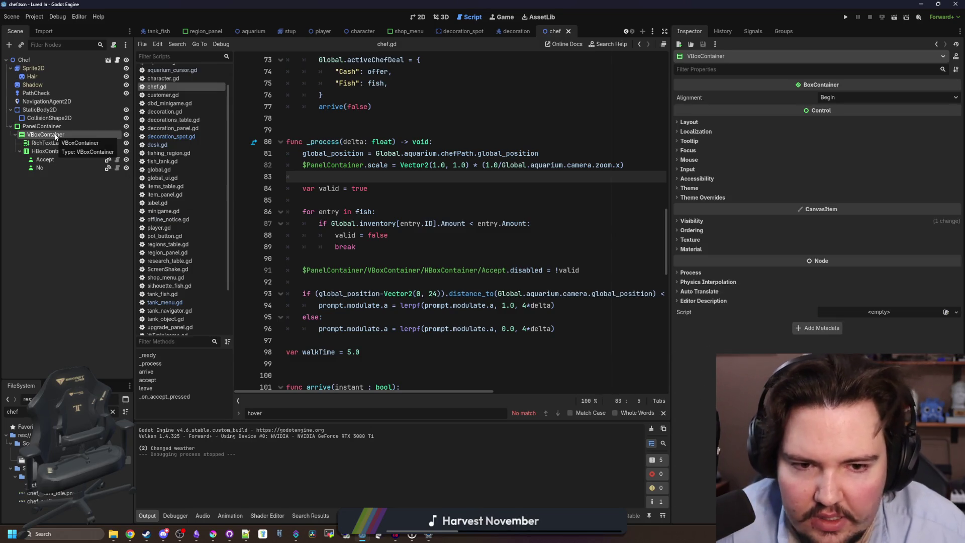
pyautogui.click(55, 160)
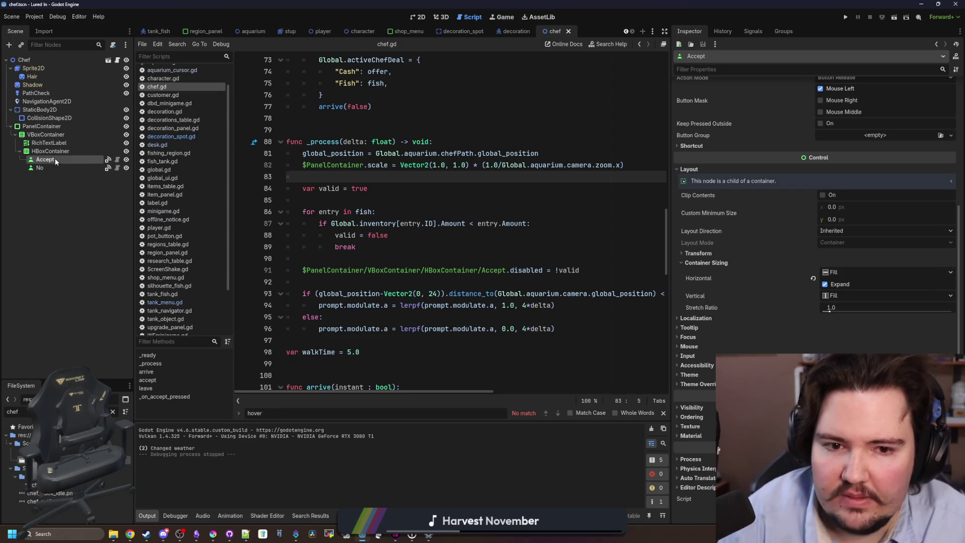
# Step: Check the Accept button's history, signals and group membership
pyautogui.scroll(5, 757, 142)
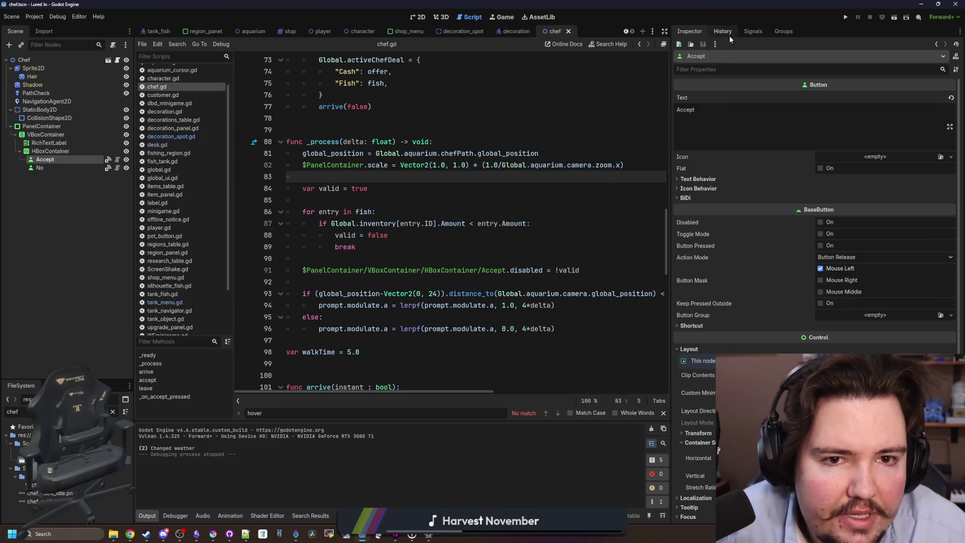
pyautogui.click(727, 33)
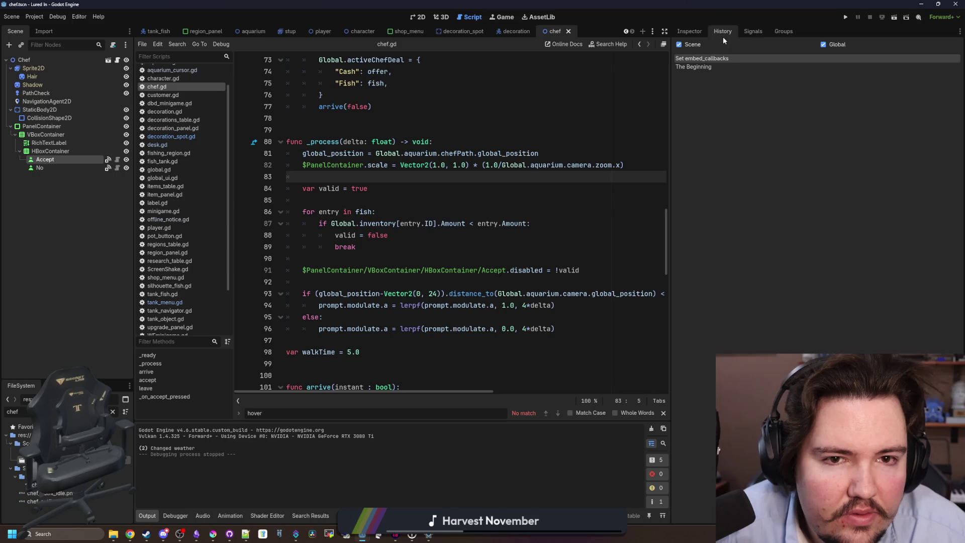
pyautogui.click(690, 31)
pyautogui.click(753, 31)
pyautogui.click(785, 33)
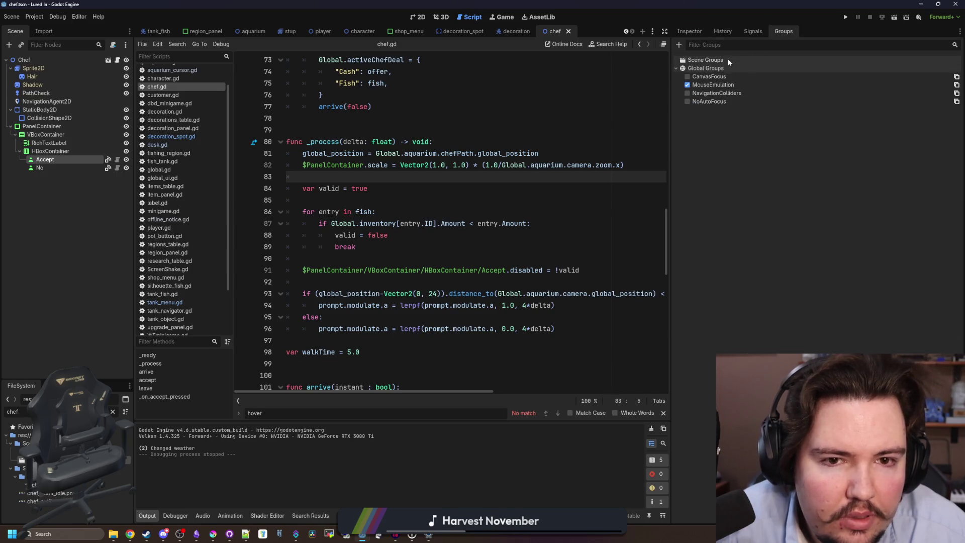
pyautogui.click(753, 32)
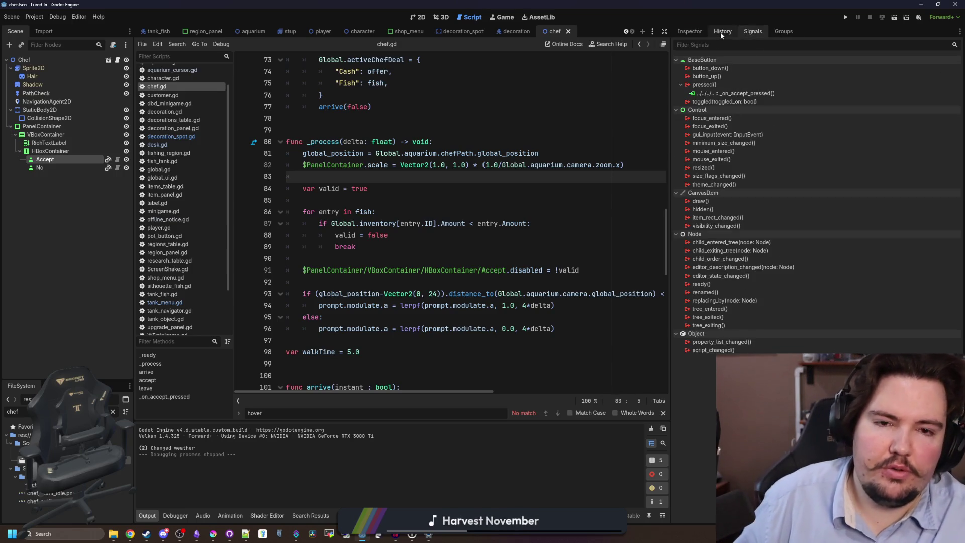
pyautogui.click(718, 33)
pyautogui.click(696, 32)
# Step: Return to the decoration_spot scene and select its Flip button node
pyautogui.click(487, 212)
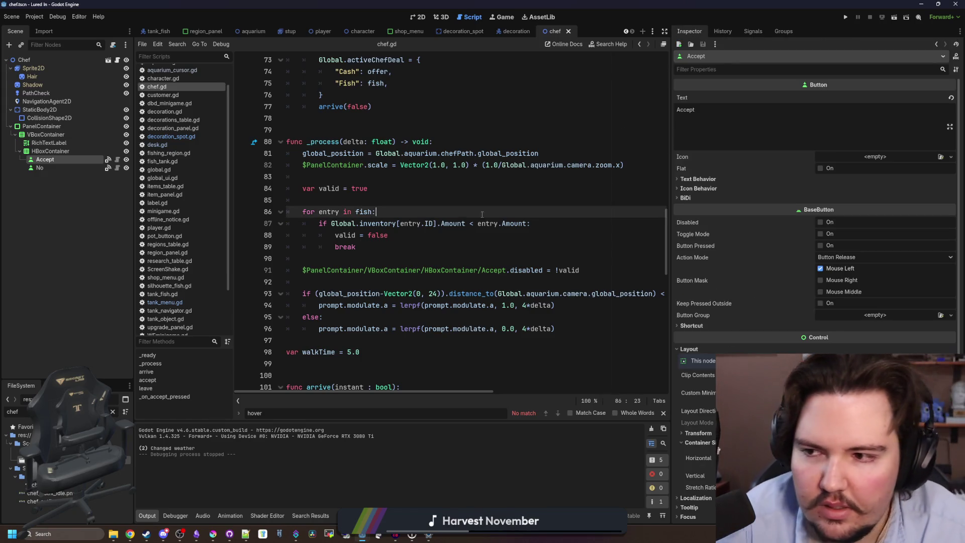
pyautogui.click(392, 83)
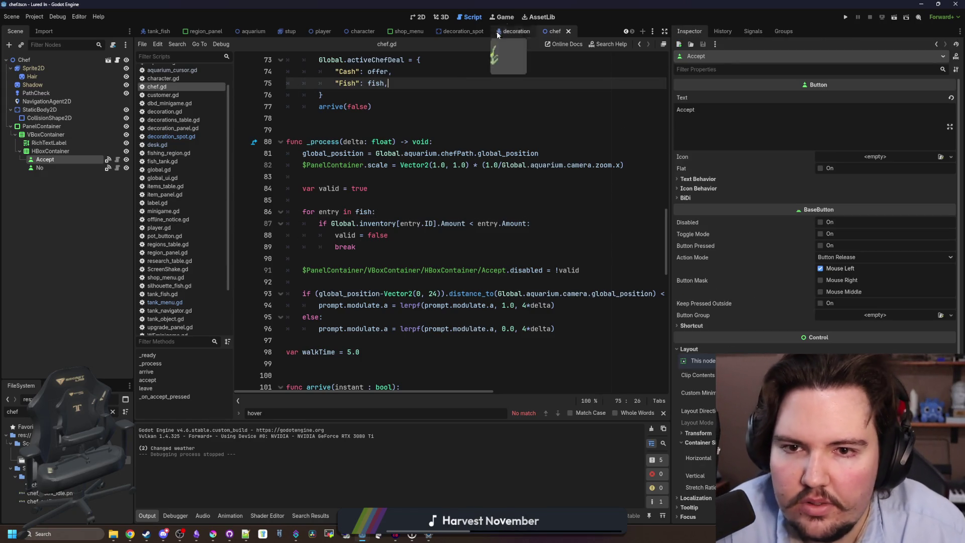
pyautogui.click(463, 32)
pyautogui.click(44, 200)
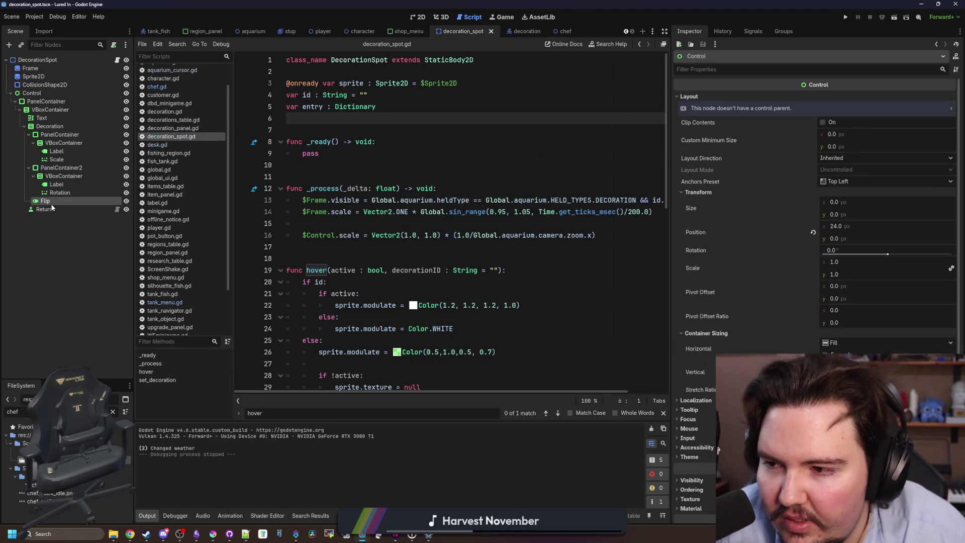
# Step: In the 2D view, move the nodes Text through Flip under VBoxContainer, undoing the last reparent
pyautogui.click(414, 15)
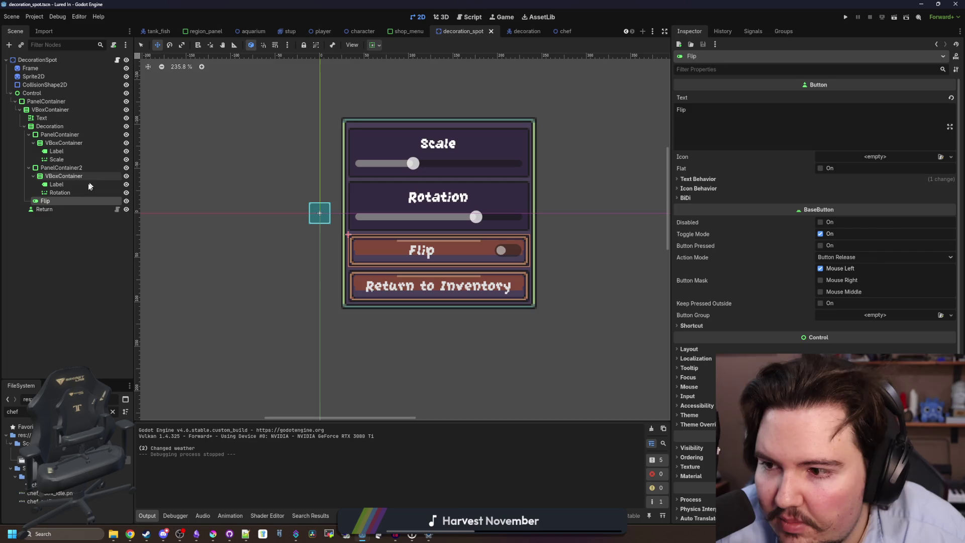
pyautogui.click(49, 126)
pyautogui.click(42, 118)
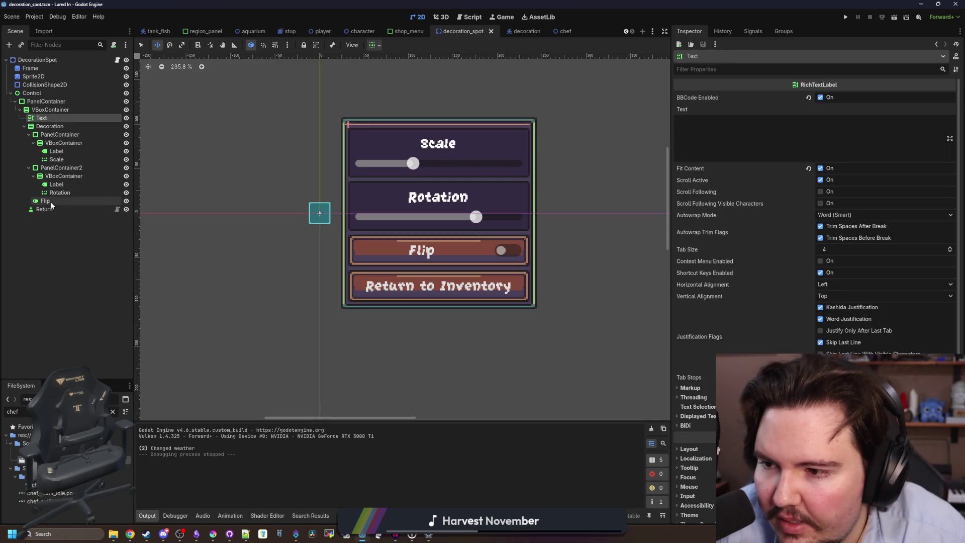
pyautogui.keyDown('shift'); pyautogui.click(51, 202); pyautogui.keyUp('shift')
pyautogui.moveTo(57, 141); pyautogui.dragTo(54, 109)
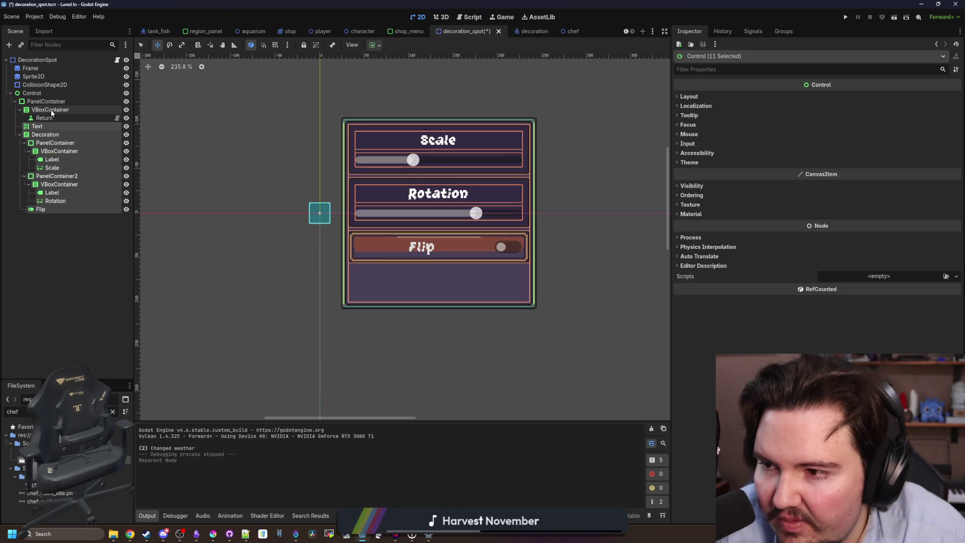
pyautogui.click(52, 112)
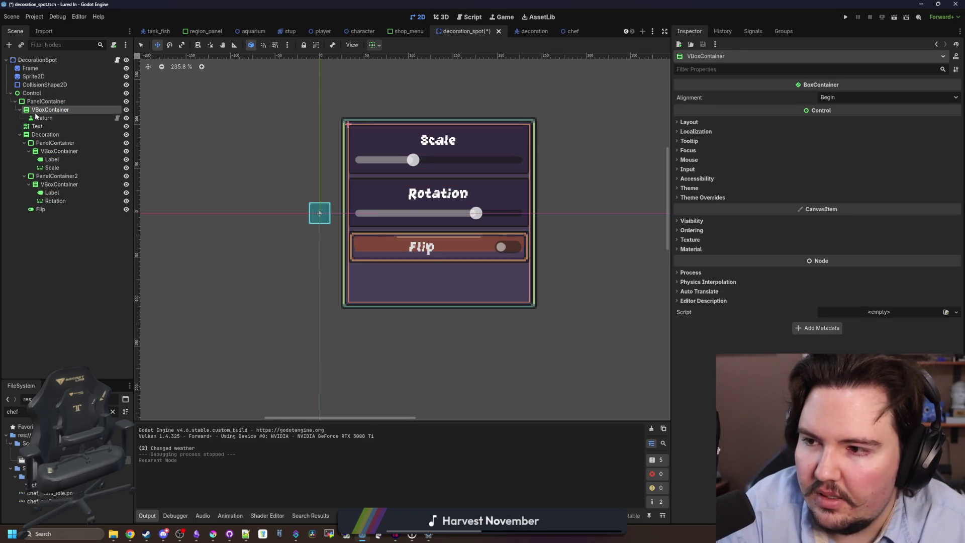
pyautogui.click(53, 119)
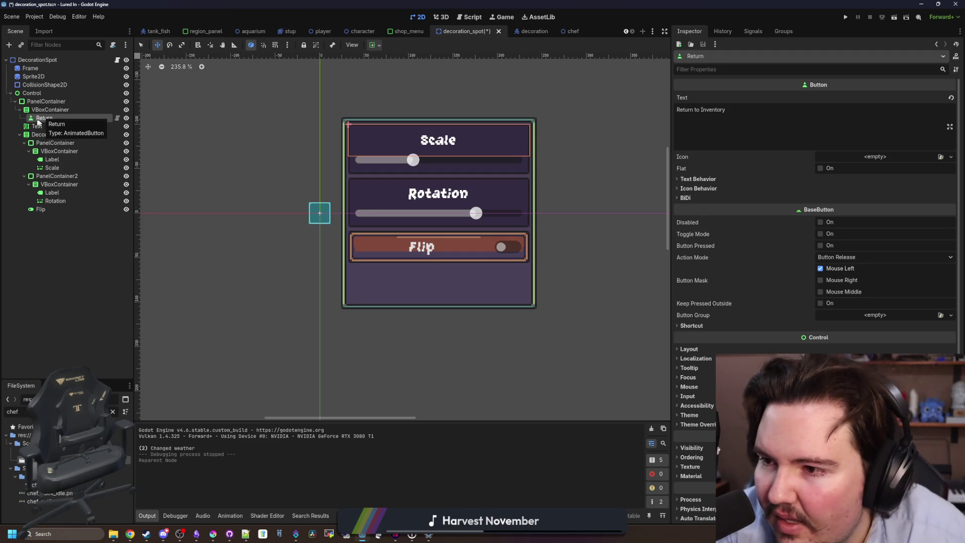
pyautogui.click(38, 126)
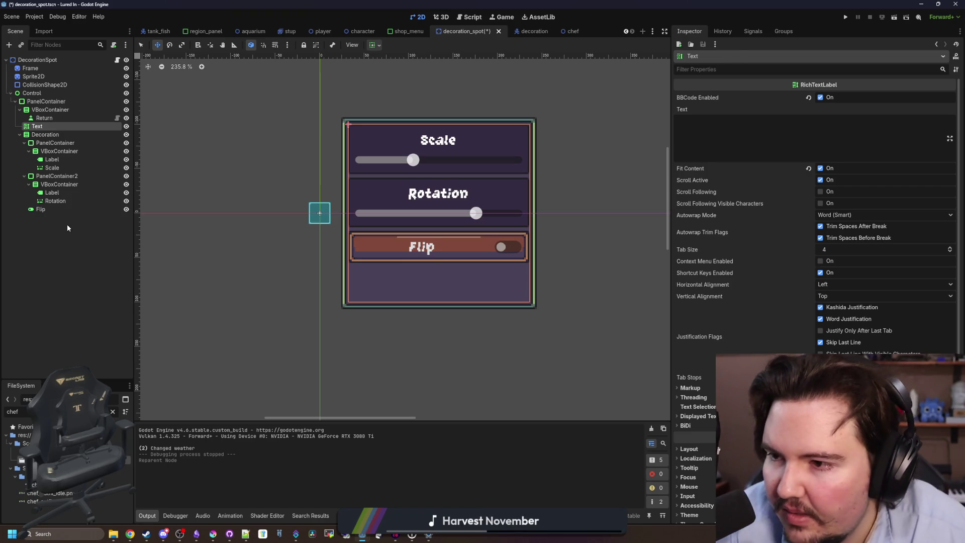
pyautogui.hotkey('ctrl', 'z')
# Step: Expand PanelContainer2 inside the Decoration container to inspect its Rotation children
pyautogui.click(50, 128)
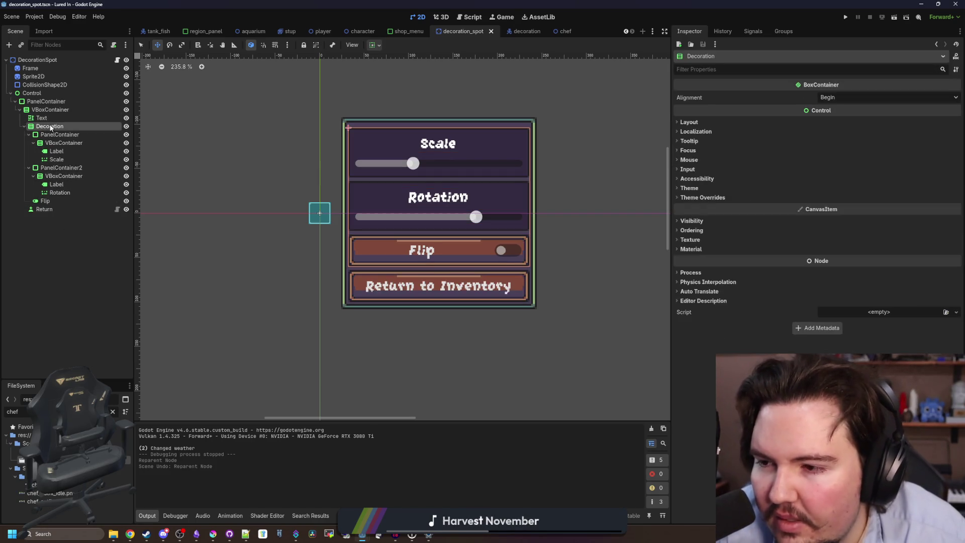
pyautogui.click(29, 168)
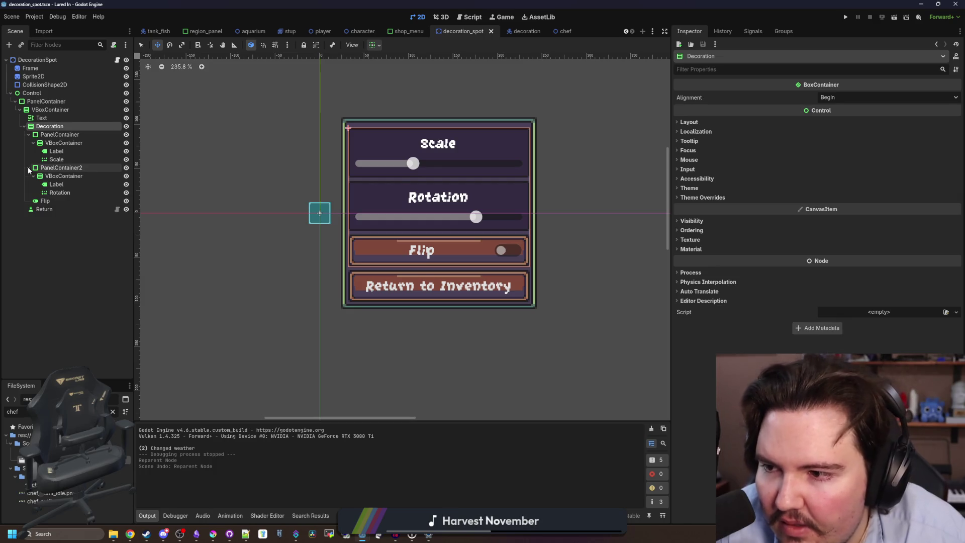
pyautogui.click(58, 177)
pyautogui.click(57, 185)
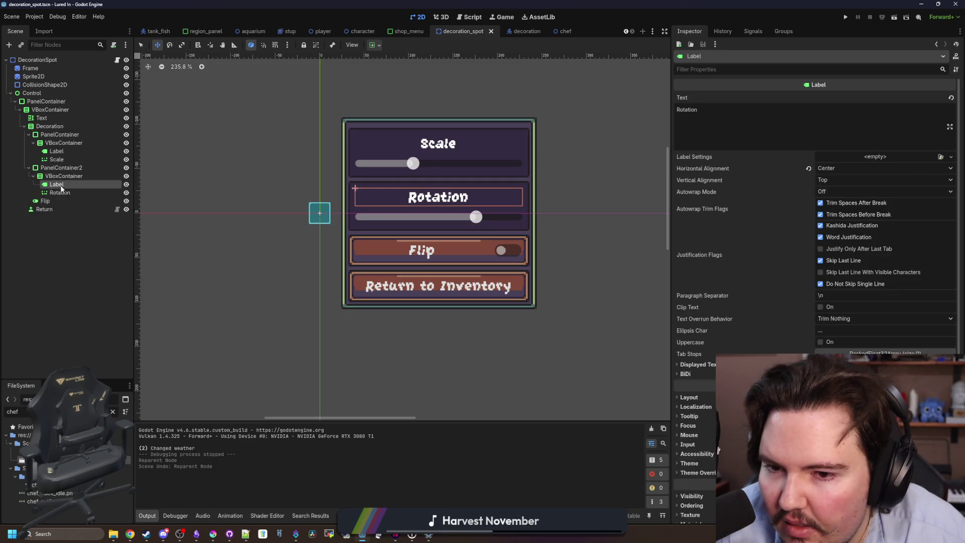
pyautogui.click(56, 193)
pyautogui.click(57, 185)
pyautogui.click(55, 168)
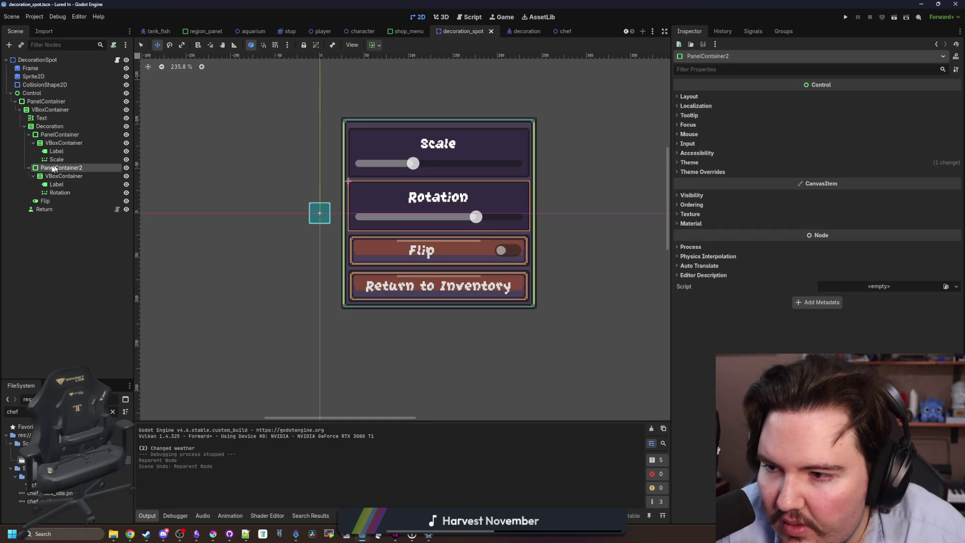
# Step: Move PanelContainer, PanelContainer2 and Flip out of Decoration and delete the empty Decoration container
pyautogui.click(50, 135)
pyautogui.click(29, 134)
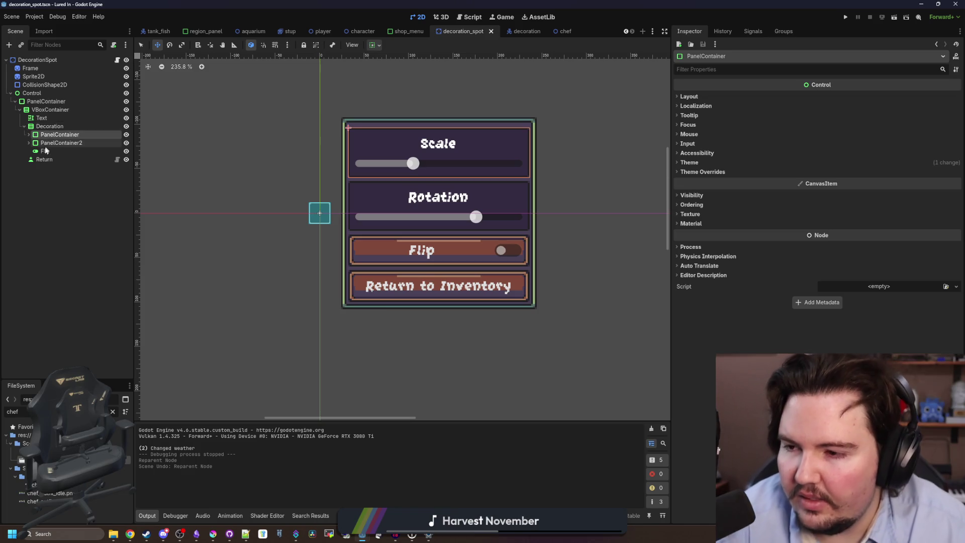
pyautogui.keyDown('shift'); pyautogui.click(46, 150); pyautogui.keyUp('shift')
pyautogui.moveTo(44, 119); pyautogui.dragTo(46, 163)
pyautogui.click(422, 259)
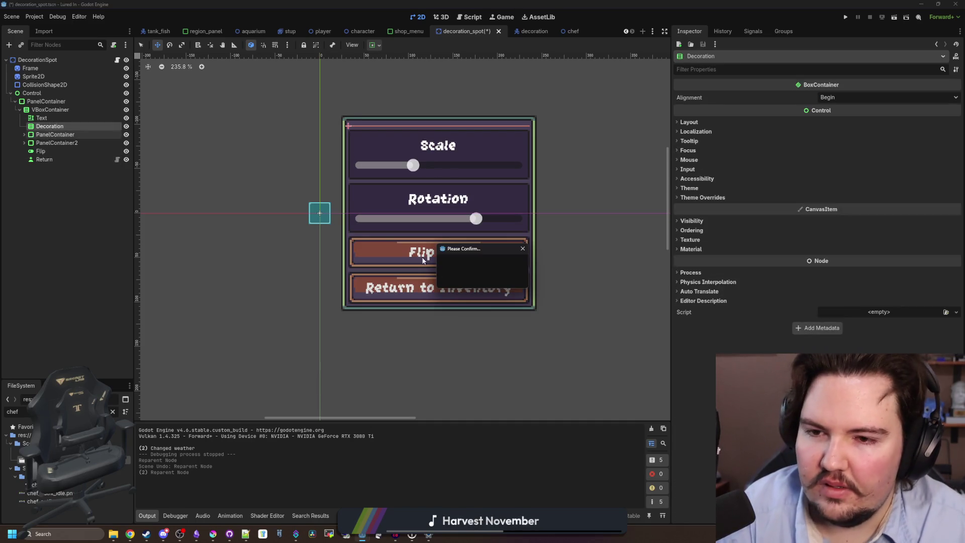
pyautogui.click(475, 278)
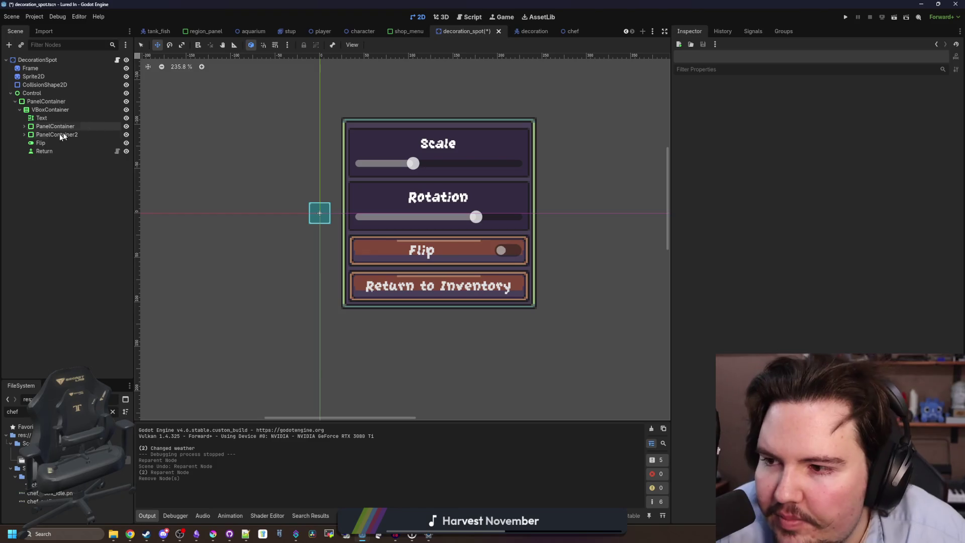
# Step: Add the Flip and Return buttons to the MouseEmulation group and save
pyautogui.click(41, 143)
pyautogui.keyDown('shift'); pyautogui.click(42, 152); pyautogui.keyUp('shift')
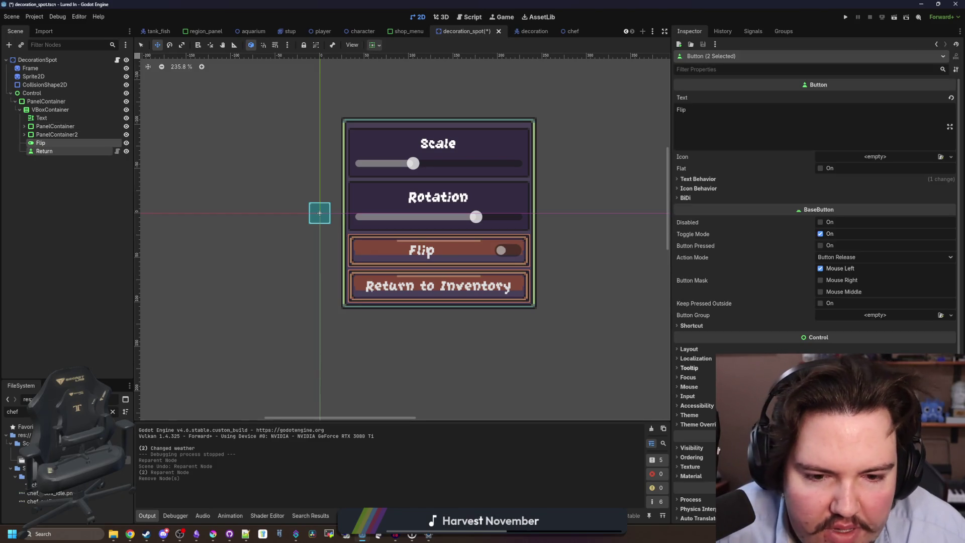
pyautogui.click(783, 31)
pyautogui.click(687, 85)
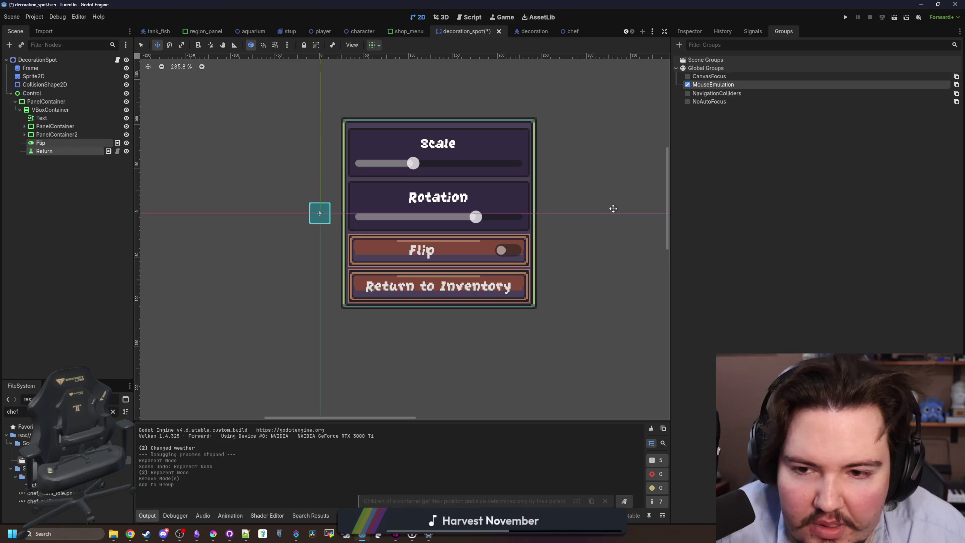
pyautogui.hotkey('ctrl', 's')
# Step: Enable Use Parent Material on the seven nodes from PanelContainer to Return
pyautogui.click(34, 94)
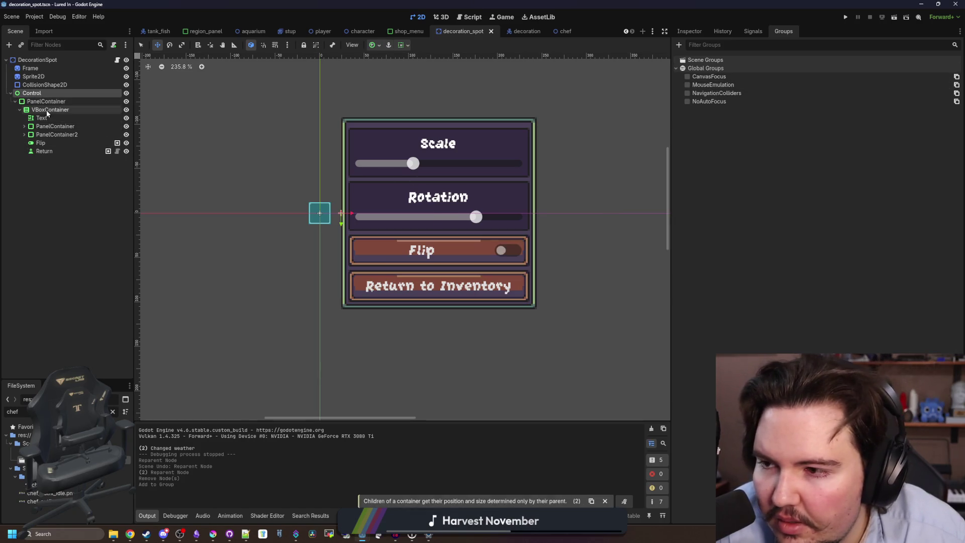
pyautogui.click(46, 104)
pyautogui.keyDown('shift'); pyautogui.click(39, 151); pyautogui.keyUp('shift')
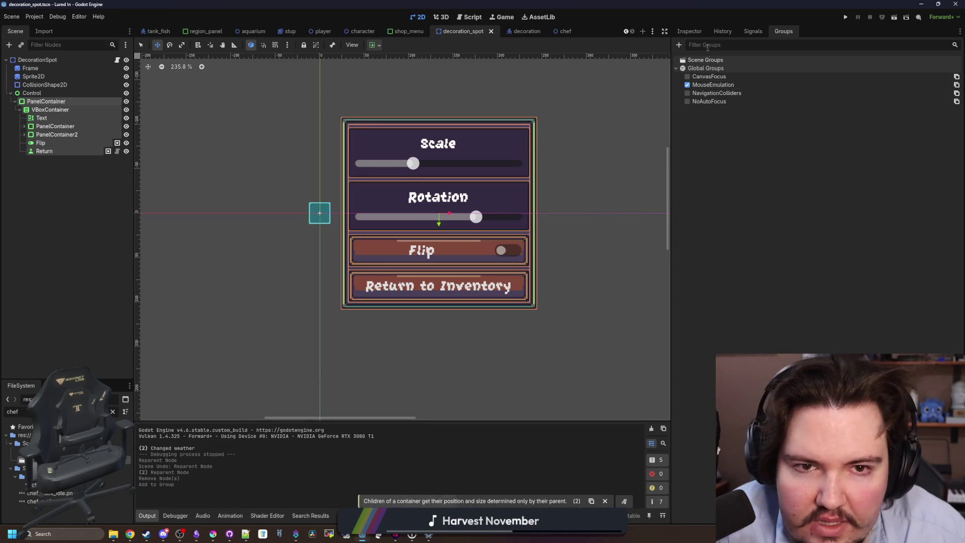
pyautogui.click(689, 32)
pyautogui.click(691, 214)
pyautogui.click(825, 235)
# Step: Assign a 'mat' material resource to the Control node and save the scene
pyautogui.click(30, 93)
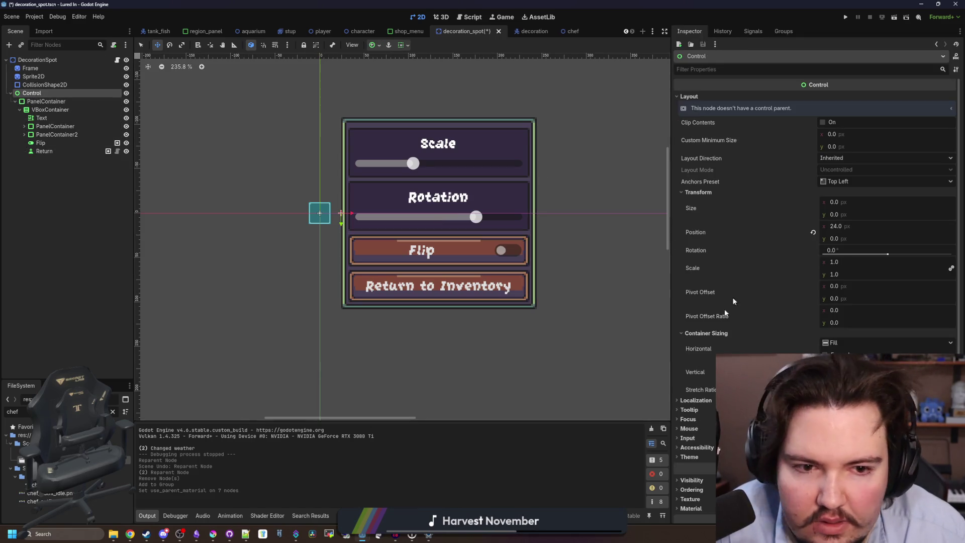
pyautogui.click(691, 435)
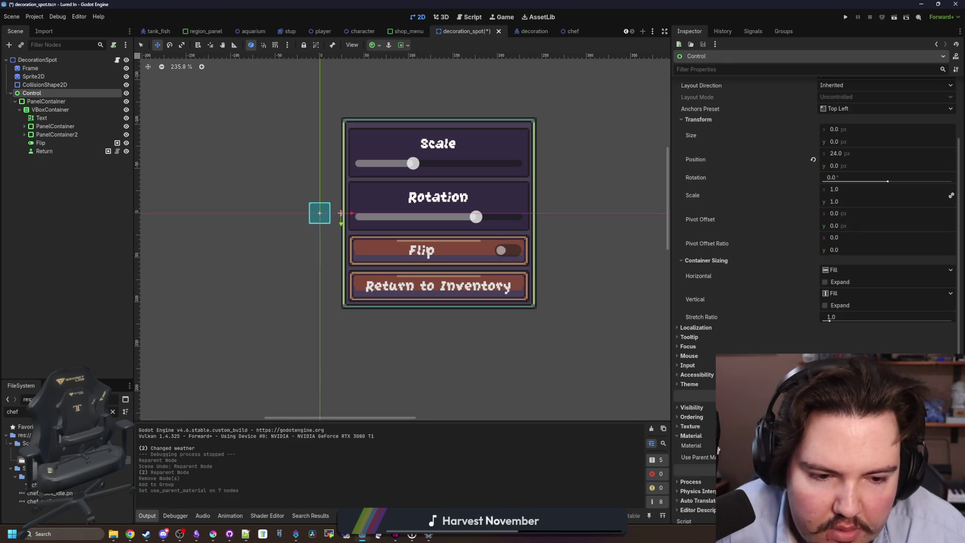
pyautogui.click(719, 449)
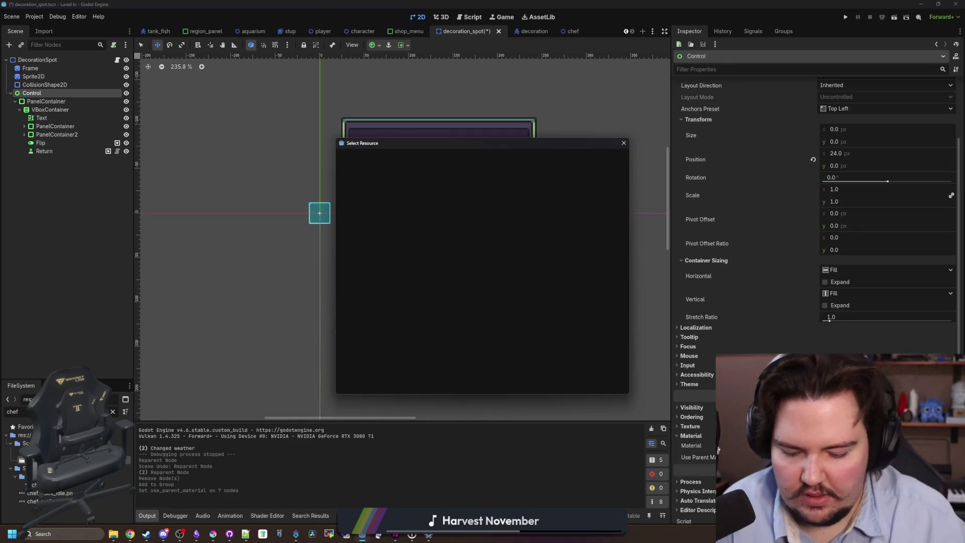
pyautogui.write('mat')
pyautogui.press('Return')
pyautogui.hotkey('ctrl', 's')
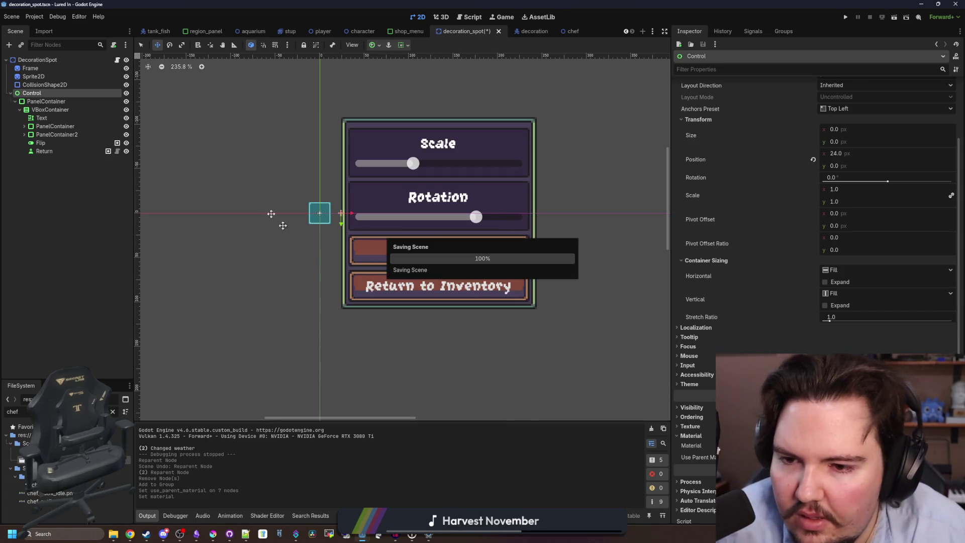
# Step: Adjust the Control node's Z Index under Ordering, save, and run the game
pyautogui.doubleClick(52, 91)
pyautogui.press('Return')
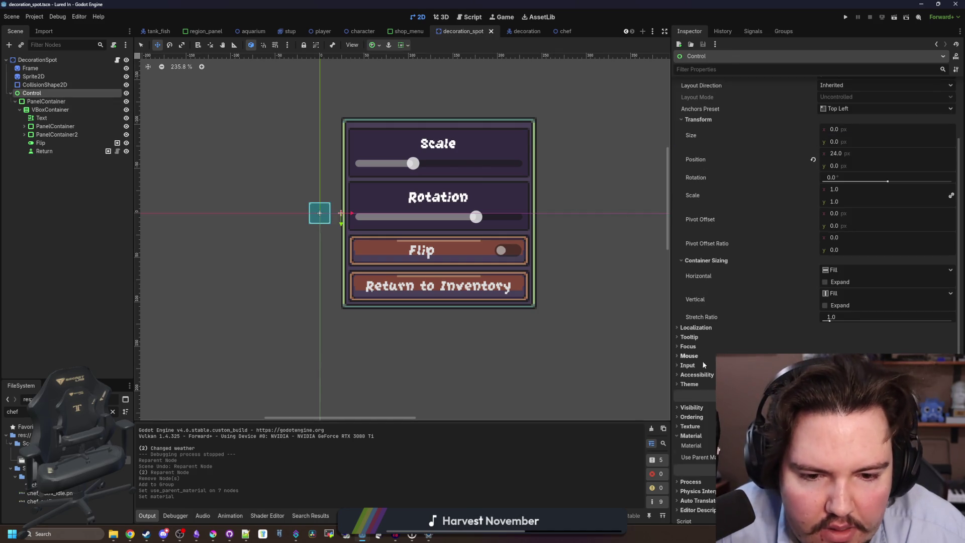
pyautogui.scroll(3, 705, 409)
pyautogui.scroll(-3, 761, 328)
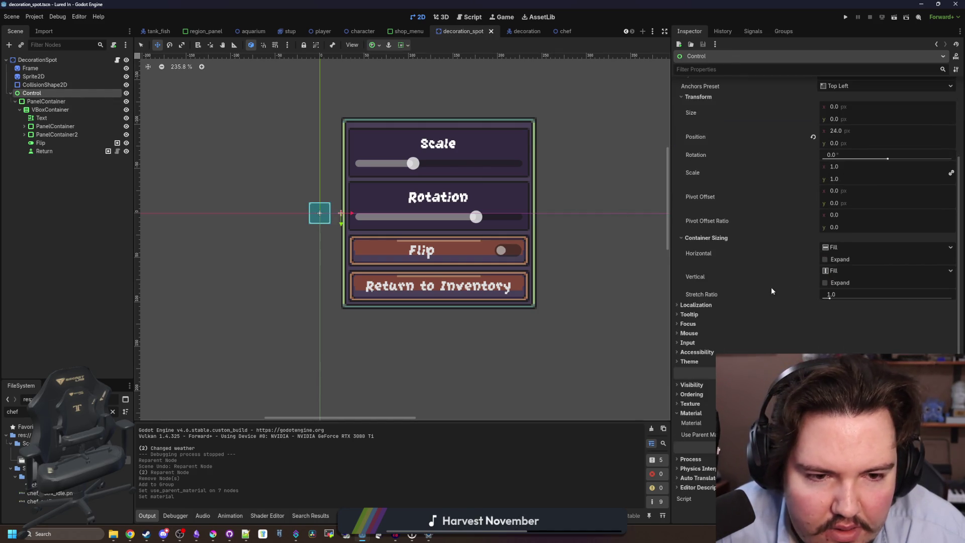
pyautogui.click(691, 395)
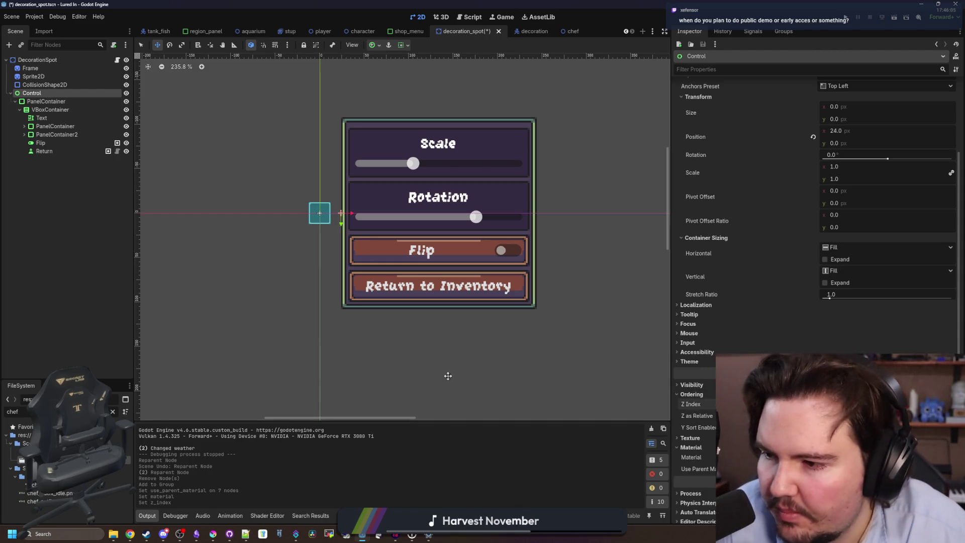
pyautogui.hotkey('ctrl', 's')
pyautogui.scroll(1, 517, 187)
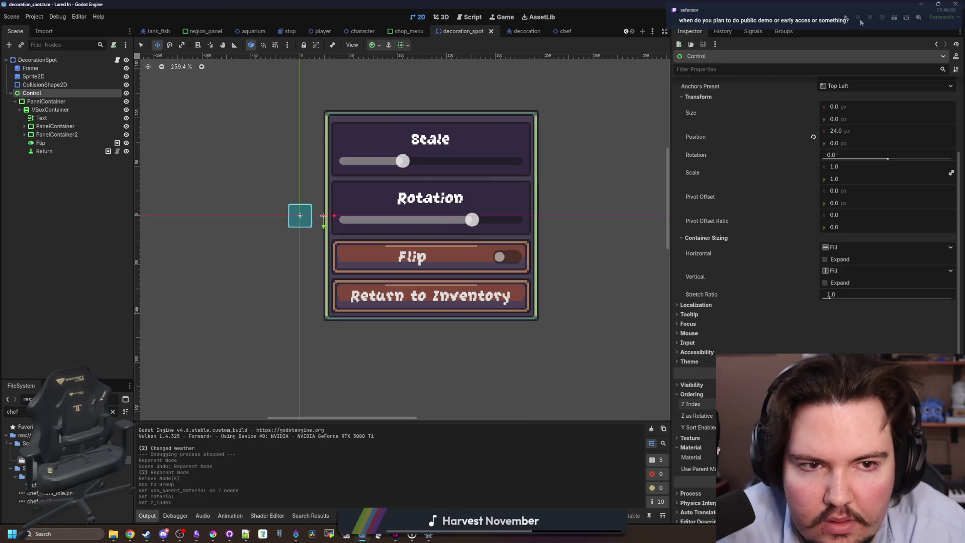
pyautogui.click(849, 15)
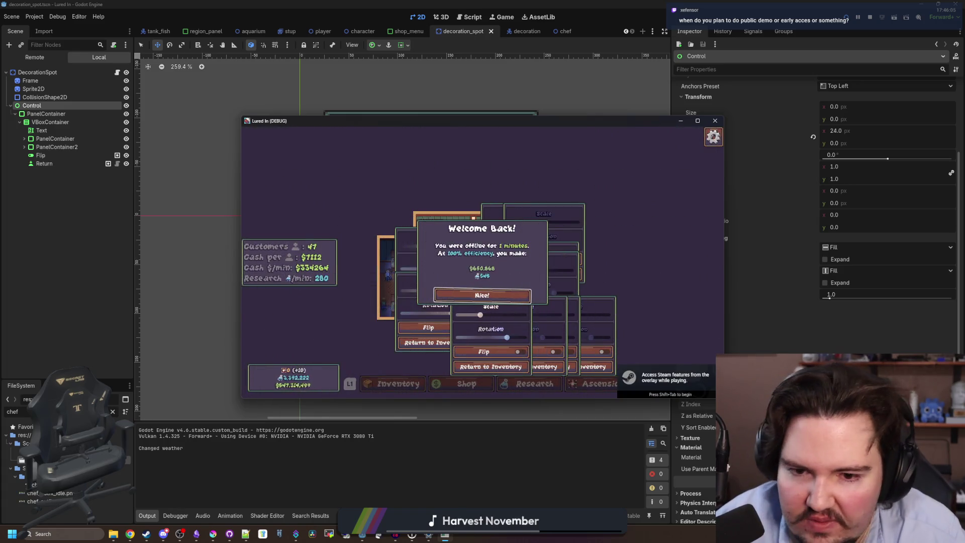
pyautogui.click(481, 295)
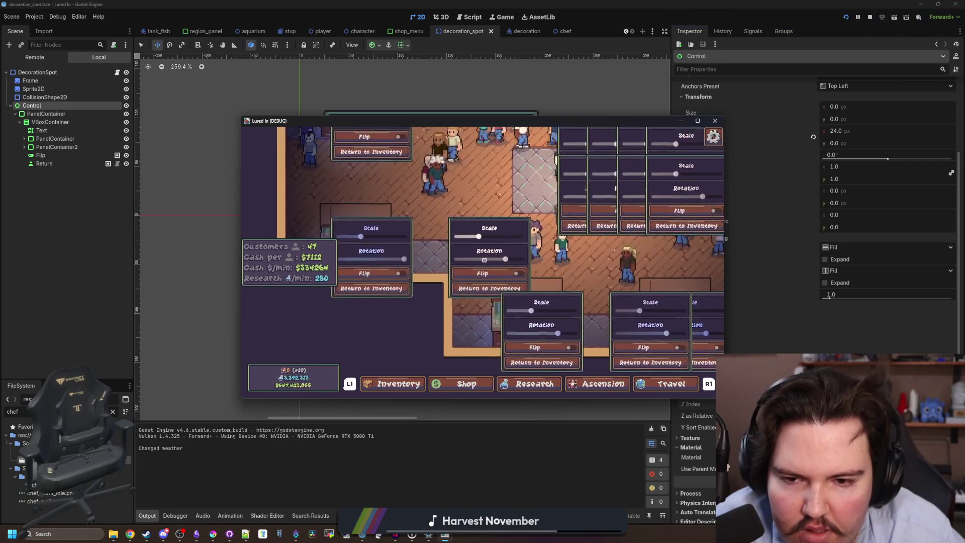
pyautogui.press('s')
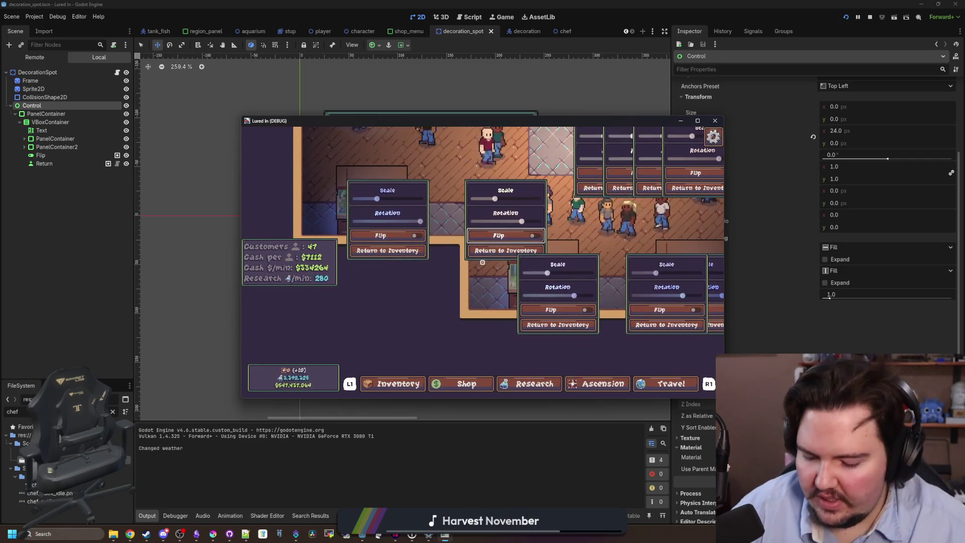
pyautogui.press('super')
pyautogui.click(817, 58)
pyautogui.press('F8')
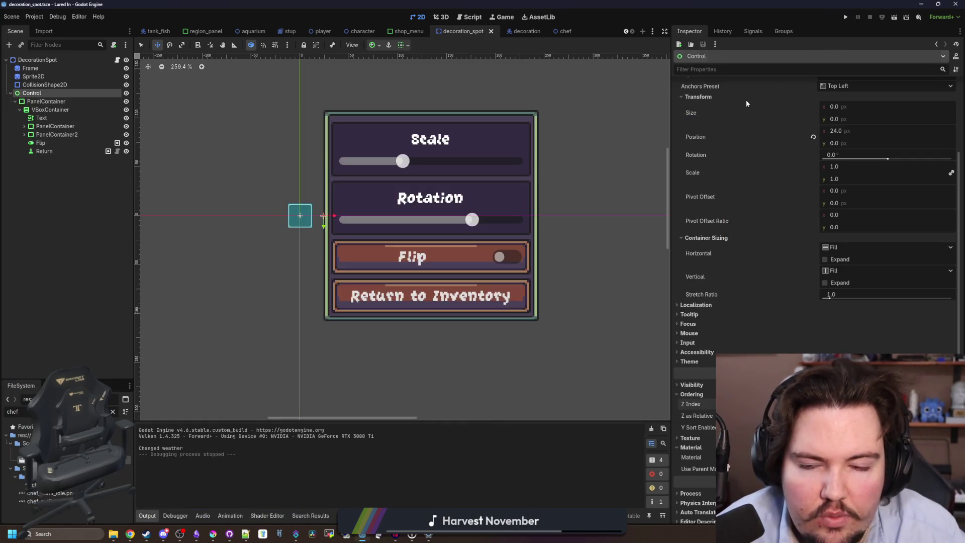
# Step: Stop the run, change Focus Mode on Flip and Return together, then open the chef scene
pyautogui.scroll(-3, 350, 205)
pyautogui.scroll(1, 350, 205)
pyautogui.hotkey('ctrl', 's')
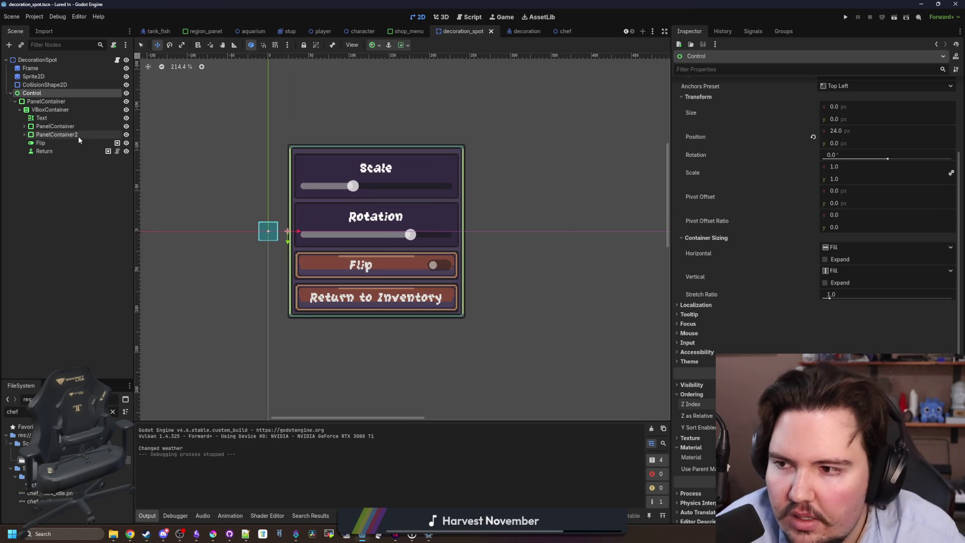
pyautogui.click(44, 151)
pyautogui.keyDown('ctrl'); pyautogui.click(41, 143); pyautogui.keyUp('ctrl')
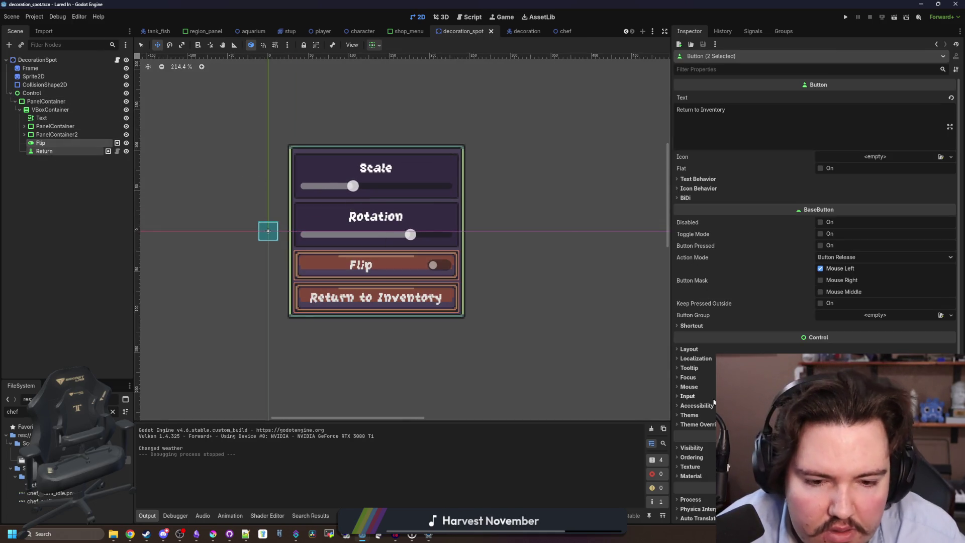
pyautogui.scroll(-2, 706, 322)
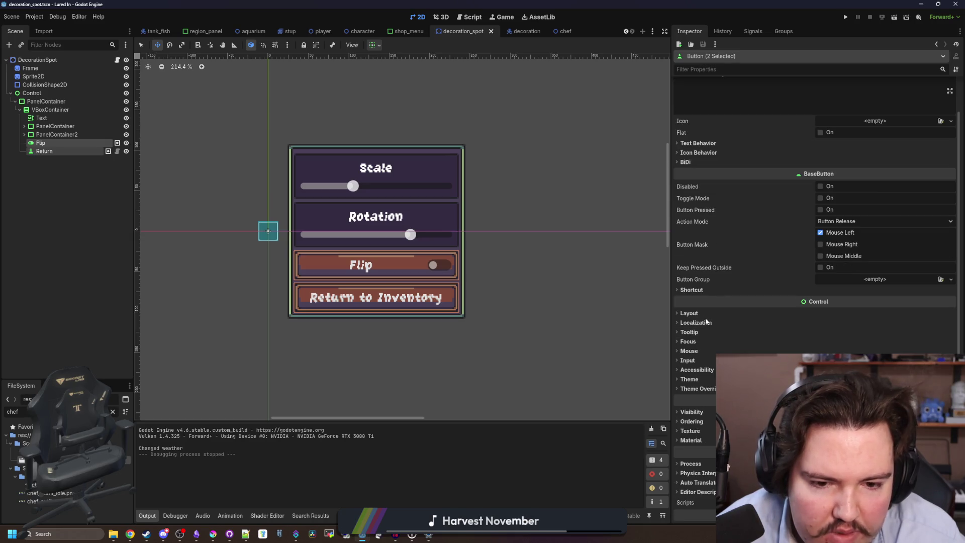
pyautogui.click(694, 351)
pyautogui.click(694, 351)
pyautogui.click(695, 342)
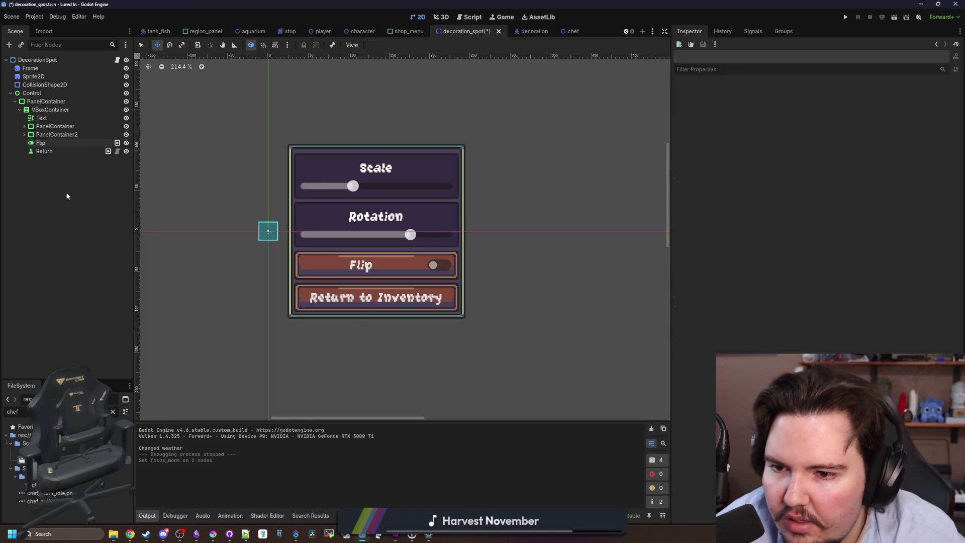
pyautogui.click(563, 34)
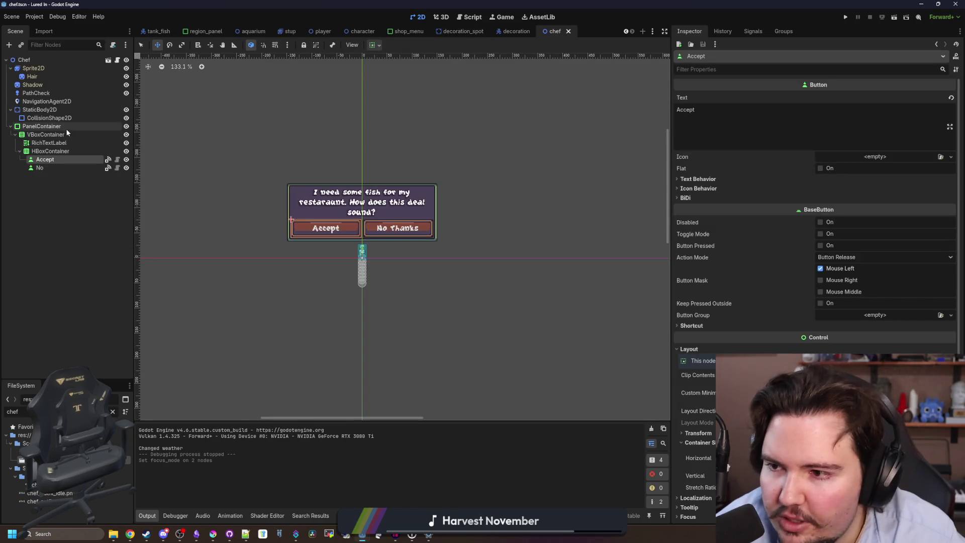
# Step: Inspect the No button's Focus settings, then its Groups and Signals docks
pyautogui.scroll(-5, 814, 251)
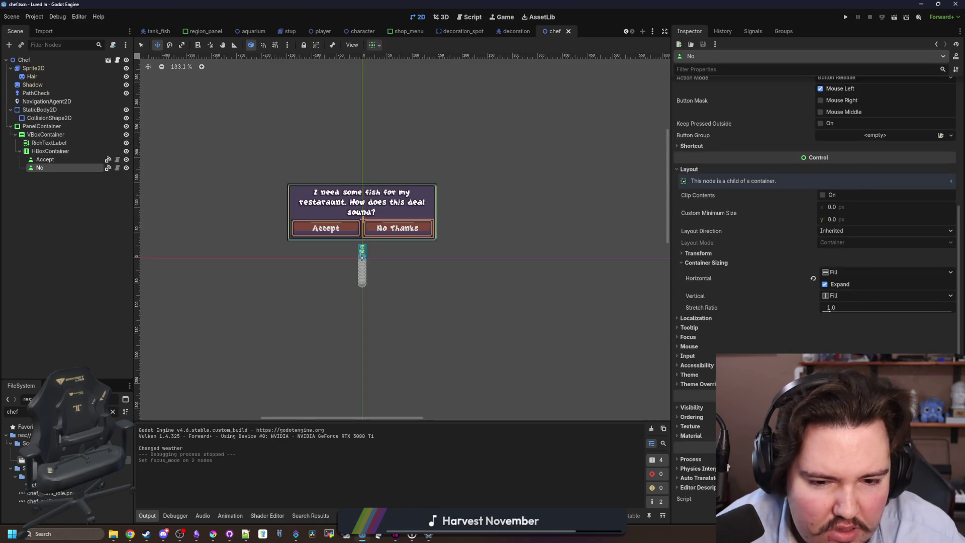
pyautogui.click(688, 337)
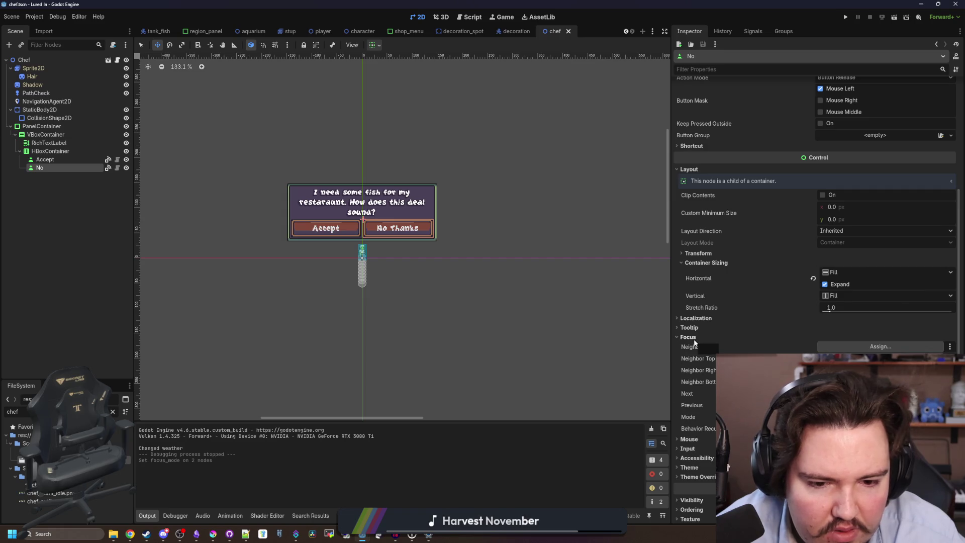
pyautogui.scroll(4, 375, 248)
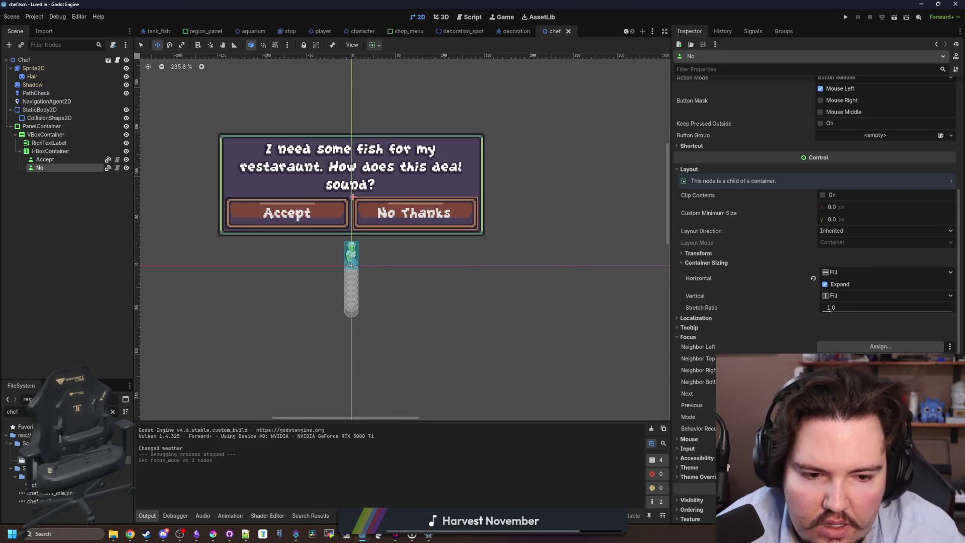
pyautogui.scroll(5, 777, 195)
pyautogui.click(770, 31)
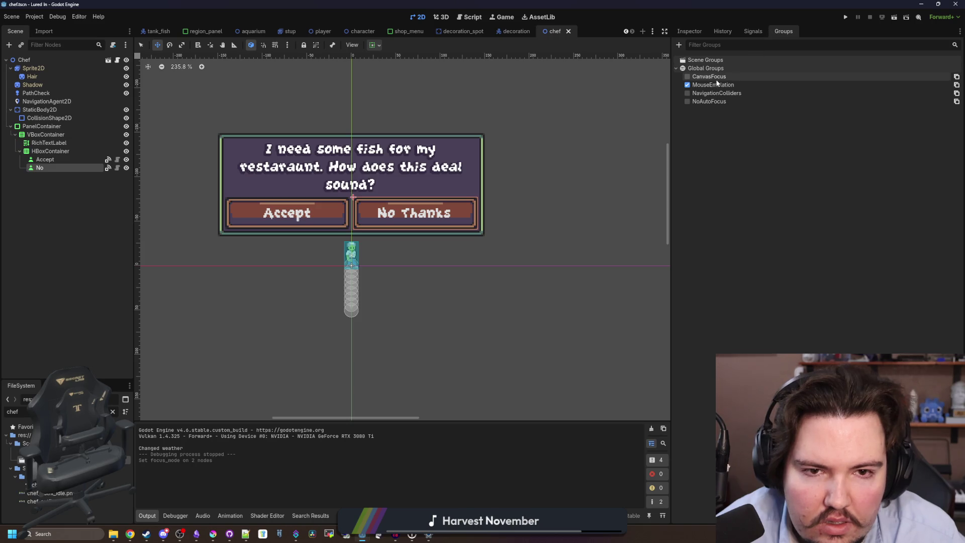
pyautogui.click(748, 33)
pyautogui.click(725, 33)
pyautogui.click(698, 32)
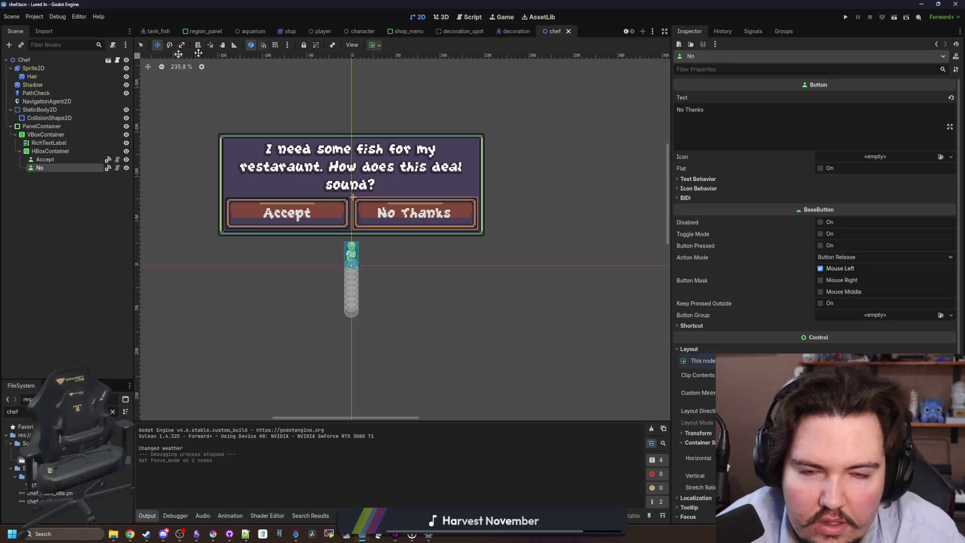
# Step: Open chef.gd and search it for 'focus', which finds no matches
pyautogui.click(119, 60)
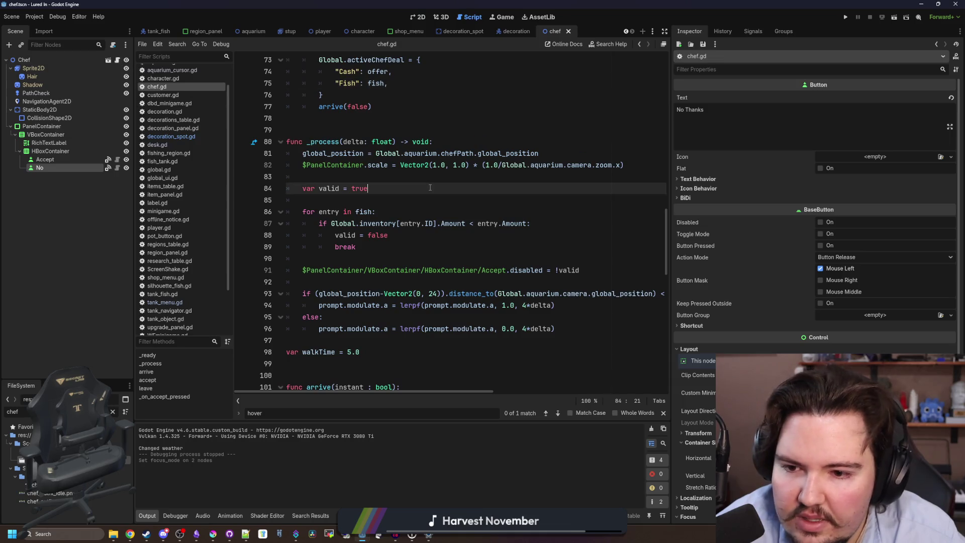
pyautogui.scroll(-10, 452, 226)
pyautogui.click(486, 234)
pyautogui.hotkey('ctrl', 'f')
pyautogui.write('focus')
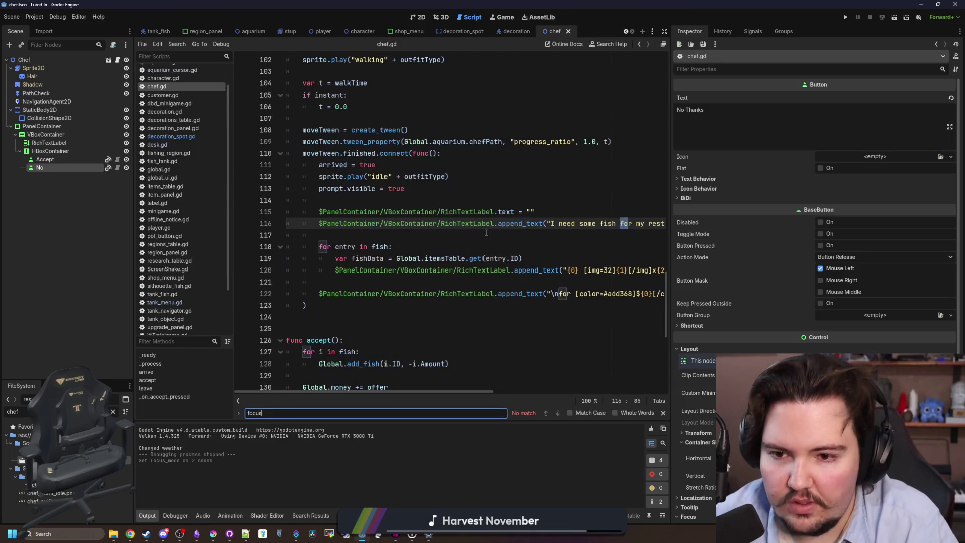
pyautogui.scroll(-7, 461, 293)
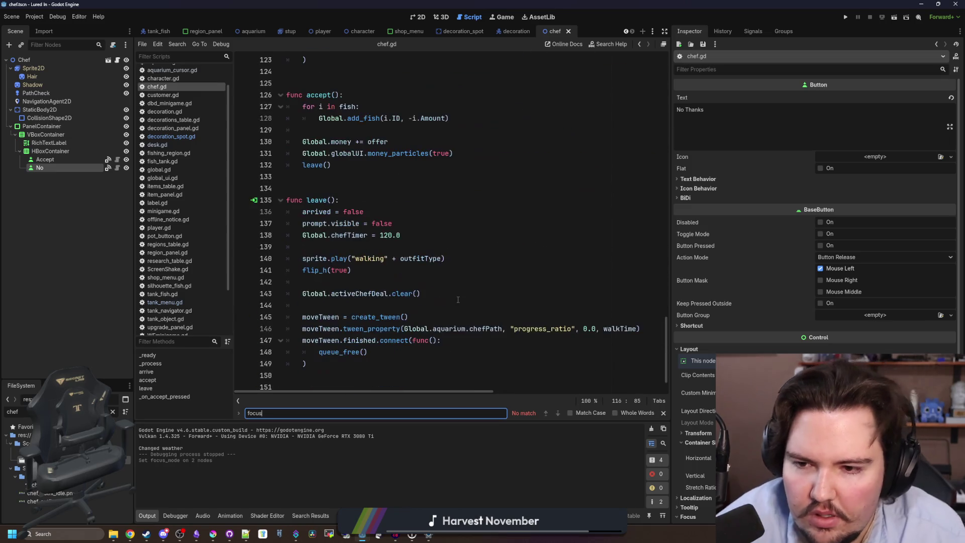
pyautogui.scroll(20, 526, 263)
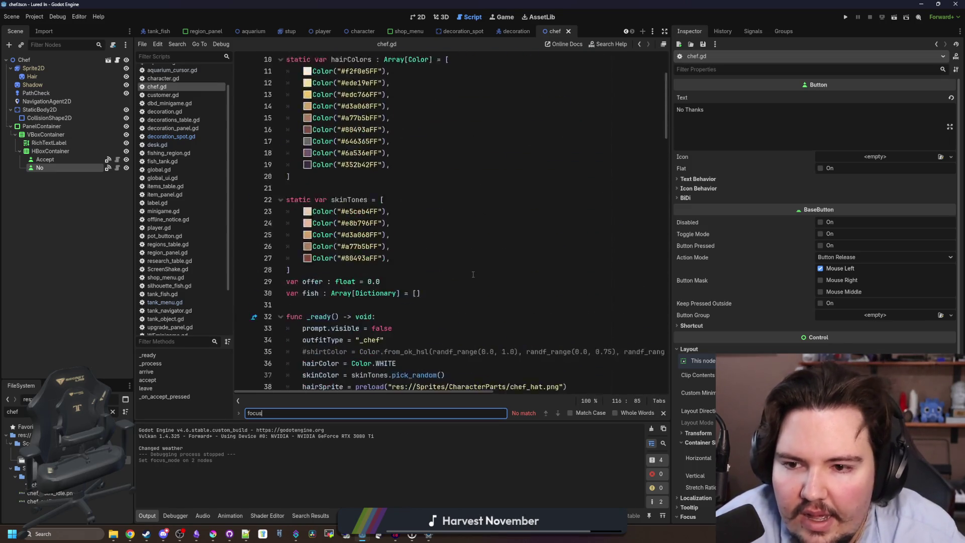
# Step: Look through chef.gd down to line 67 and save the chef scene
pyautogui.click(461, 248)
pyautogui.scroll(-4, 462, 251)
pyautogui.click(418, 259)
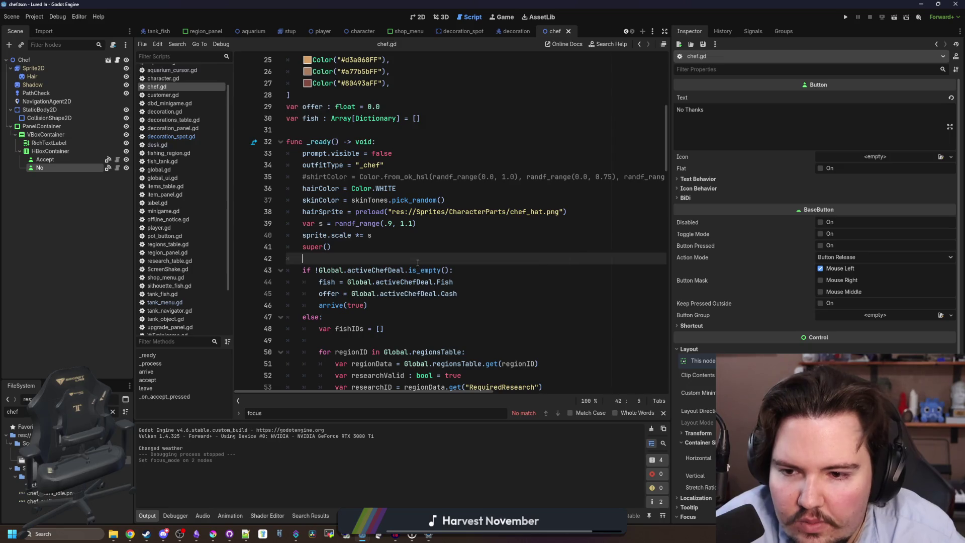
pyautogui.scroll(-6, 418, 262)
pyautogui.click(381, 270)
pyautogui.scroll(-3, 378, 266)
pyautogui.hotkey('ctrl', 's')
pyautogui.click(375, 236)
pyautogui.click(62, 197)
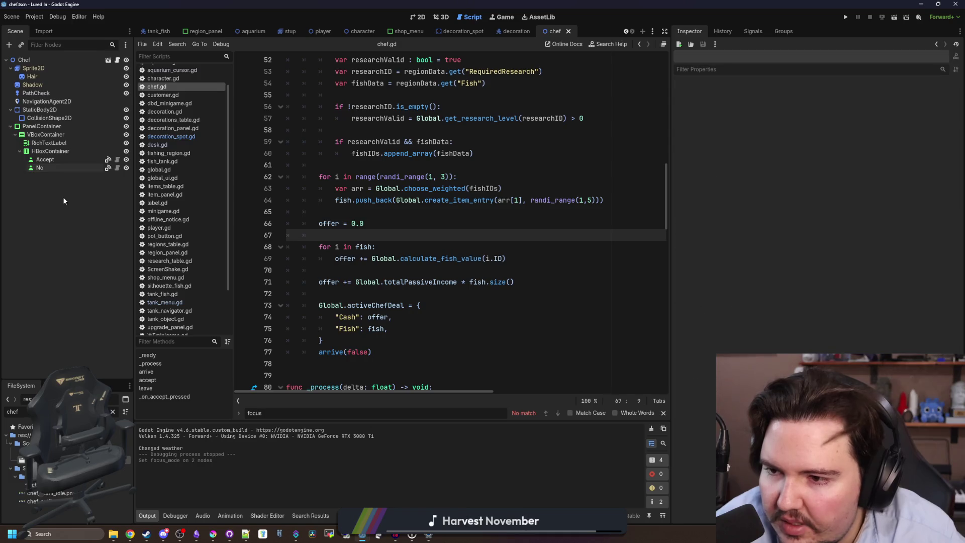
# Step: In decoration_spot, select Text and both PanelContainers and change their Focus Mode
pyautogui.click(445, 30)
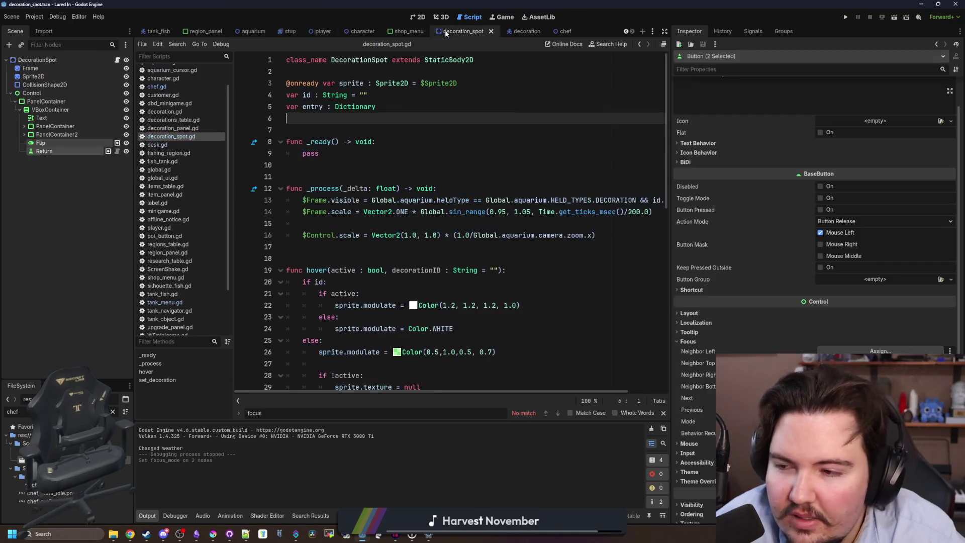
pyautogui.click(52, 134)
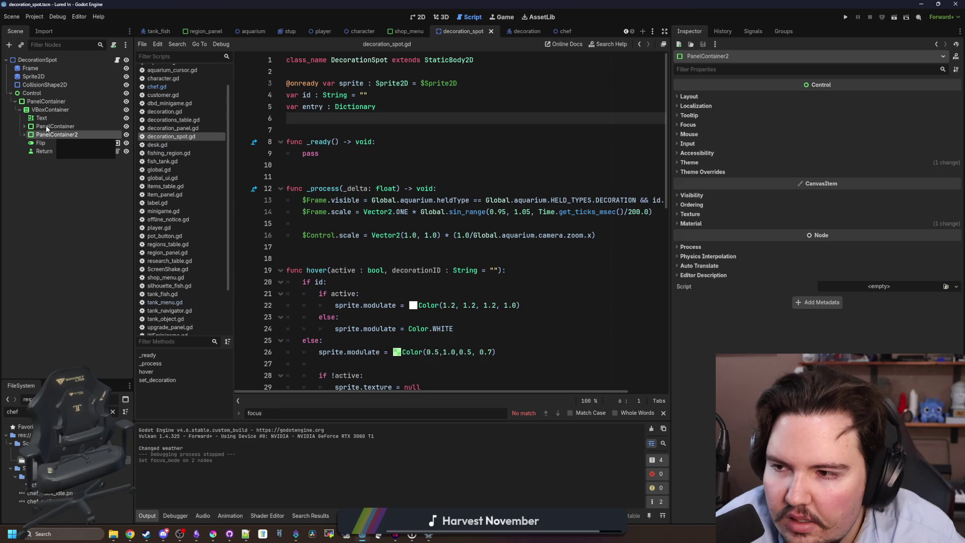
pyautogui.keyDown('shift'); pyautogui.click(42, 117); pyautogui.keyUp('shift')
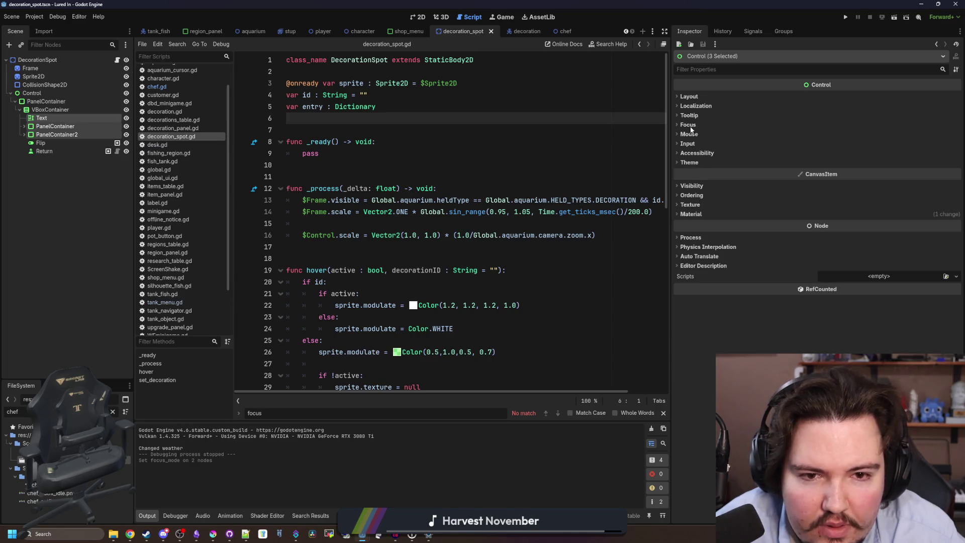
pyautogui.click(688, 125)
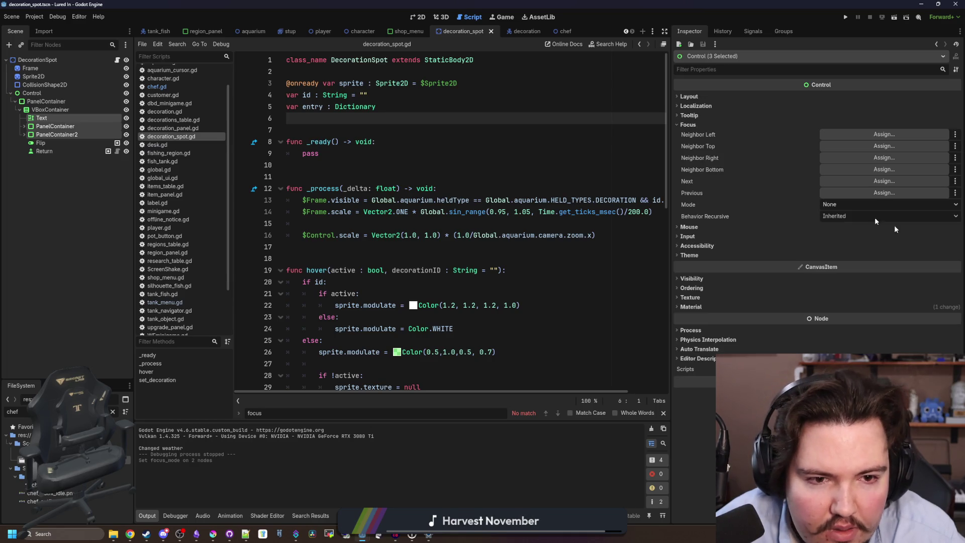
# Step: Change the Focus Mode of the Rotation and Scale sliders
pyautogui.click(24, 135)
pyautogui.click(57, 160)
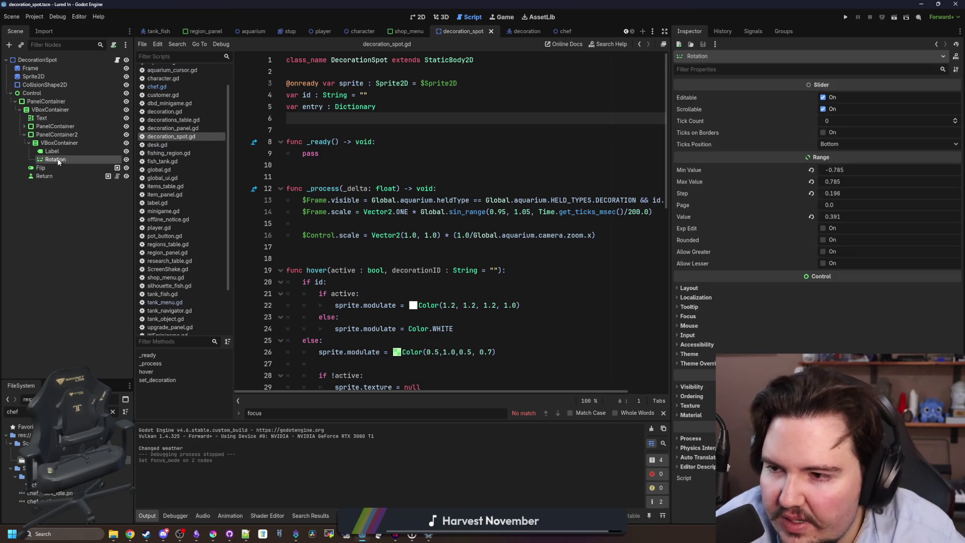
pyautogui.click(695, 319)
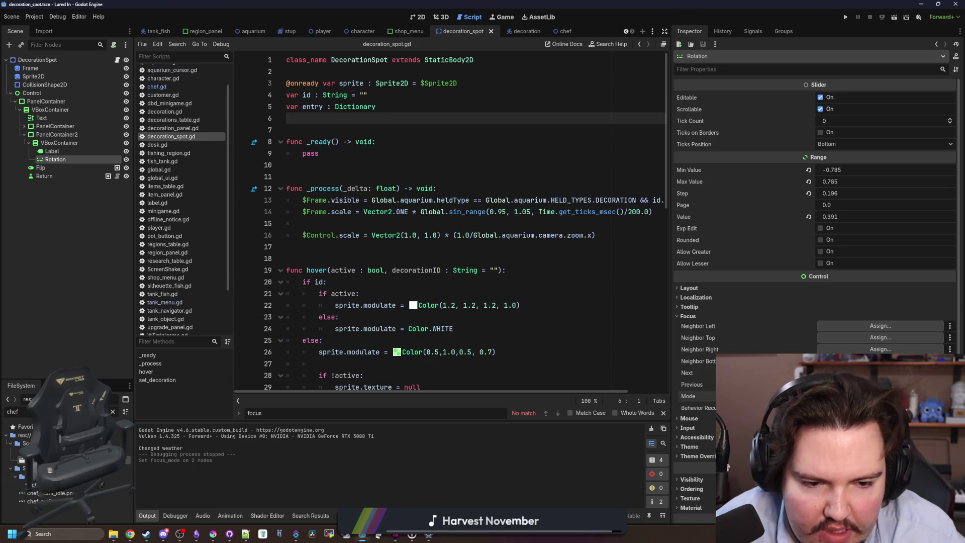
pyautogui.click(24, 126)
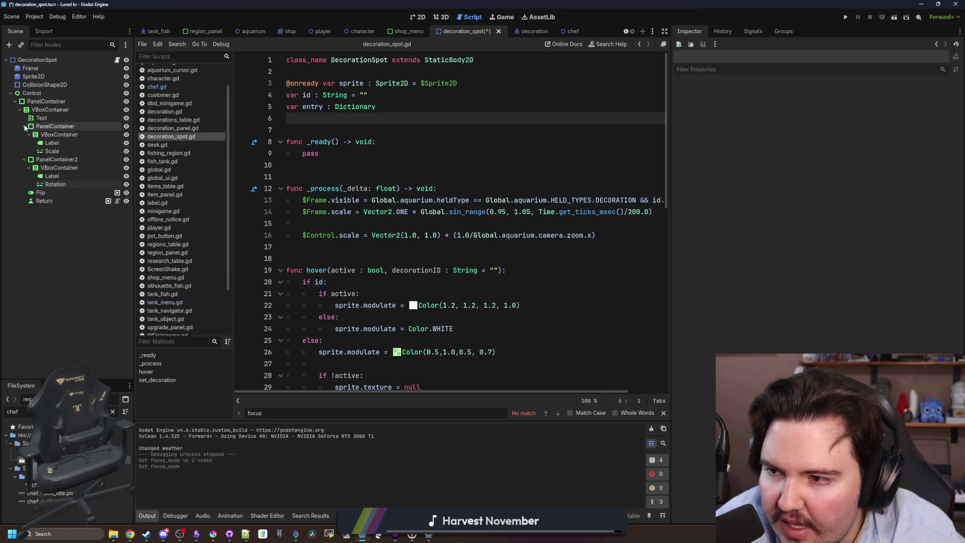
pyautogui.click(53, 151)
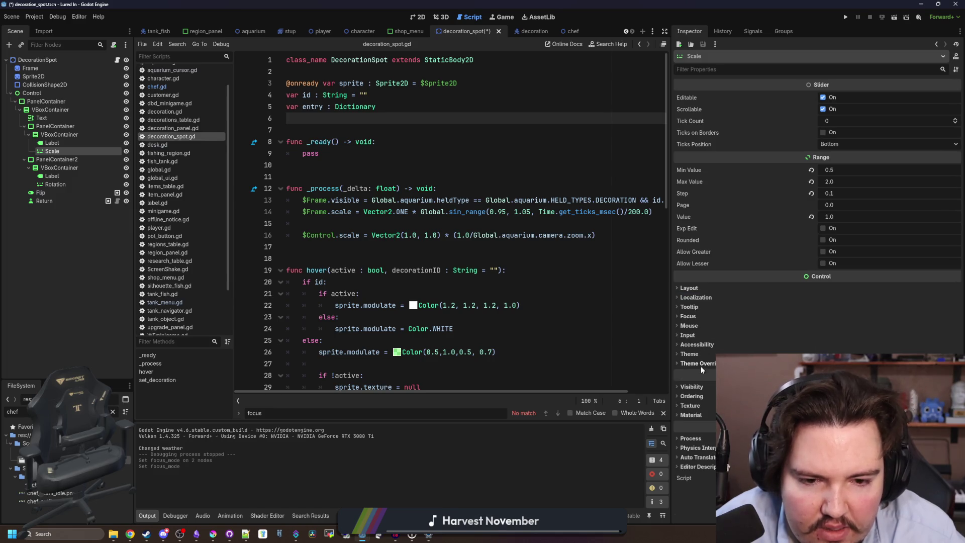
pyautogui.click(688, 316)
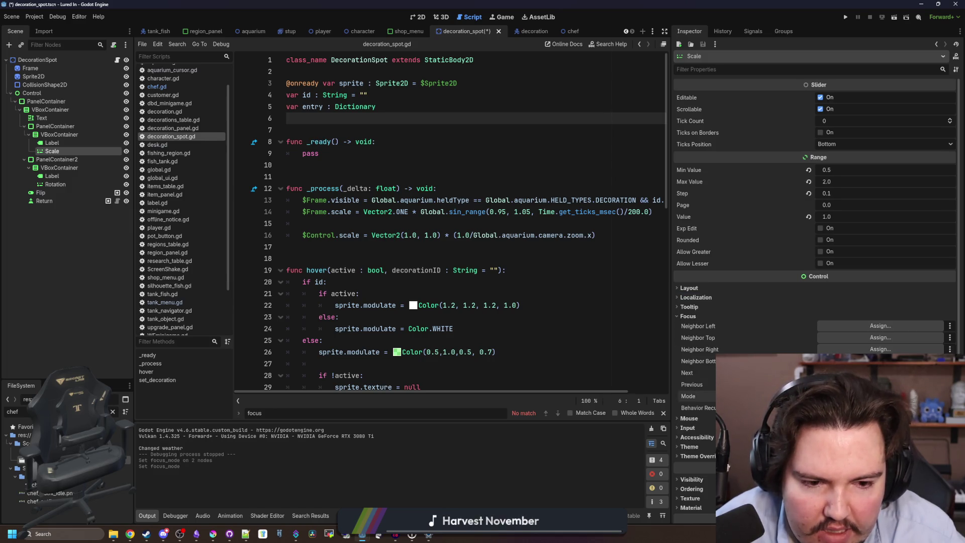
# Step: Save decoration_spot.gd and run the project
pyautogui.click(352, 364)
pyautogui.hotkey('ctrl', 's')
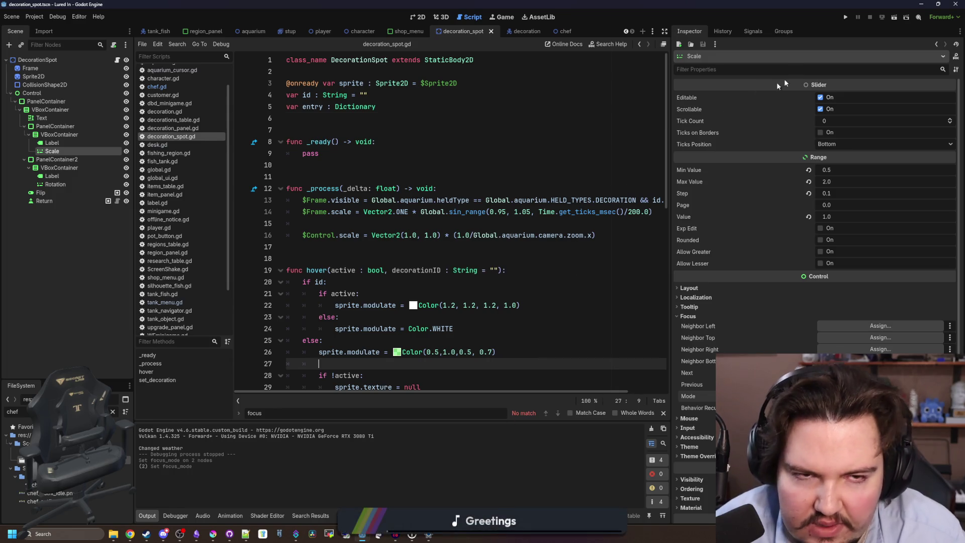
pyautogui.click(840, 14)
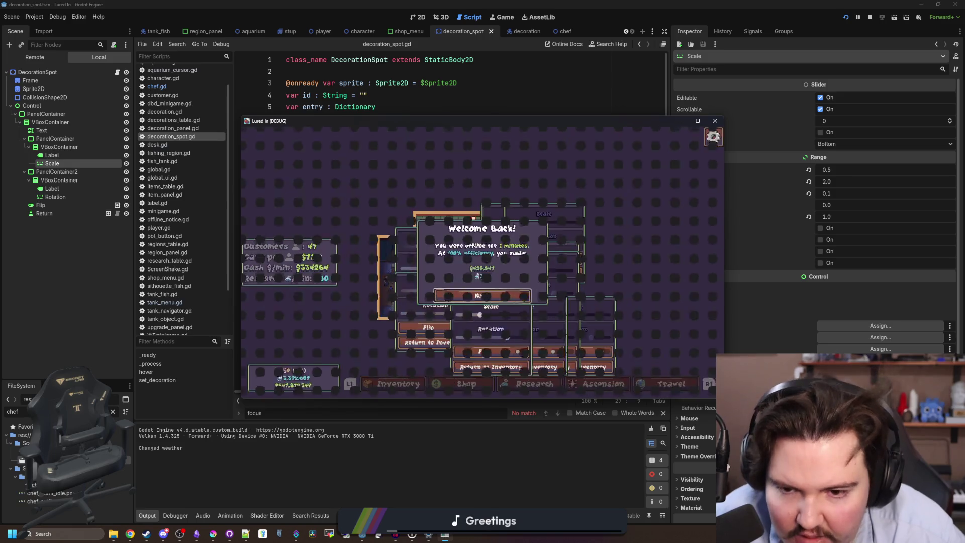
# Step: Dismiss the Welcome Back message and return to decoration_spot.gd
pyautogui.click(482, 295)
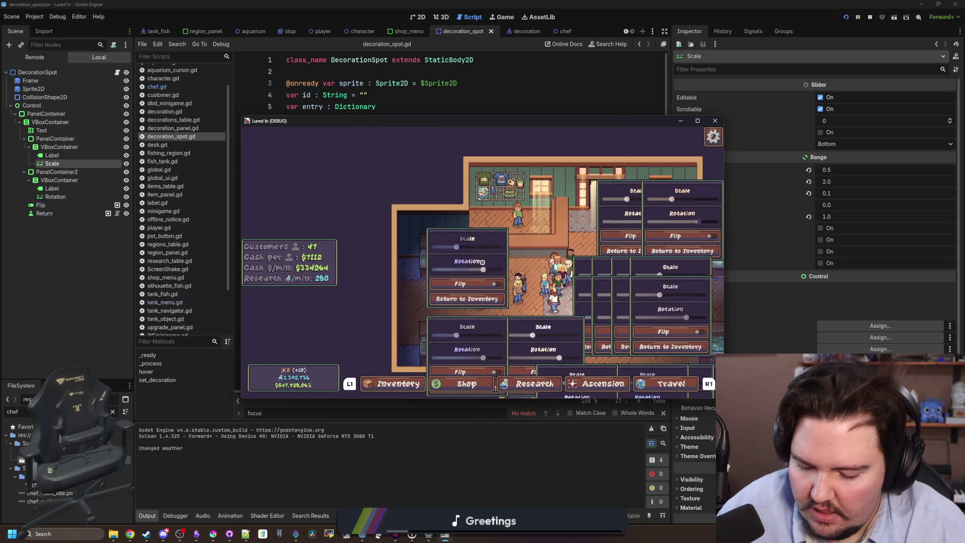
pyautogui.press('super')
pyautogui.click(538, 463)
pyautogui.click(533, 247)
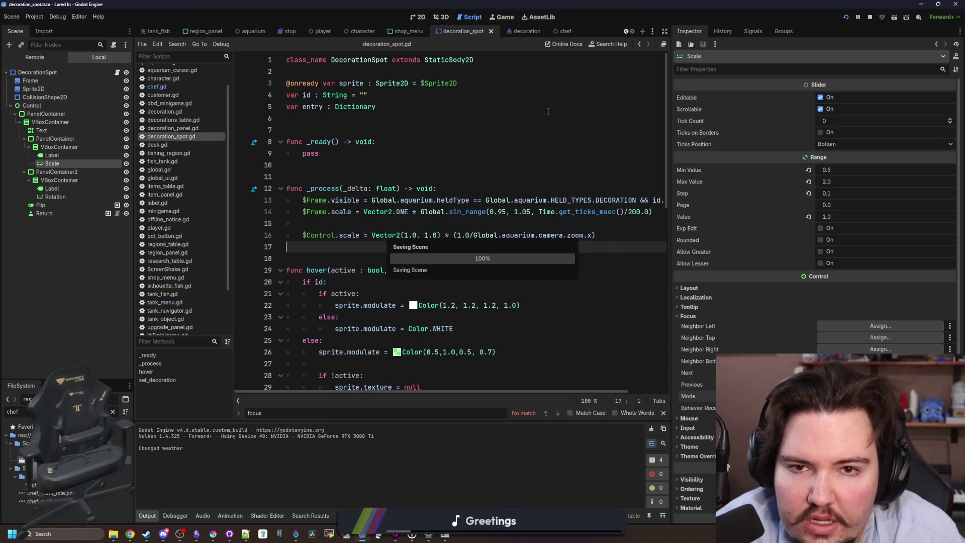
# Step: Switch to the chef scene and review its PanelContainer's Visibility properties
pyautogui.click(564, 32)
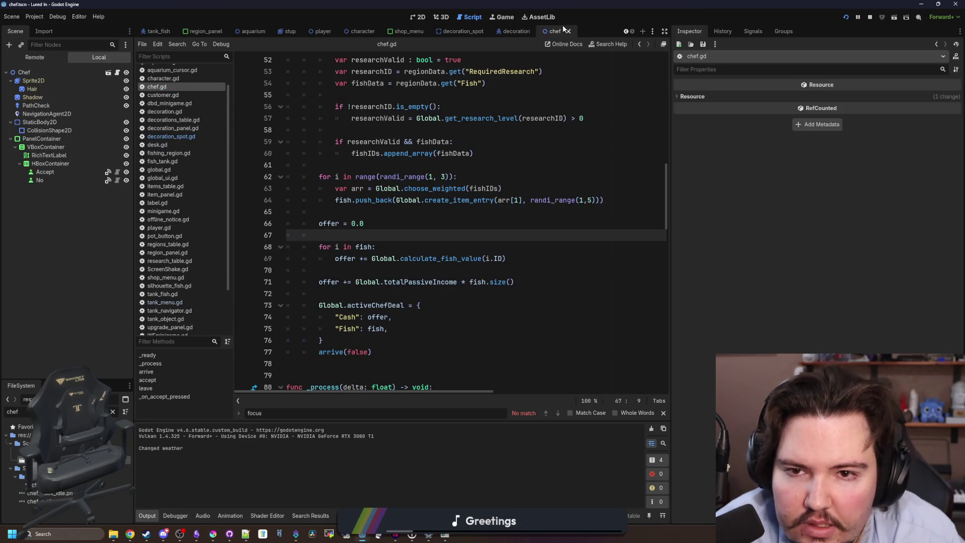
pyautogui.click(61, 139)
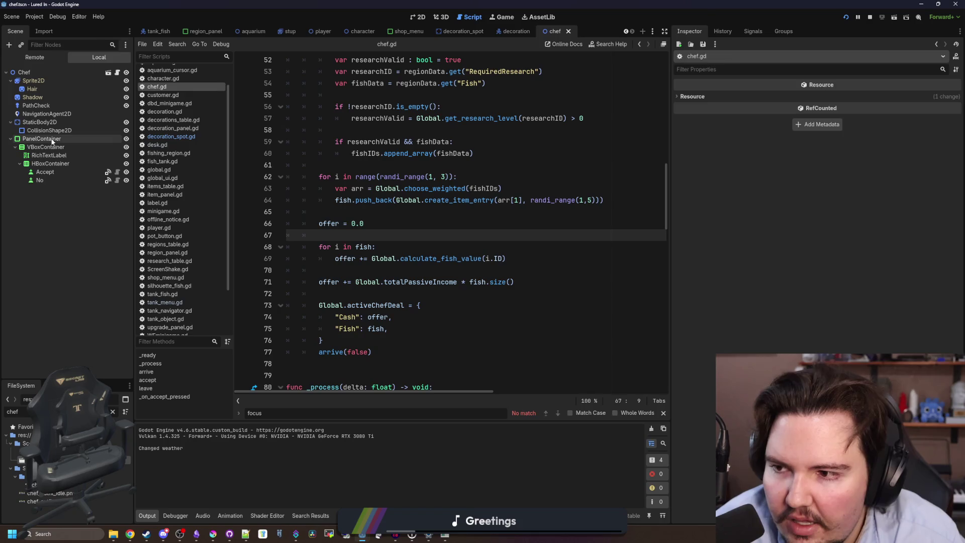
pyautogui.scroll(-5, 722, 311)
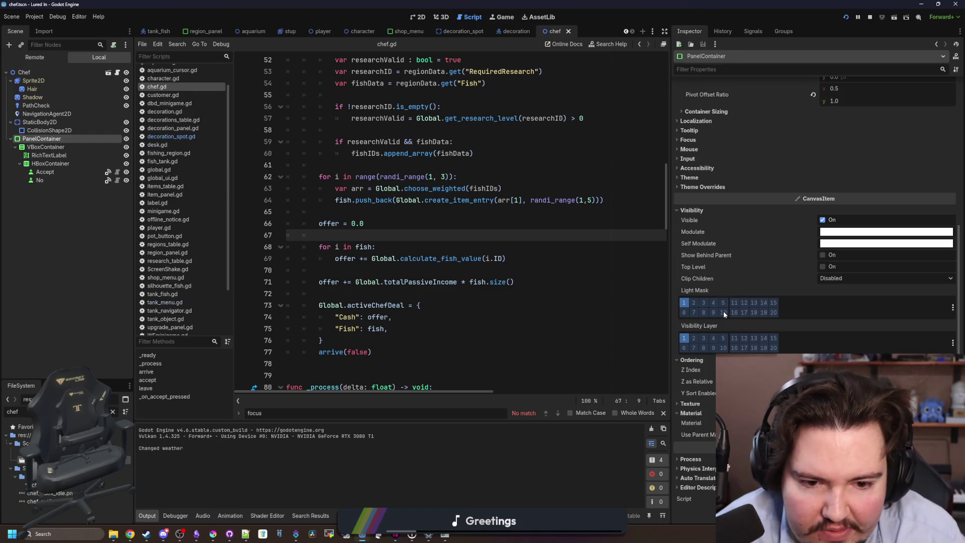
# Step: Look over the chef's HBoxContainer, RichTextLabel and PanelContainer, and chef.gd lines 65–73
pyautogui.click(49, 163)
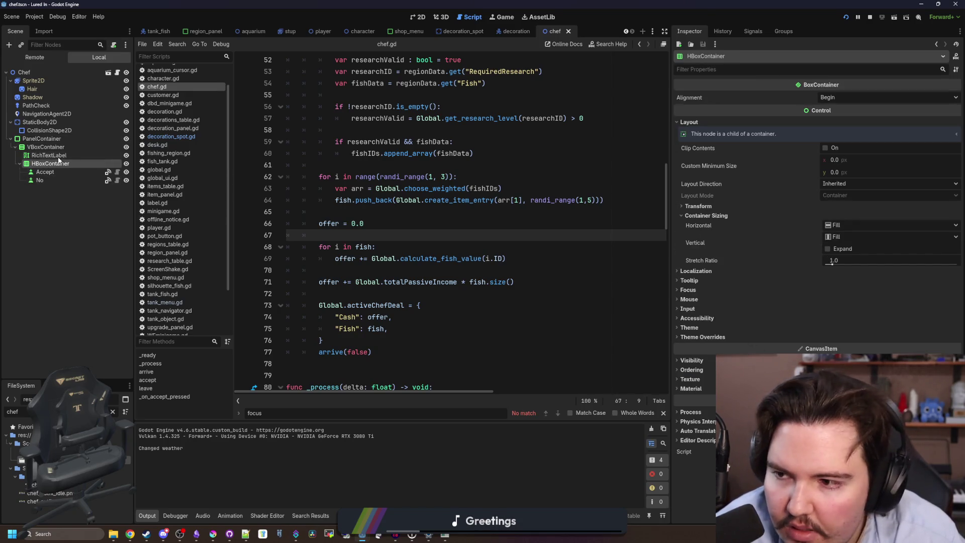
pyautogui.click(49, 156)
pyautogui.click(41, 139)
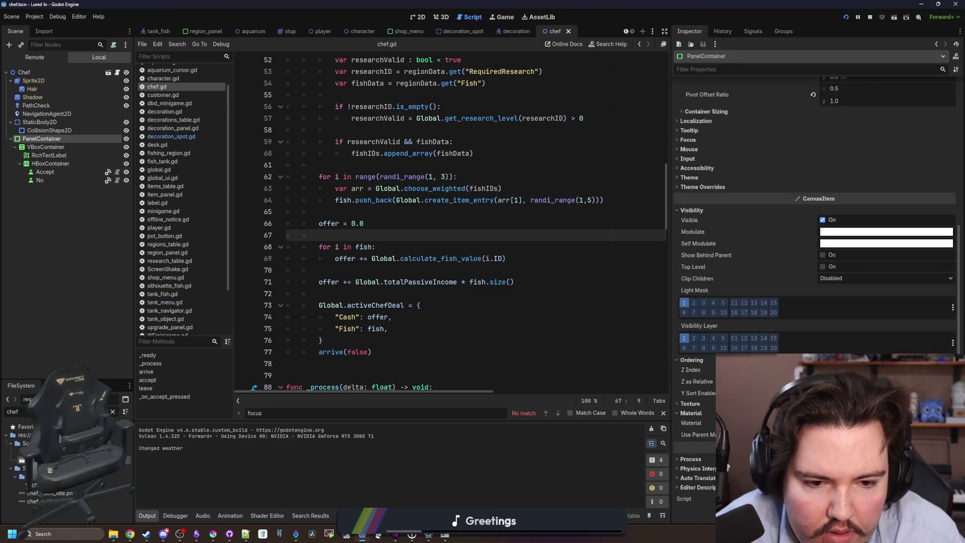
pyautogui.click(398, 304)
pyautogui.click(392, 212)
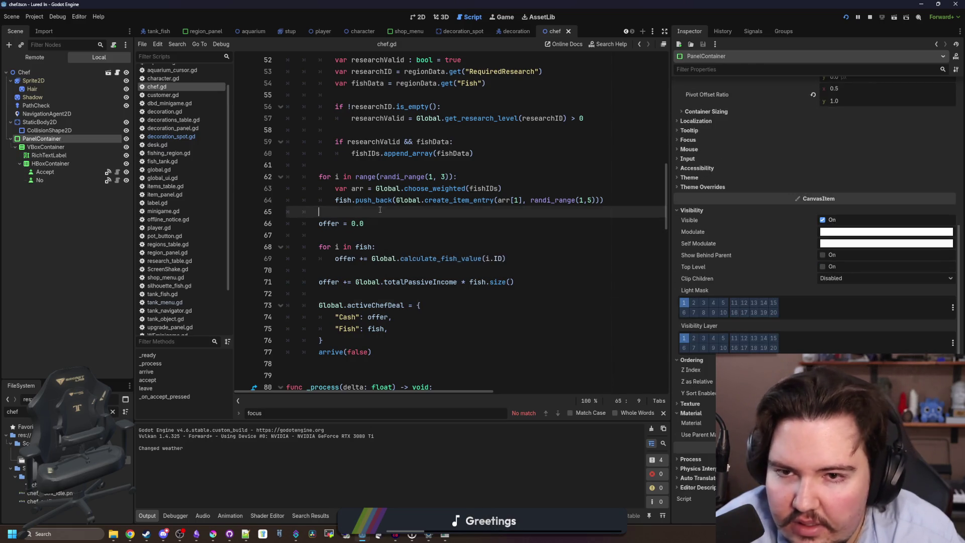
# Step: In decoration_spot, check the Control node's transform, then save and run with F5
pyautogui.click(463, 32)
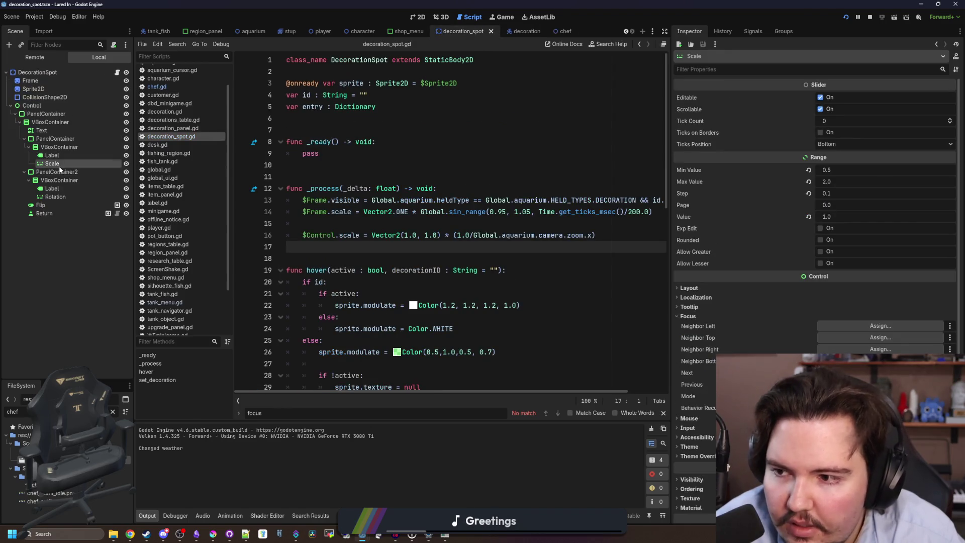
pyautogui.click(29, 107)
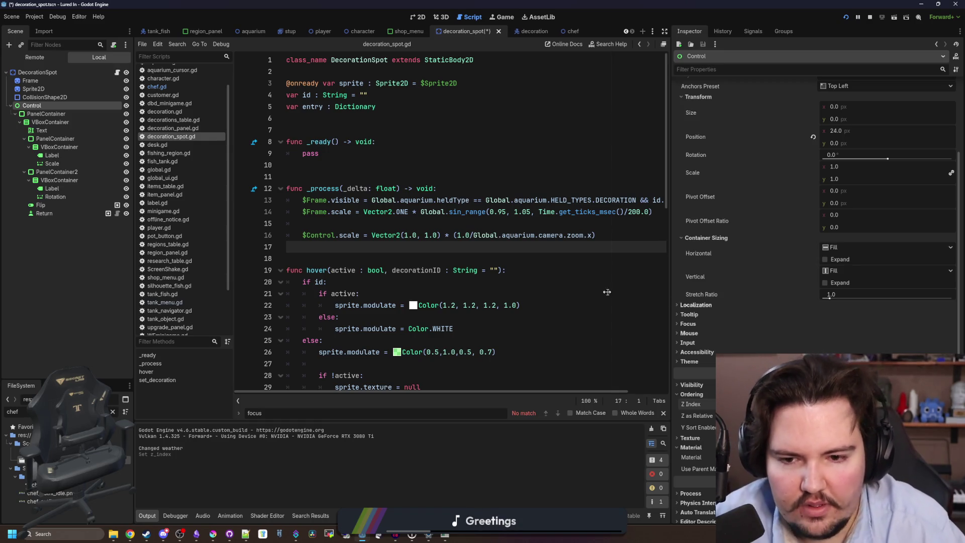
pyautogui.press('F5')
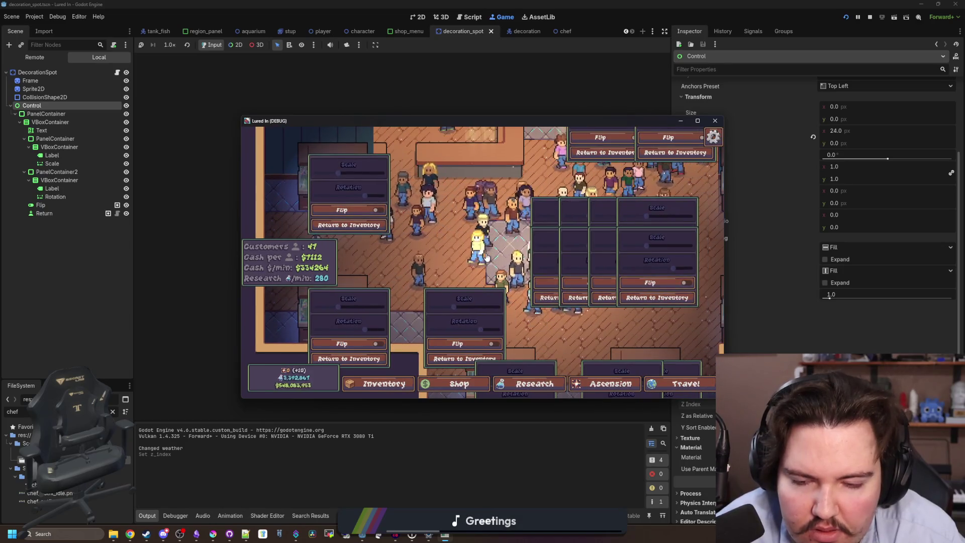
# Step: Enable Use Parent Material on all 13 nodes from PanelContainer to Return and save
pyautogui.click(44, 213)
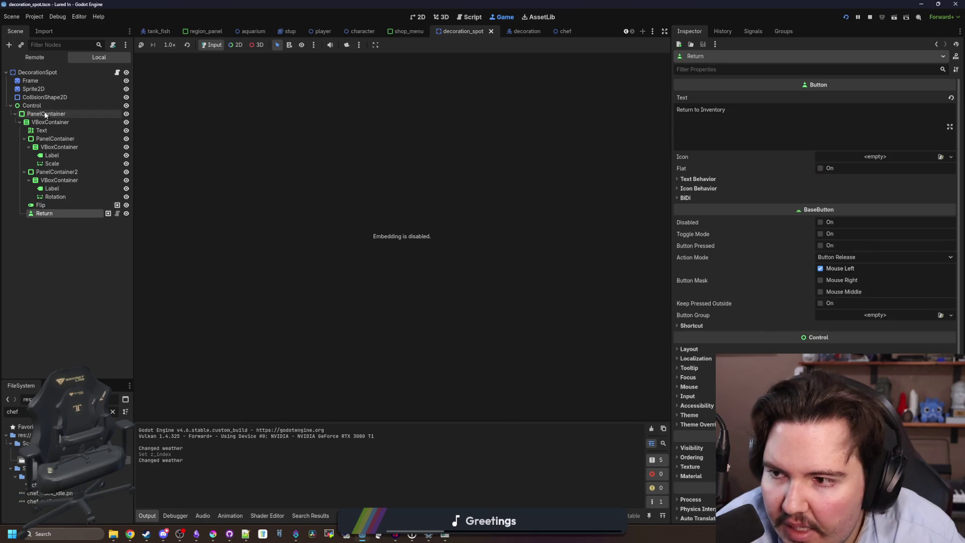
pyautogui.keyDown('shift'); pyautogui.click(45, 114); pyautogui.keyUp('shift')
pyautogui.click(683, 214)
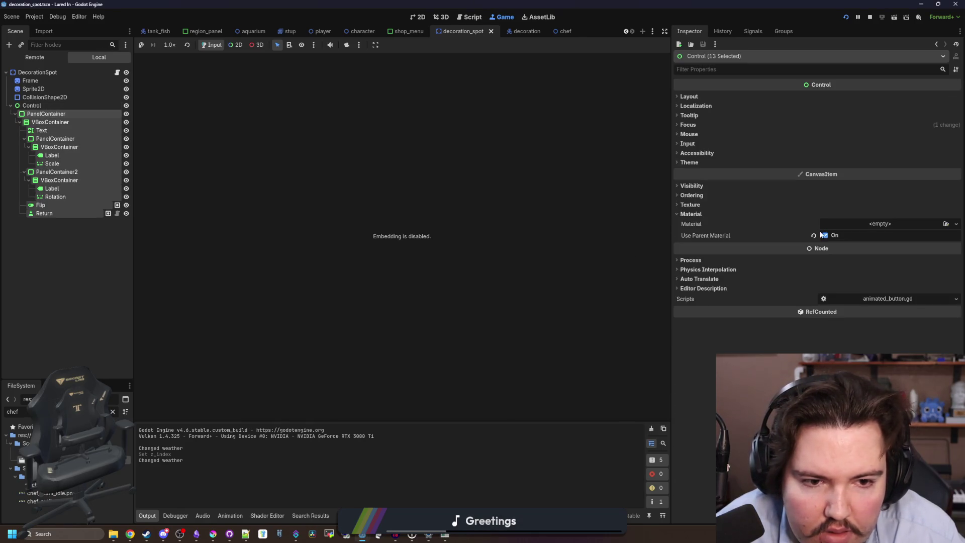
pyautogui.click(76, 297)
pyautogui.hotkey('ctrl', 's')
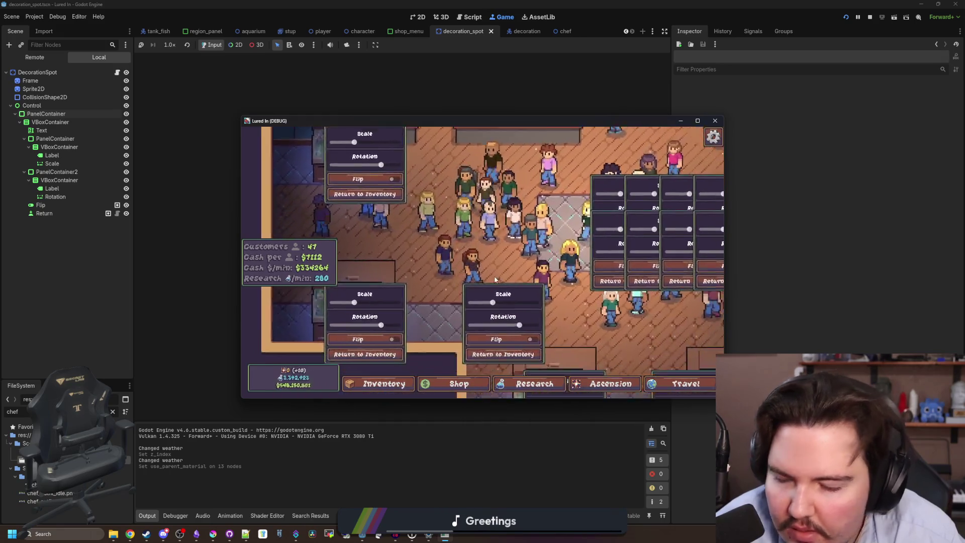
# Step: In the game, drag a decoration panel's Rotation slider far left and pan the camera
pyautogui.moveTo(487, 274)
pyautogui.mouseDown()
pyautogui.moveTo(451, 276)
pyautogui.moveTo(483, 276)
pyautogui.moveTo(466, 275)
pyautogui.moveTo(457, 251)
pyautogui.mouseUp()
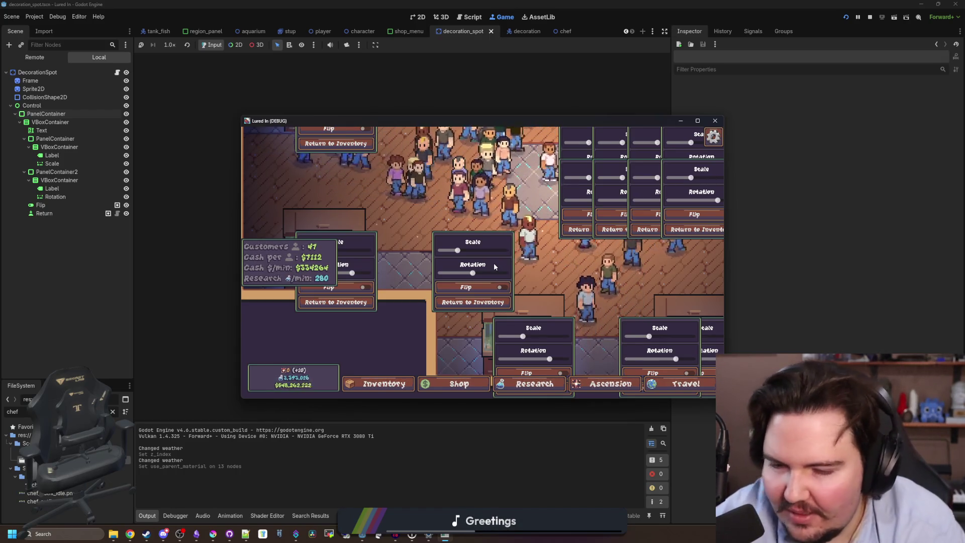
pyautogui.hotkey('w', 'd')
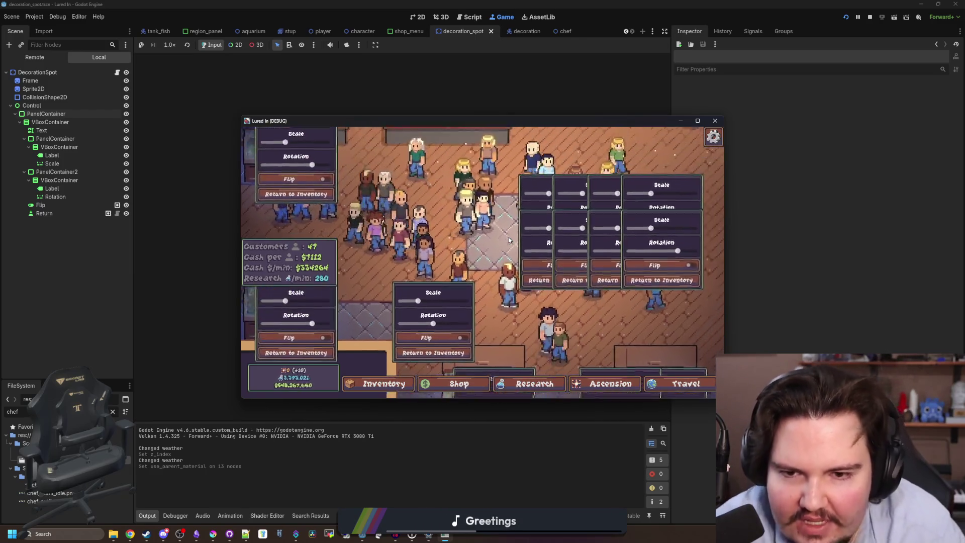
pyautogui.press('s')
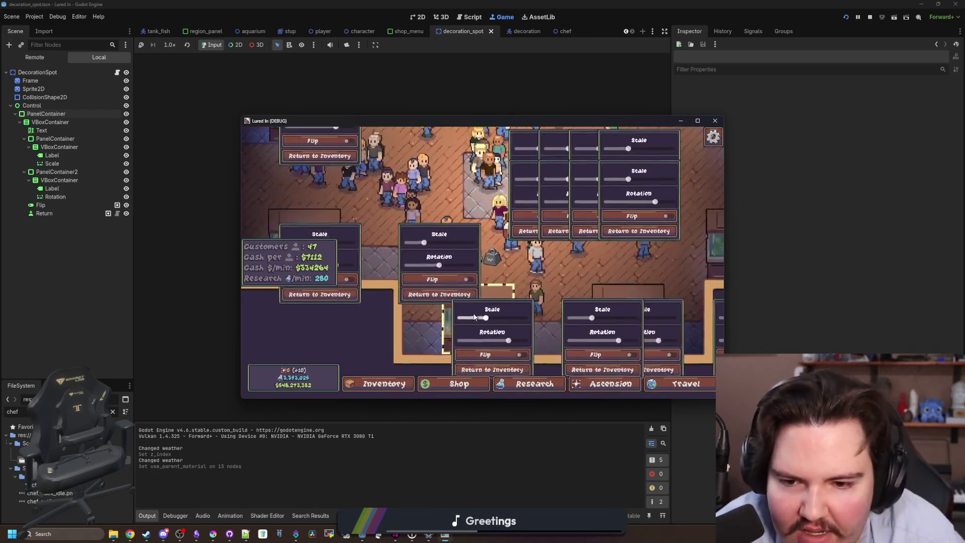
# Step: In Fish Tank 5, buy a Seagrass and a Diver decoration, and flip the Diver
pyautogui.click(461, 317)
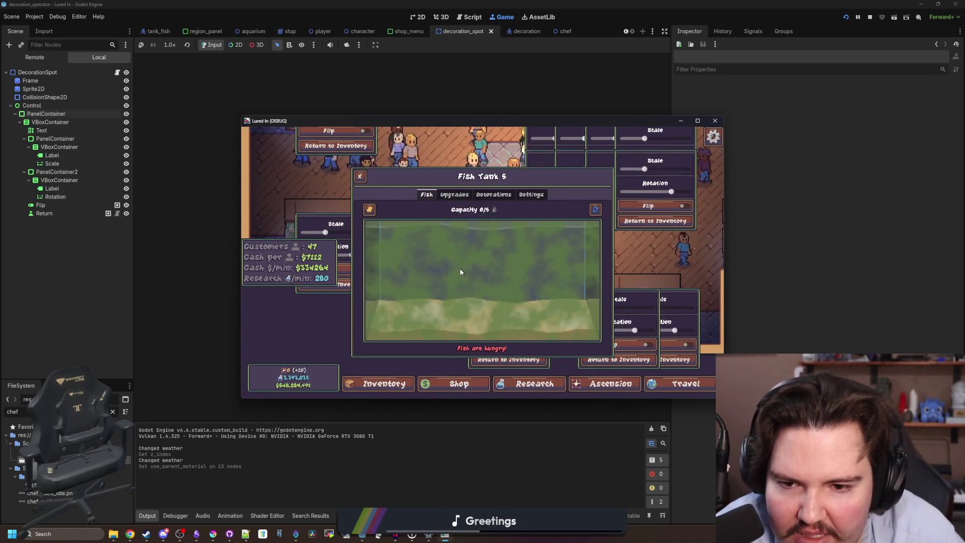
pyautogui.click(459, 196)
pyautogui.click(493, 195)
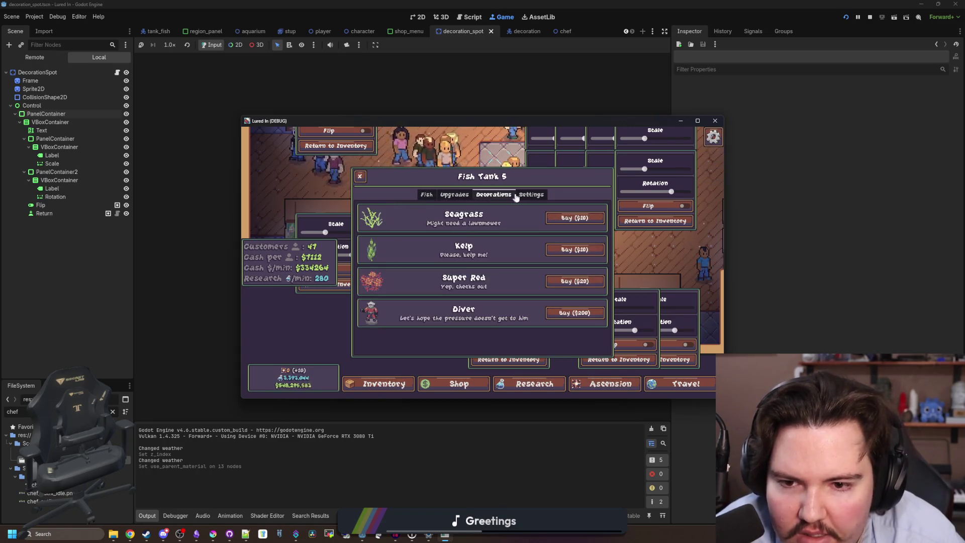
pyautogui.click(532, 194)
pyautogui.click(494, 195)
pyautogui.click(553, 227)
pyautogui.click(504, 255)
pyautogui.click(574, 313)
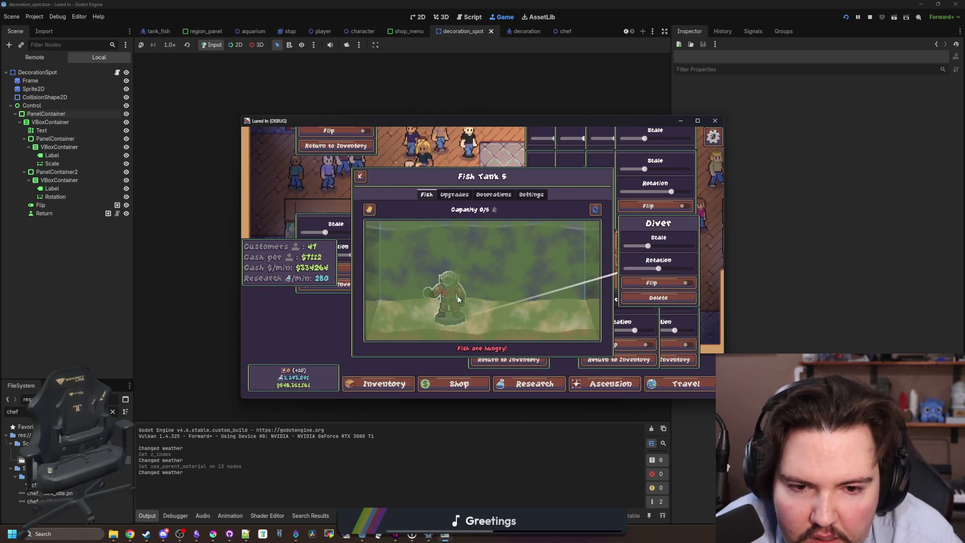
pyautogui.click(666, 284)
pyautogui.press('Escape')
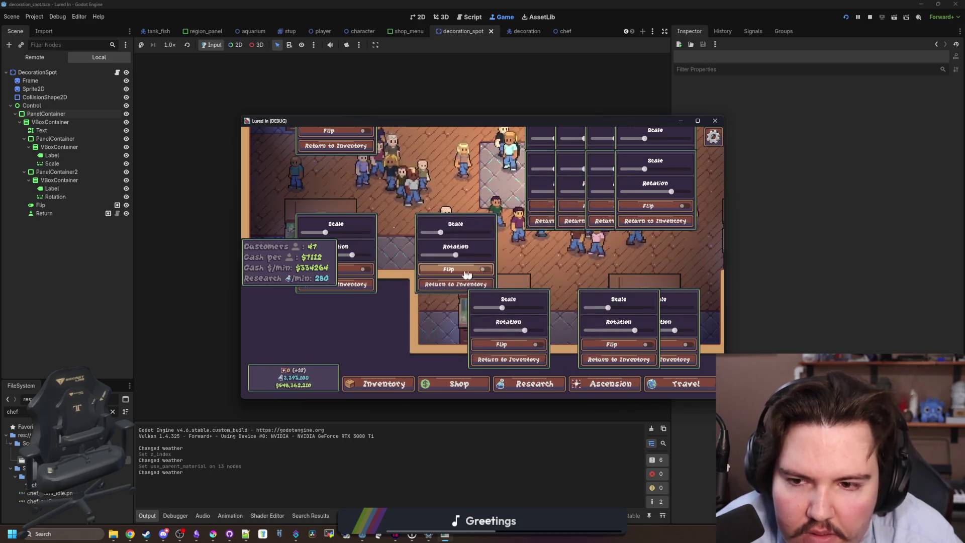
# Step: Turn on Flip for the middle decoration, pan around, and stop the game
pyautogui.click(450, 269)
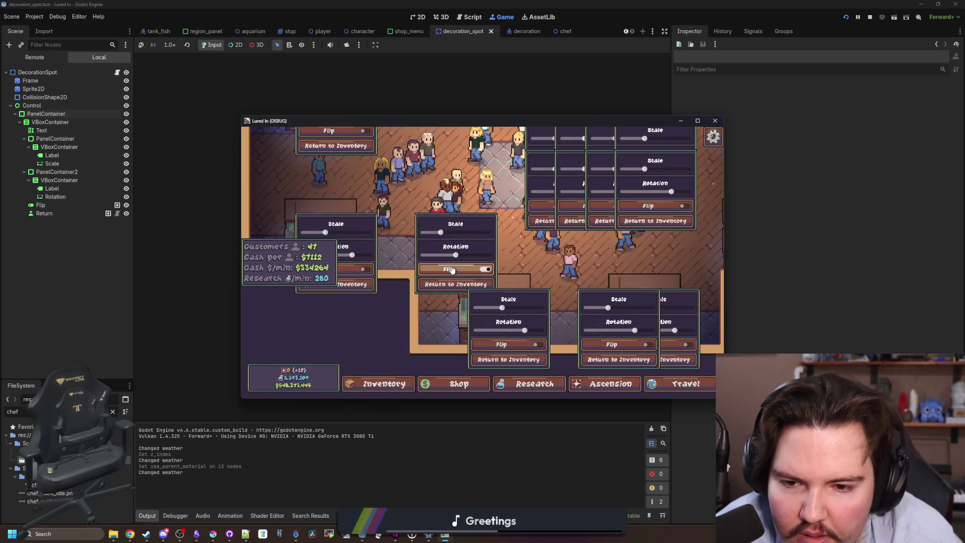
pyautogui.press('s')
pyautogui.press('d')
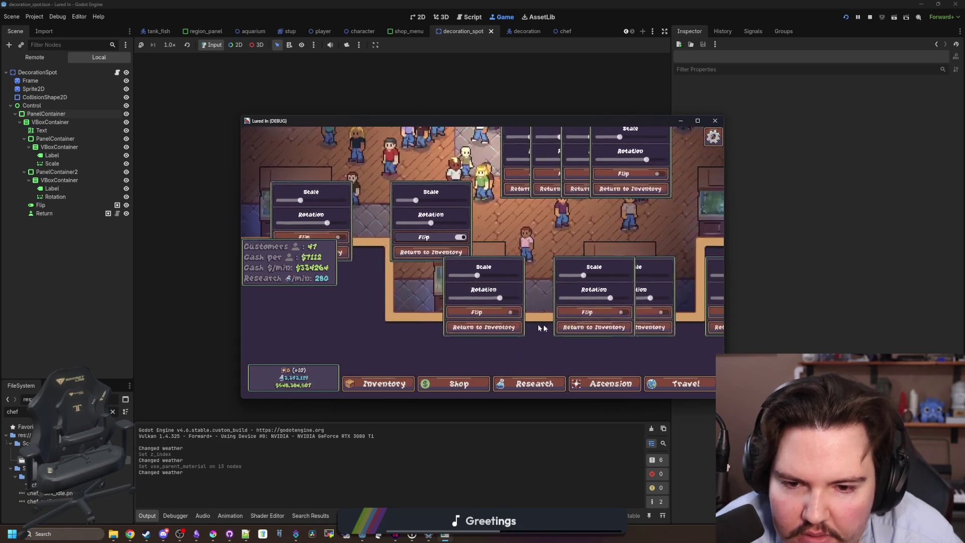
pyautogui.press('w')
pyautogui.press('a')
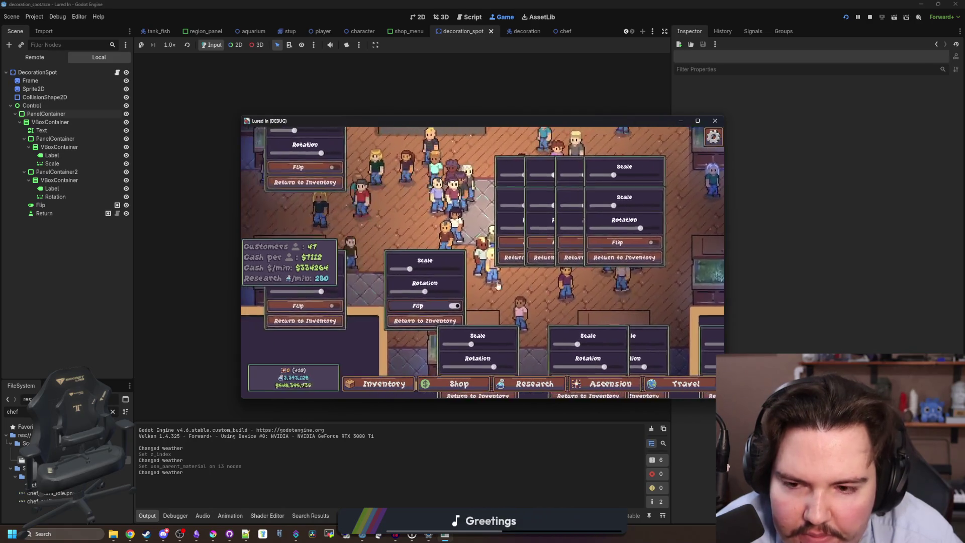
pyautogui.click(870, 16)
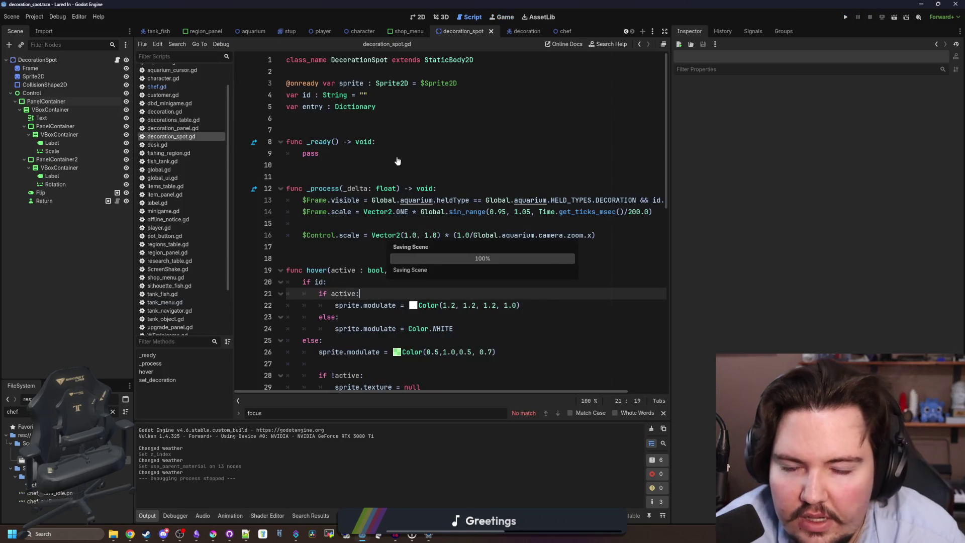
pyautogui.scroll(-5, 415, 245)
pyautogui.scroll(6, 331, 229)
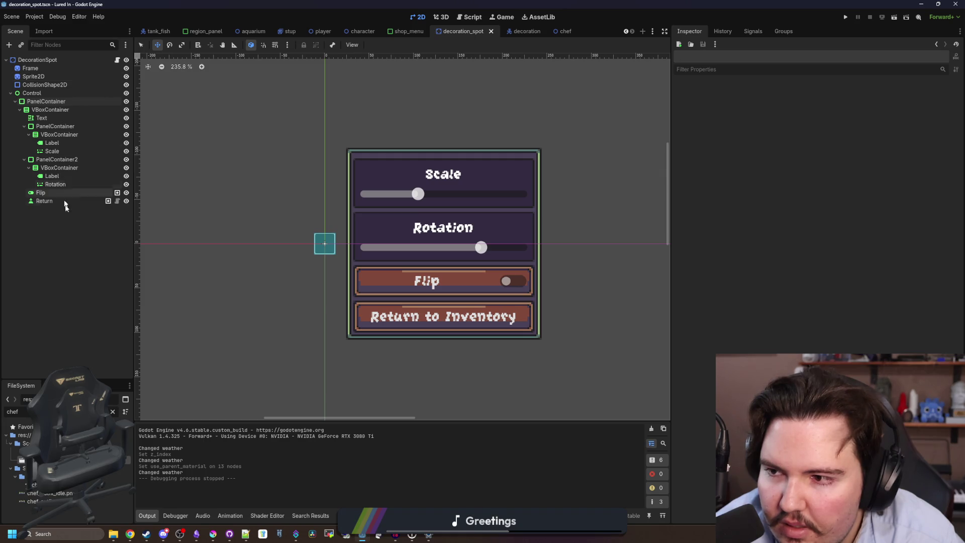
pyautogui.click(40, 102)
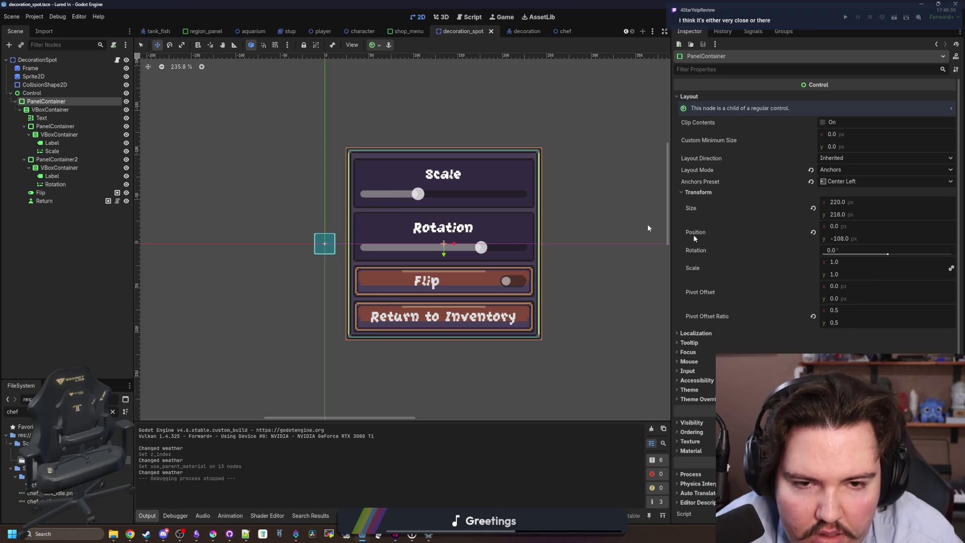
pyautogui.click(32, 93)
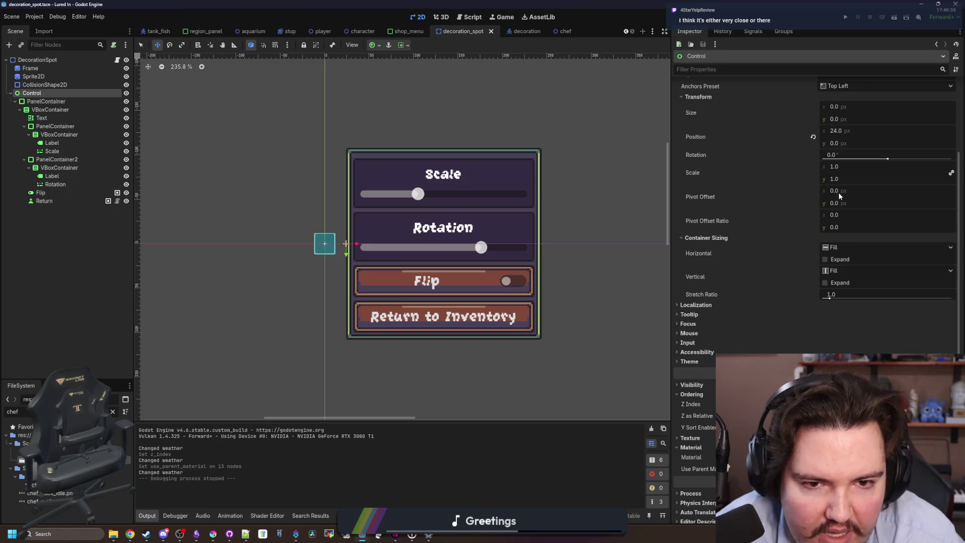
pyautogui.moveTo(845, 183); pyautogui.dragTo(804, 183)
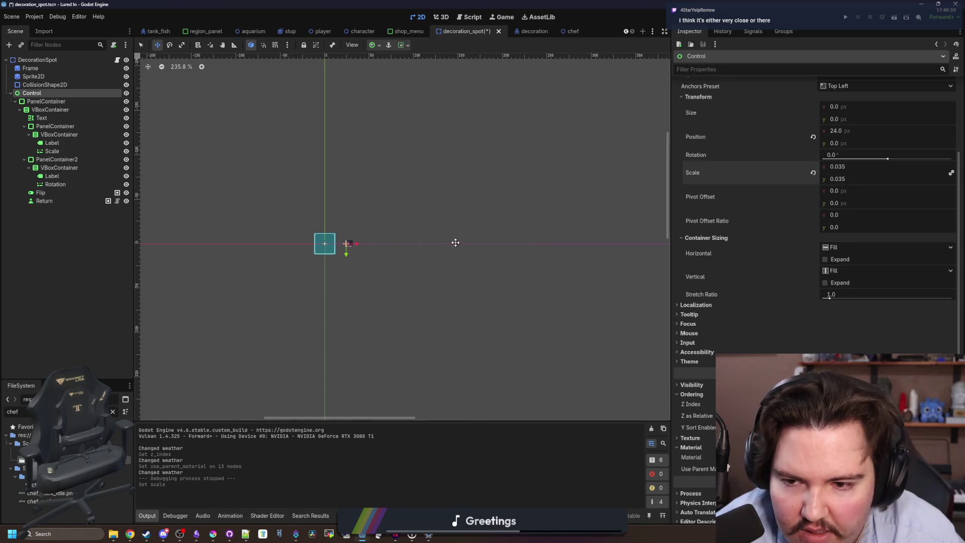
pyautogui.hotkey('ctrl', 'z')
pyautogui.scroll(-2, 327, 211)
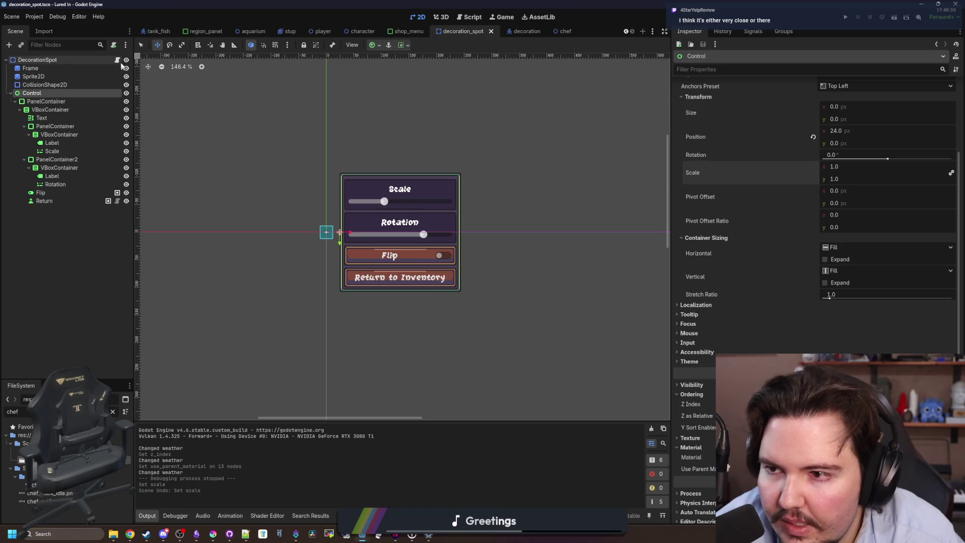
pyautogui.click(117, 60)
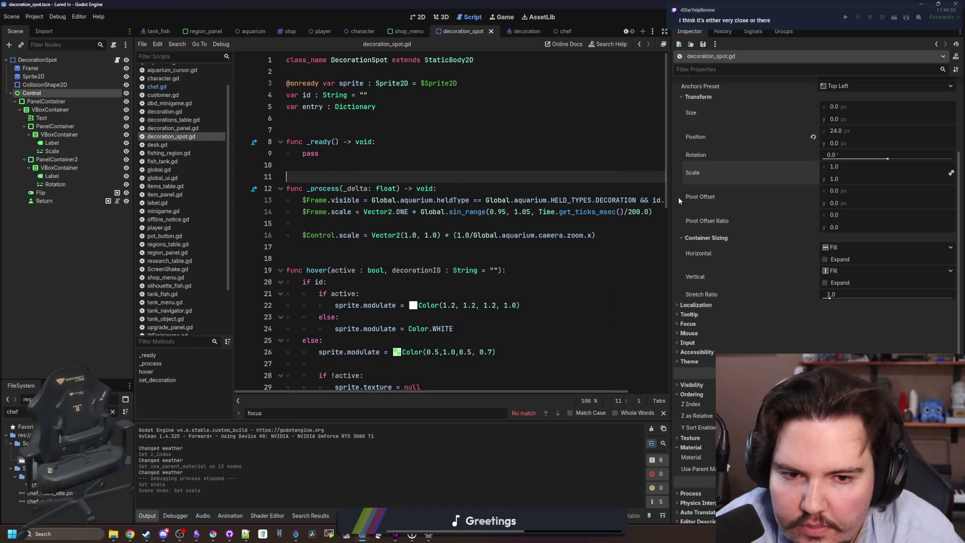
# Step: Insert 'var selected : bool = false' on new line 7, below the id and entry variables
pyautogui.moveTo(672, 196); pyautogui.dragTo(775, 202)
pyautogui.click(365, 120)
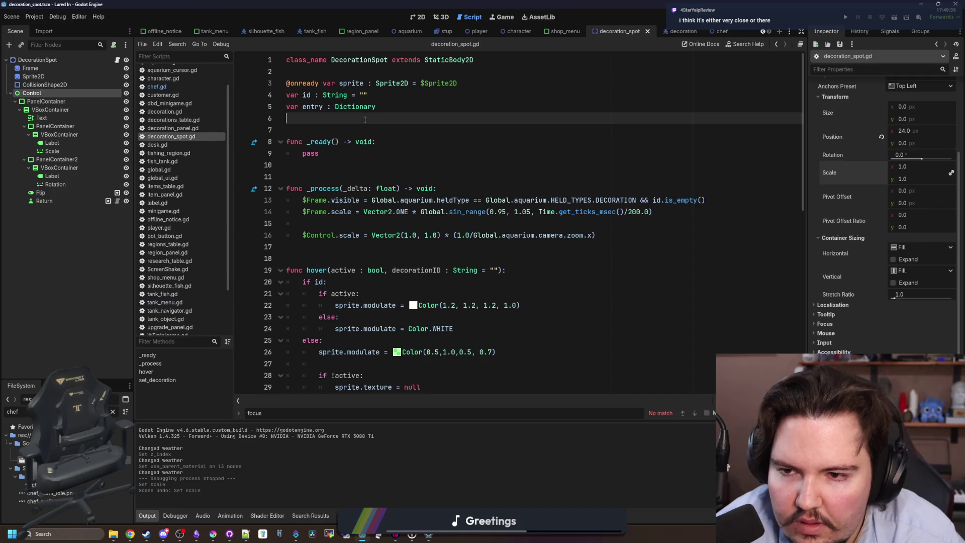
pyautogui.press('Return')
pyautogui.write('var selected : b')
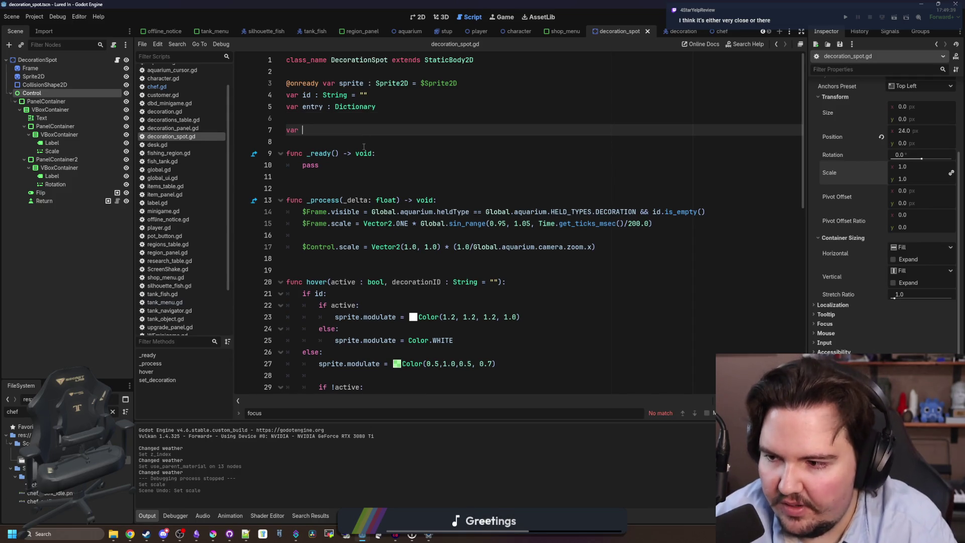
pyautogui.write('ool = false')
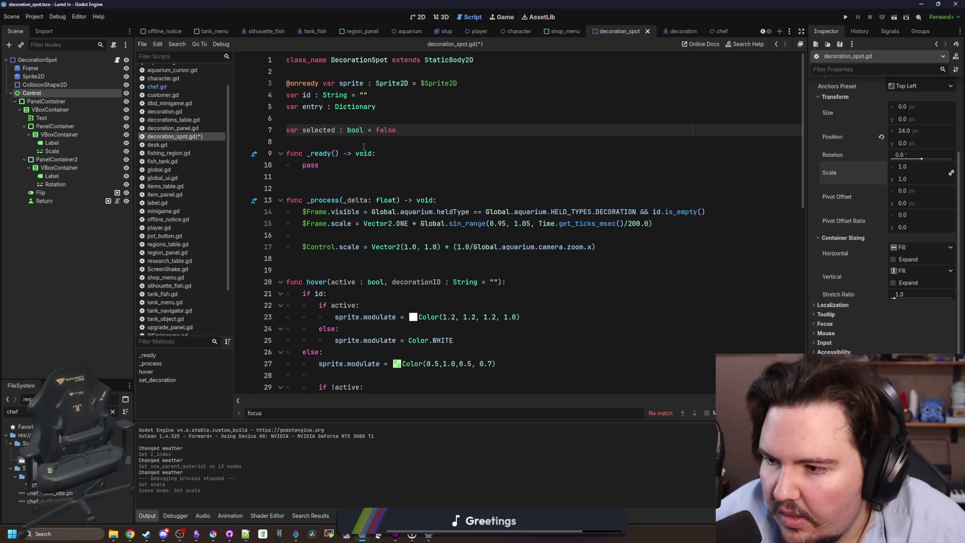
pyautogui.click(442, 273)
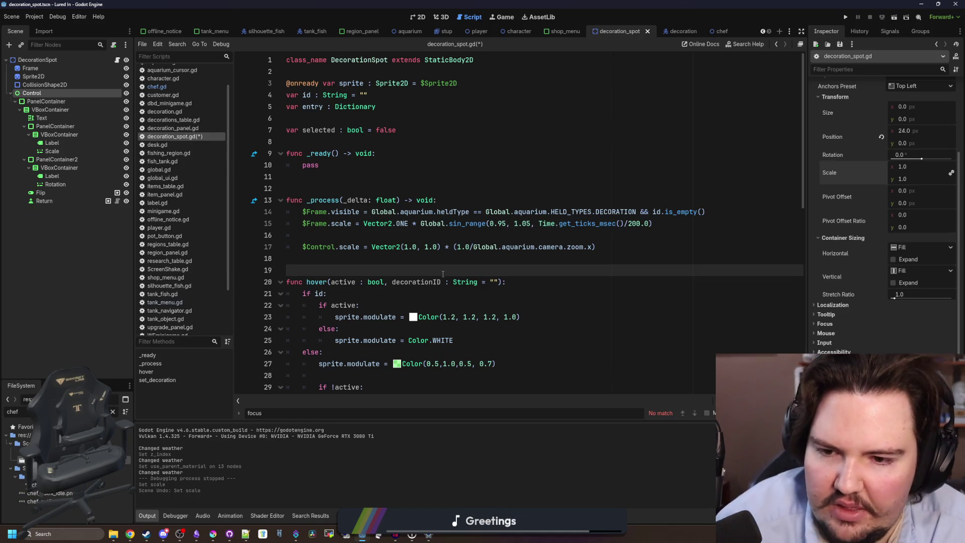
pyautogui.click(389, 248)
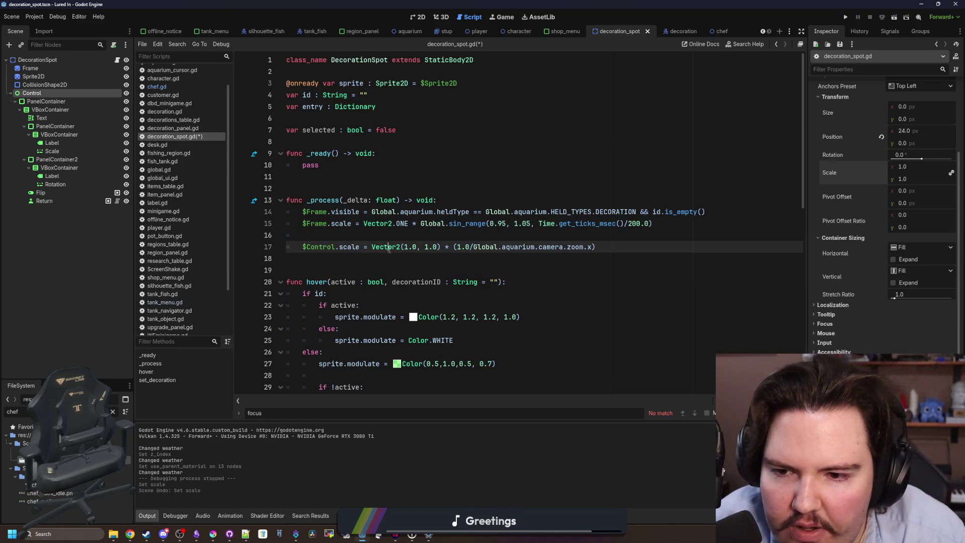
pyautogui.click(352, 224)
pyautogui.click(352, 231)
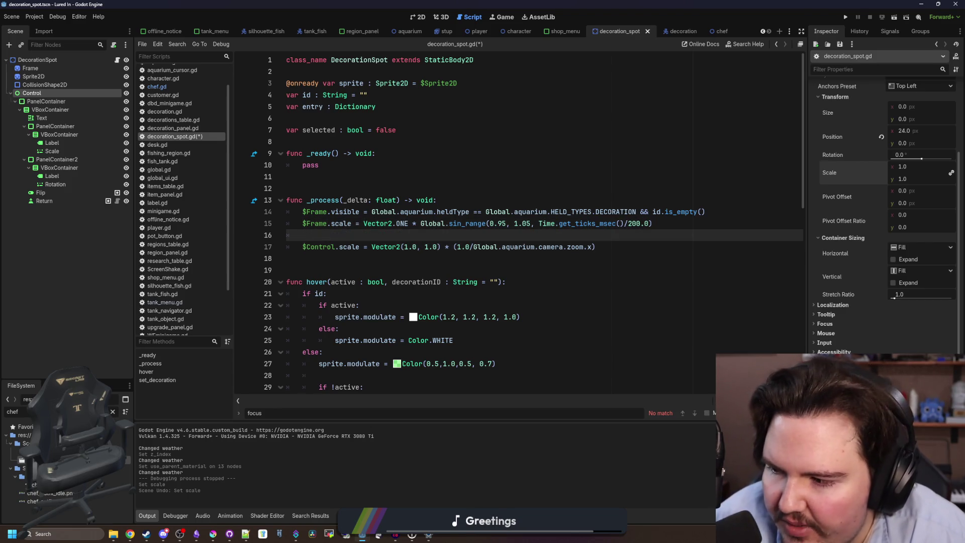
pyautogui.click(420, 190)
pyautogui.click(344, 178)
pyautogui.click(345, 146)
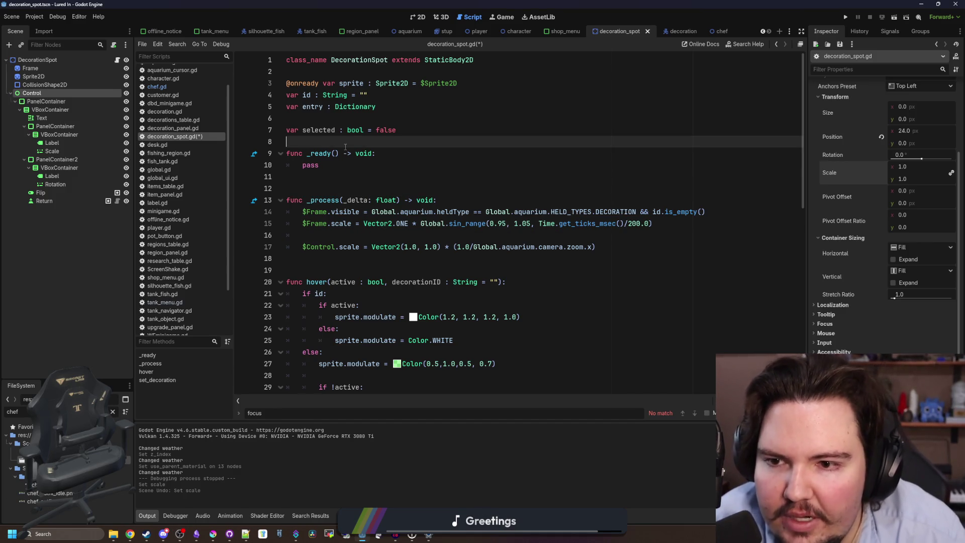
# Step: Start a new 'func set_selected():' below _process
pyautogui.click(329, 118)
pyautogui.doubleClick(318, 129)
pyautogui.press('Down')
pyautogui.doubleClick(323, 130)
pyautogui.scroll(-3, 361, 196)
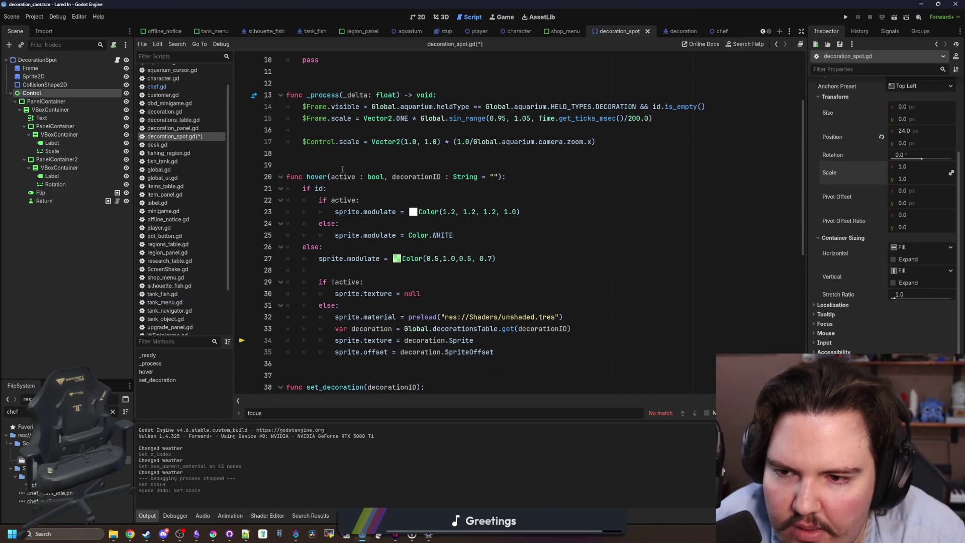
pyautogui.click(346, 155)
pyautogui.scroll(2, 462, 228)
pyautogui.press('Return')
pyautogui.press('Return')
pyautogui.press('Return')
pyautogui.press('Up')
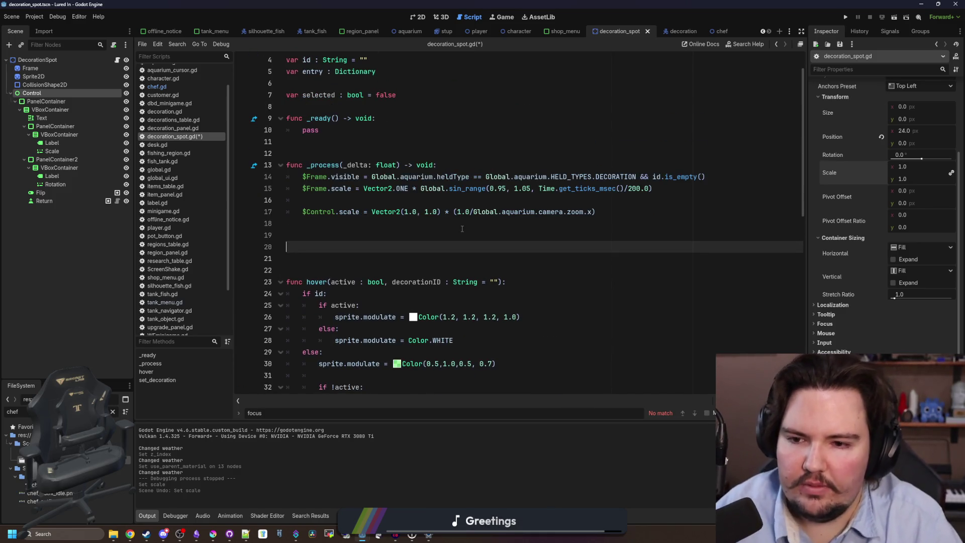
pyautogui.write('func set_select')
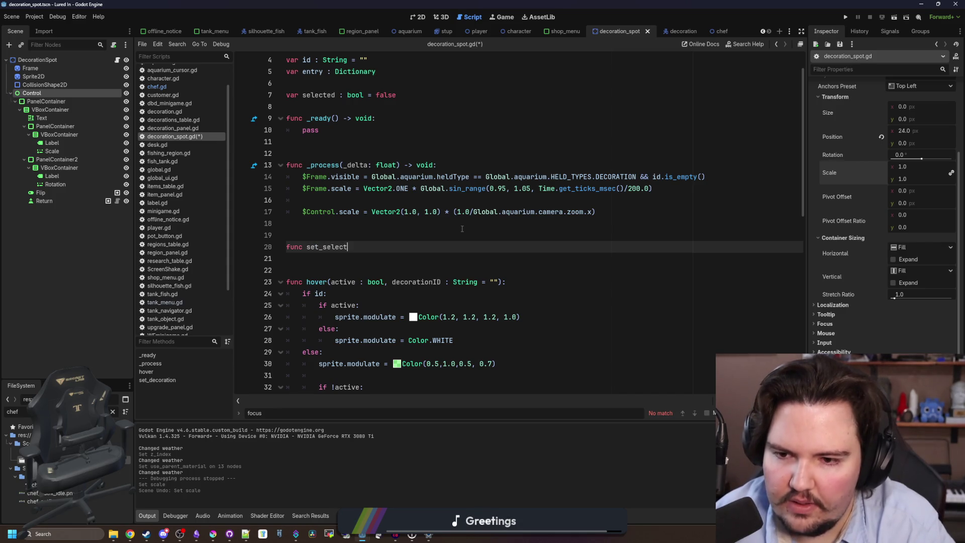
pyautogui.write('ed():')
pyautogui.press('Return')
# Step: Give set_selected a 'status : bool' parameter and assign 'selected = status'
pyautogui.write('selected')
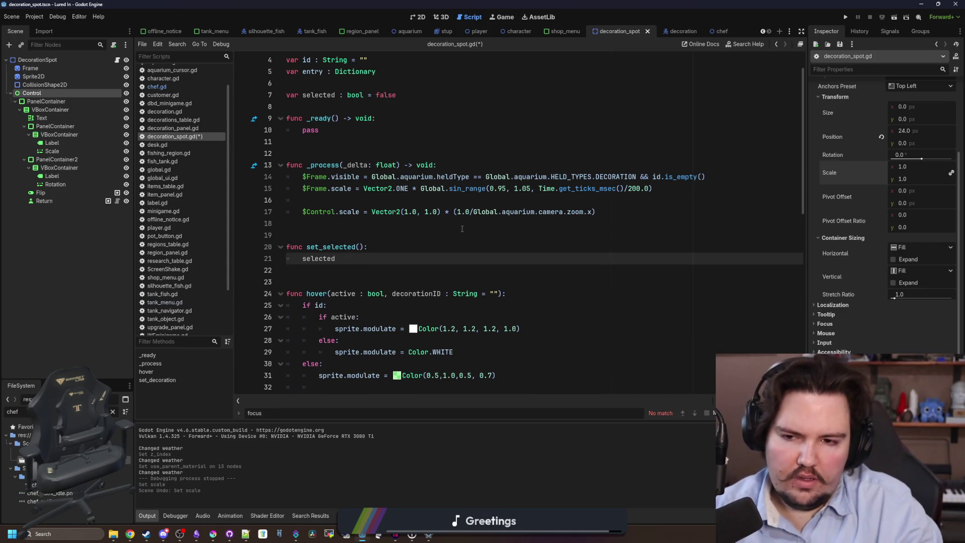
pyautogui.press('Up')
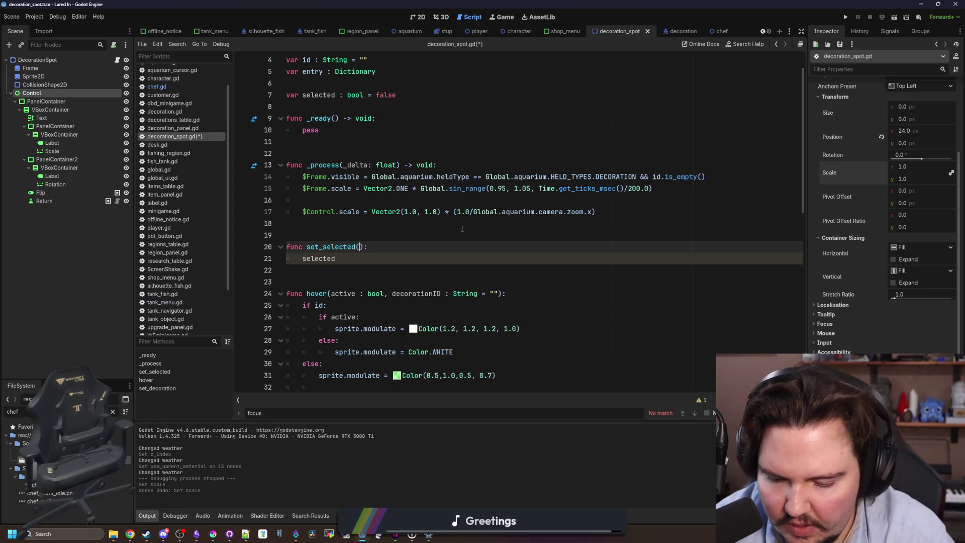
pyautogui.write('status : bi')
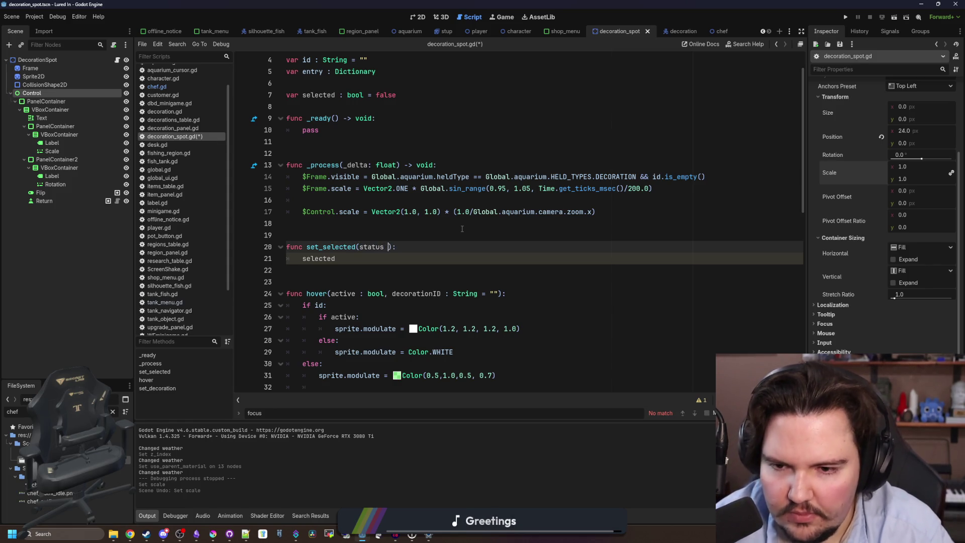
pyautogui.press('BackSpace')
pyautogui.write('ool')
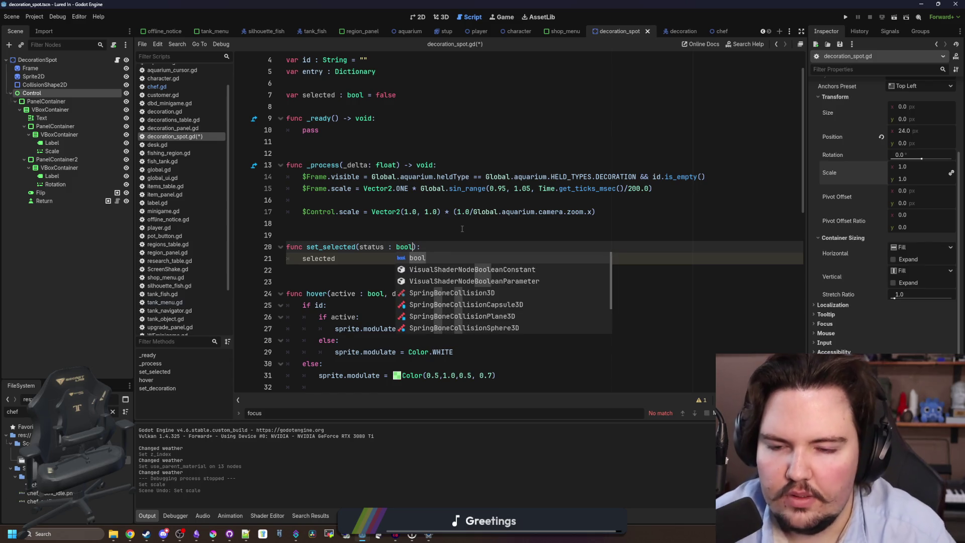
pyautogui.click(442, 233)
pyautogui.click(383, 257)
pyautogui.write('= status')
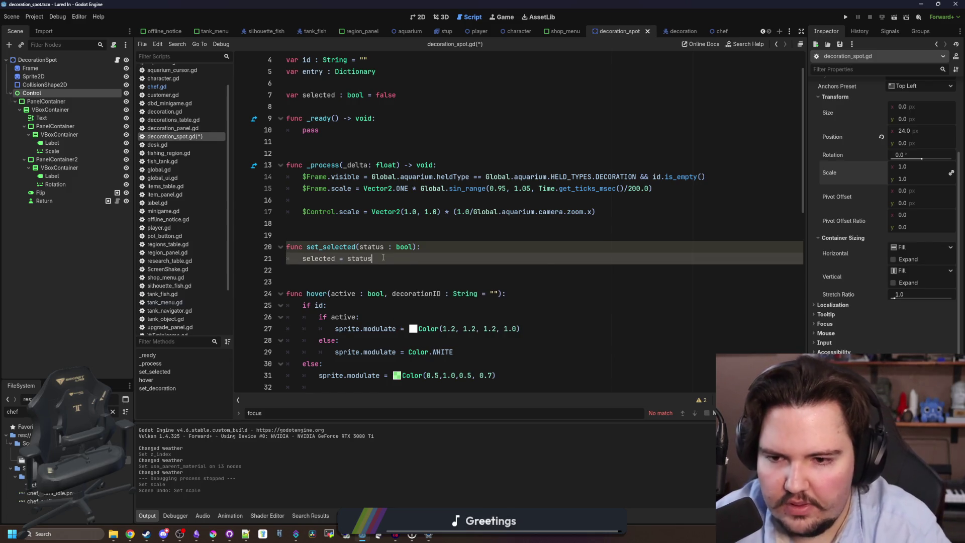
pyautogui.click(436, 248)
pyautogui.press('Return')
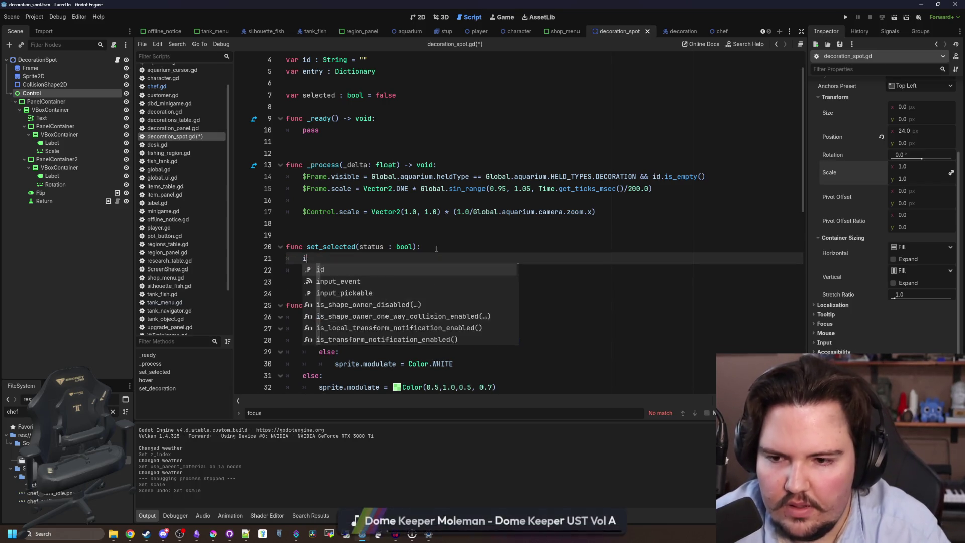
pyautogui.hotkey('ctrl', 'z')
pyautogui.press('Down')
# Step: Finish set_selected with '$Control.visible = selected', dropping the if/else draft
pyautogui.press('Return')
pyautogui.write('if selected:')
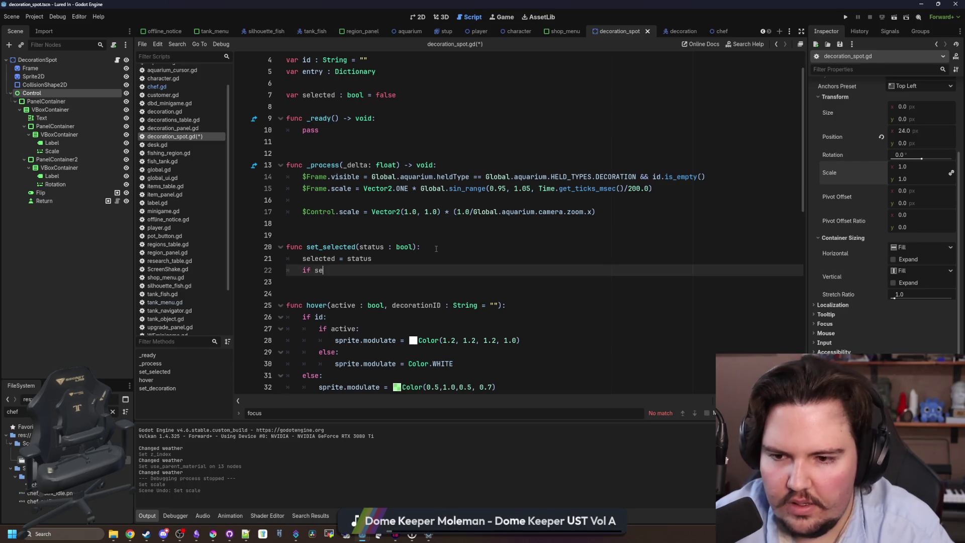
pyautogui.press('Return')
pyautogui.press('Return')
pyautogui.press('BackSpace')
pyautogui.write('else:')
pyautogui.press('Return')
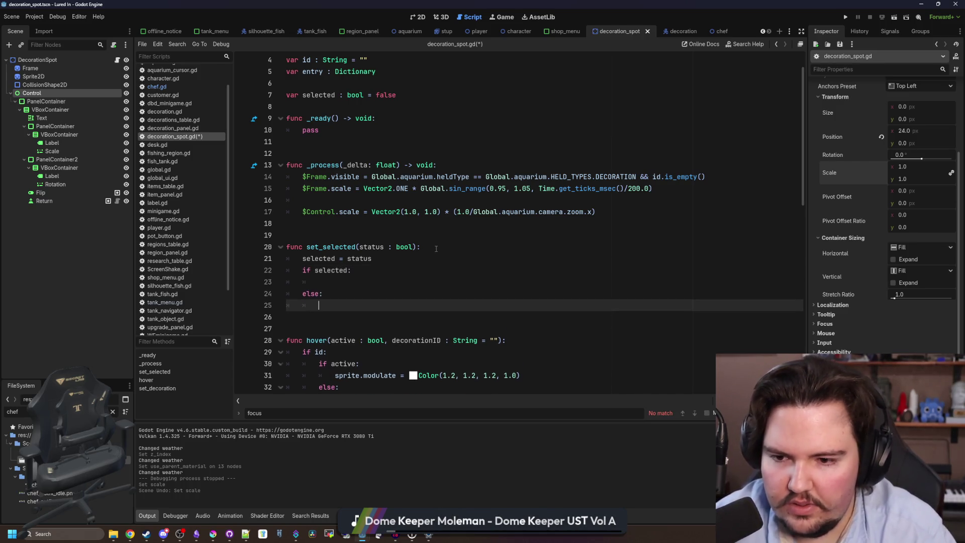
pyautogui.click(328, 282)
pyautogui.write('$Control')
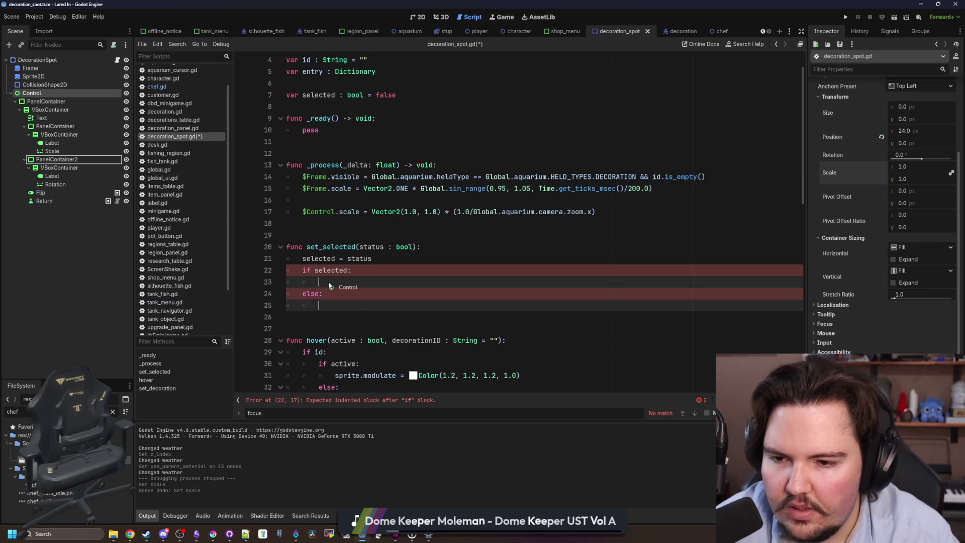
pyautogui.hotkey('ctrl', 'shift', 'k')
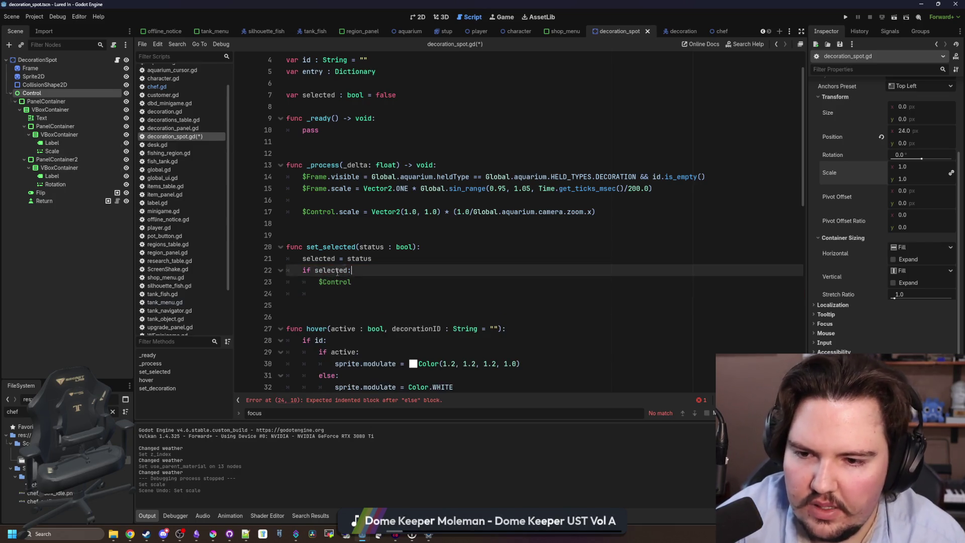
pyautogui.press('Up')
pyautogui.press('Up')
pyautogui.hotkey('ctrl', 'shift', 'k')
pyautogui.hotkey('shift', 'Tab')
pyautogui.write('.visible = selected')
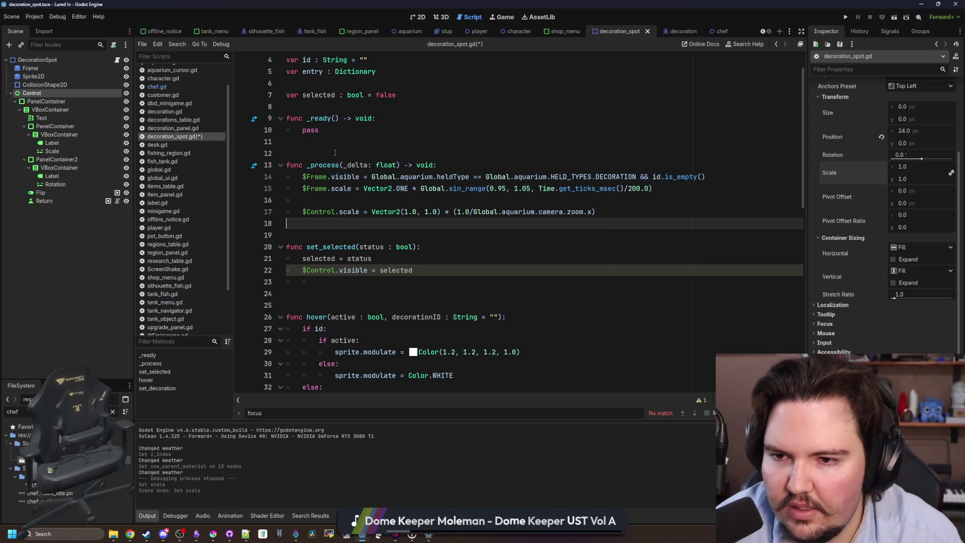
# Step: Replace pass in _ready with '$Control.visible = false' and save
pyautogui.doubleClick(310, 129)
pyautogui.moveTo(32, 93); pyautogui.dragTo(331, 130)
pyautogui.write('.visible = false')
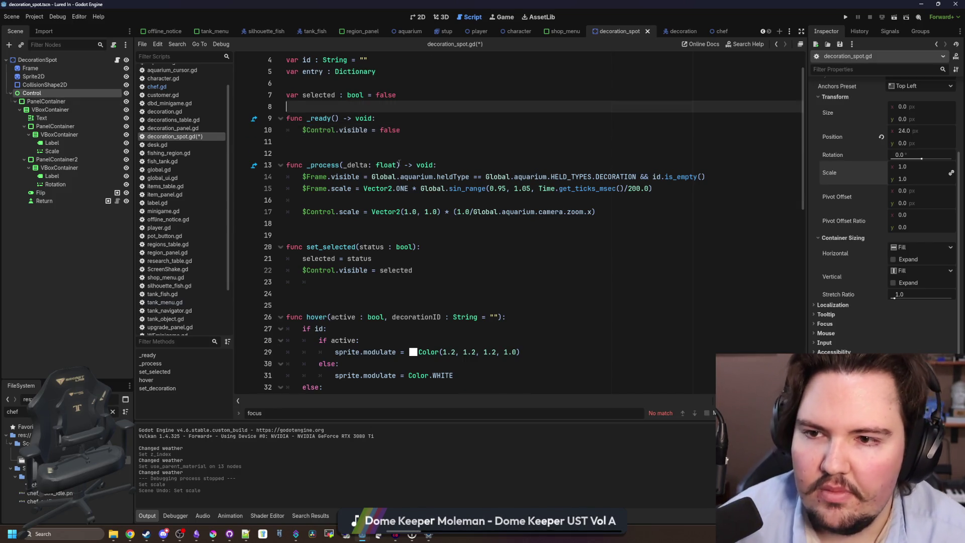
pyautogui.scroll(1, 352, 151)
pyautogui.hotkey('ctrl', 's')
# Step: Delete the extra blank lines around set_selected and save decoration_spot.gd
pyautogui.click(321, 177)
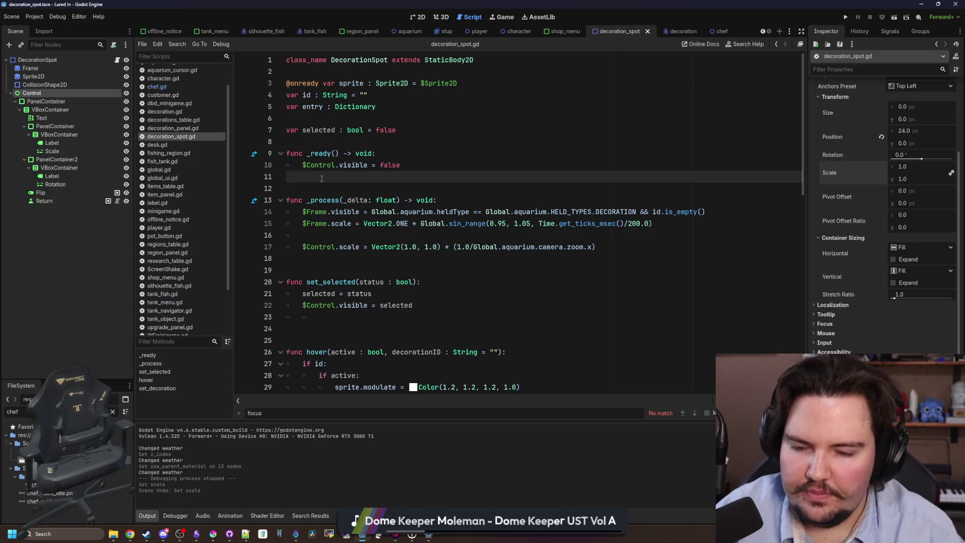
pyautogui.click(341, 315)
pyautogui.press('BackSpace')
pyautogui.press('Up')
pyautogui.press('Up')
pyautogui.press('Up')
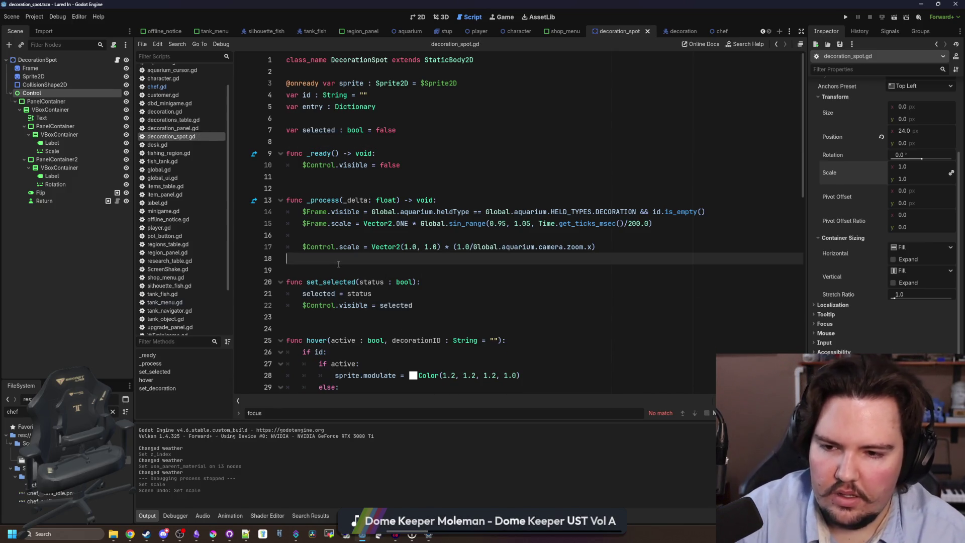
pyautogui.press('Up')
pyautogui.press('Up')
pyautogui.press('BackSpace')
pyautogui.press('Up')
pyautogui.press('Up')
pyautogui.press('Up')
pyautogui.hotkey('ctrl', 's')
pyautogui.press('Down')
pyautogui.press('Down')
pyautogui.press('Down')
pyautogui.press('Up')
pyautogui.hotkey('ctrl', 's')
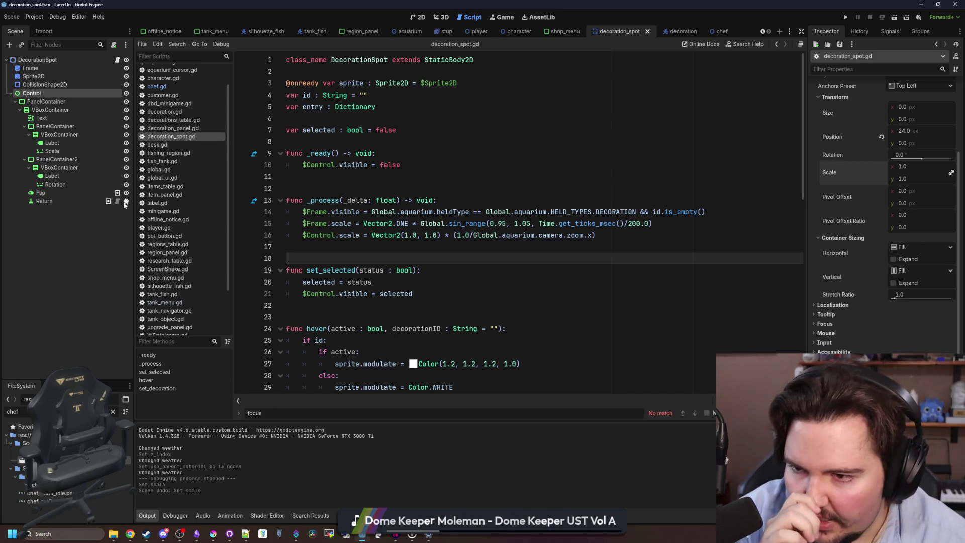
pyautogui.click(195, 70)
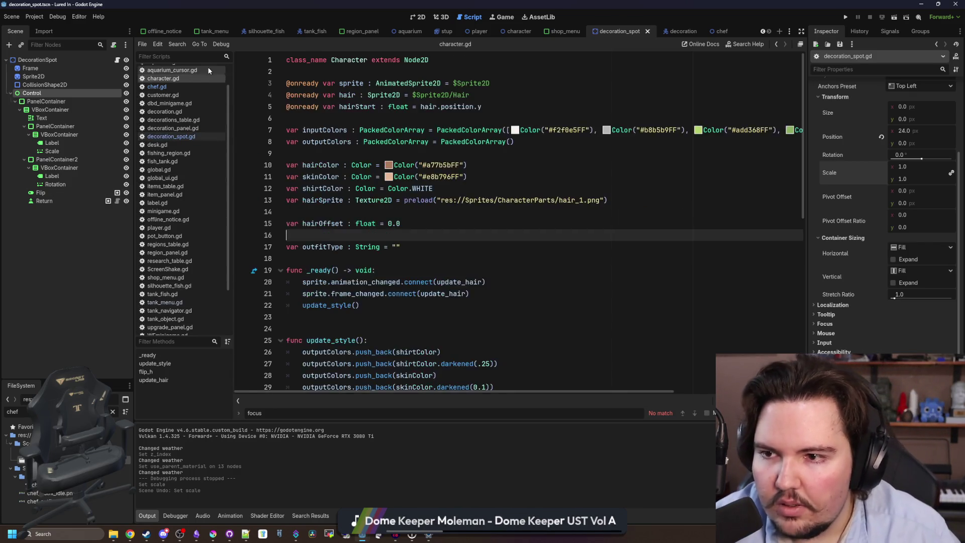
# Step: Replace the else-branch pass in aquarium_cursor.gd with a set_selected(true) call on the object
pyautogui.scroll(-15, 460, 251)
pyautogui.scroll(-4, 460, 382)
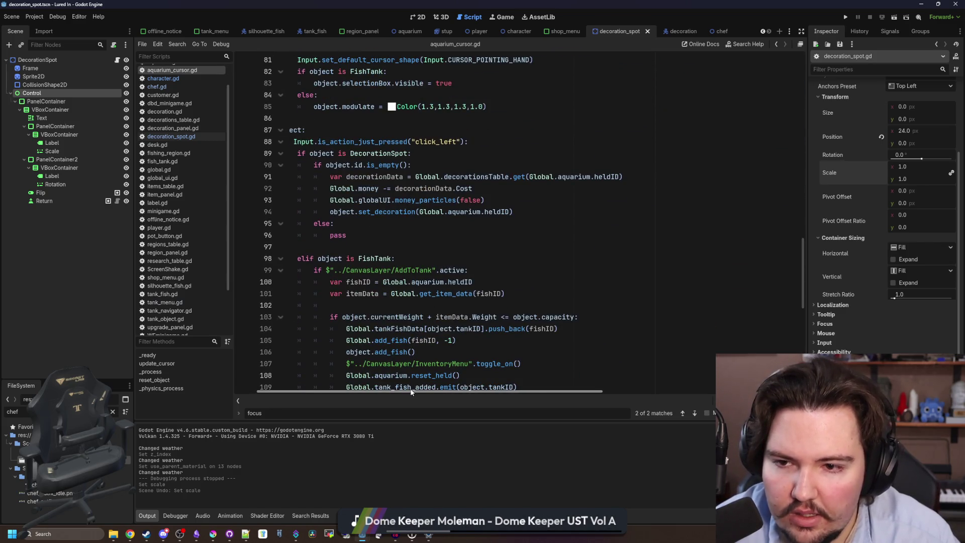
pyautogui.hscroll(-2, 417, 391)
pyautogui.doubleClick(375, 235)
pyautogui.write('set_selected')
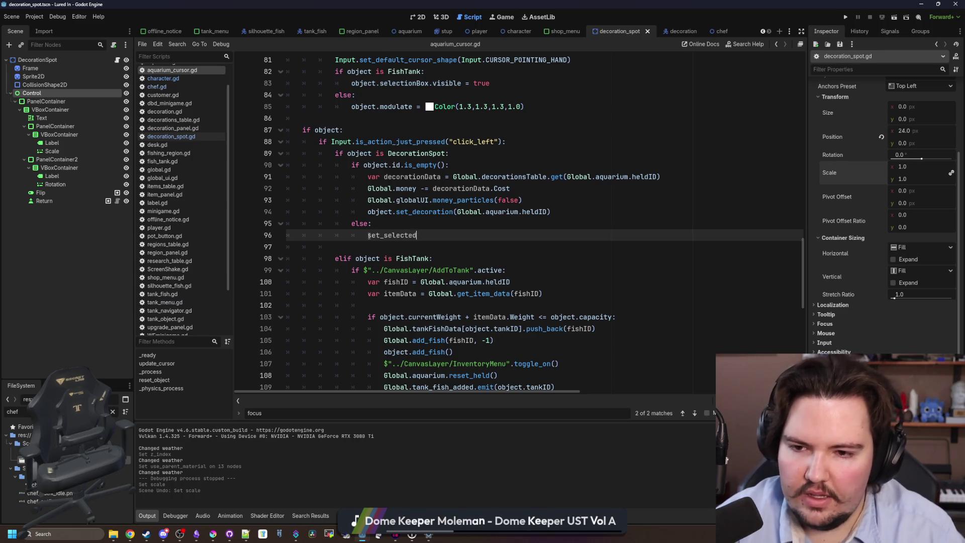
pyautogui.write('object.')
pyautogui.click(447, 228)
pyautogui.click(458, 235)
pyautogui.write('(true)')
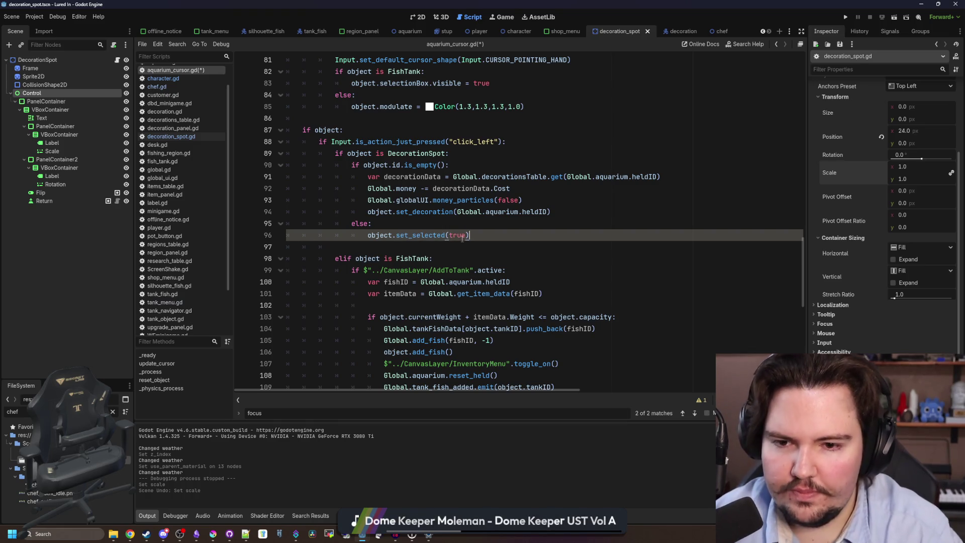
pyautogui.hotkey('shift', 'Home')
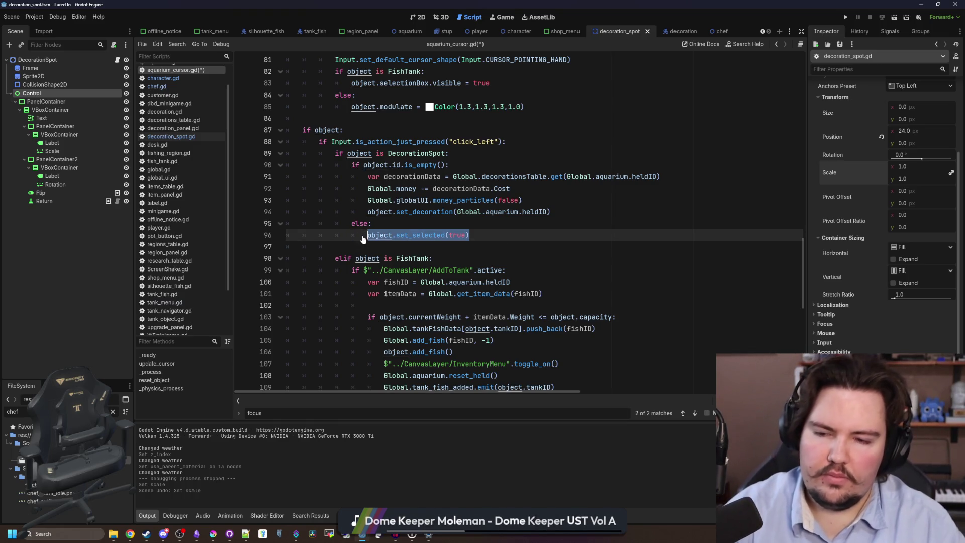
pyautogui.click(396, 224)
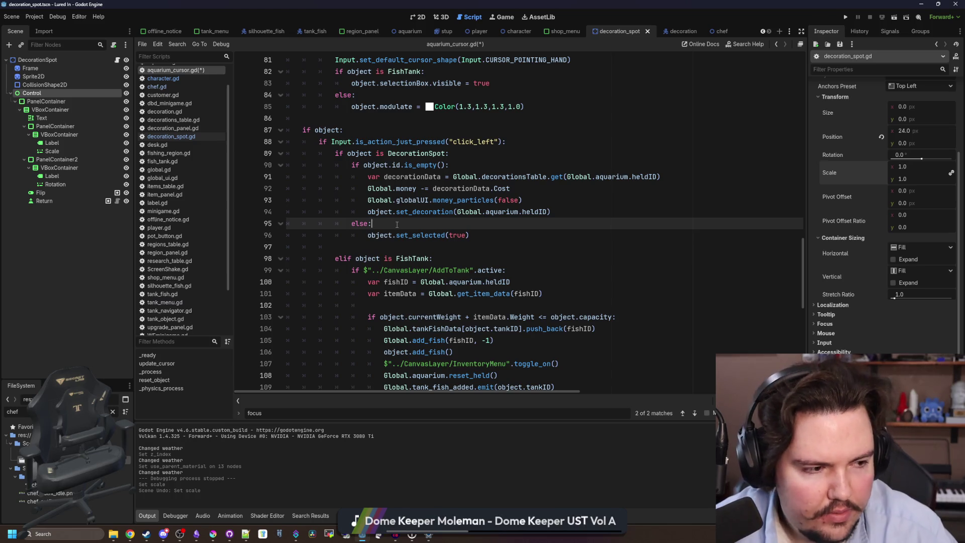
pyautogui.click(472, 234)
pyautogui.hotkey('shift', 'Home')
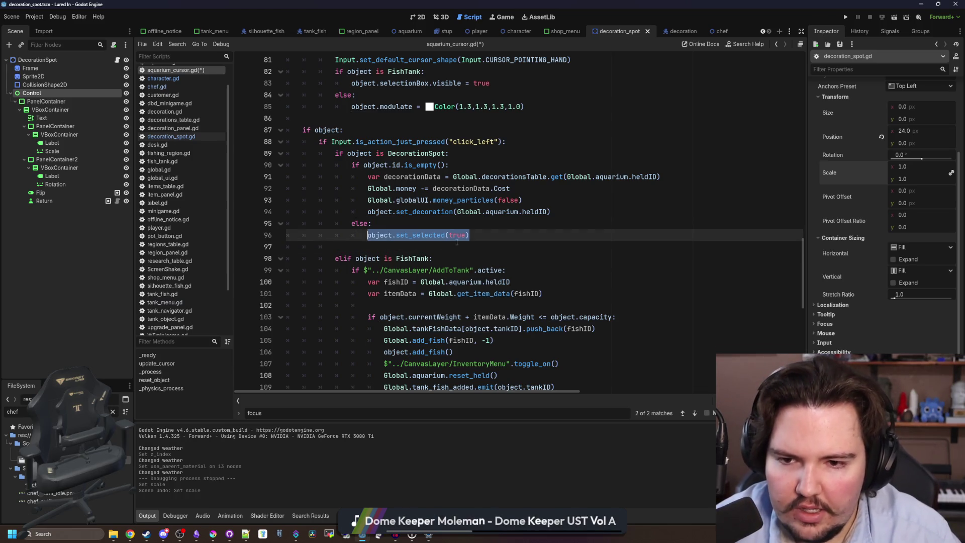
# Step: Jump to the hover function's definition in the decoration spot script and inspect it
pyautogui.scroll(2, 456, 240)
pyautogui.scroll(4, 456, 241)
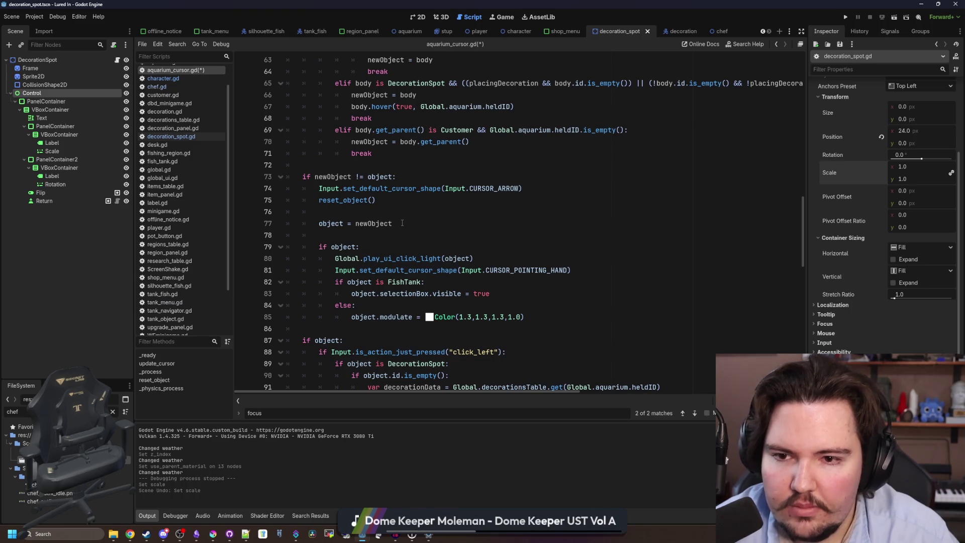
pyautogui.scroll(11, 402, 223)
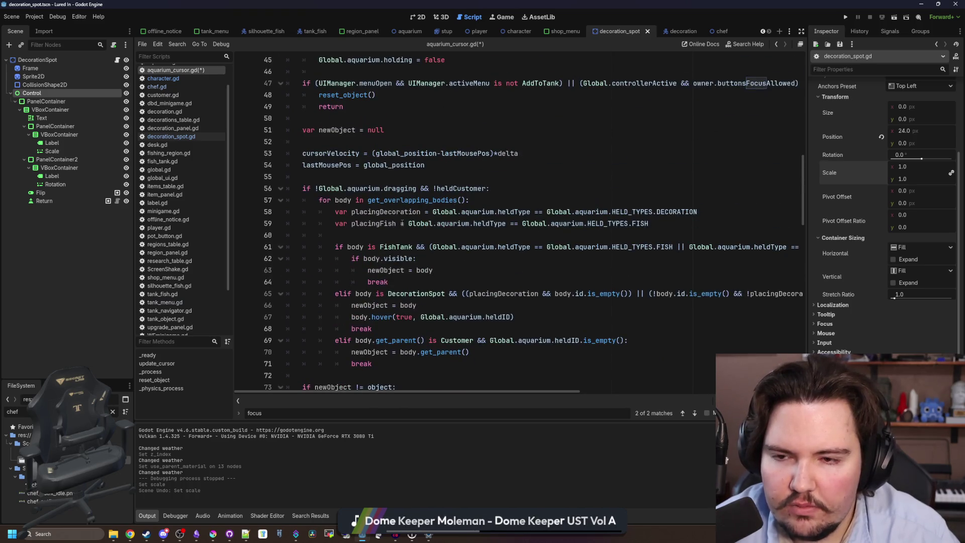
pyautogui.scroll(4, 402, 222)
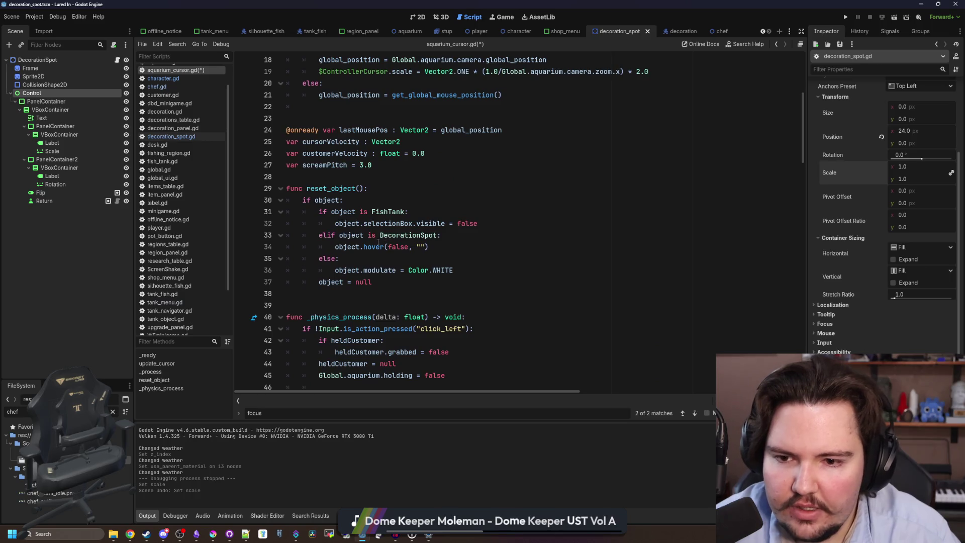
pyautogui.keyDown('ctrl'); pyautogui.click(378, 245); pyautogui.keyUp('ctrl')
pyautogui.scroll(-3, 386, 232)
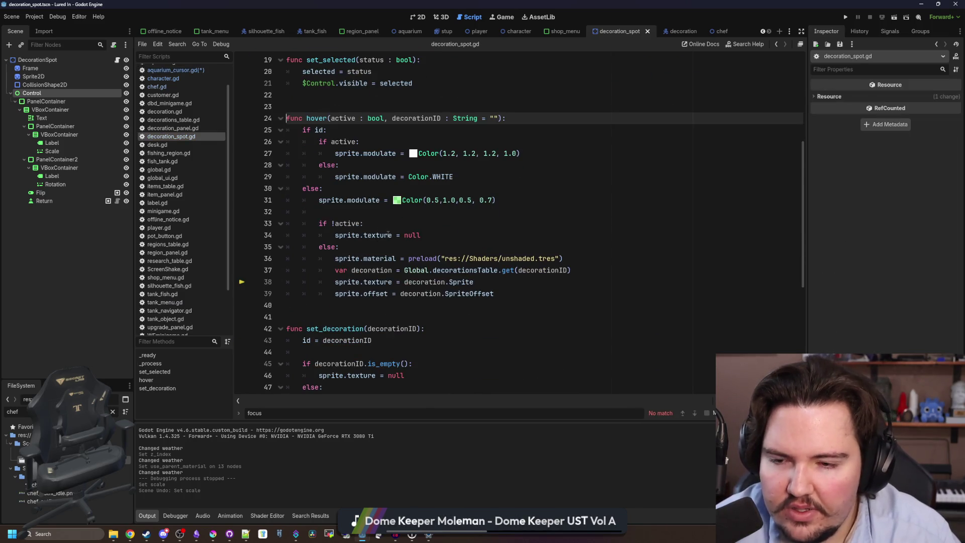
pyautogui.click(372, 222)
pyautogui.click(409, 214)
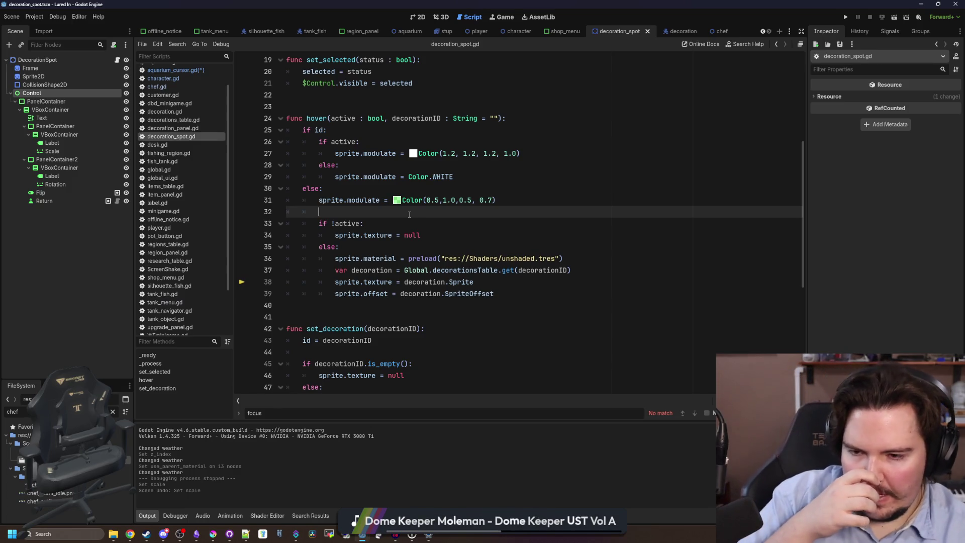
# Step: Save aquarium_cursor.gd with Ctrl+S, then bring decoration_spot.gd back up
pyautogui.click(177, 70)
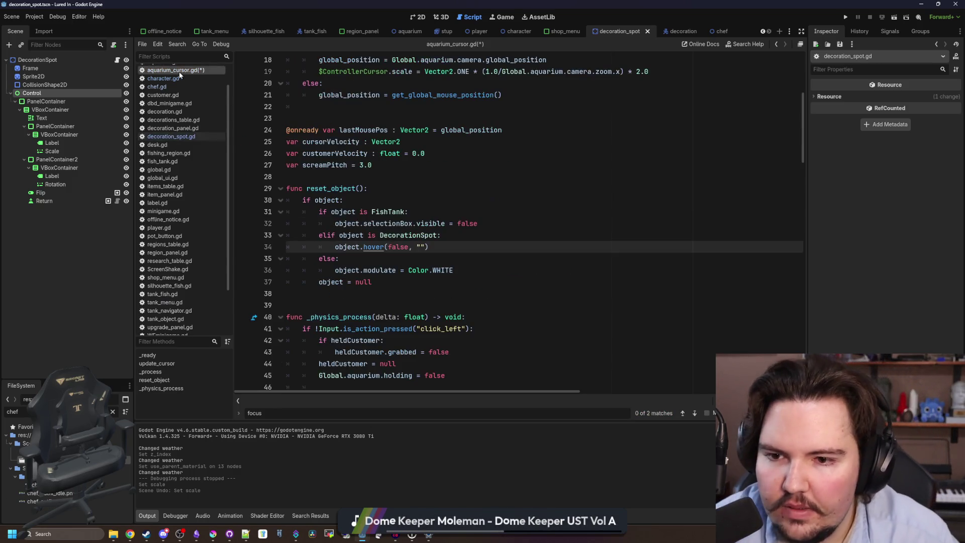
pyautogui.click(369, 258)
pyautogui.hotkey('ctrl', 's')
pyautogui.click(378, 303)
pyautogui.hotkey('ctrl', 's')
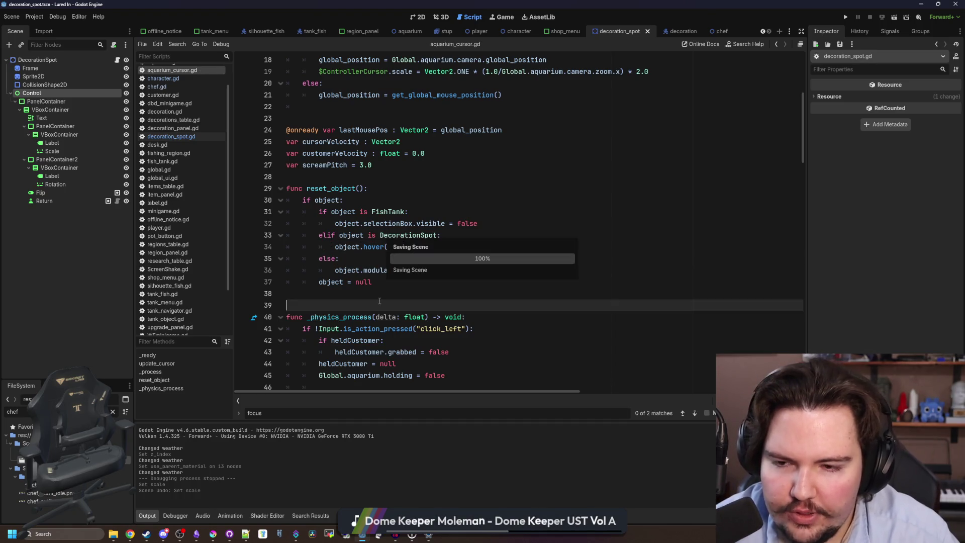
pyautogui.click(374, 298)
pyautogui.hotkey('ctrl', 's')
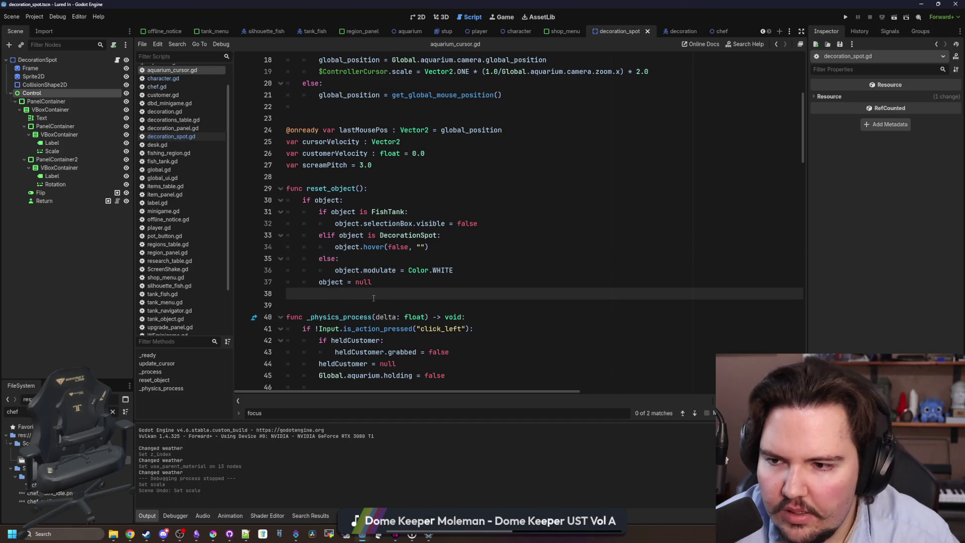
pyautogui.click(195, 135)
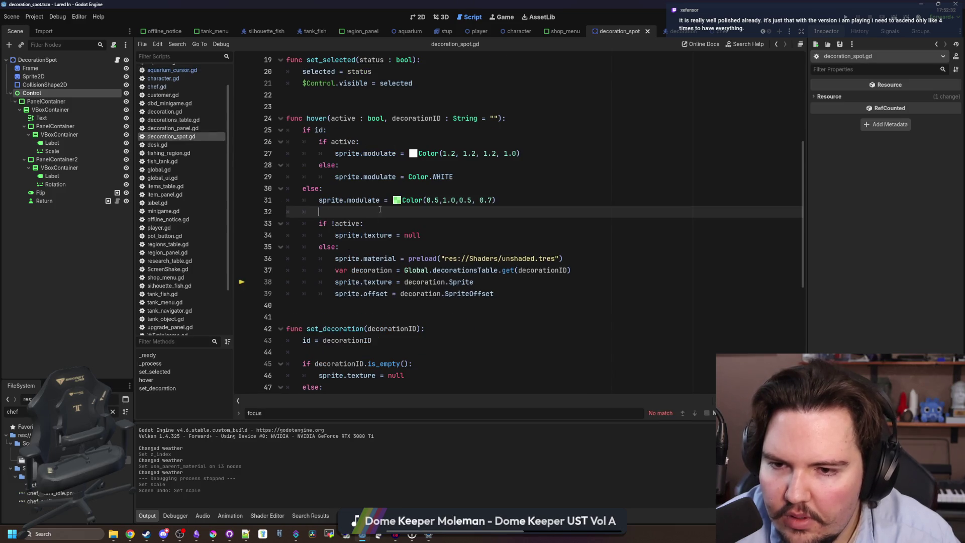
pyautogui.scroll(6, 373, 210)
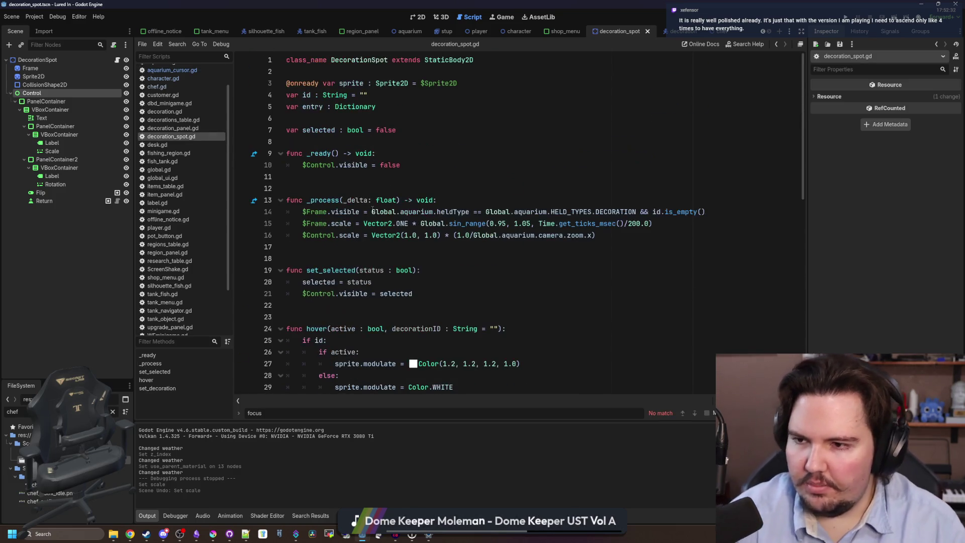
# Step: Add add_to_group("AquariumDecorations") to _ready, after the Control visibility line
pyautogui.click(351, 188)
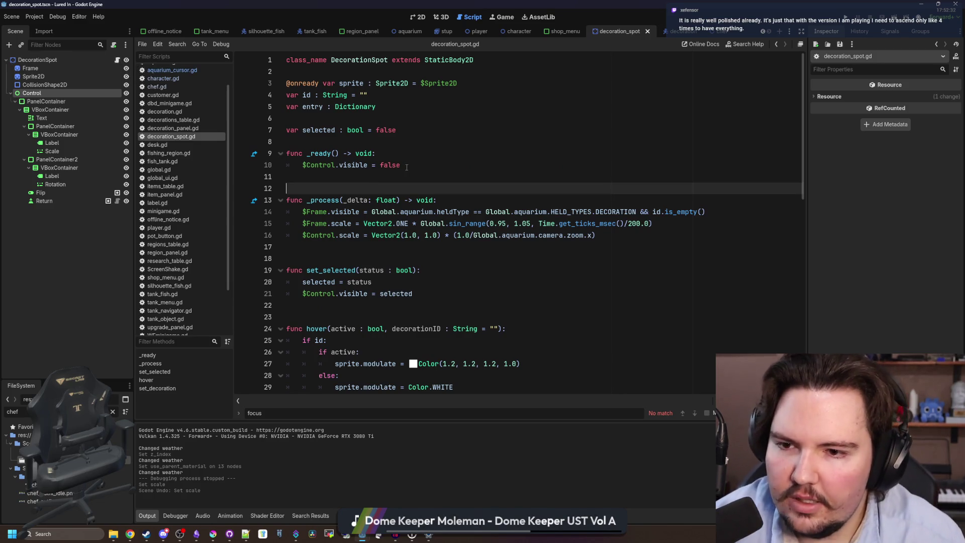
pyautogui.click(416, 159)
pyautogui.press('Return')
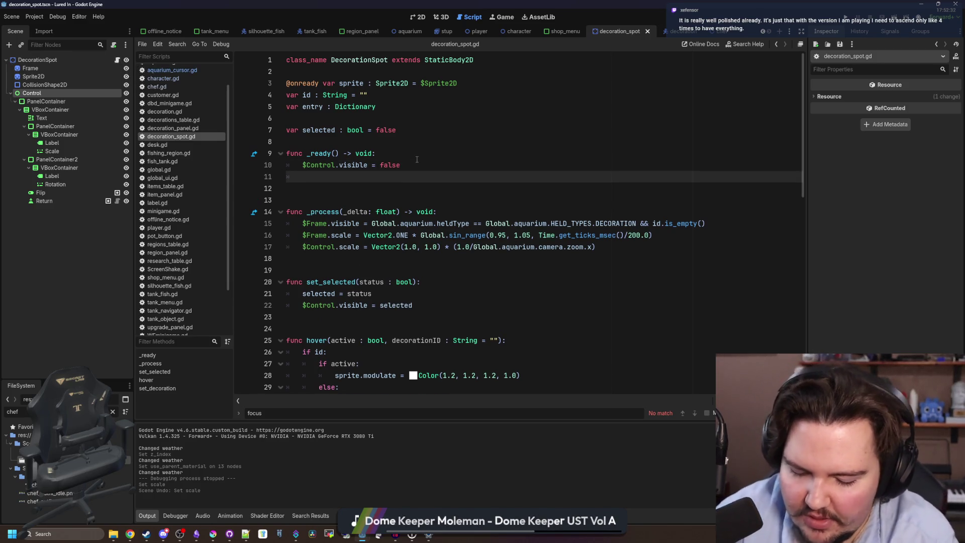
pyautogui.write('G')
pyautogui.press('BackSpace')
pyautogui.write('add_')
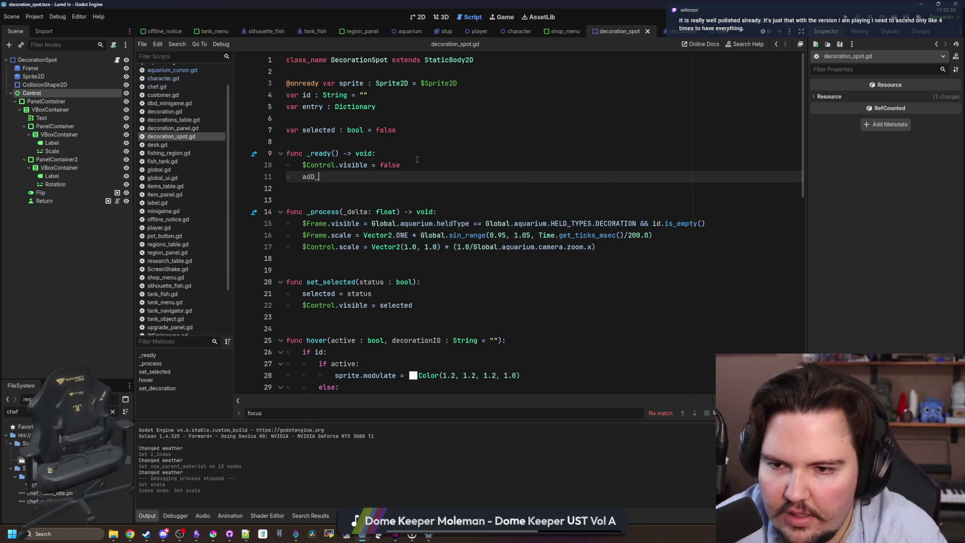
pyautogui.write('to_gr')
pyautogui.press('Return')
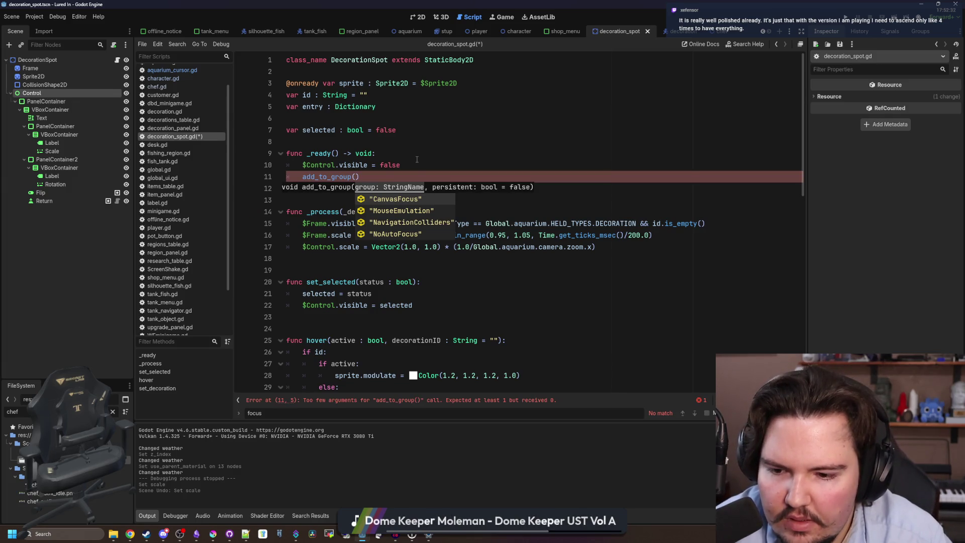
pyautogui.write('"')
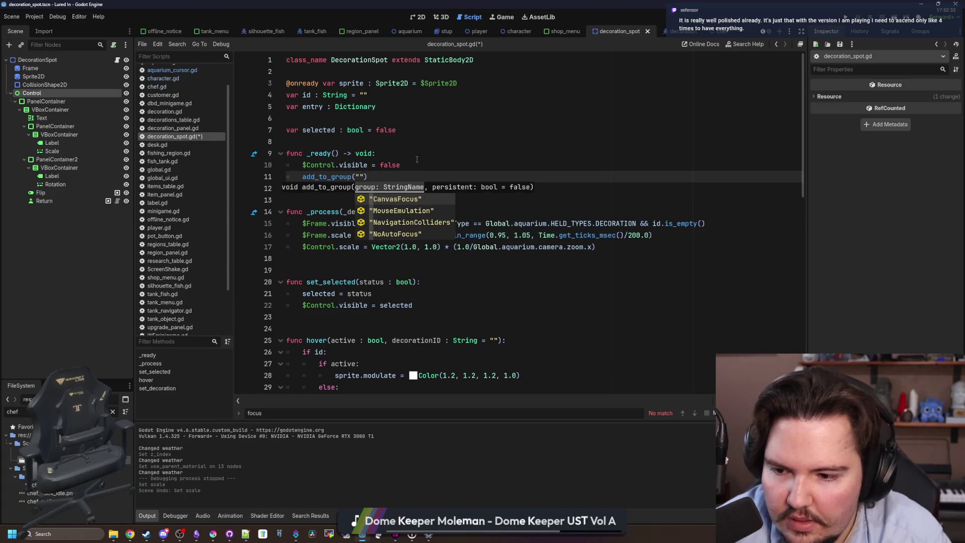
pyautogui.press('Escape')
pyautogui.write('Decor')
pyautogui.press('BackSpace')
pyautogui.press('BackSpace')
pyautogui.press('BackSpace')
pyautogui.press('BackSpace')
pyautogui.press('BackSpace')
pyautogui.write('AquariumDe')
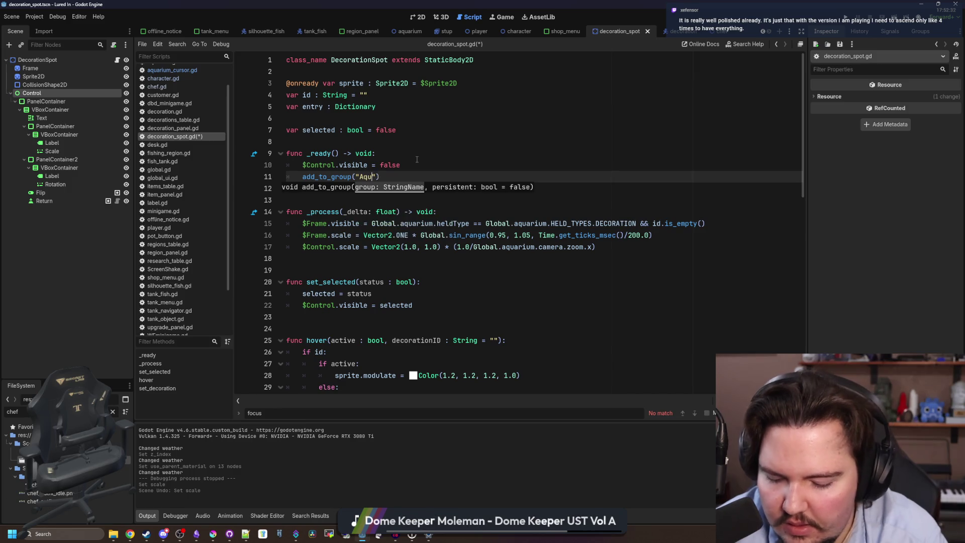
pyautogui.write('corations')
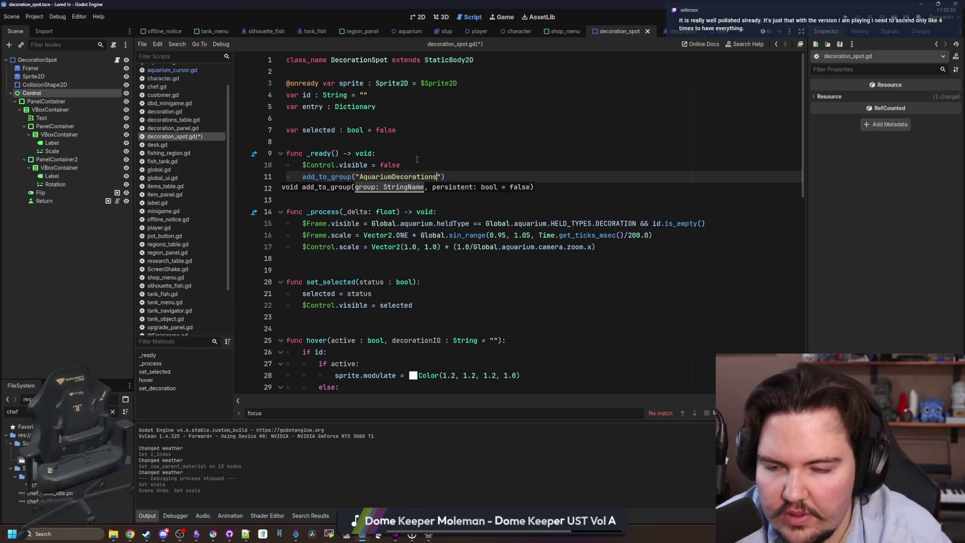
# Step: Start a call_ line inside set_selected, remove it, and dismiss the scale documentation popup
pyautogui.scroll(-6, 382, 191)
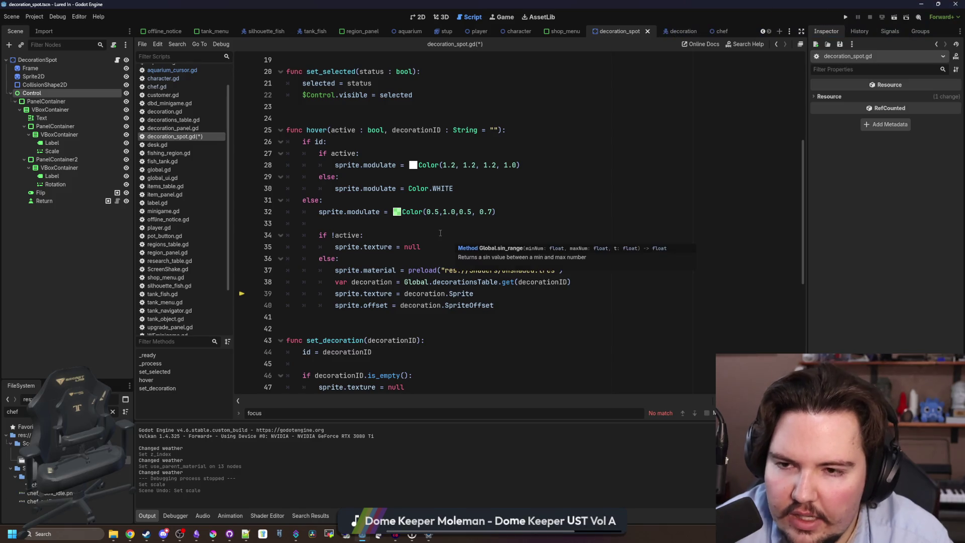
pyautogui.scroll(-4, 370, 205)
pyautogui.scroll(8, 370, 205)
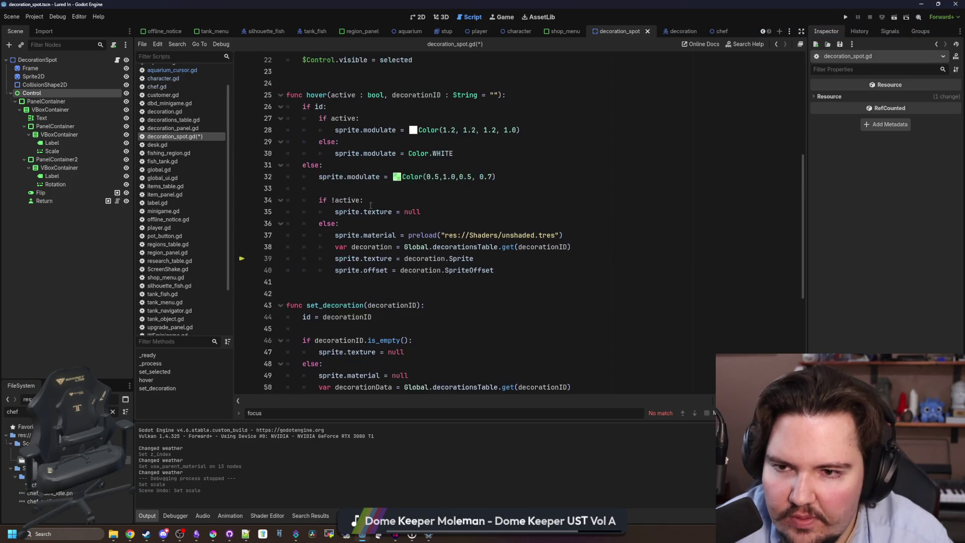
pyautogui.click(441, 217)
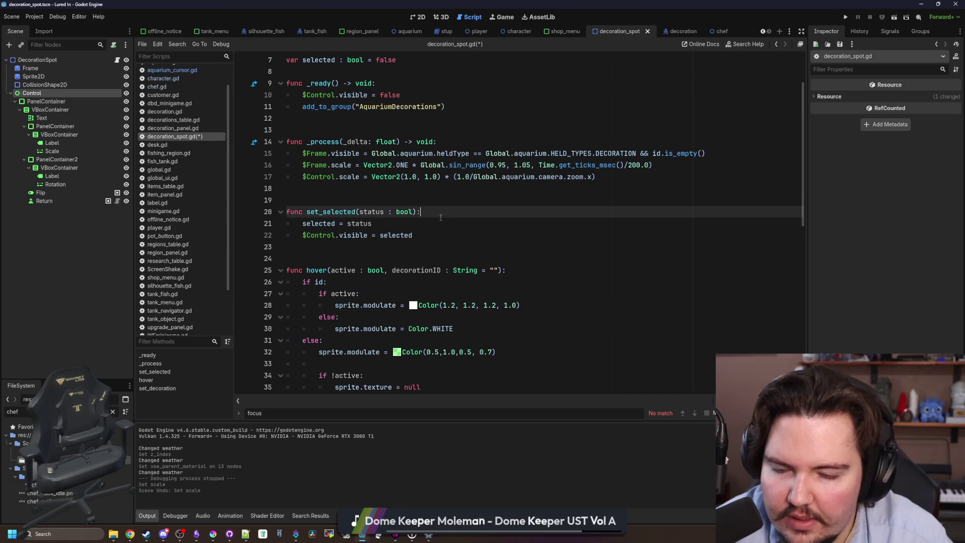
pyautogui.press('Return')
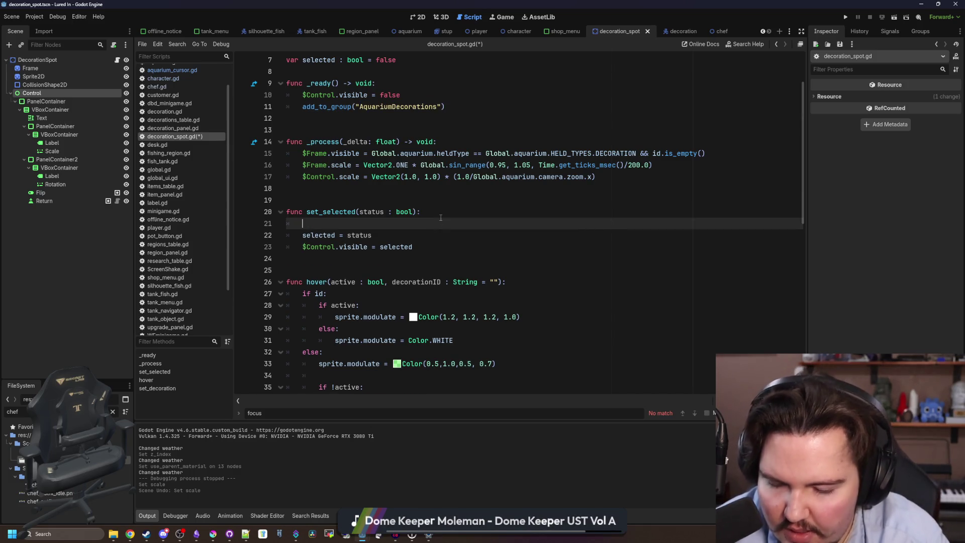
pyautogui.write('call_')
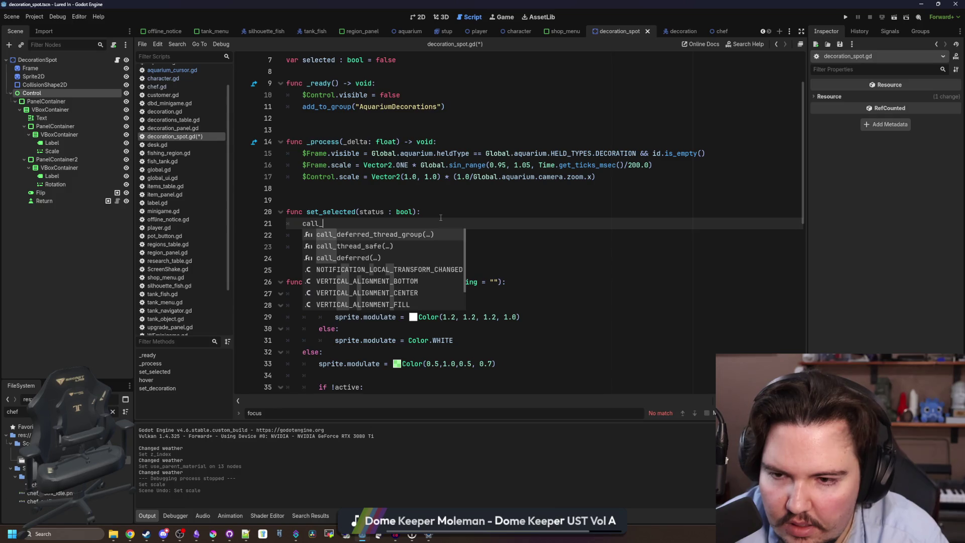
pyautogui.press('BackSpace')
pyautogui.press('BackSpace')
pyautogui.press('BackSpace')
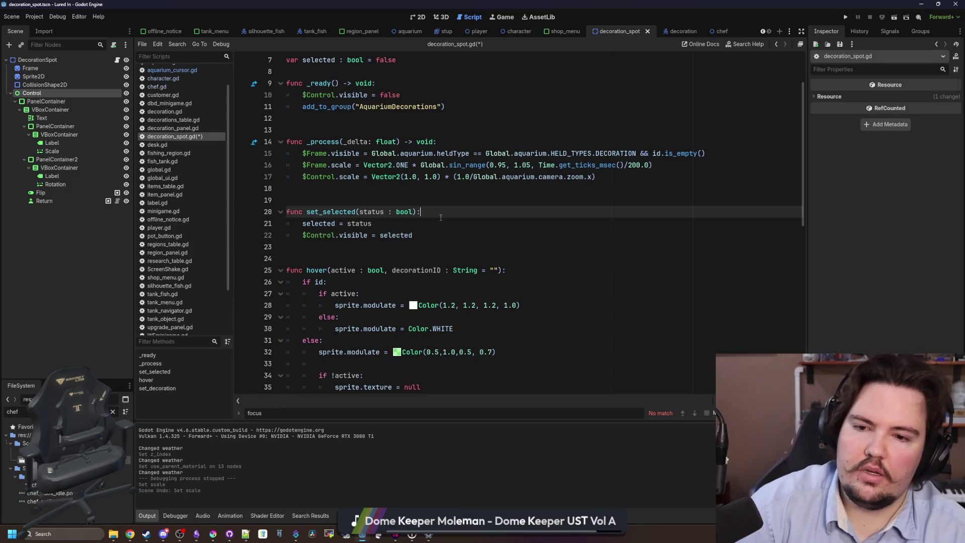
pyautogui.press('Up')
pyautogui.scroll(1, 422, 130)
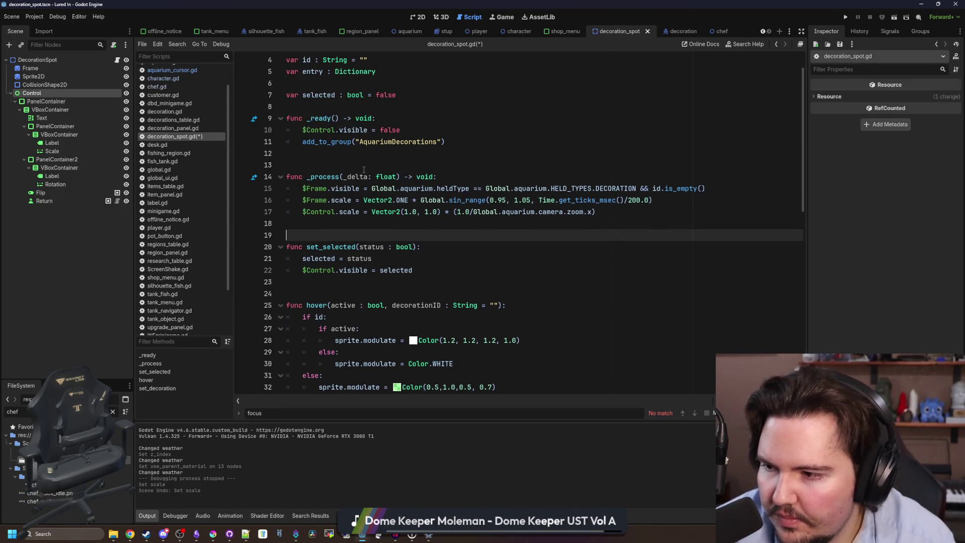
pyautogui.moveTo(342, 217)
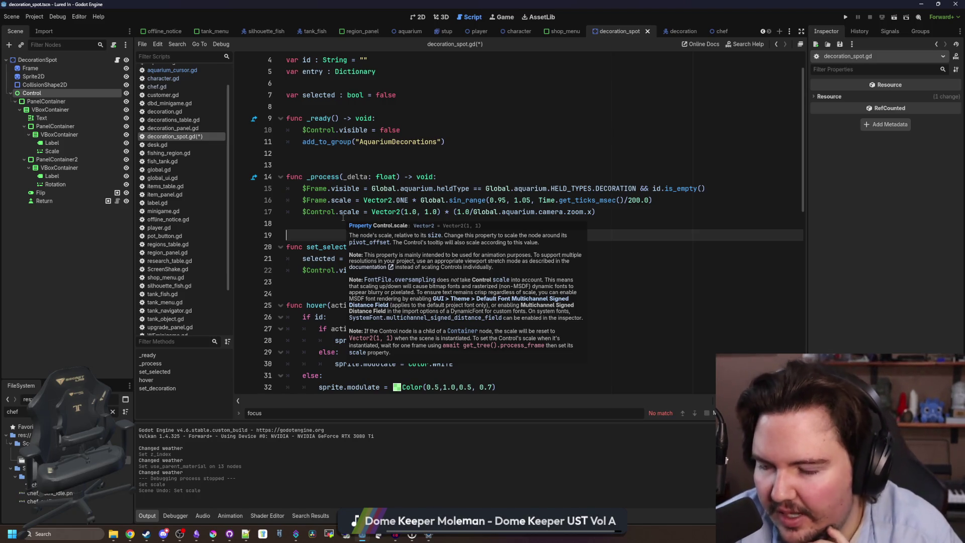
pyautogui.click(404, 155)
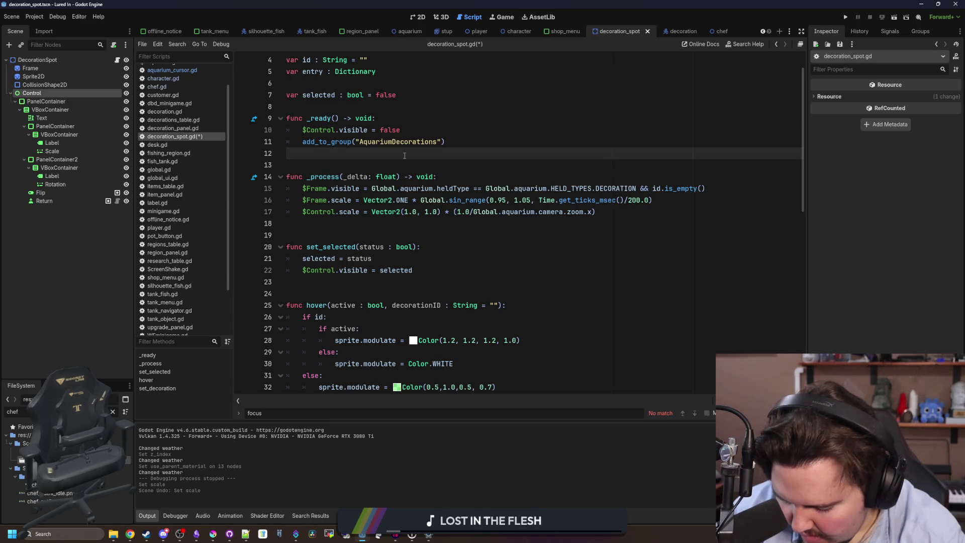
pyautogui.scroll(2, 404, 155)
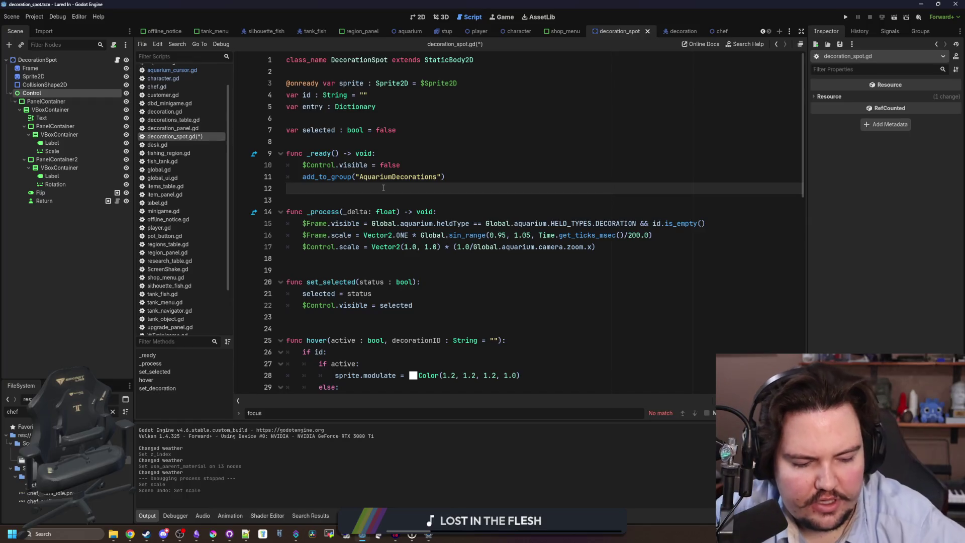
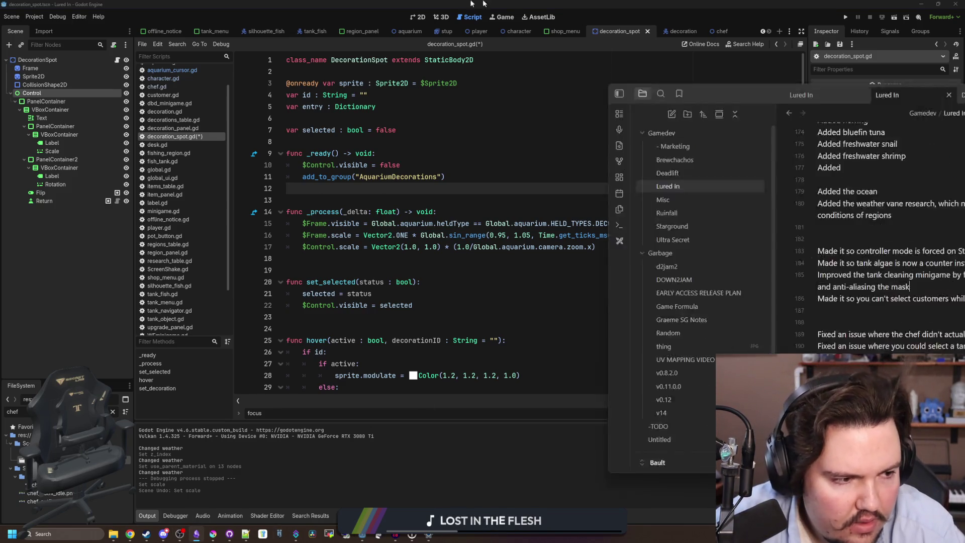
# Step: Read through the Ascensions ideas list, including the offline npc fisherman and cheaper purchases ideas
pyautogui.scroll(10, 417, 256)
pyautogui.scroll(10, 417, 256)
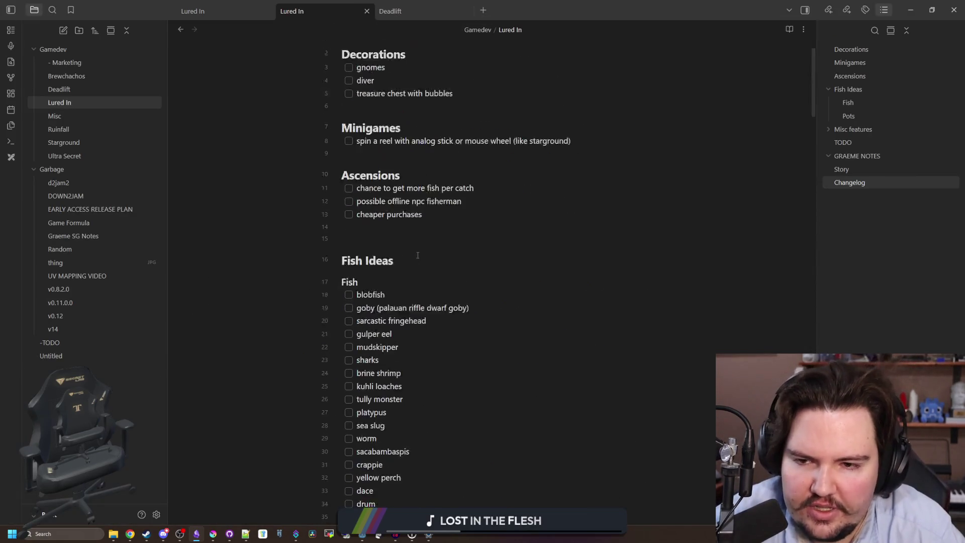
pyautogui.click(425, 280)
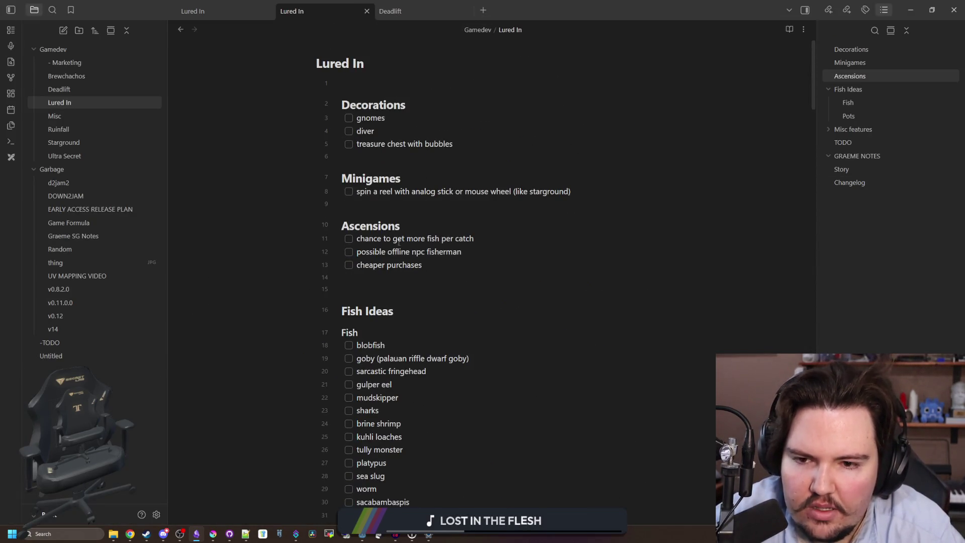
pyautogui.moveTo(358, 238); pyautogui.dragTo(475, 238)
pyautogui.click(475, 239)
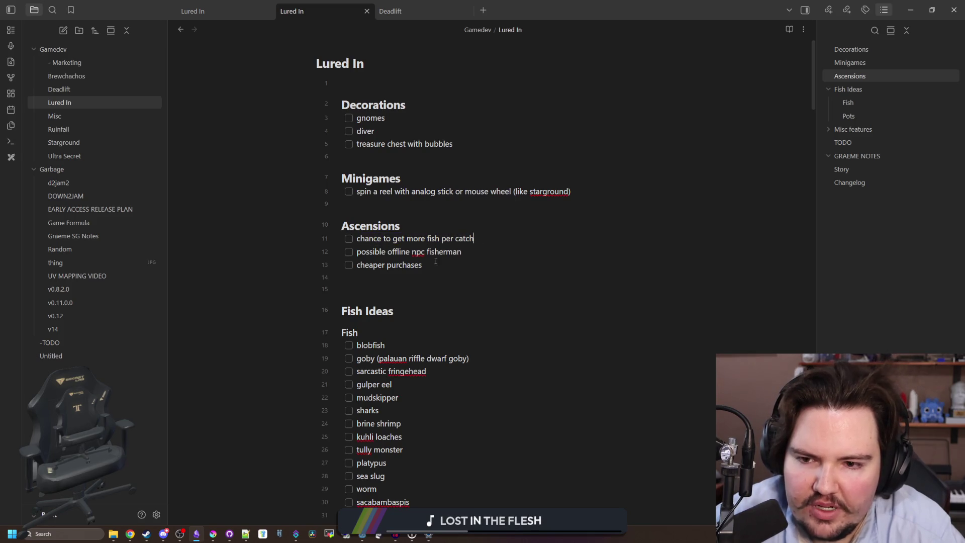
pyautogui.moveTo(461, 251); pyautogui.dragTo(370, 251)
pyautogui.click(408, 252)
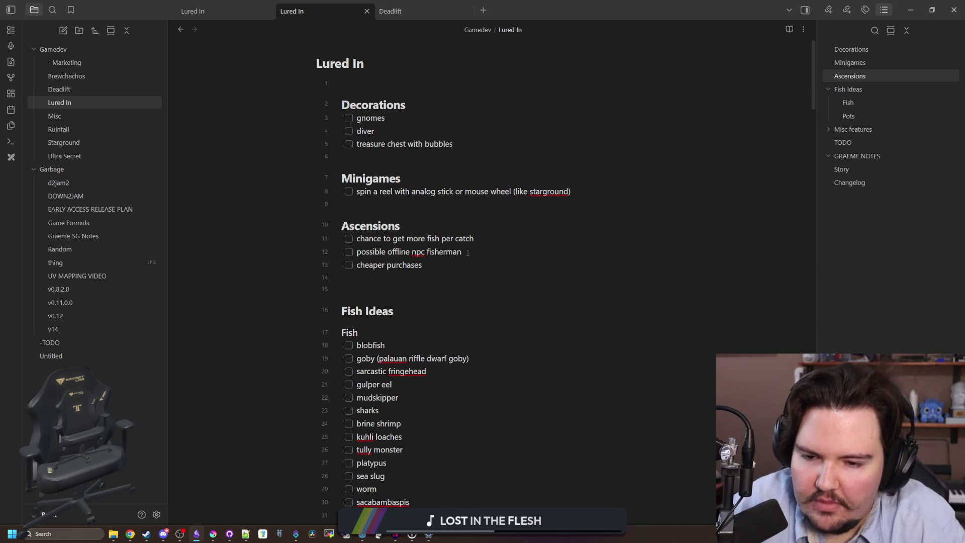
pyautogui.moveTo(349, 276); pyautogui.dragTo(319, 260)
# Step: Return to decoration_spot.gd in the Godot script editor and find the set_selected function
pyautogui.hotkey('alt', 'Tab')
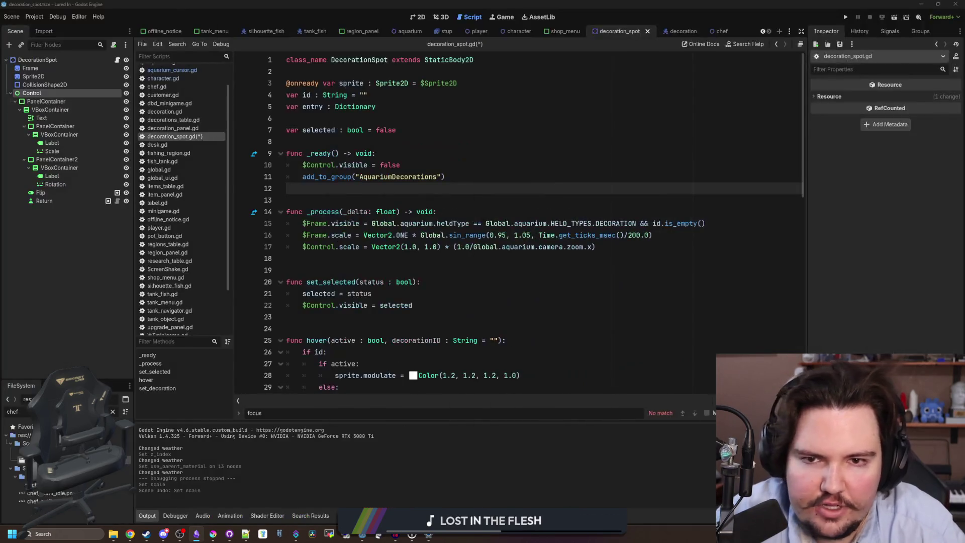
pyautogui.click(395, 192)
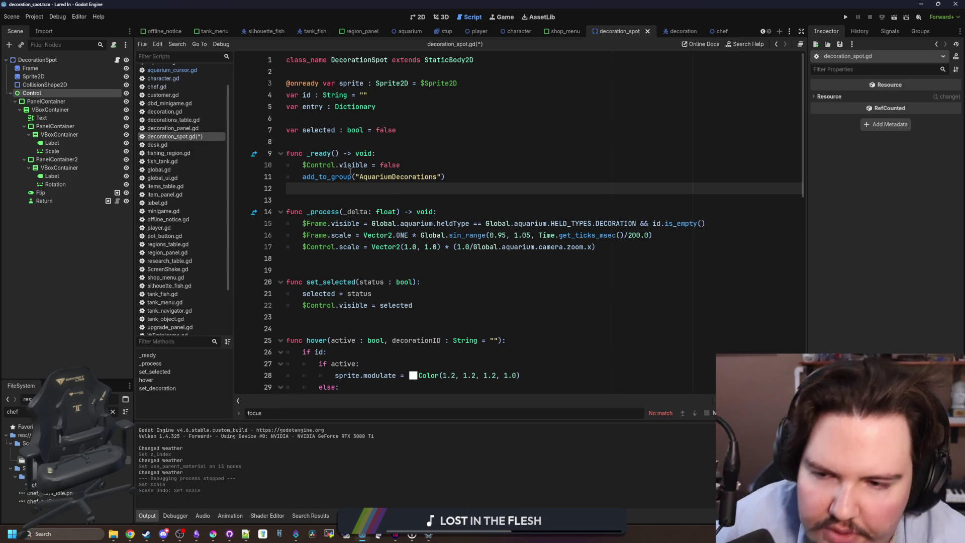
pyautogui.moveTo(350, 173)
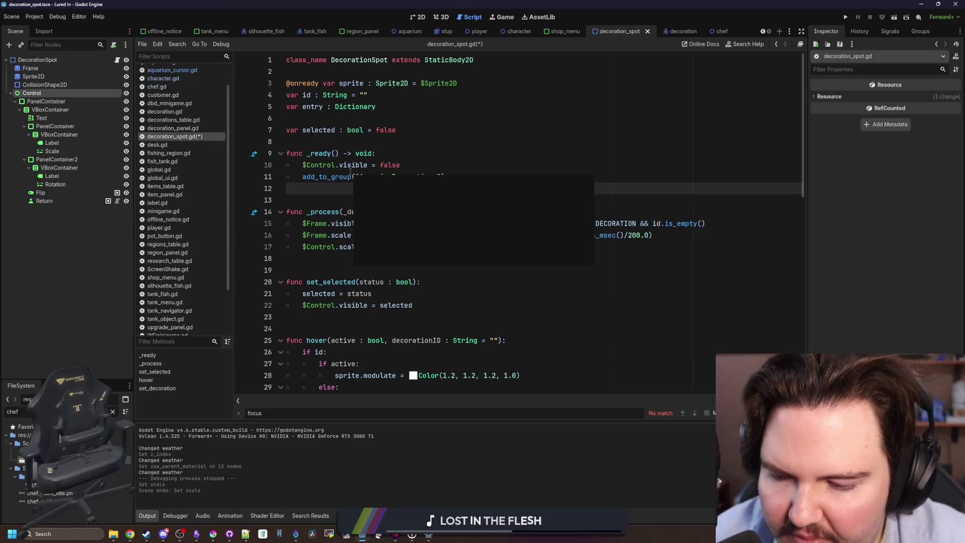
pyautogui.click(370, 266)
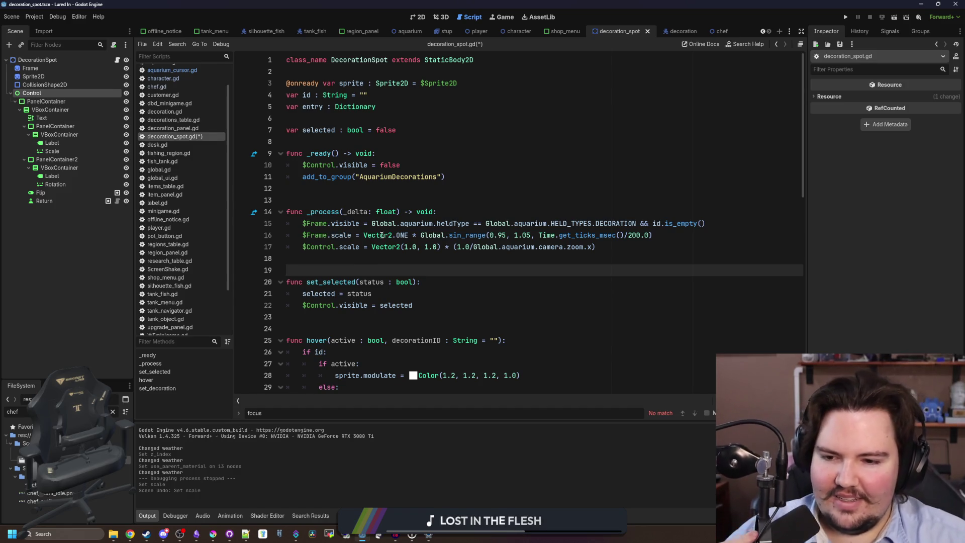
pyautogui.click(370, 263)
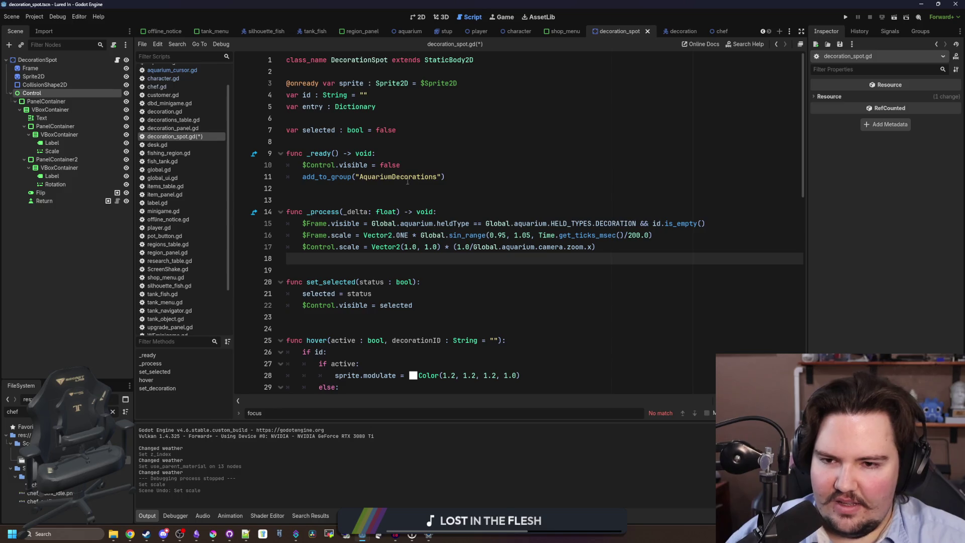
pyautogui.scroll(-10, 415, 263)
pyautogui.scroll(8, 403, 206)
# Step: Add a get_tree().call_group line calling set_selected with false on "AquariumDecorations" inside set_selected
pyautogui.click(437, 210)
pyautogui.press('Return')
pyautogui.write('call_')
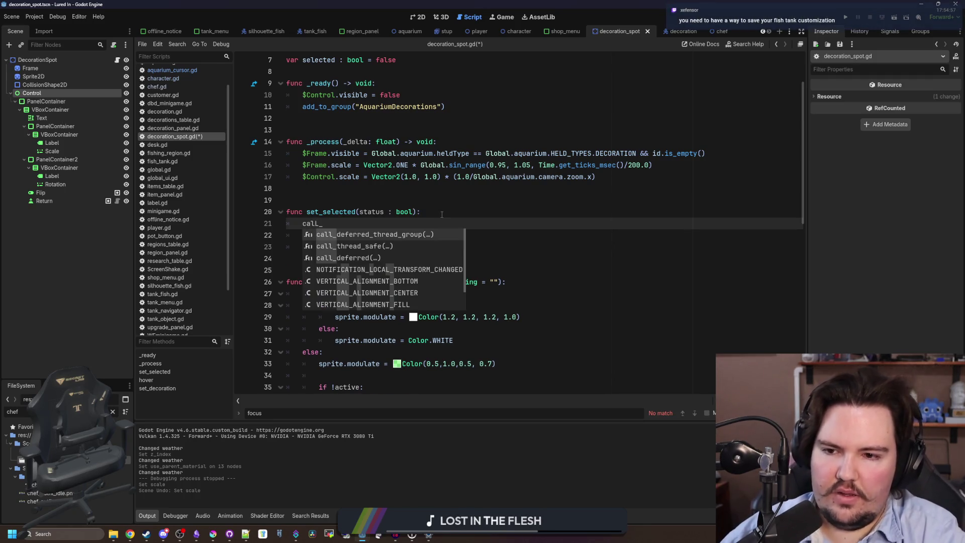
pyautogui.press('BackSpace')
pyautogui.press('BackSpace')
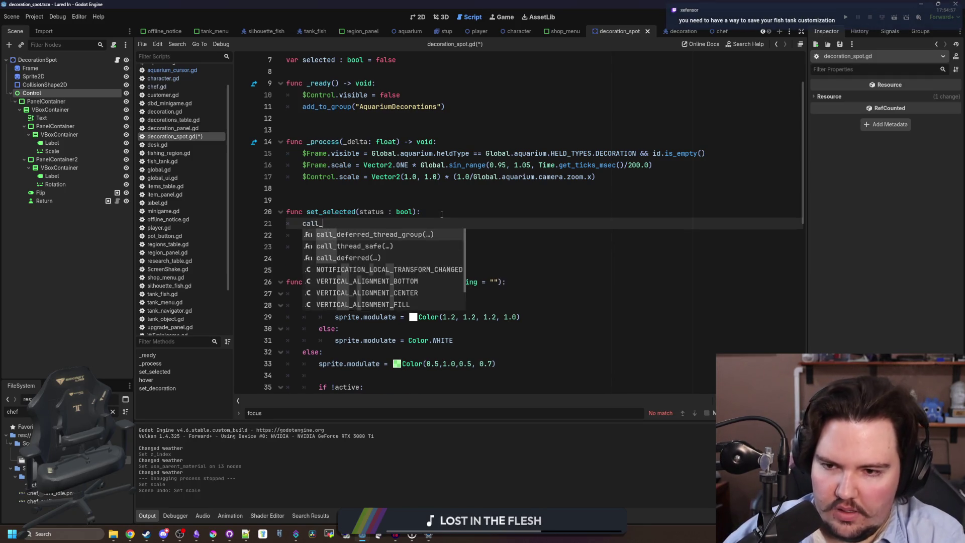
pyautogui.press('BackSpace')
pyautogui.press('BackSpace')
pyautogui.press('BackSpace')
pyautogui.write('get')
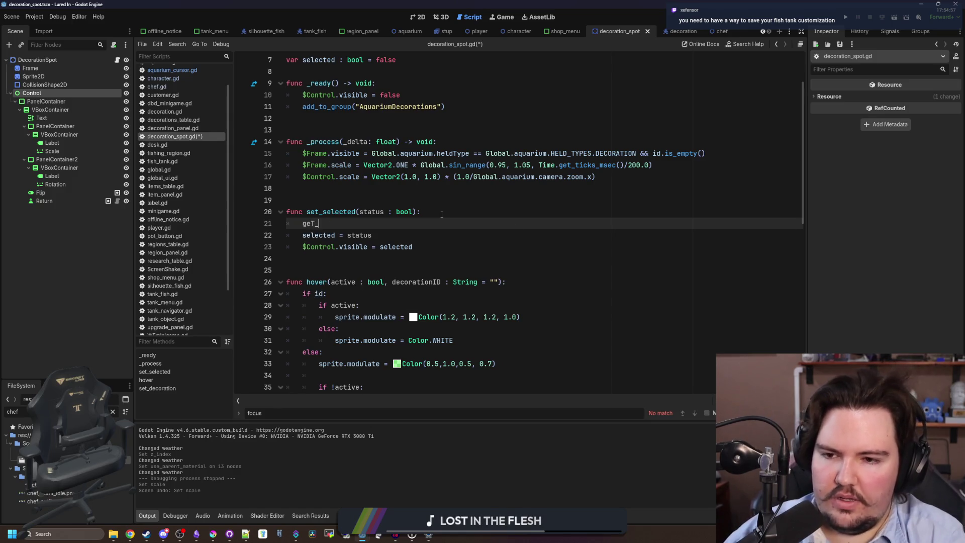
pyautogui.write('_t')
pyautogui.press('Return')
pyautogui.write('all_g')
pyautogui.press('Return')
pyautogui.write('AquariumDecorations')
pyautogui.hotkey('shift', 'Left')
pyautogui.hotkey('shift', 'Left')
pyautogui.hotkey('shift', 'Left')
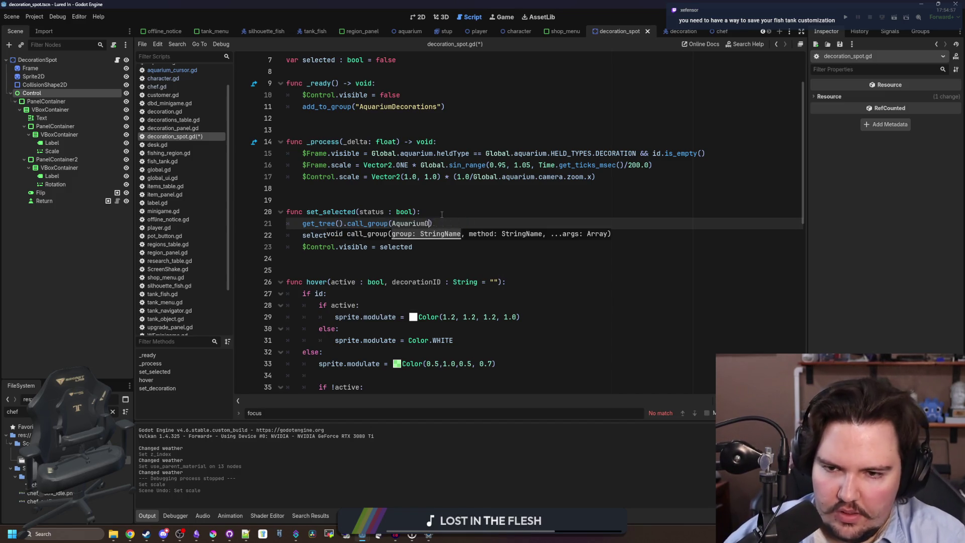
pyautogui.write('"')
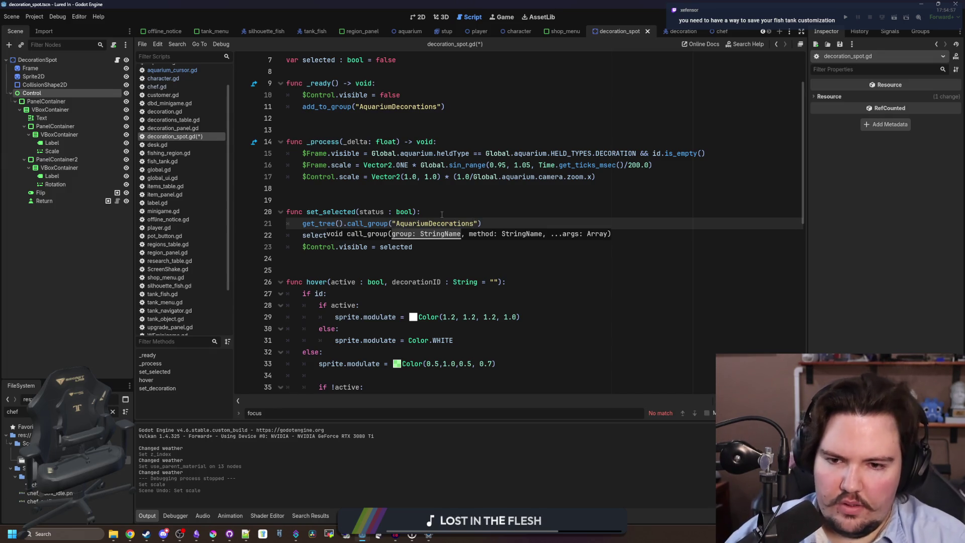
pyautogui.write('"set_sl')
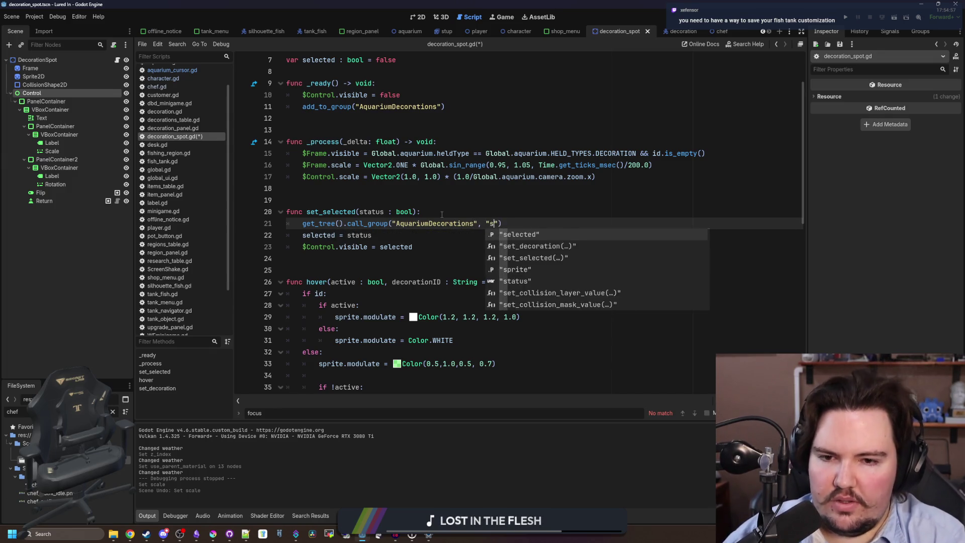
pyautogui.write('lected"')
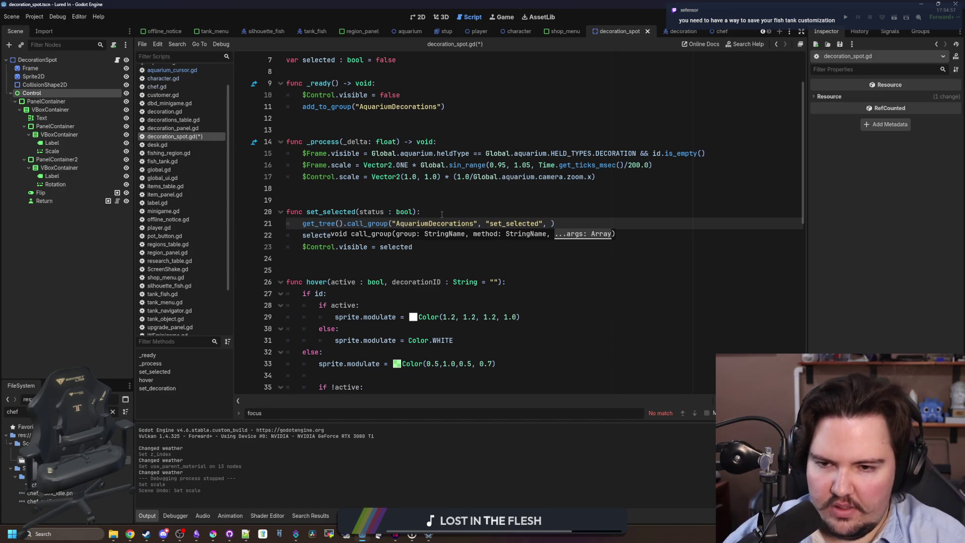
pyautogui.write('false,false')
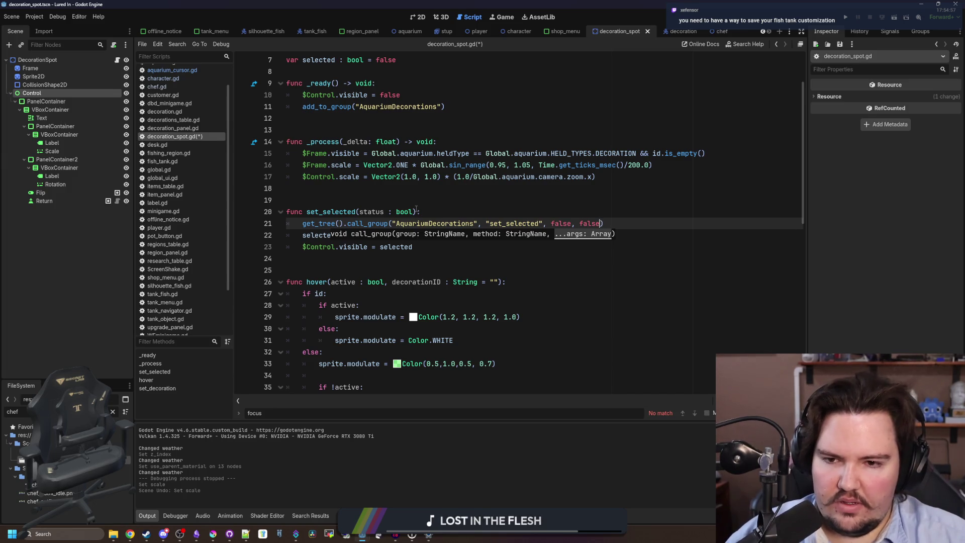
# Step: Add 'master : bool = true' to set_selected, nest the call_group line under 'if master:', save, and run
pyautogui.click(412, 212)
pyautogui.write(',')
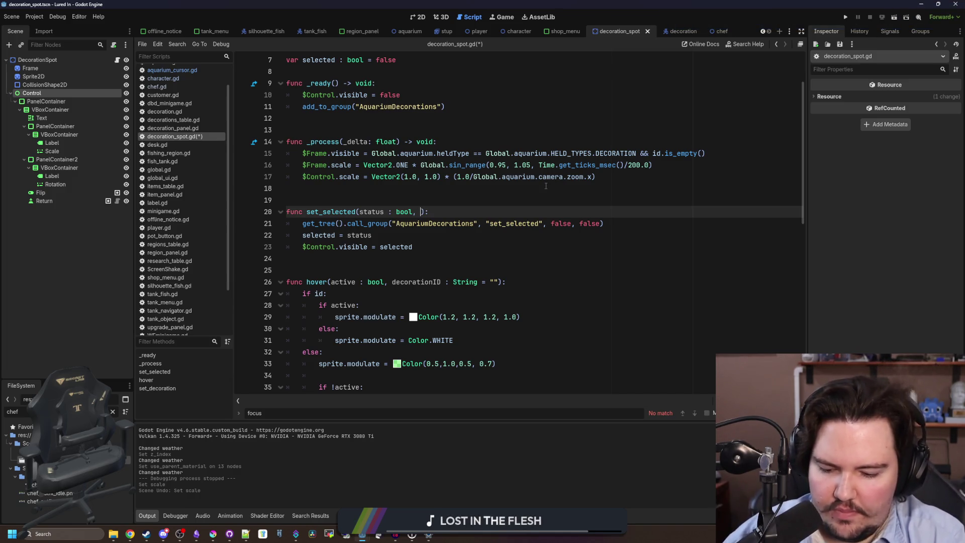
pyautogui.write('master : bool = true')
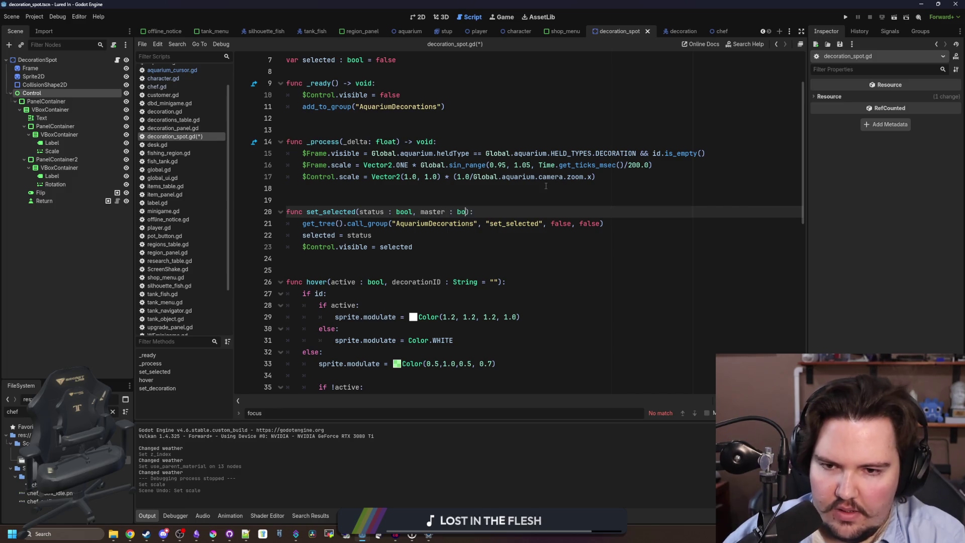
pyautogui.click(546, 186)
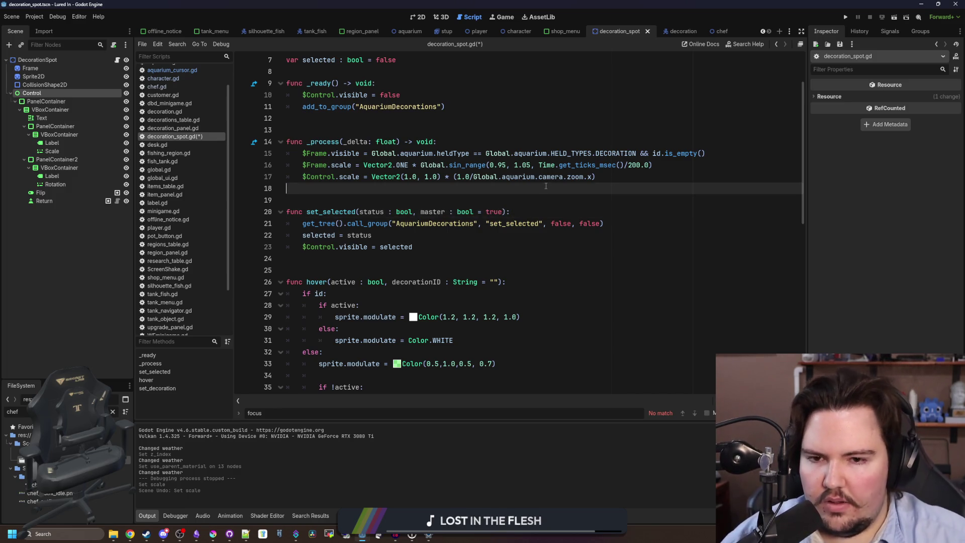
pyautogui.click(537, 210)
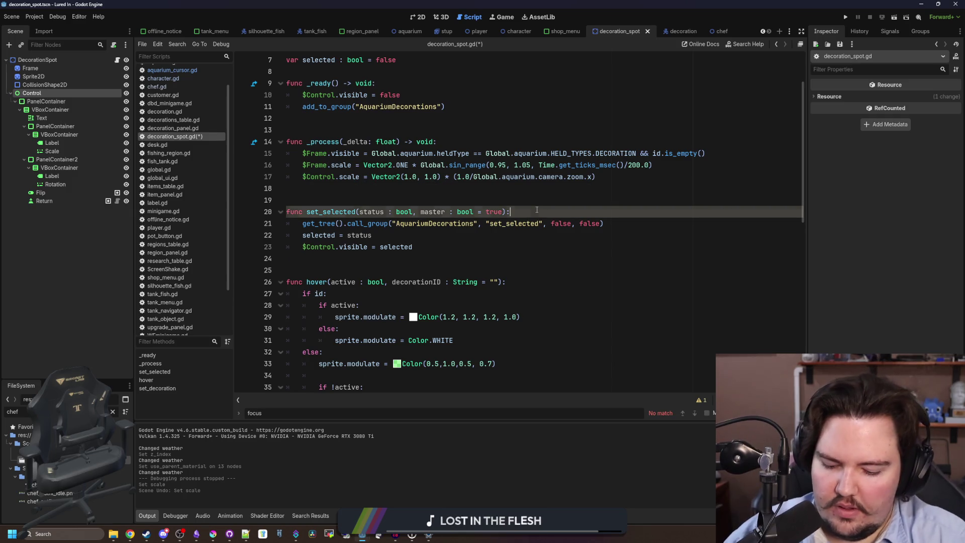
pyautogui.press('Return')
pyautogui.write('if master:')
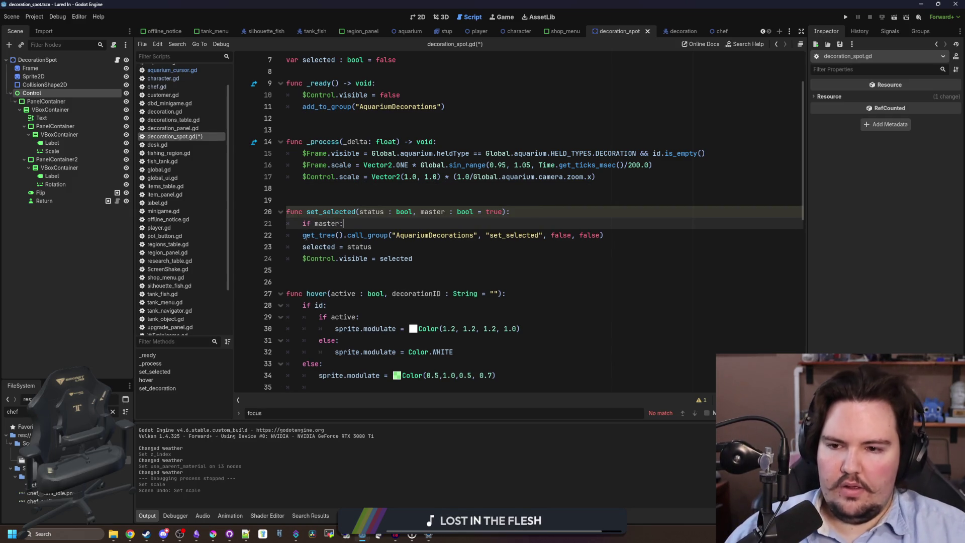
pyautogui.click(303, 235)
pyautogui.press('Tab')
pyautogui.click(306, 199)
pyautogui.hotkey('ctrl', 's')
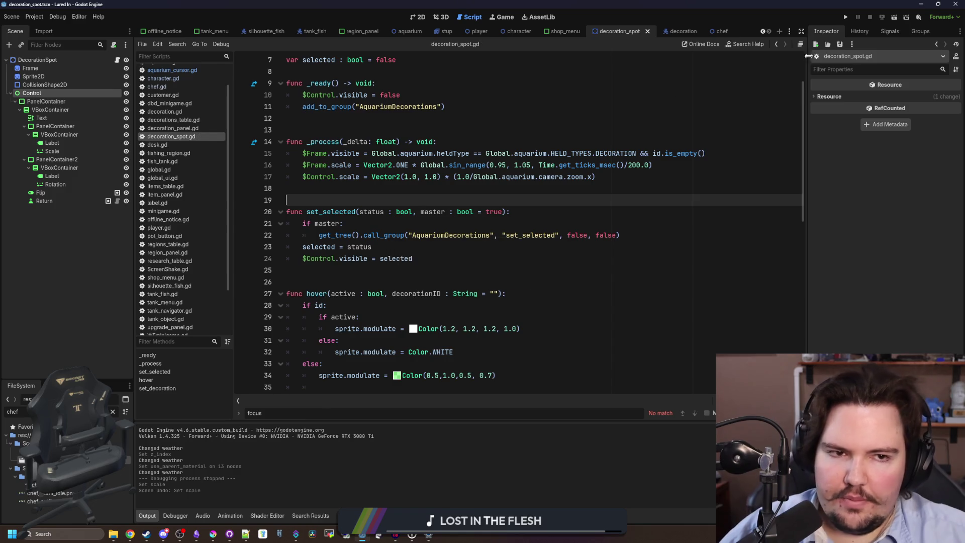
pyautogui.click(846, 16)
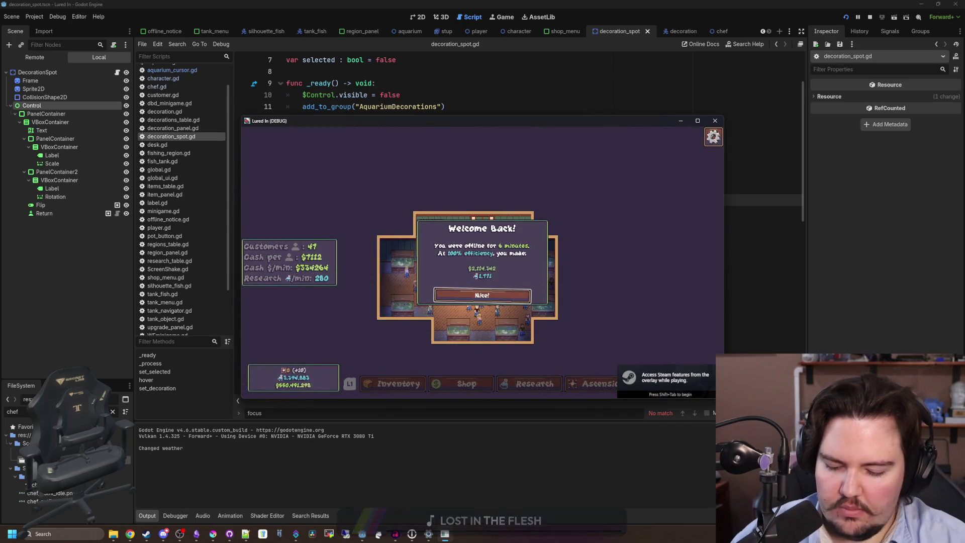
# Step: Dismiss Welcome Back, maximize the game, and buy pot decorations for four empty slots
pyautogui.click(475, 296)
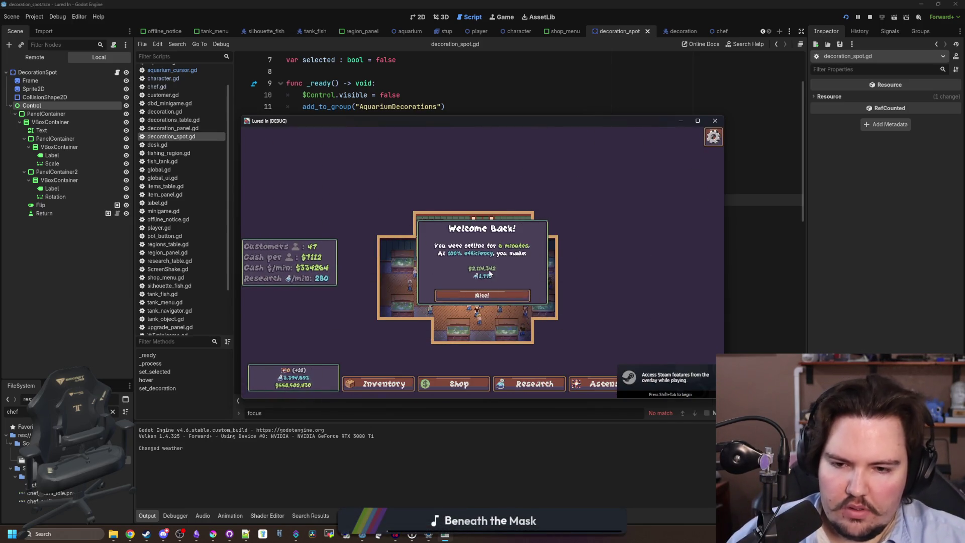
pyautogui.click(701, 121)
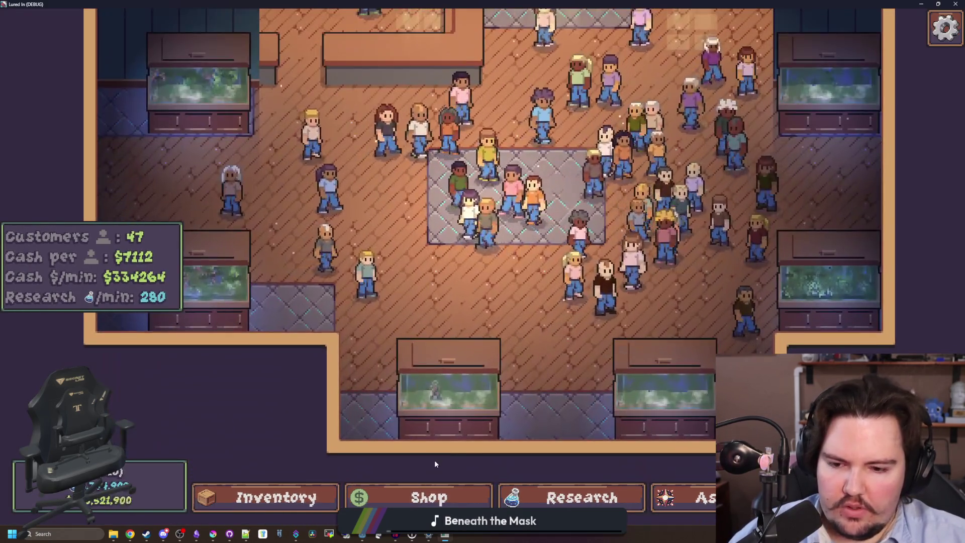
pyautogui.click(429, 497)
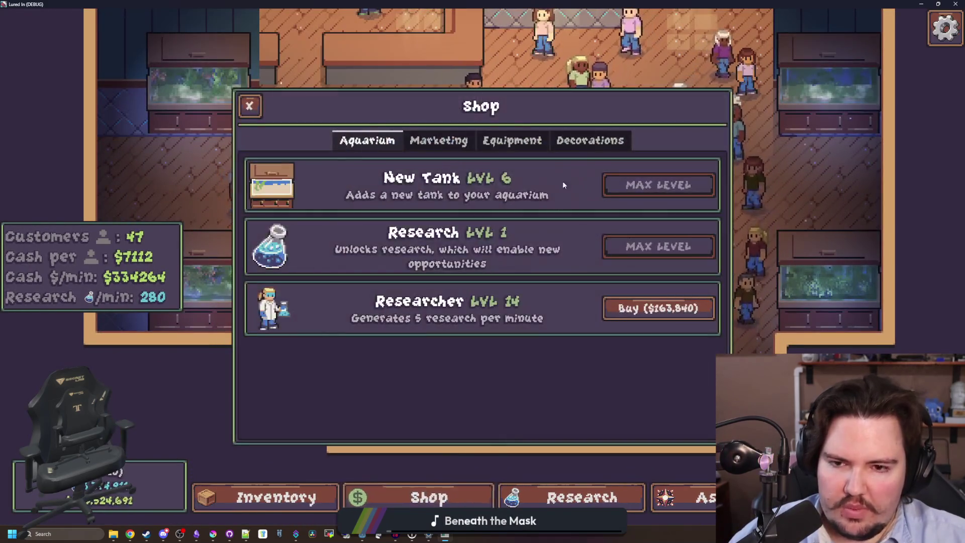
pyautogui.click(588, 138)
pyautogui.click(659, 181)
pyautogui.click(586, 397)
pyautogui.click(528, 397)
pyautogui.click(369, 397)
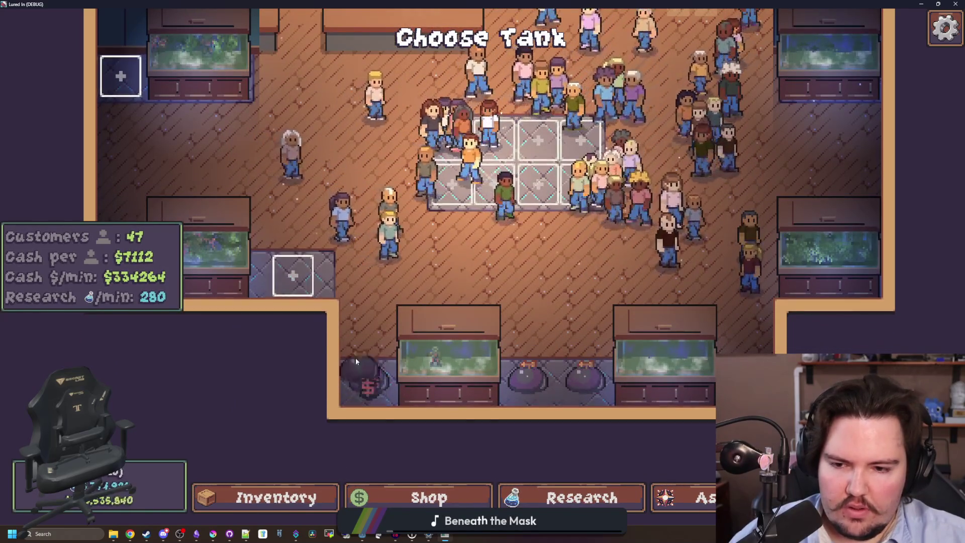
pyautogui.click(293, 289)
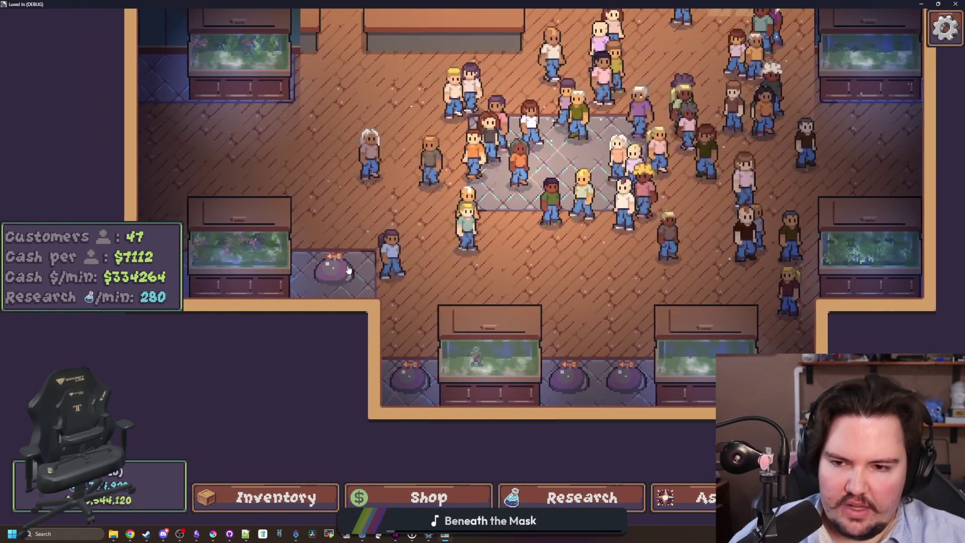
# Step: Select several pots and decoration spots in turn to check their scale and rotation menus
pyautogui.click(340, 270)
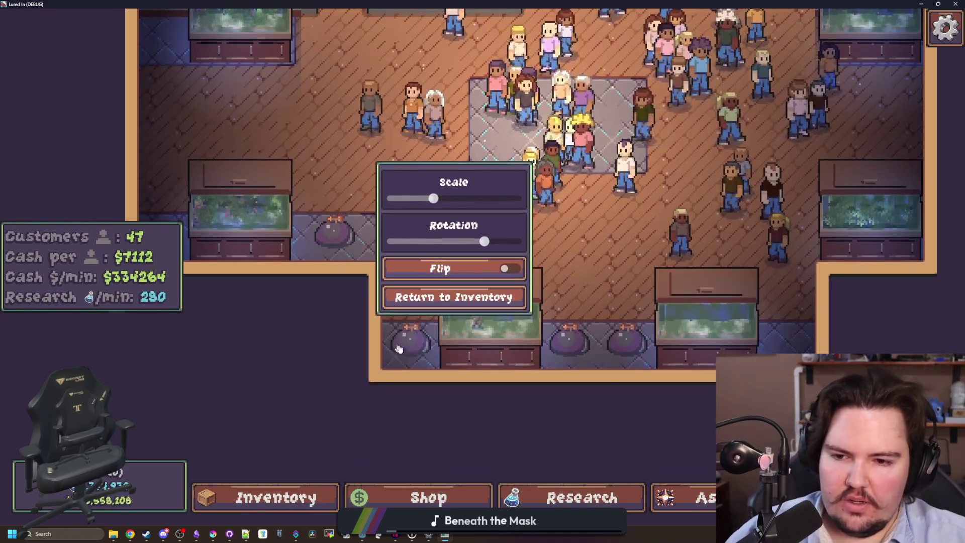
pyautogui.click(645, 345)
pyautogui.click(663, 332)
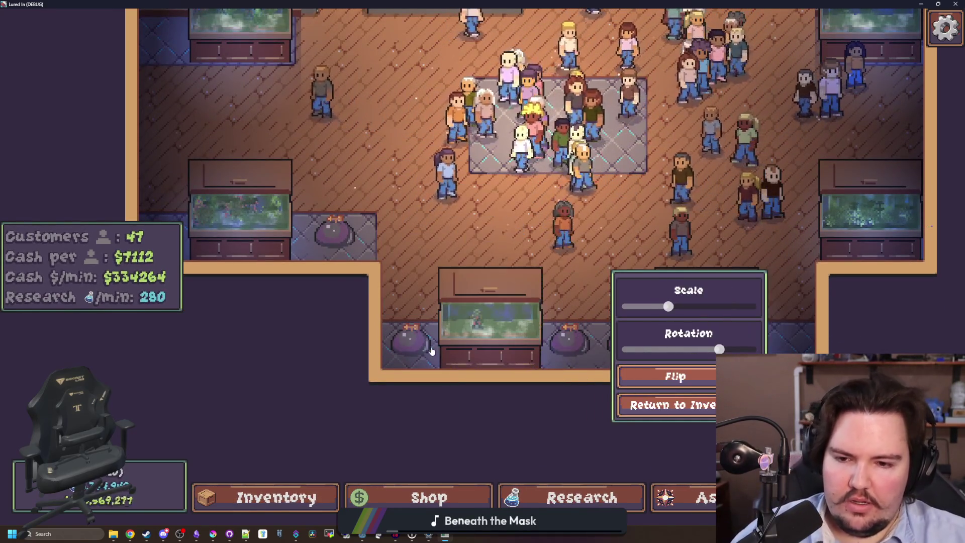
pyautogui.click(442, 355)
pyautogui.click(441, 358)
pyautogui.click(704, 326)
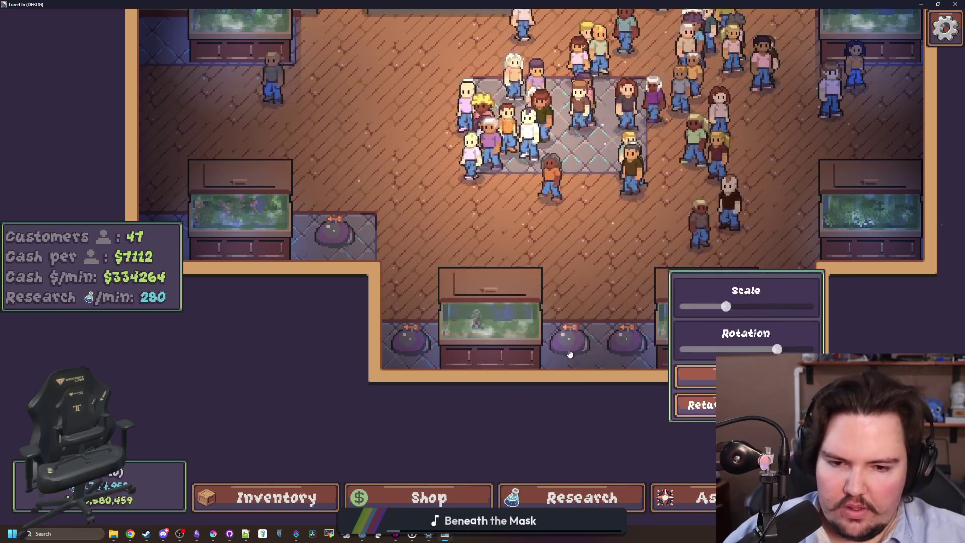
pyautogui.click(345, 244)
# Step: Zoom the game view in and out repeatedly while the left pot's menu is shown
pyautogui.scroll(5, 345, 244)
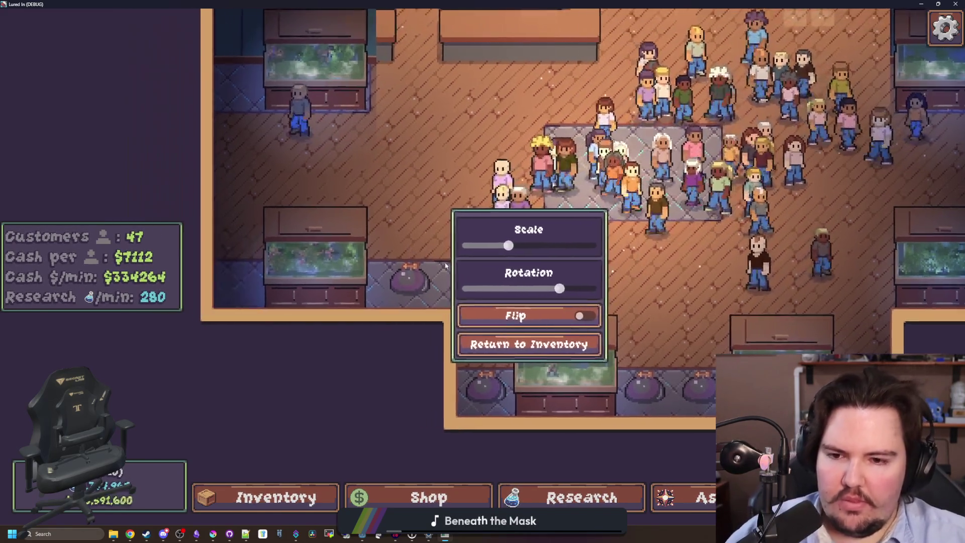
pyautogui.scroll(-5, 497, 277)
pyautogui.scroll(4, 479, 315)
pyautogui.scroll(-4, 481, 304)
pyautogui.scroll(5, 482, 304)
pyautogui.scroll(-4, 481, 304)
pyautogui.scroll(3, 533, 295)
pyautogui.scroll(-4, 755, 327)
pyautogui.scroll(5, 755, 328)
pyautogui.scroll(-4, 755, 332)
pyautogui.scroll(4, 755, 332)
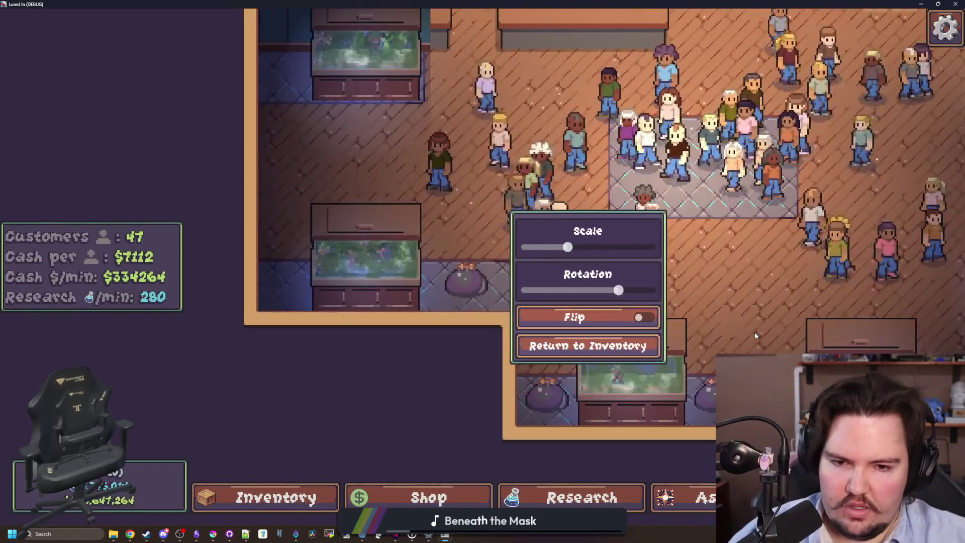
pyautogui.scroll(-4, 754, 333)
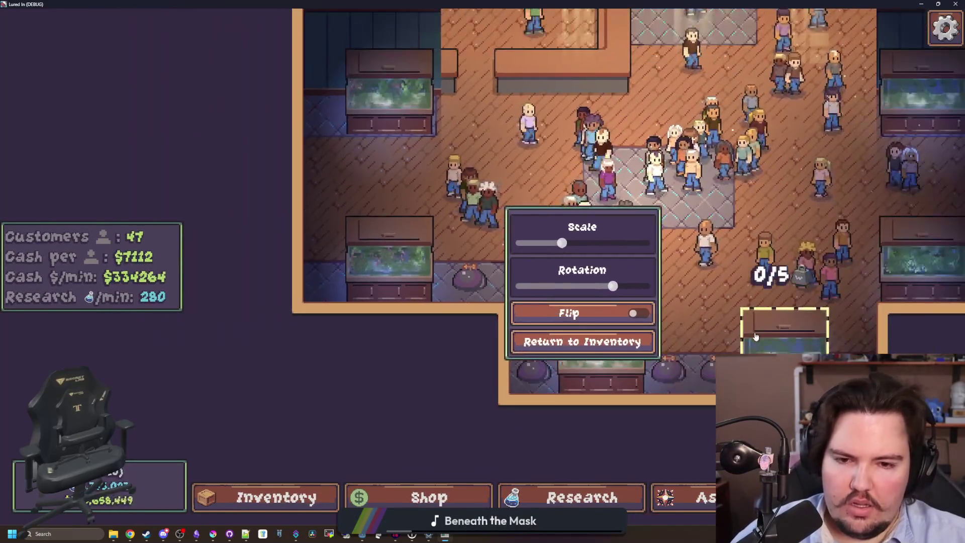
pyautogui.scroll(4, 755, 333)
pyautogui.scroll(-4, 754, 332)
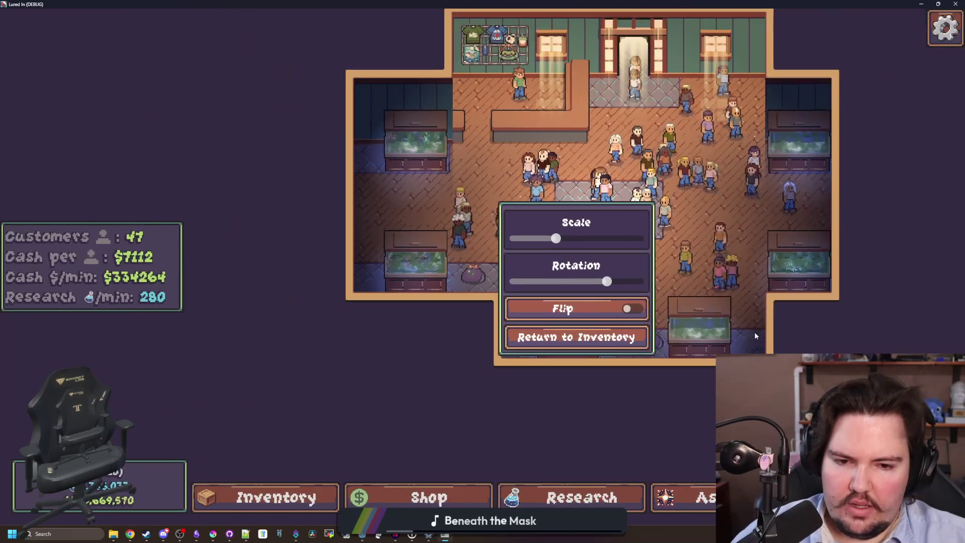
pyautogui.scroll(5, 755, 332)
pyautogui.scroll(-4, 755, 333)
pyautogui.scroll(4, 754, 332)
pyautogui.scroll(-4, 754, 333)
pyautogui.scroll(-4, 755, 336)
# Step: Look over chef.gd in Godot, switch to the Game view, and bring the game to front
pyautogui.hotkey('alt', 'Tab')
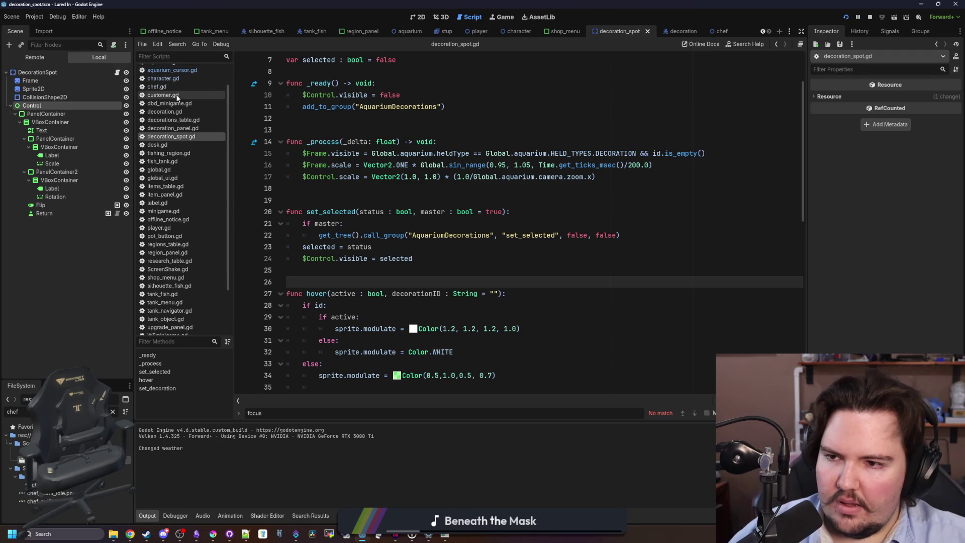
pyautogui.click(156, 87)
pyautogui.scroll(5, 468, 252)
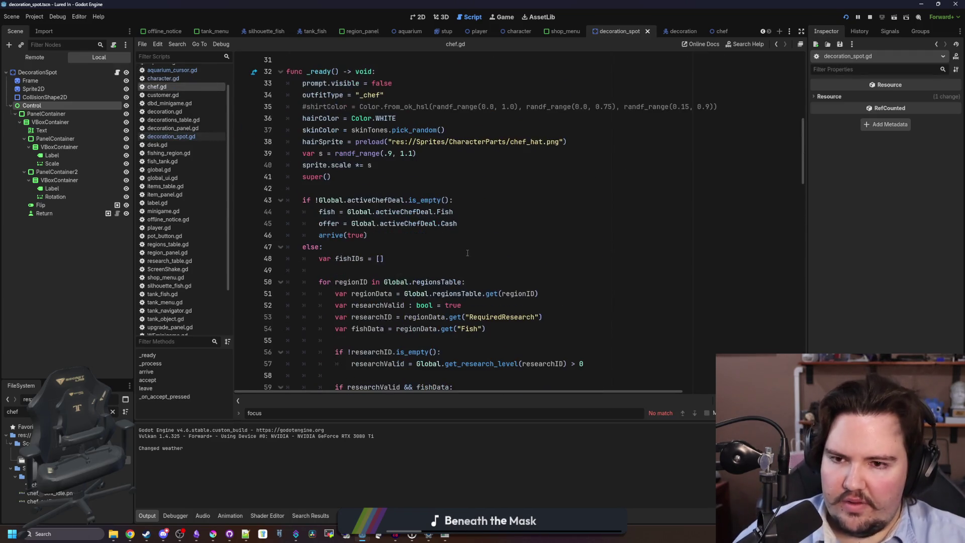
pyautogui.scroll(6, 468, 253)
pyautogui.click(467, 254)
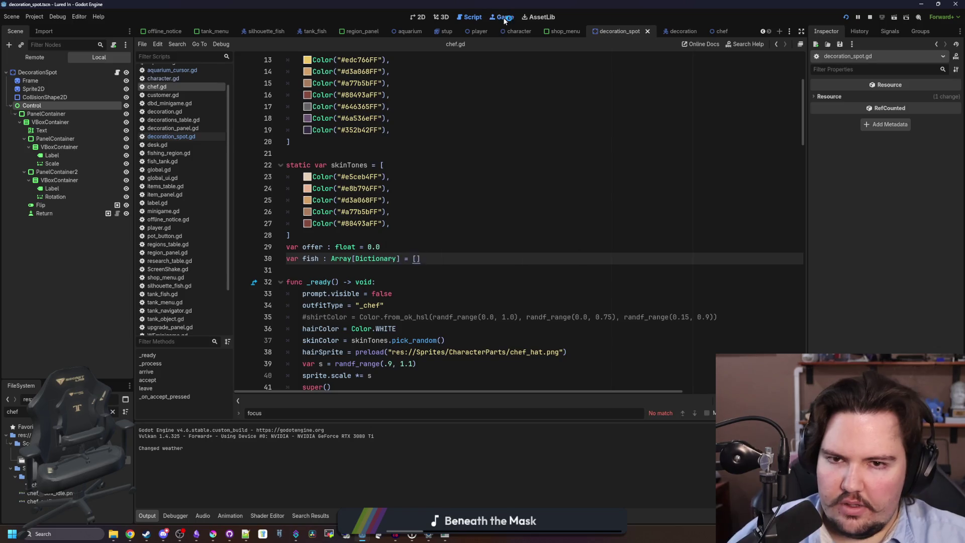
pyautogui.click(502, 17)
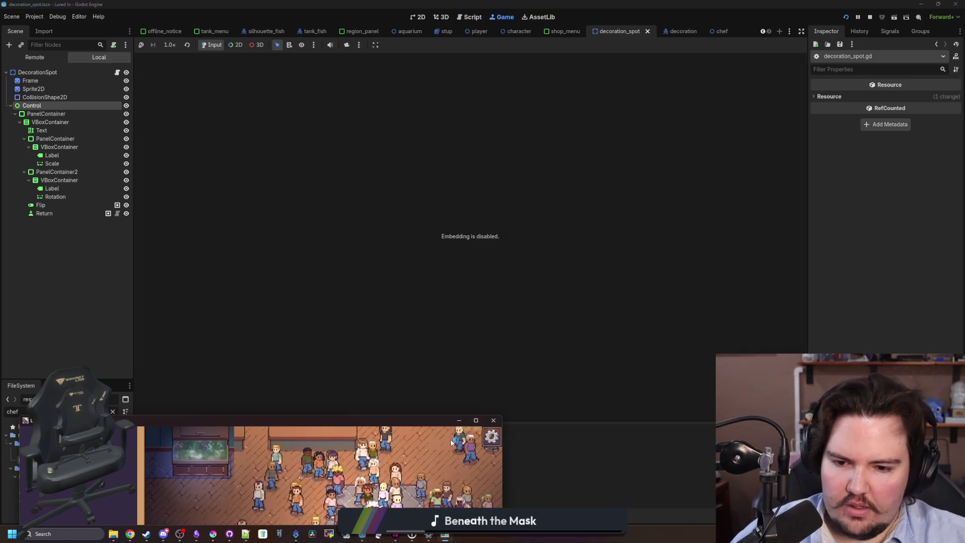
pyautogui.click(323, 472)
pyautogui.press('Escape')
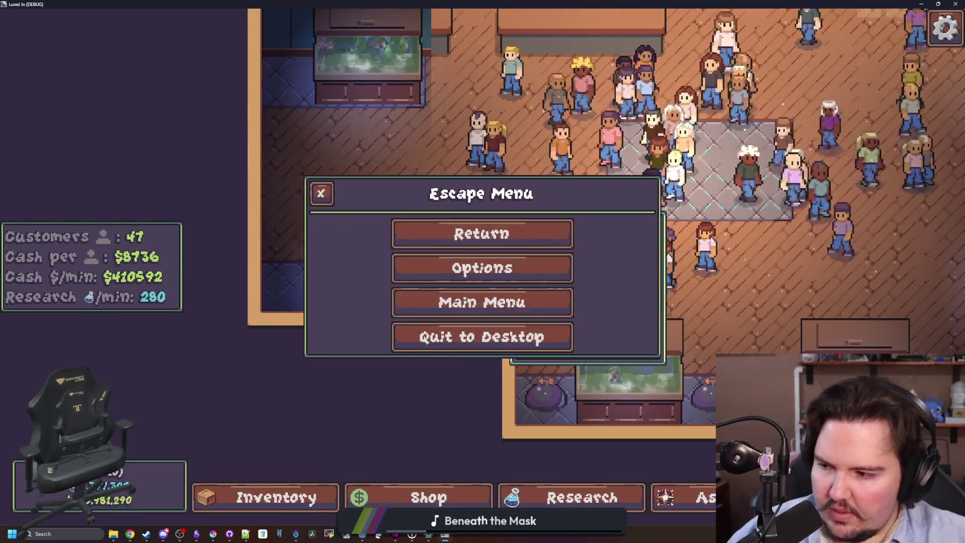
pyautogui.click(452, 234)
pyautogui.press('w')
pyautogui.press('d')
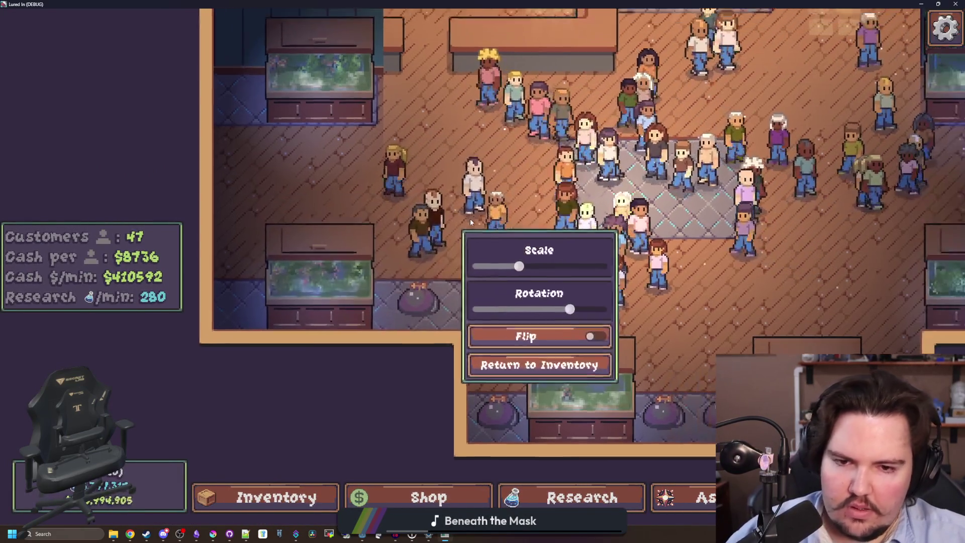
pyautogui.press('s')
pyautogui.press('a')
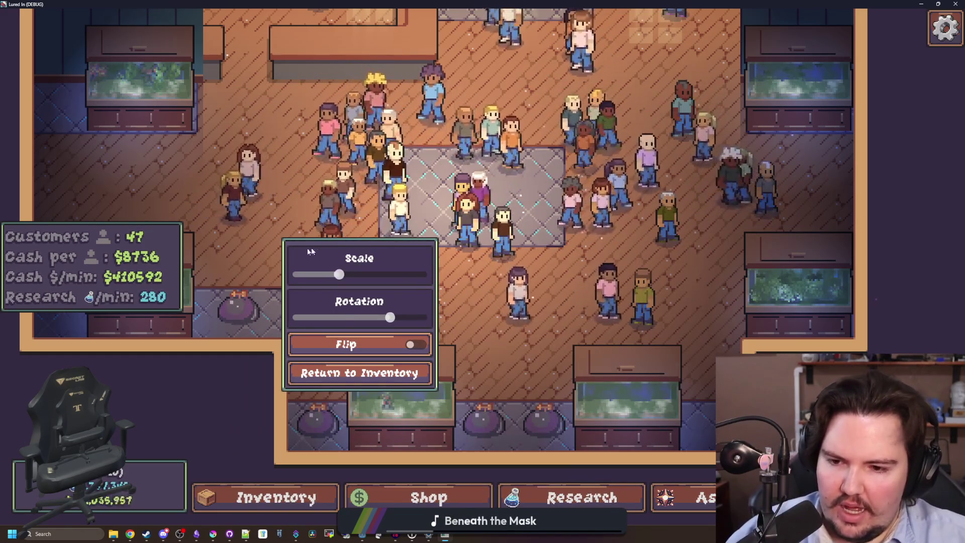
pyautogui.press('w')
pyautogui.press('d')
pyautogui.press('w')
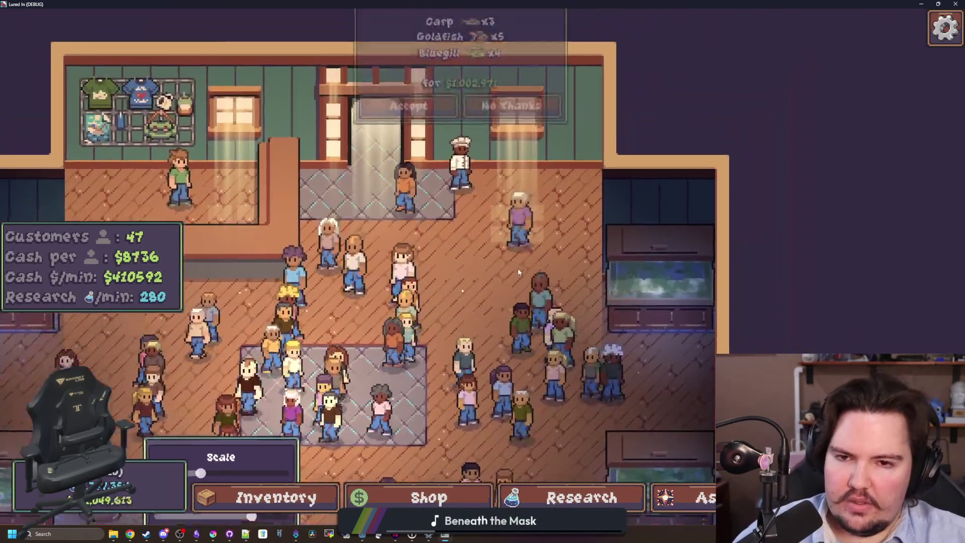
pyautogui.scroll(-5, 509, 290)
pyautogui.press('s')
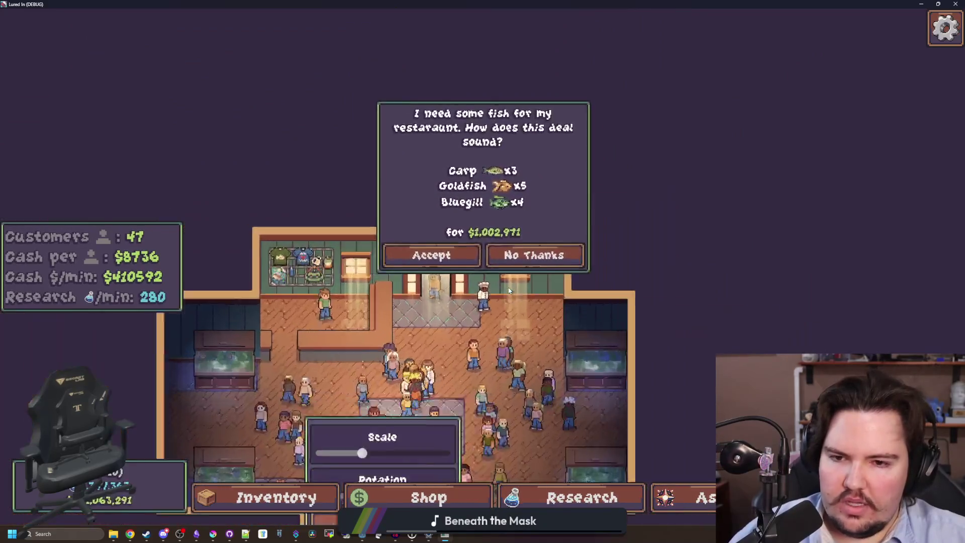
pyautogui.scroll(1, 507, 297)
pyautogui.scroll(4, 507, 297)
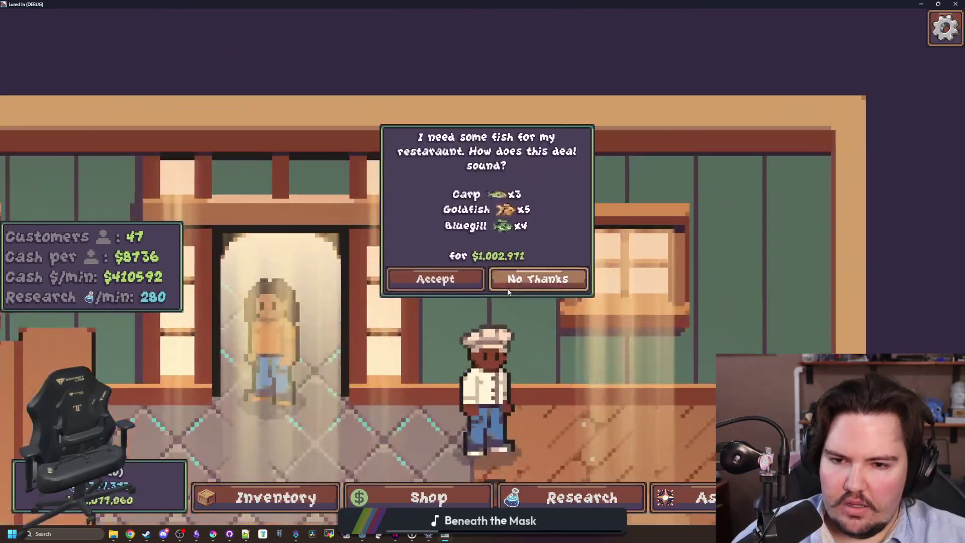
pyautogui.scroll(-4, 508, 294)
pyautogui.scroll(3, 509, 294)
pyautogui.press('F8')
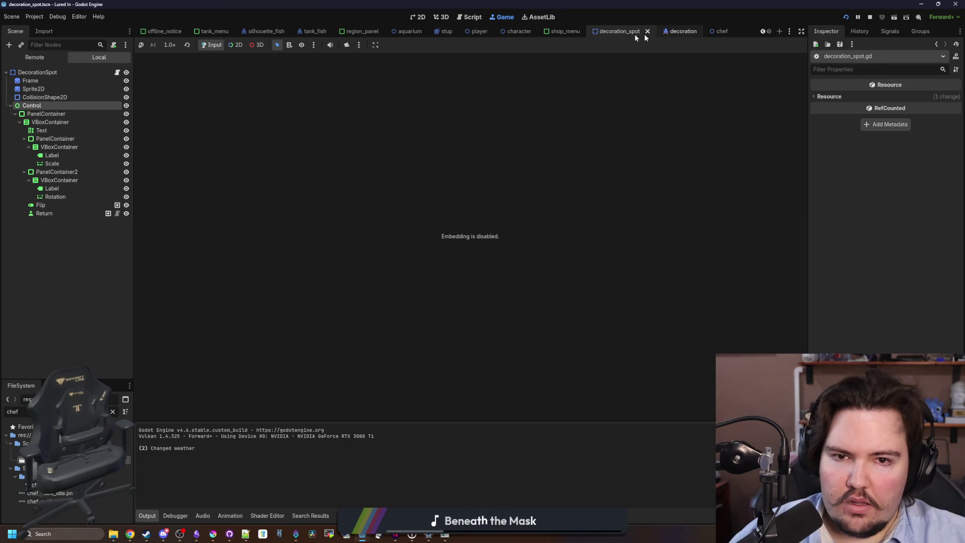
# Step: From the aquarium scene, filter FileSystem for 'chef' and open chef.tscn's script
pyautogui.click(407, 32)
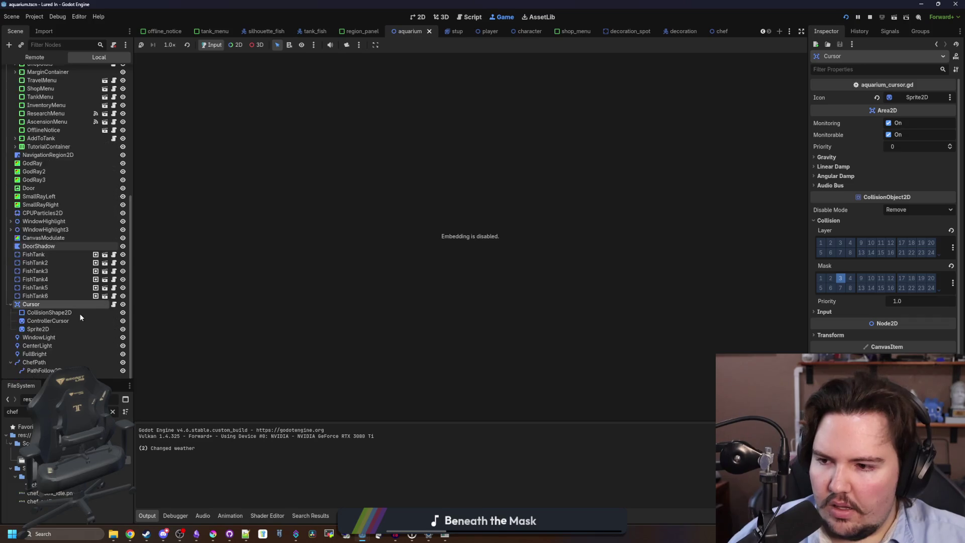
pyautogui.scroll(-5, 80, 313)
pyautogui.click(114, 412)
pyautogui.write('chef')
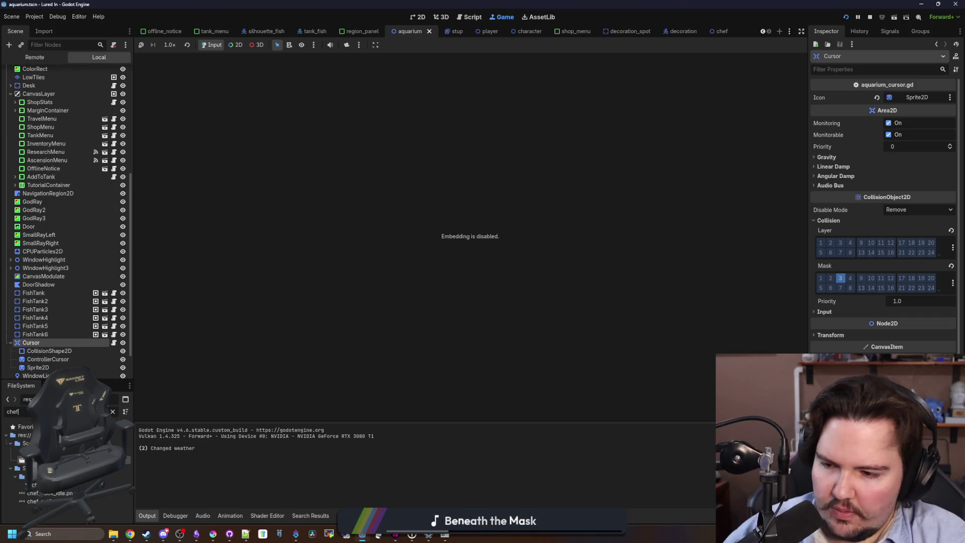
pyautogui.doubleClick(36, 484)
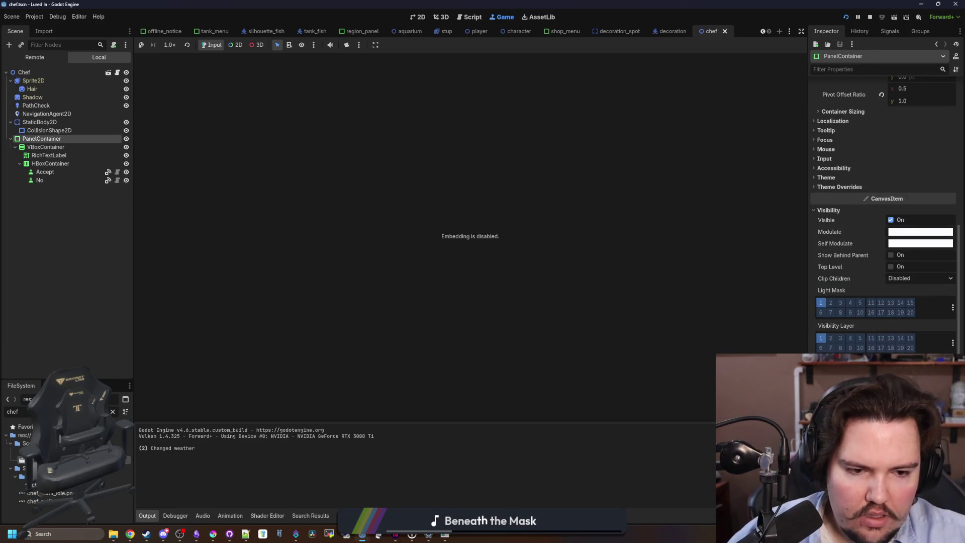
pyautogui.click(117, 72)
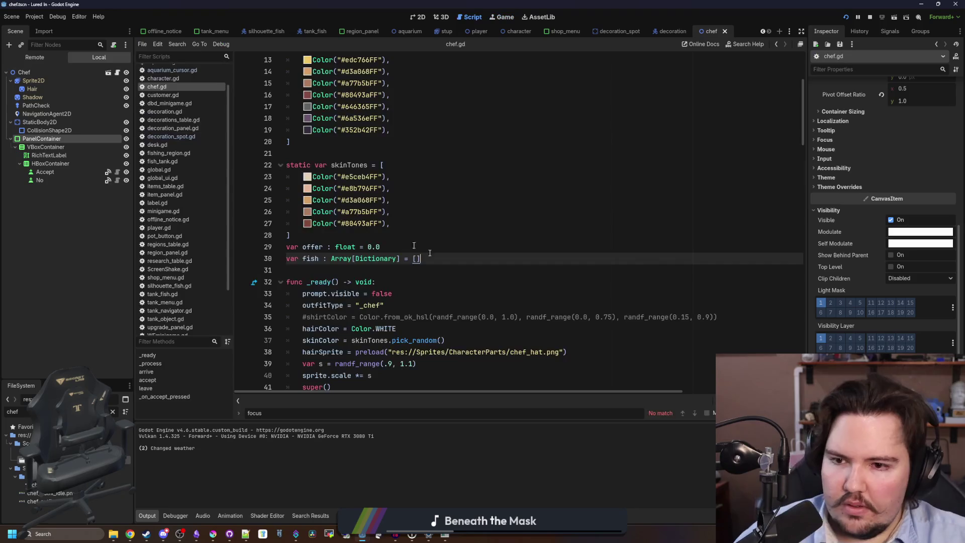
# Step: Inspect the PanelContainer scale statement on line 82, then open decoration_spot.gd
pyautogui.scroll(-20, 446, 277)
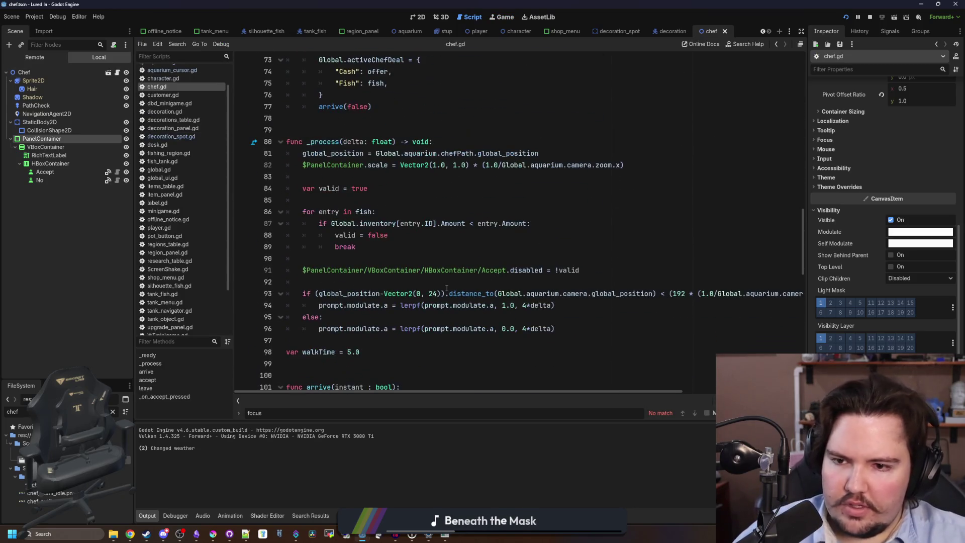
pyautogui.click(381, 178)
pyautogui.moveTo(646, 165); pyautogui.dragTo(301, 166)
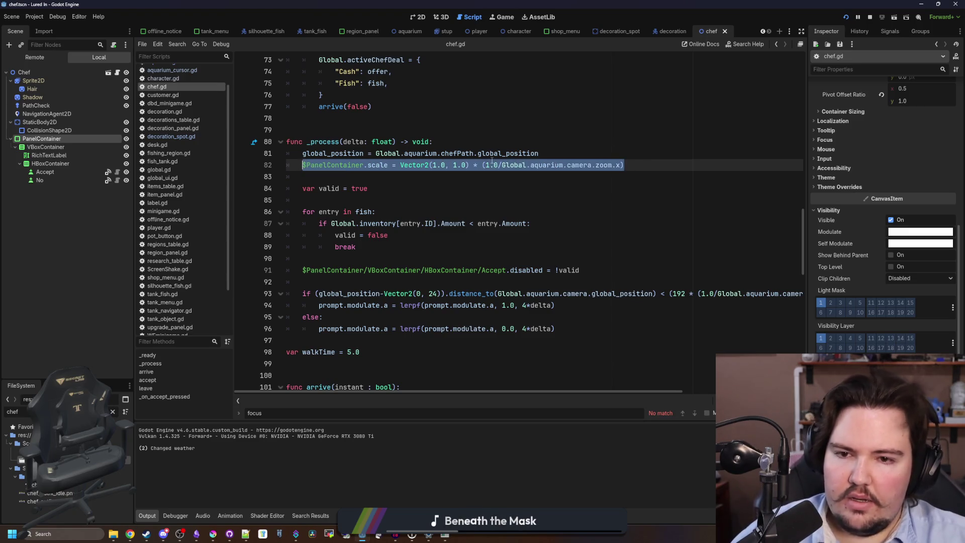
pyautogui.click(433, 175)
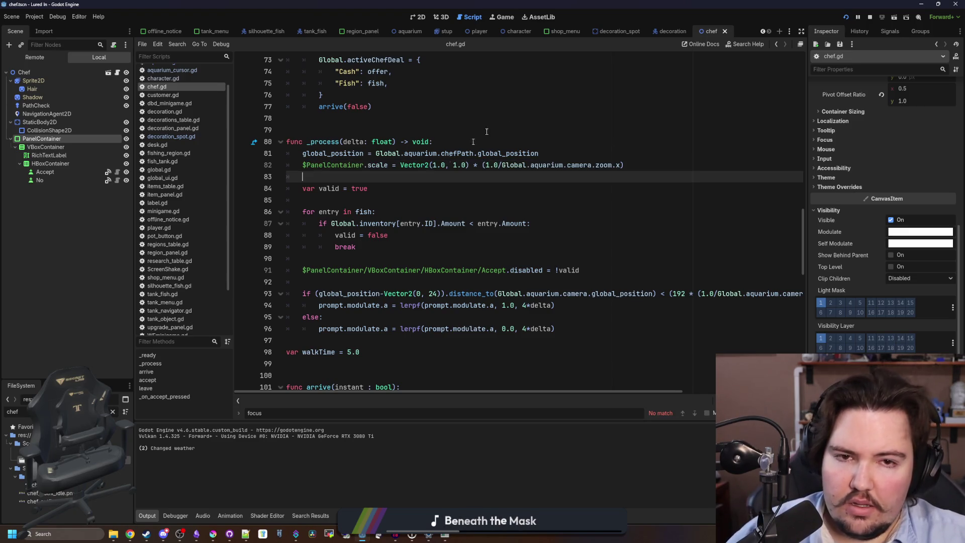
pyautogui.click(613, 32)
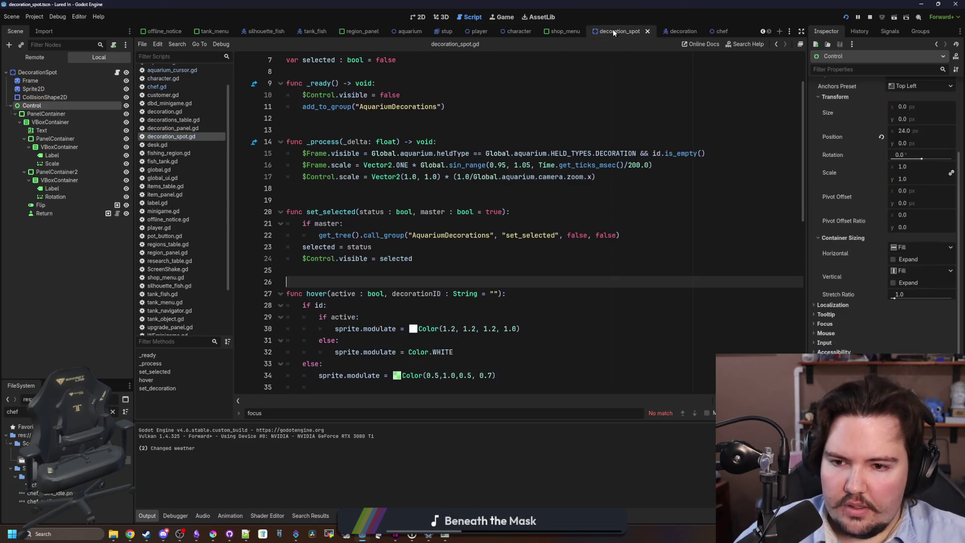
# Step: Move the $Control.scale line to the top of _process, delete the leftover blank line, and relaunch
pyautogui.moveTo(615, 175); pyautogui.dragTo(304, 176)
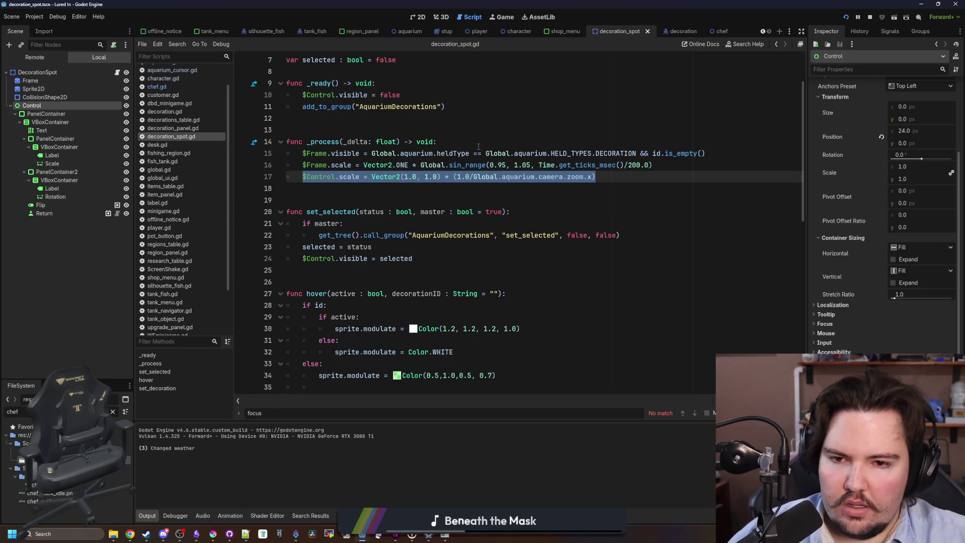
pyautogui.hotkey('alt', 'Up')
pyautogui.hotkey('alt', 'Up')
pyautogui.press('End')
pyautogui.press('Return')
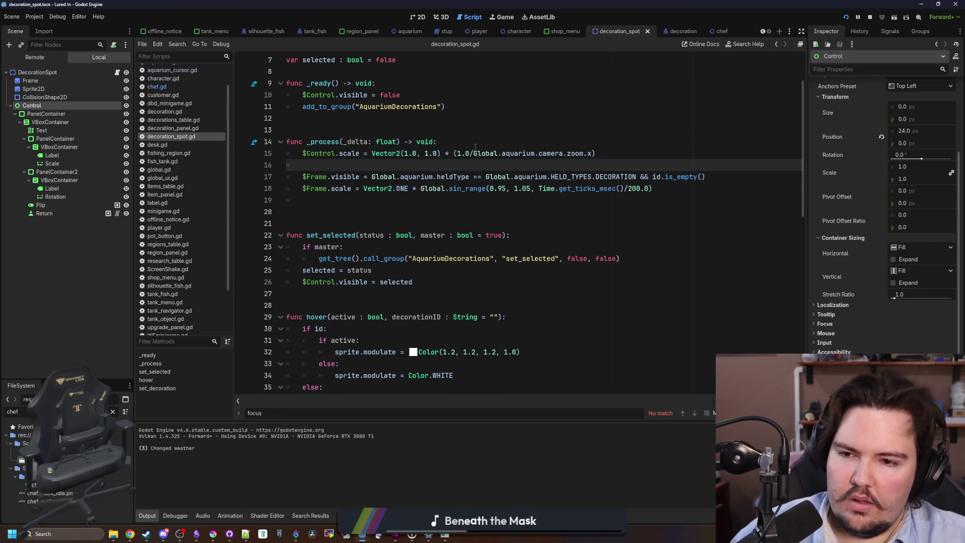
pyautogui.press('Down')
pyautogui.press('Down')
pyautogui.press('Down')
pyautogui.press('BackSpace')
pyautogui.press('BackSpace')
pyautogui.press('Up')
pyautogui.press('Up')
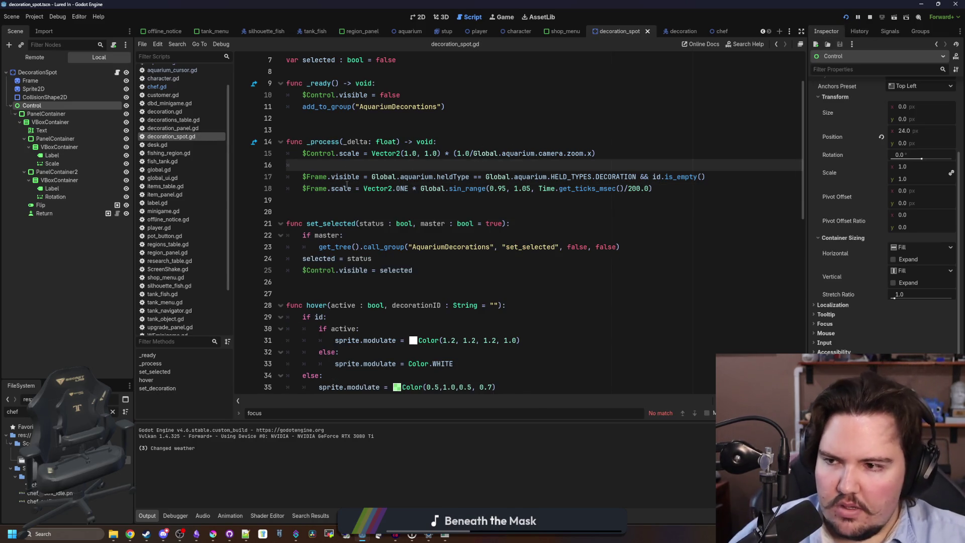
pyautogui.scroll(-2, 884, 211)
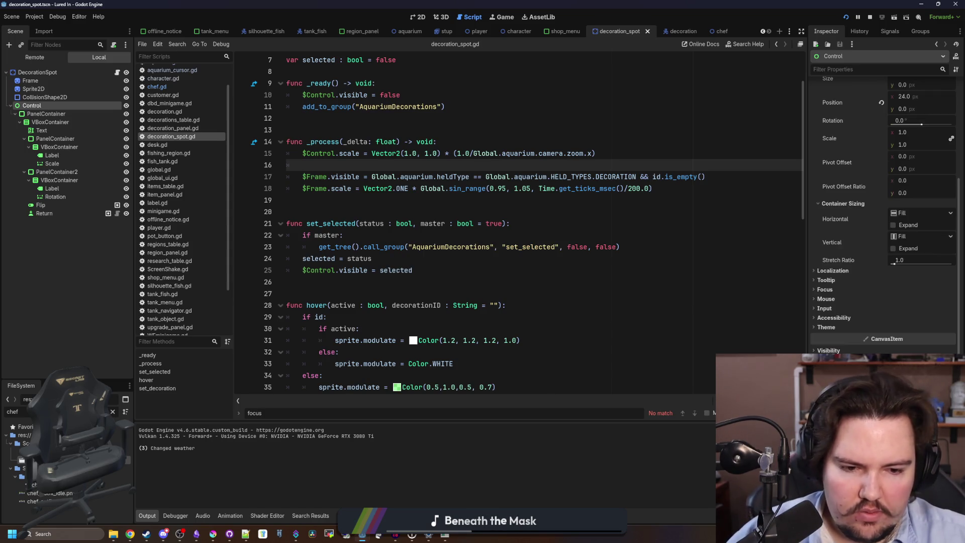
pyautogui.press('Down')
pyautogui.press('Down')
pyautogui.press('Down')
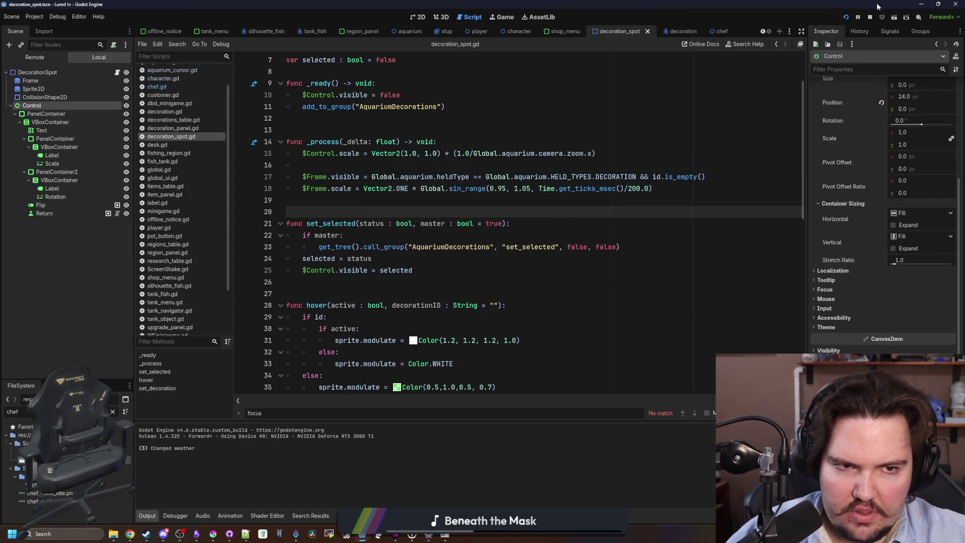
pyautogui.click(846, 20)
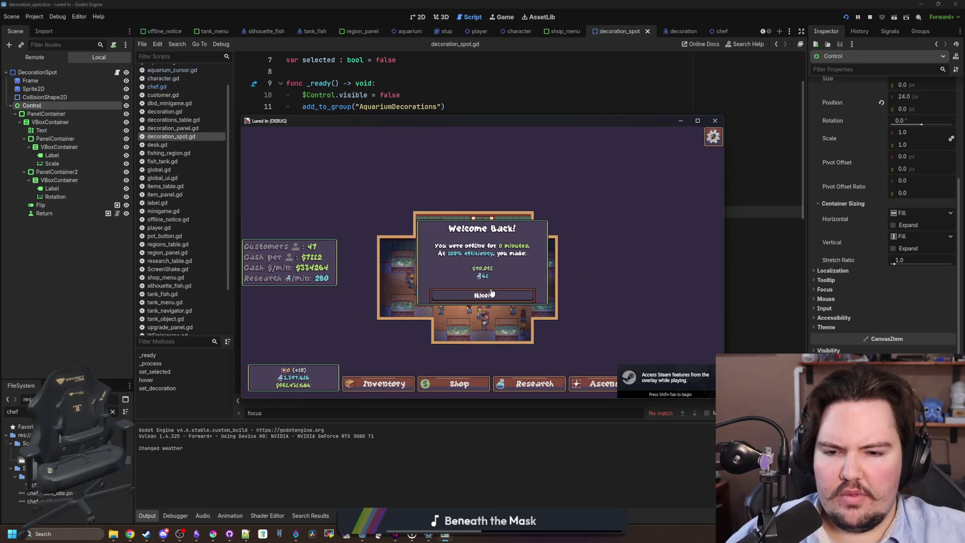
# Step: Dismiss Welcome Back, buy a shop decoration and place it beside a tank, then select DecorationSpot
pyautogui.click(482, 295)
pyautogui.click(459, 384)
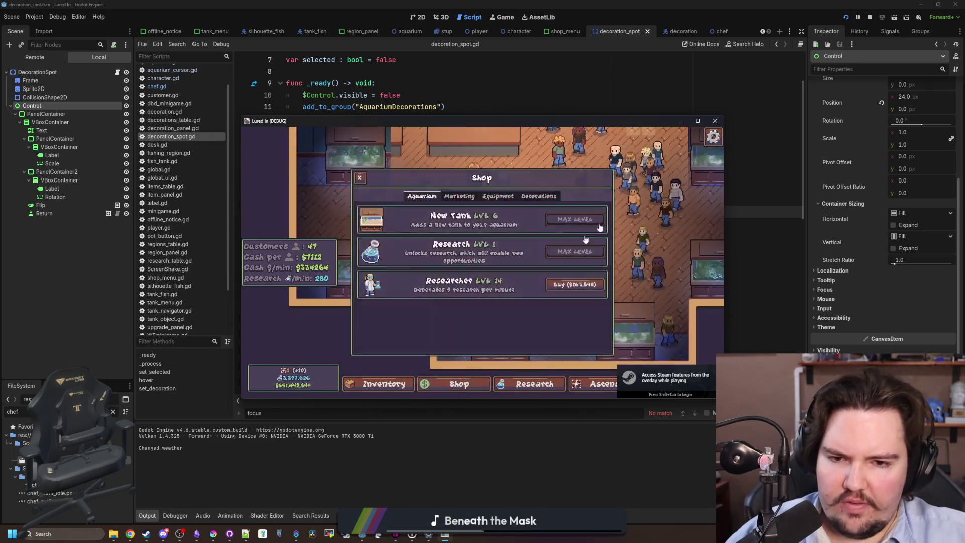
pyautogui.click(542, 194)
pyautogui.click(572, 218)
pyautogui.click(456, 328)
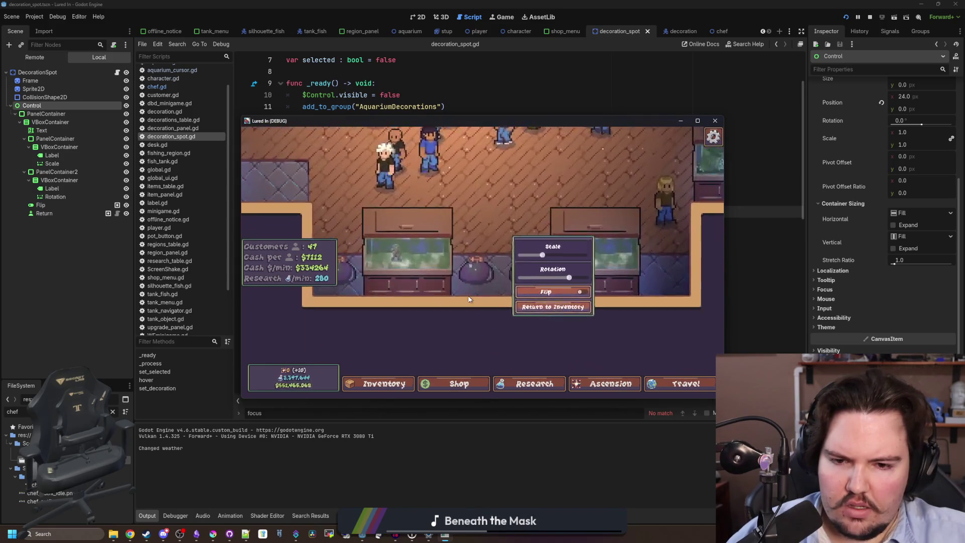
pyautogui.click(77, 76)
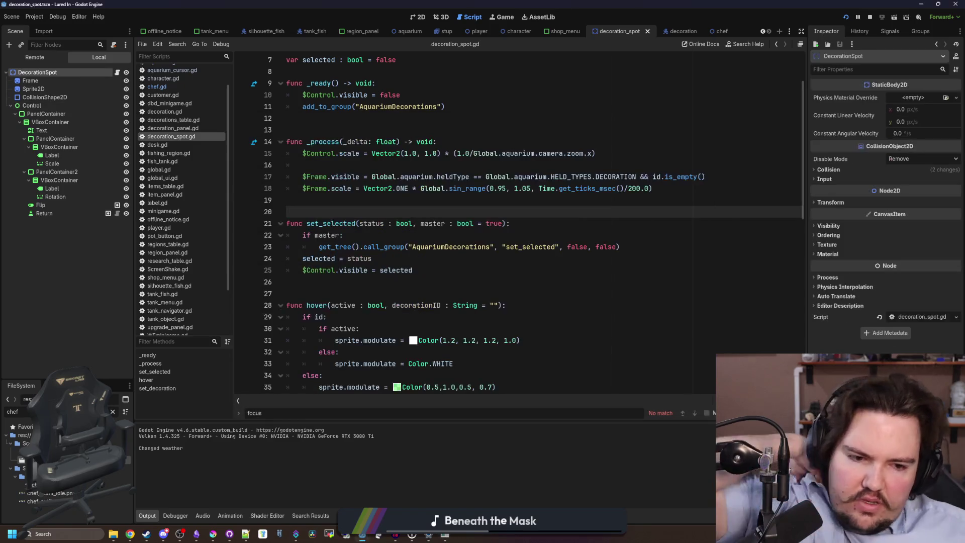
# Step: Set DecorationSpot's Process Priority to 1, save, and run the game with F5
pyautogui.click(841, 279)
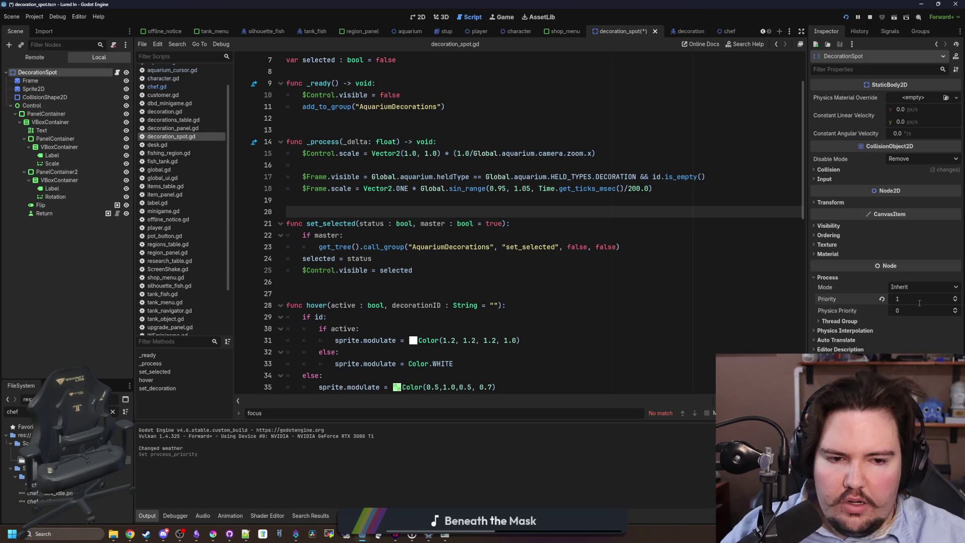
pyautogui.press('F5')
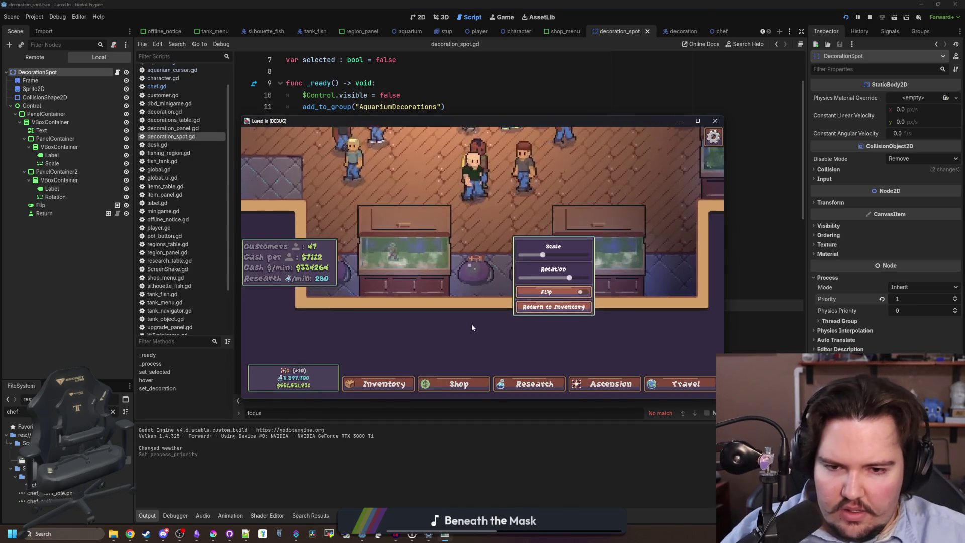
pyautogui.scroll(-5, 472, 328)
pyautogui.scroll(2, 472, 342)
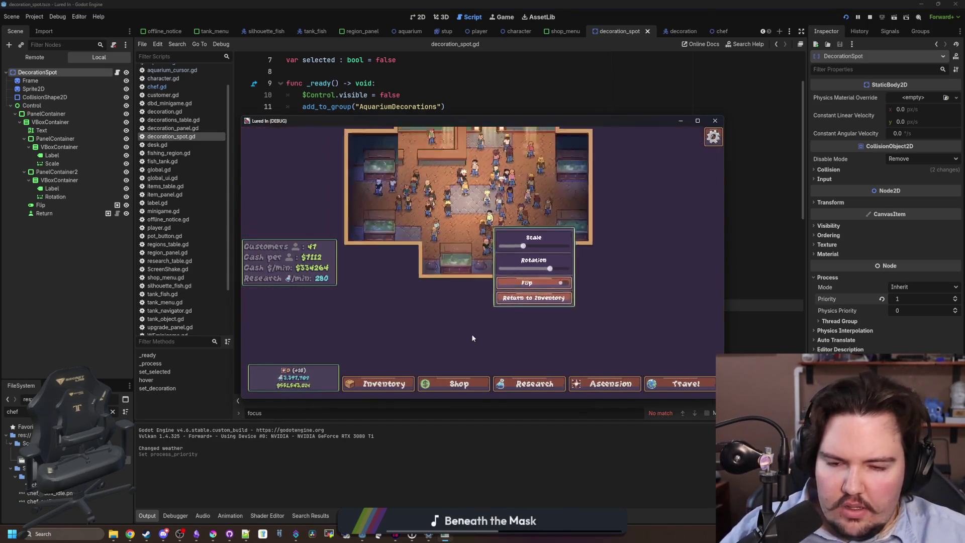
pyautogui.scroll(3, 471, 337)
pyautogui.scroll(-3, 471, 338)
# Step: Maximize the game window and zoom in and out to test the decoration panel
pyautogui.press('super+Up')
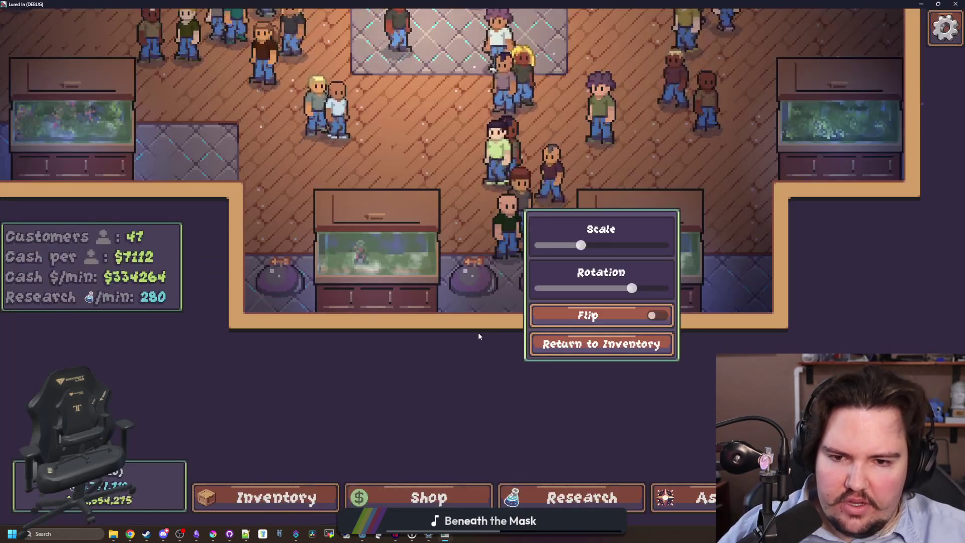
pyautogui.scroll(-2, 478, 334)
pyautogui.scroll(2, 478, 334)
pyautogui.scroll(-3, 479, 334)
pyautogui.scroll(2, 483, 278)
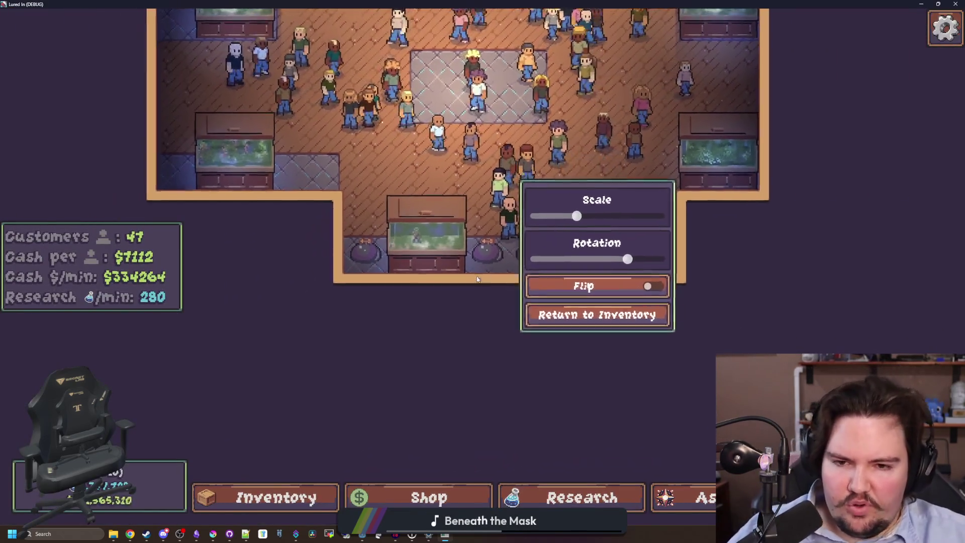
pyautogui.scroll(3, 479, 276)
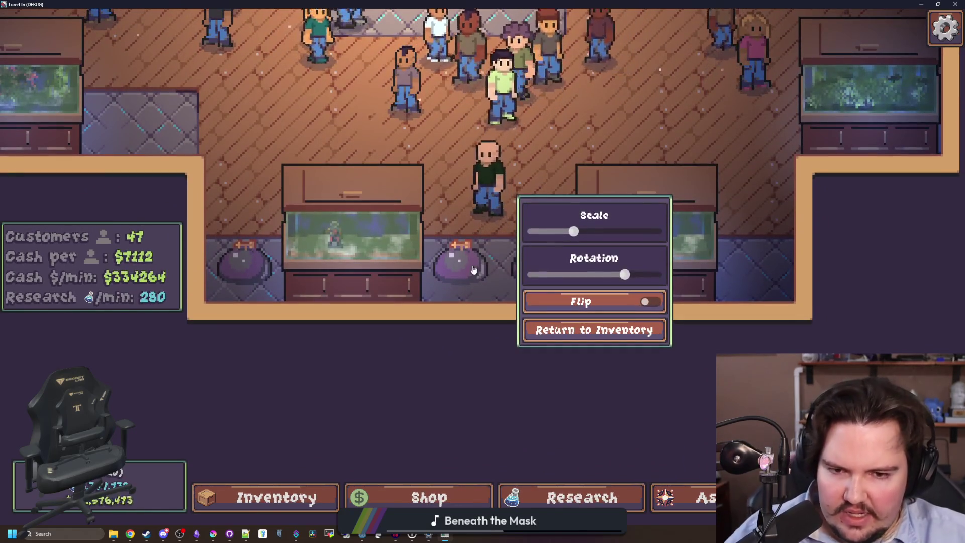
pyautogui.scroll(-3, 487, 360)
pyautogui.scroll(3, 483, 348)
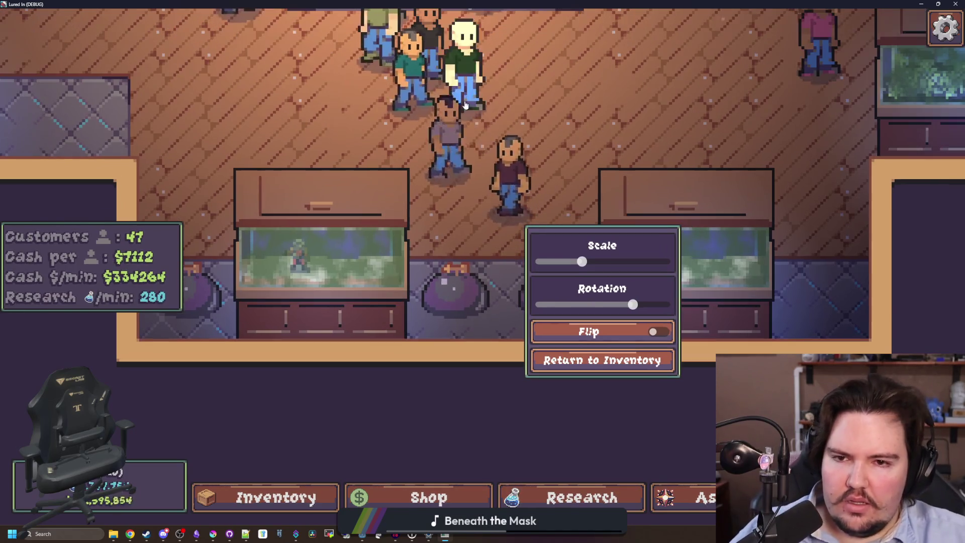
pyautogui.scroll(1, 495, 258)
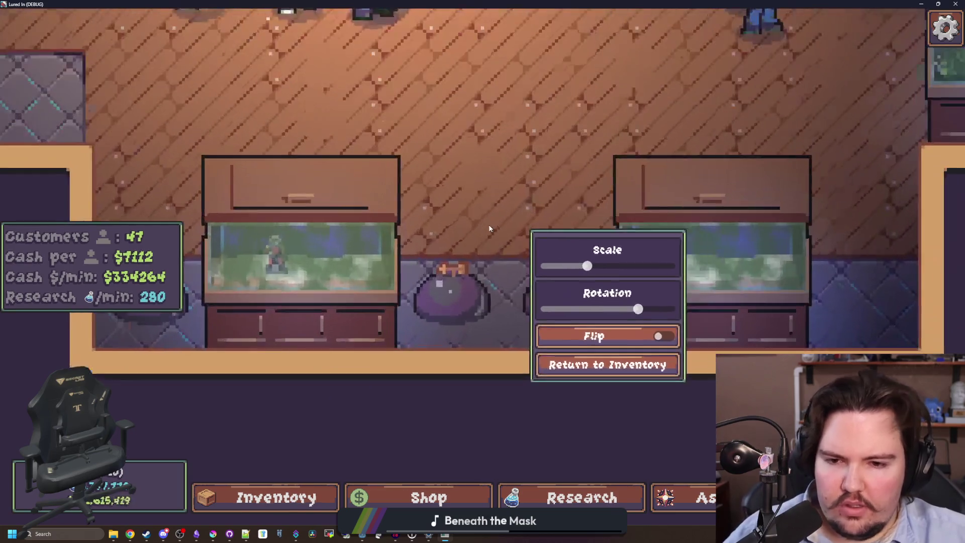
pyautogui.scroll(-5, 488, 224)
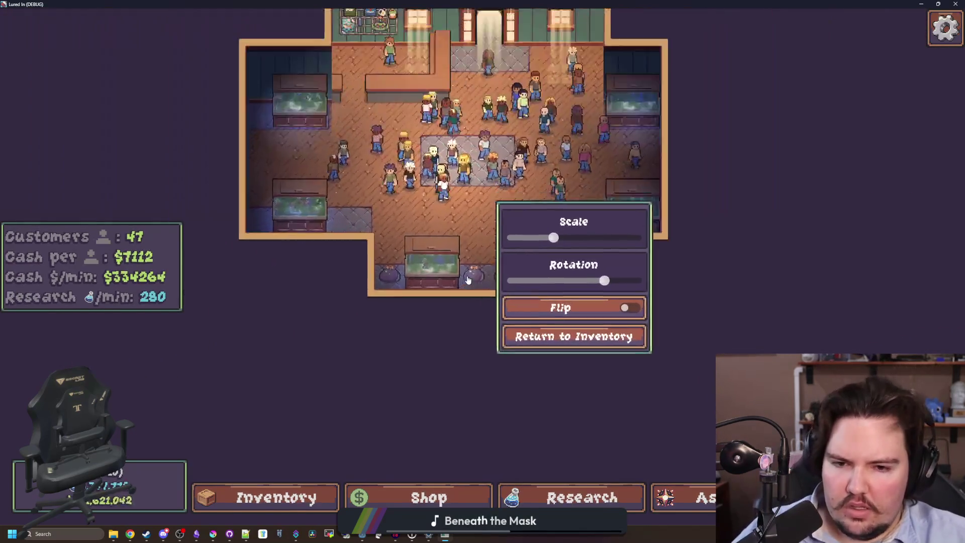
pyautogui.scroll(5, 467, 279)
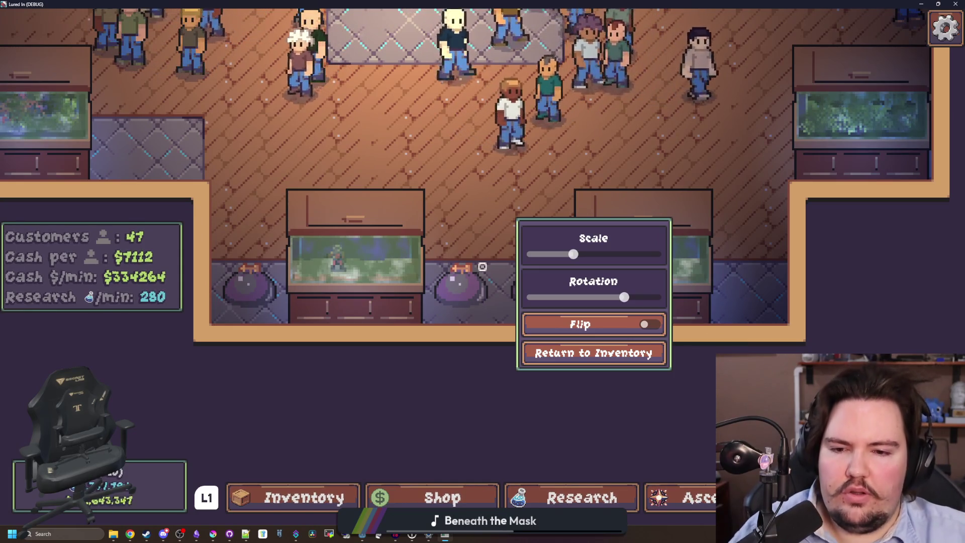
# Step: Open the Fish Tank 6 decoration panel and pan the camera around with WASD
pyautogui.press('d')
pyautogui.press('s')
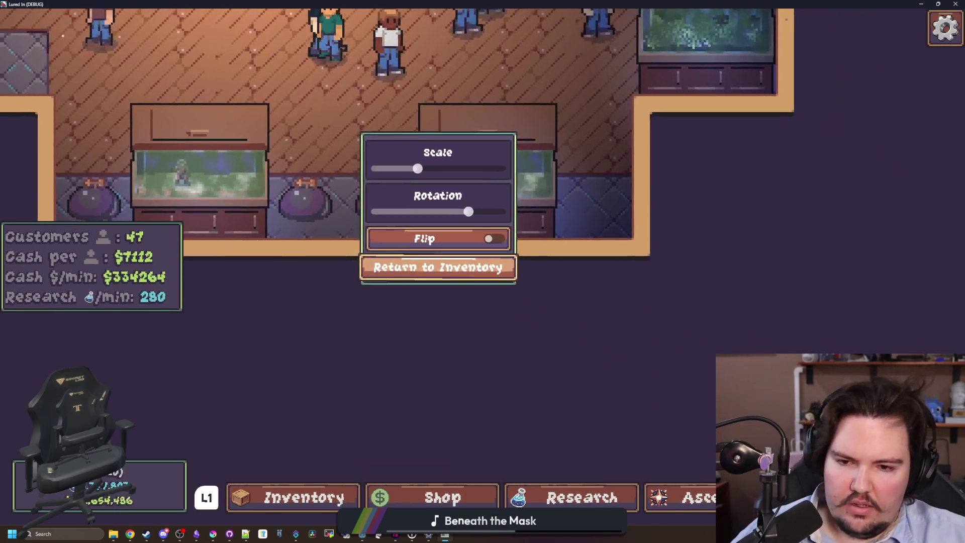
pyautogui.click(483, 266)
pyautogui.press('a')
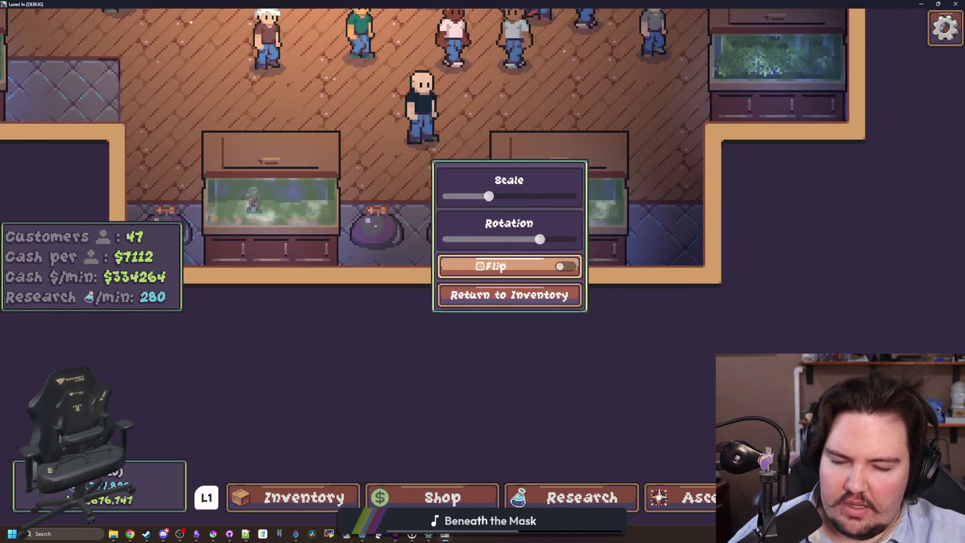
pyautogui.press('a')
pyautogui.press('w')
pyautogui.press('d')
pyautogui.press('s')
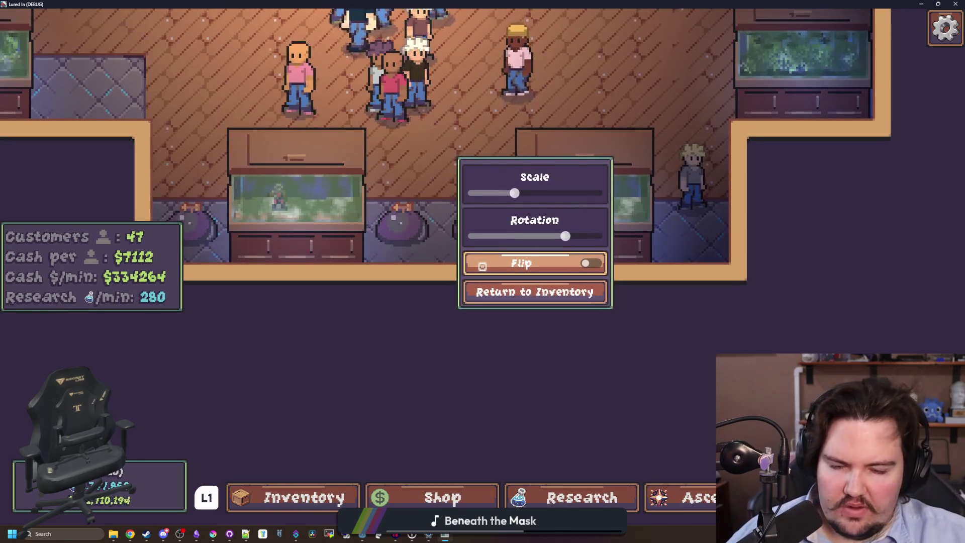
pyautogui.press('d')
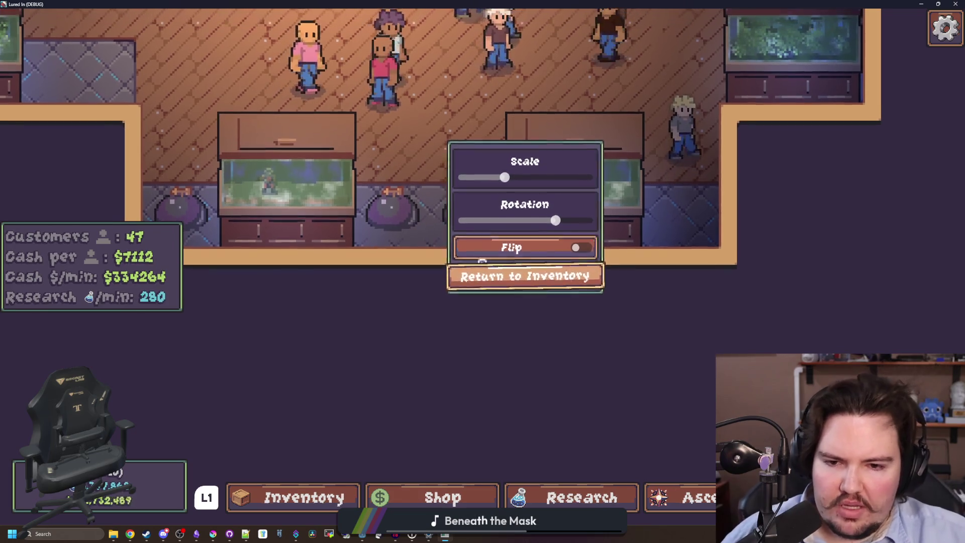
pyautogui.press('w')
pyautogui.press('w')
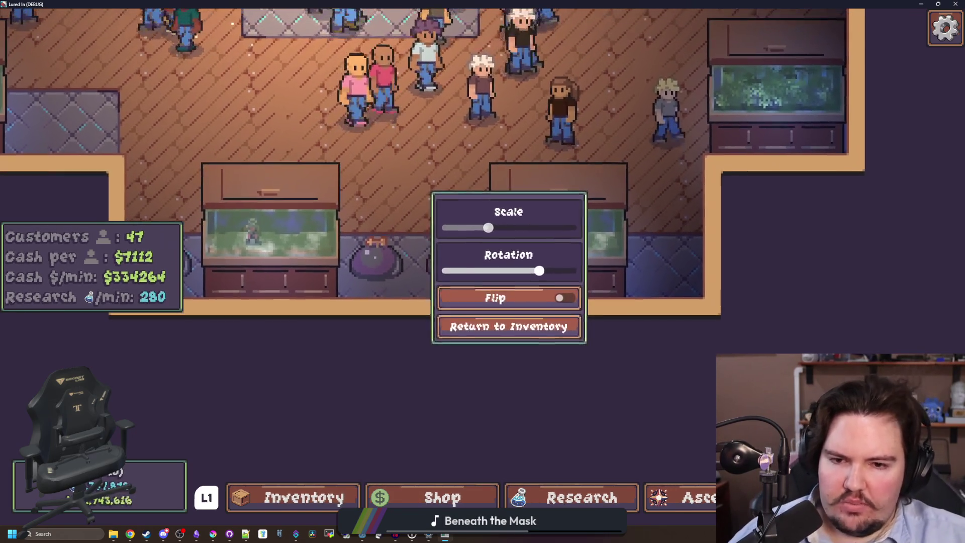
pyautogui.press('a')
pyautogui.press('s')
pyautogui.press('d')
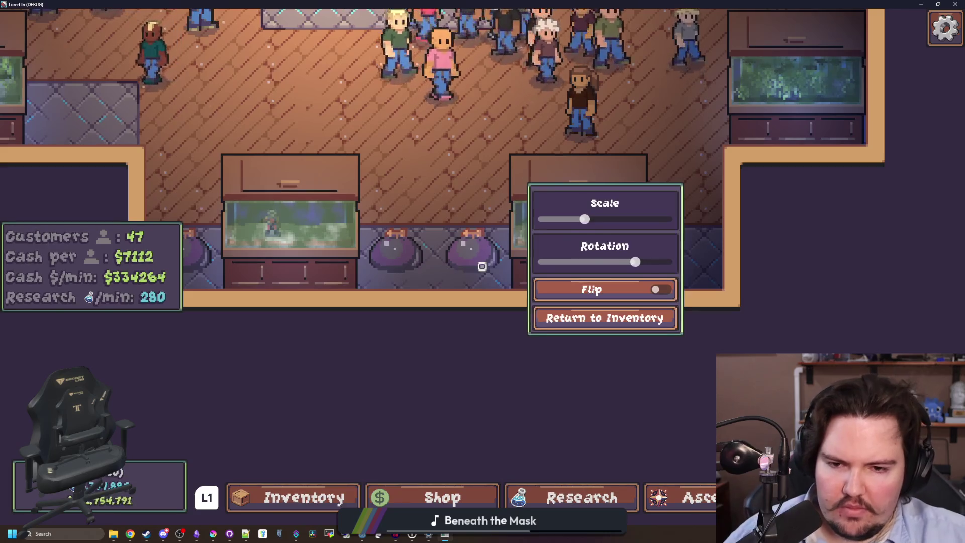
pyautogui.press('a')
pyautogui.press('w')
pyautogui.press('d')
pyautogui.press('s')
pyautogui.press('a')
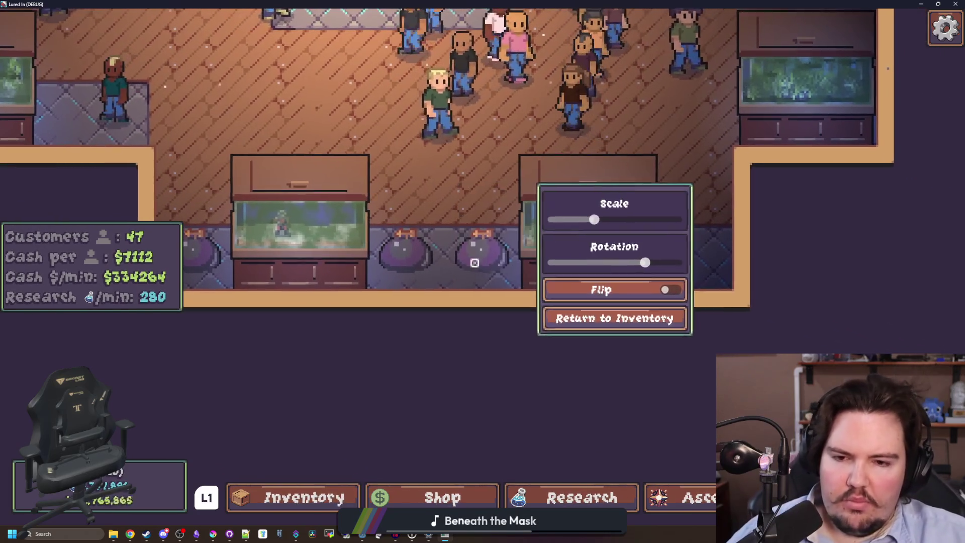
# Step: Pan the camera in all directions to confirm the panel follows it, then restore the window
pyautogui.press('a')
pyautogui.press('d')
pyautogui.press('w')
pyautogui.press('s')
pyautogui.press('d')
pyautogui.press('w')
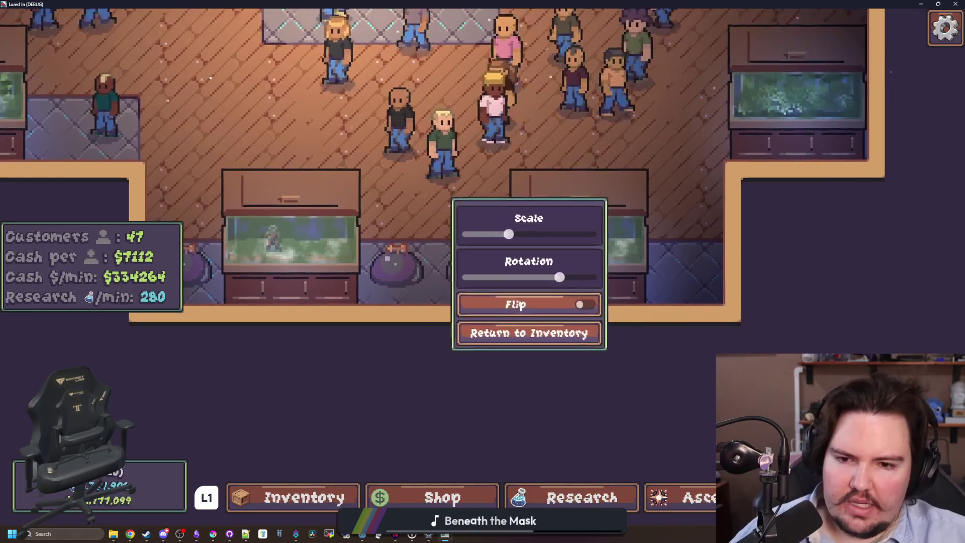
pyautogui.press('w')
pyautogui.press('s')
pyautogui.press('d')
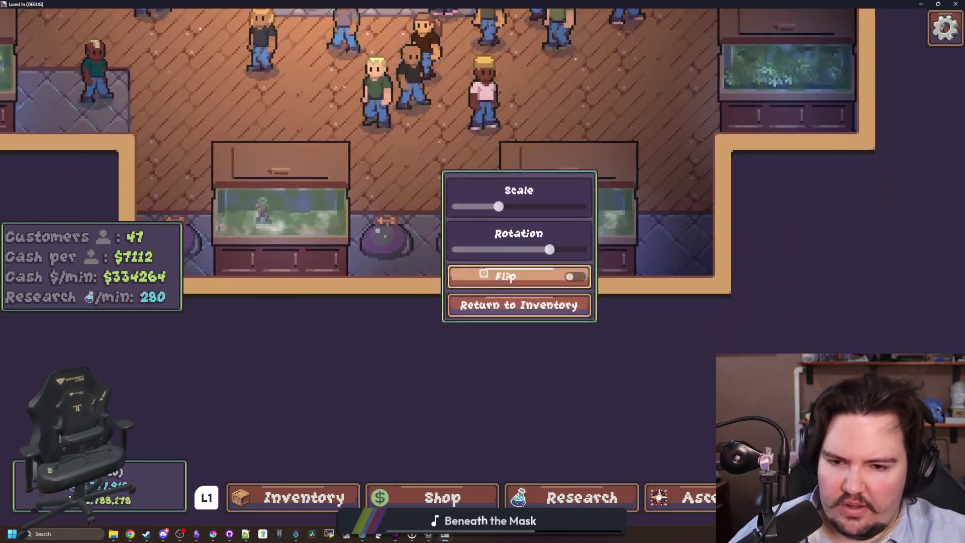
pyautogui.press('s')
pyautogui.press('a')
pyautogui.press('w')
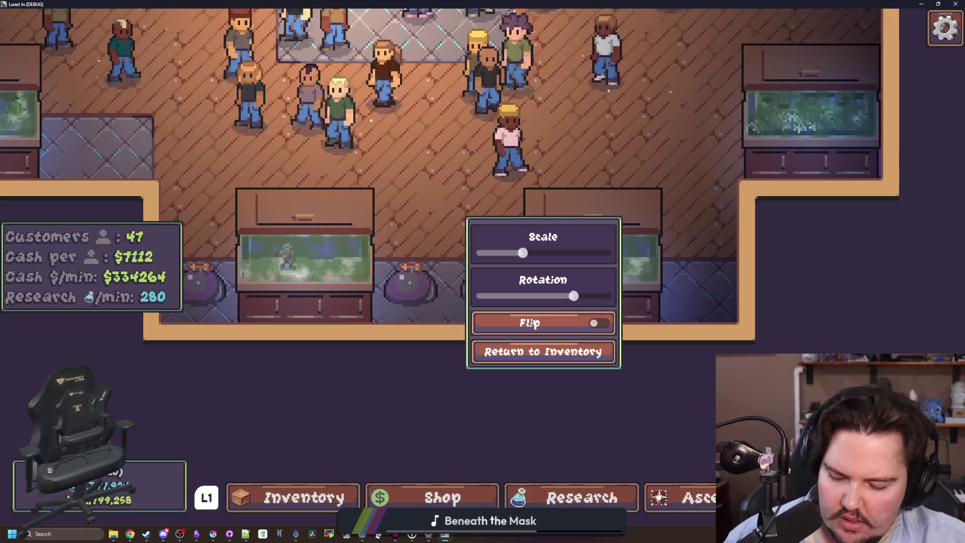
pyautogui.press('super+Down')
# Step: Save the decoration spot scene and bring the running game window back to the front
pyautogui.click(48, 99)
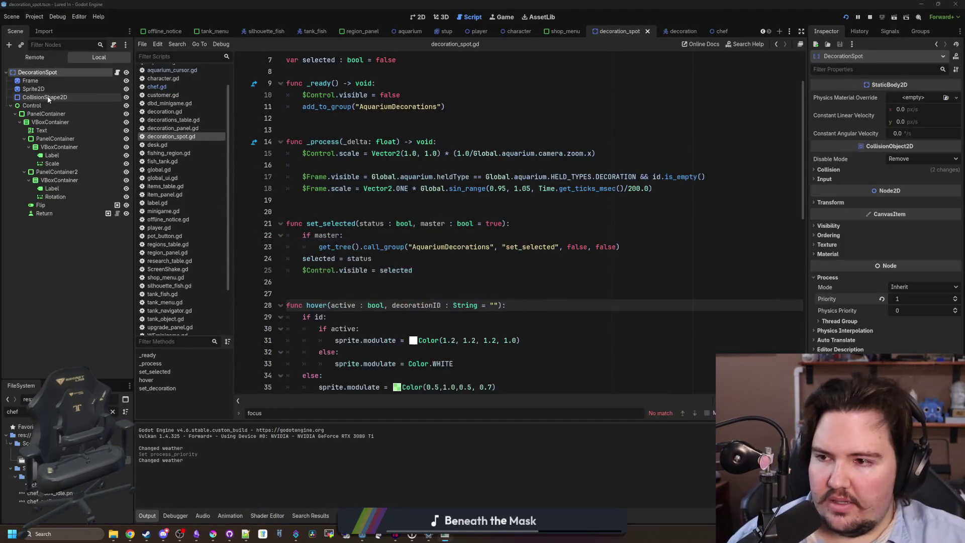
pyautogui.click(41, 107)
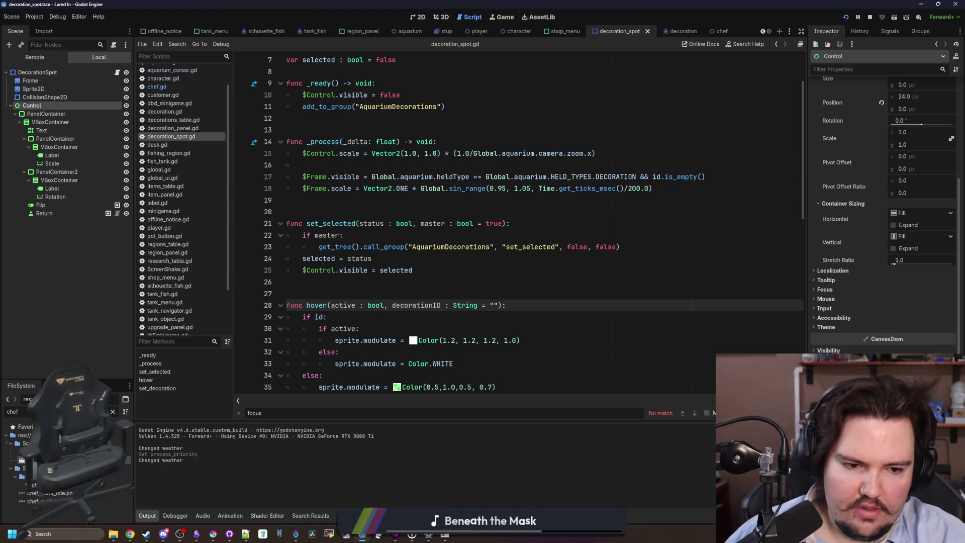
pyautogui.hotkey('ctrl', 's')
pyautogui.click(498, 18)
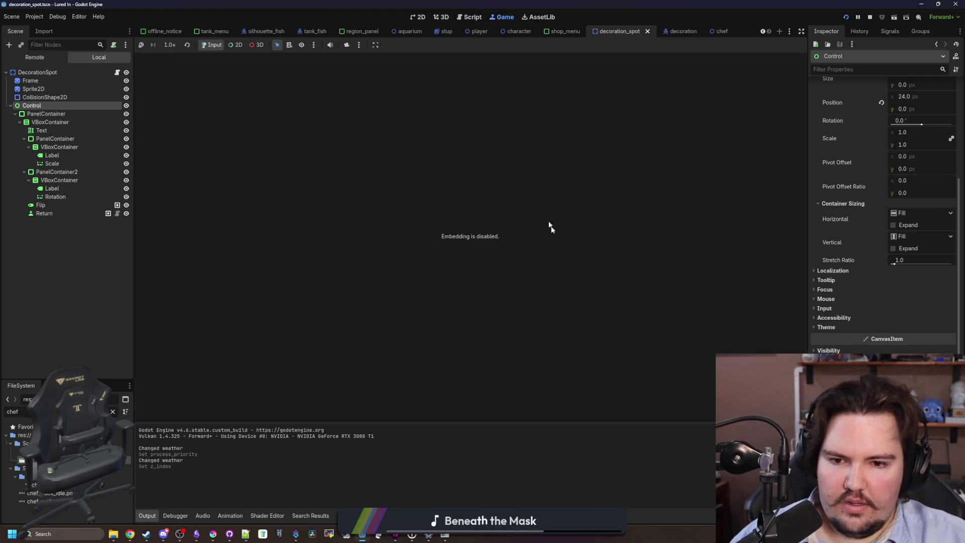
pyautogui.click(471, 539)
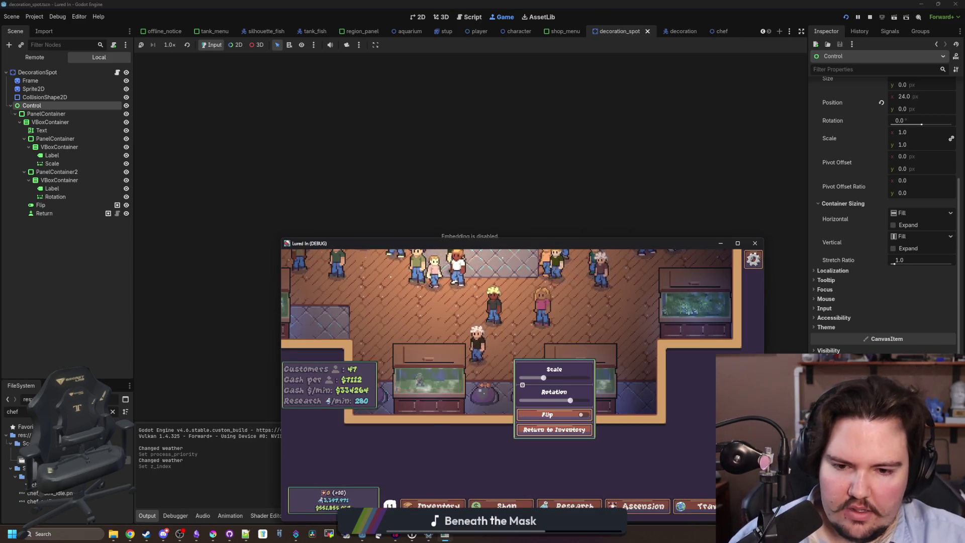
# Step: Maximize the game window and pan the camera down and back up with the menu open
pyautogui.scroll(-3, 523, 383)
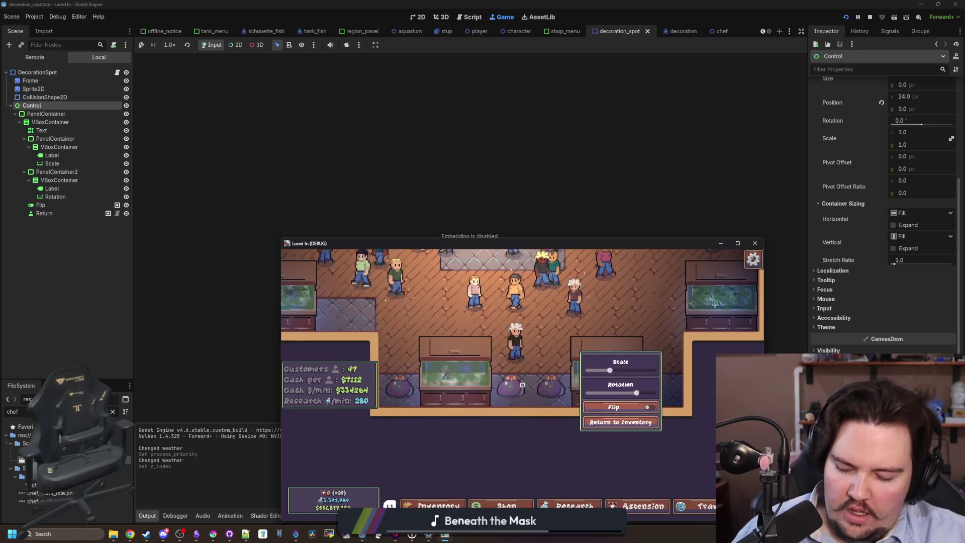
pyautogui.press('super')
pyautogui.press('super+Up')
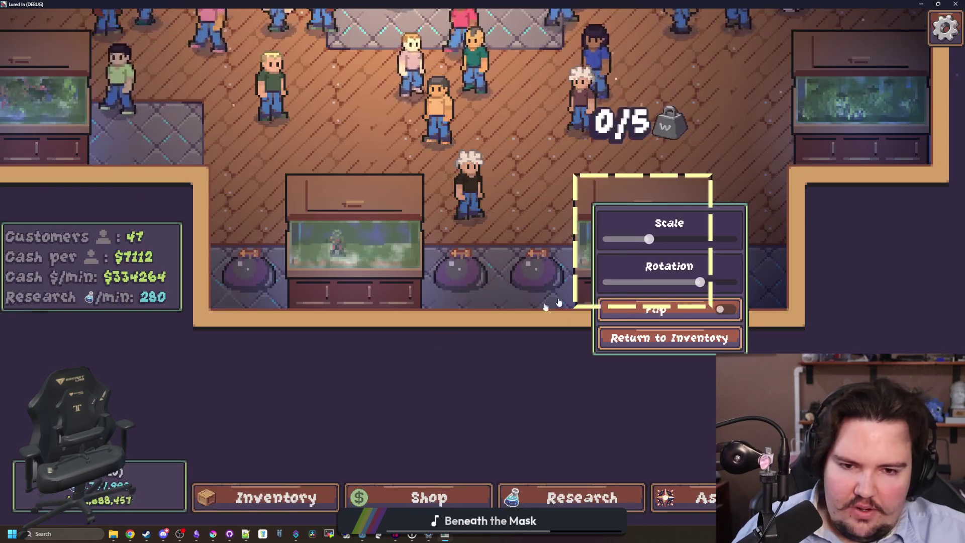
pyautogui.press('d')
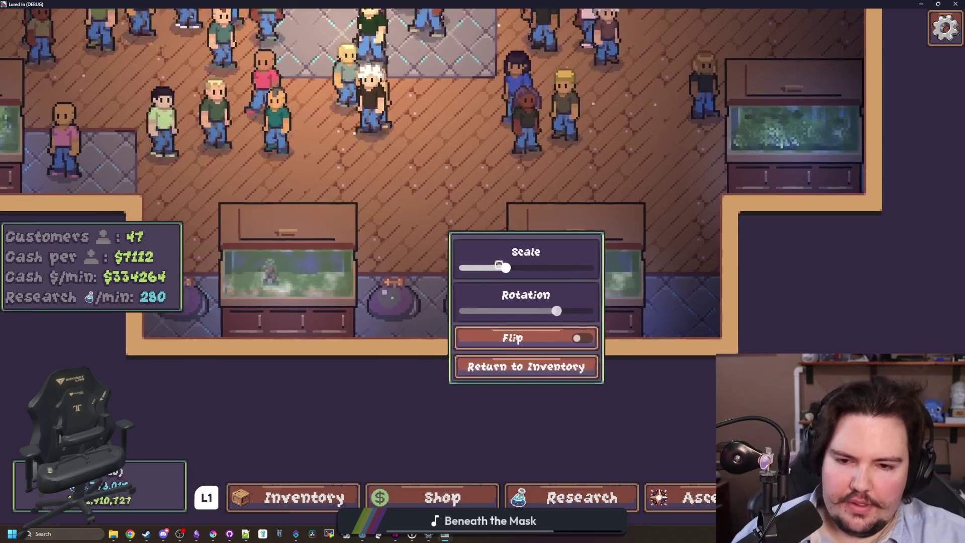
pyautogui.press('s')
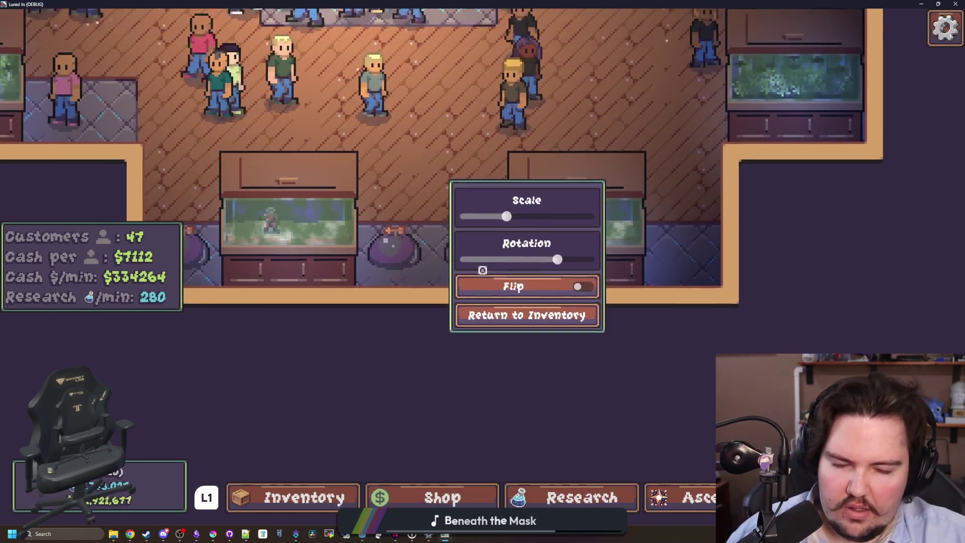
pyautogui.press('w')
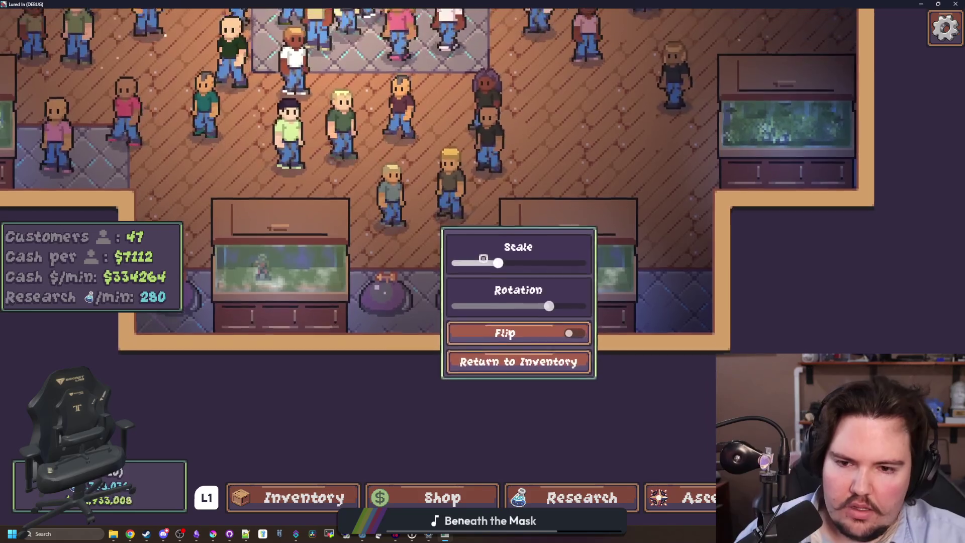
# Step: Nudge the camera left and right repeatedly to verify the menu stays attached
pyautogui.press('a')
pyautogui.press('d')
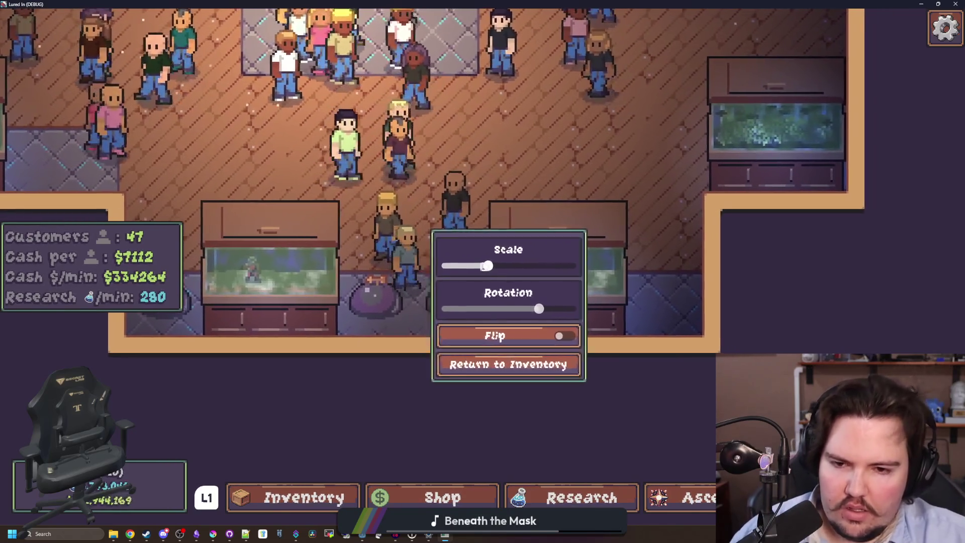
pyautogui.press('a')
pyautogui.press('a')
pyautogui.press('d')
pyautogui.press('a')
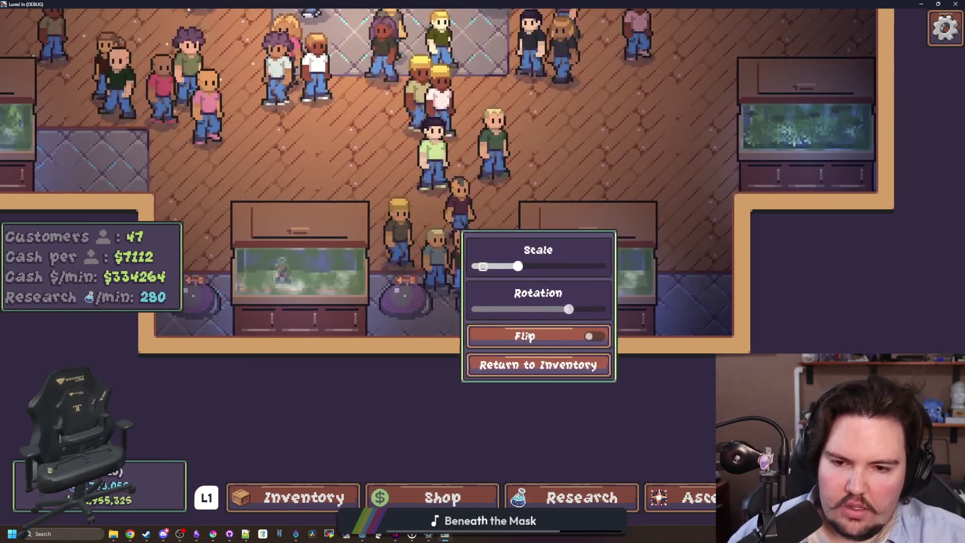
pyautogui.press('d')
pyautogui.press('a')
pyautogui.press('d')
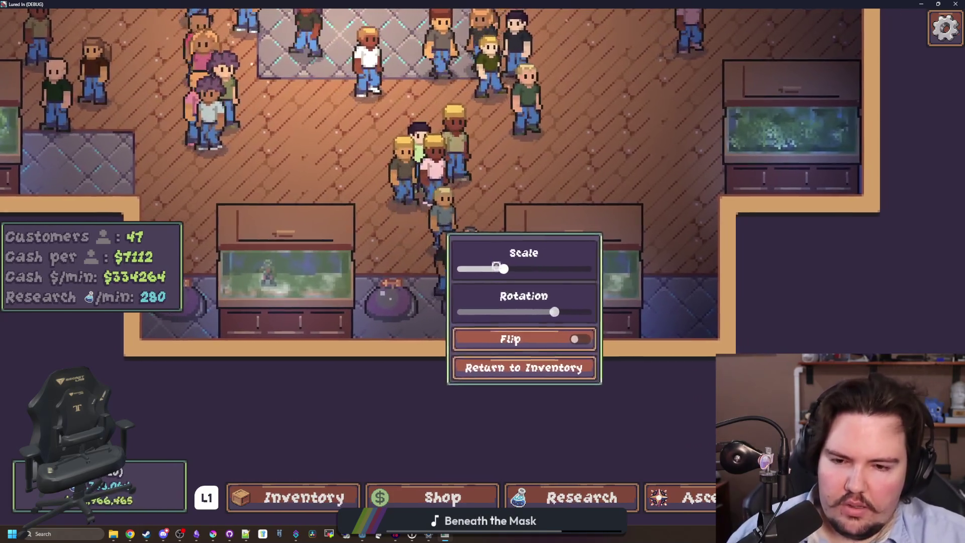
pyautogui.press('a')
pyautogui.press('d')
pyautogui.press('a')
pyautogui.press('d')
pyautogui.press('a')
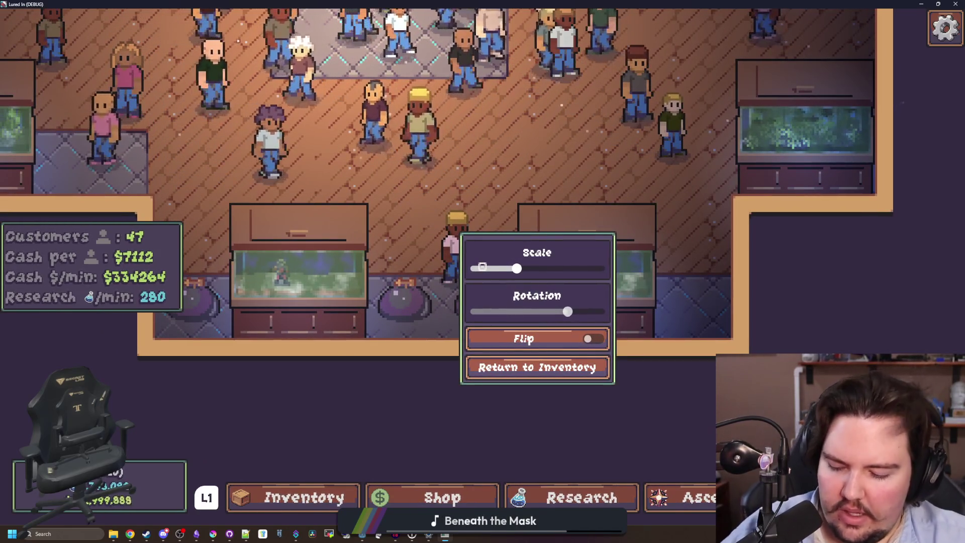
pyautogui.press('super+Down')
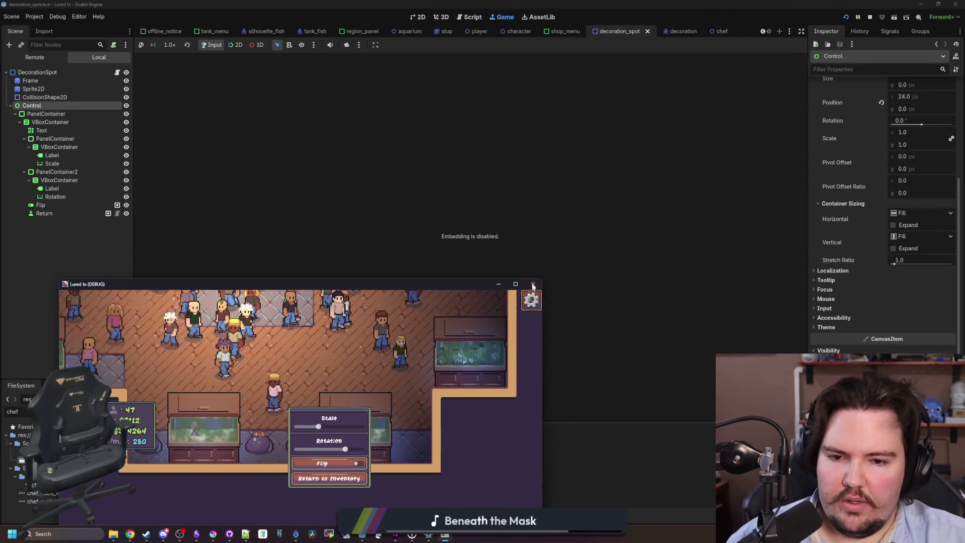
# Step: Close the game window and browse aquarium_cursor.gd, following aquarium to its declaration in global.gd
pyautogui.click(531, 284)
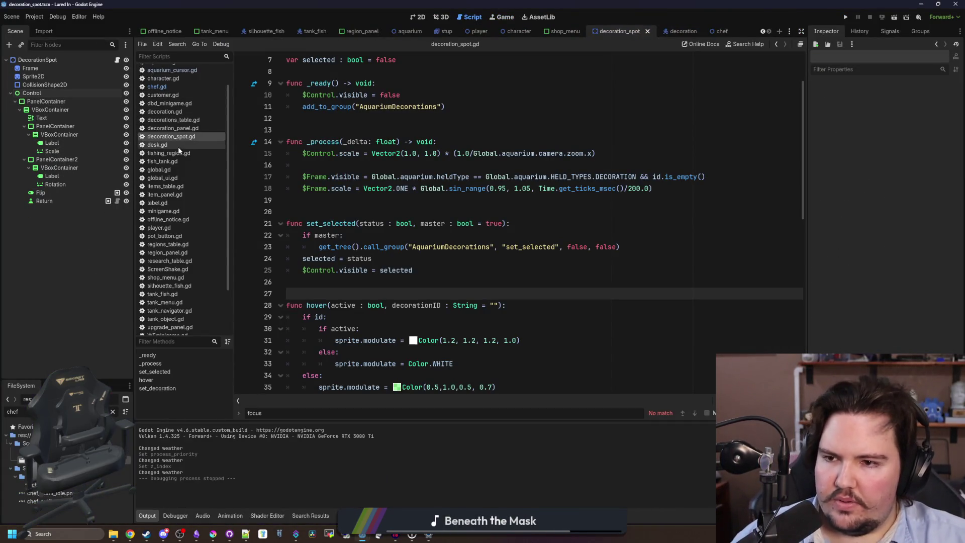
pyautogui.scroll(1, 201, 134)
pyautogui.click(172, 95)
pyautogui.click(471, 188)
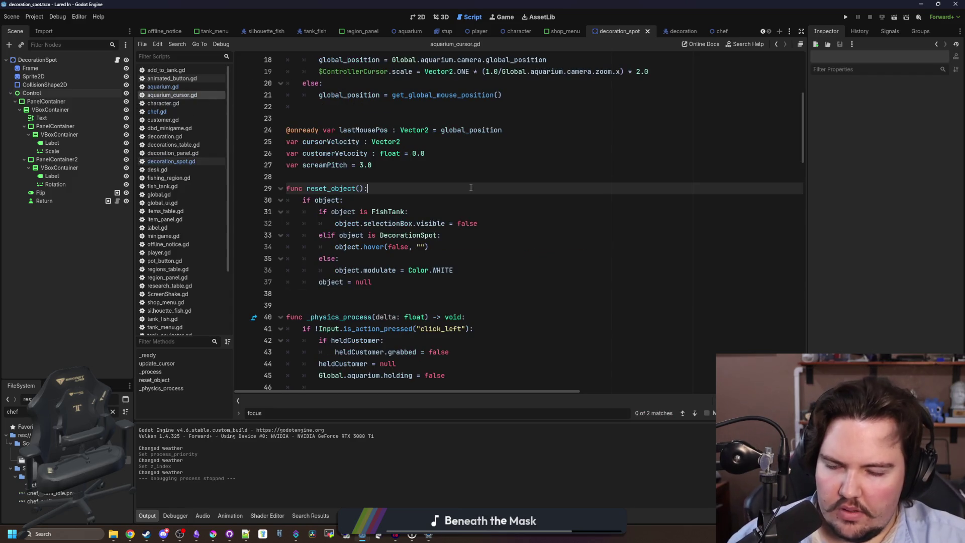
pyautogui.scroll(-5, 507, 189)
pyautogui.click(442, 185)
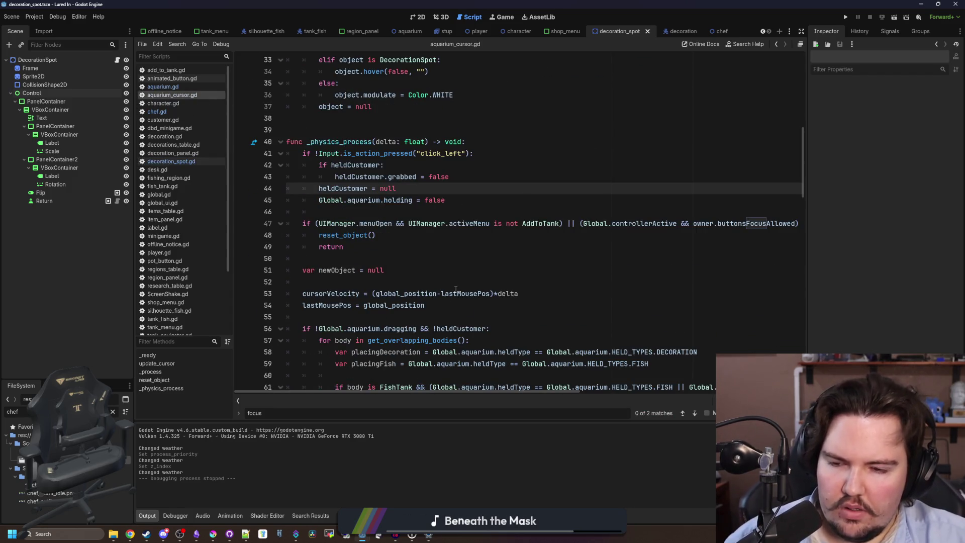
pyautogui.scroll(-3, 450, 294)
pyautogui.scroll(-3, 450, 294)
pyautogui.keyDown('ctrl'); pyautogui.click(528, 264); pyautogui.keyUp('ctrl')
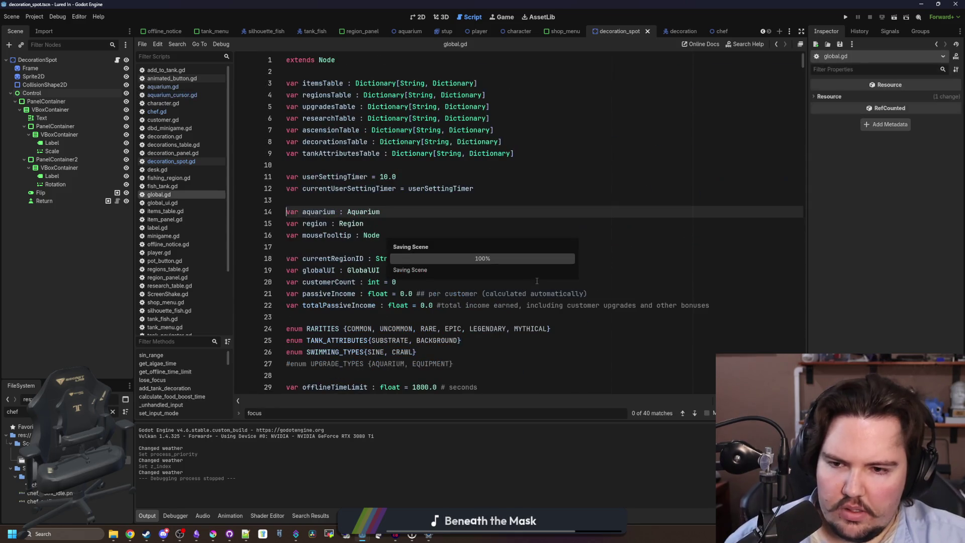
pyautogui.click(471, 223)
# Step: Search aquarium_cursor.gd for "input" and step through the matches
pyautogui.hotkey('ctrl', 'f')
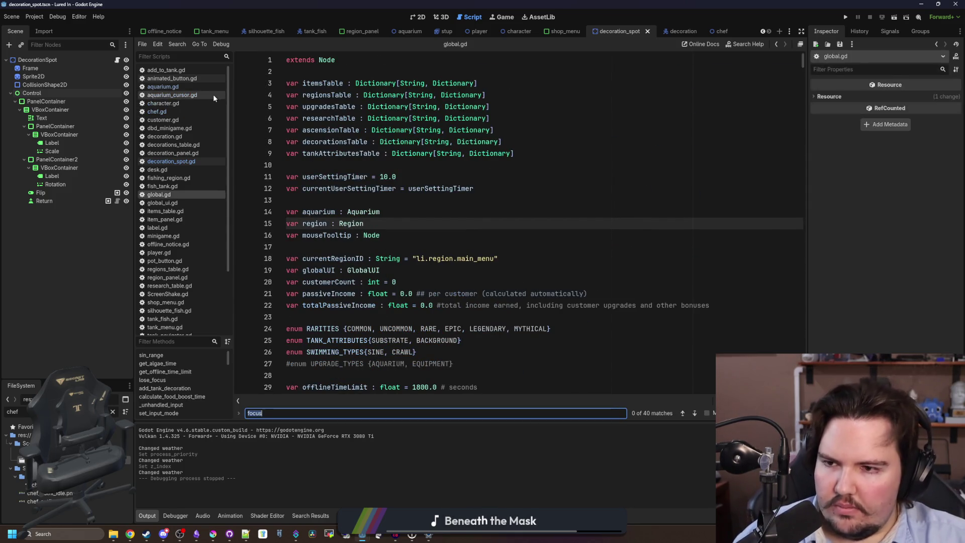
pyautogui.click(213, 95)
pyautogui.hotkey('ctrl', 'f')
pyautogui.write('input')
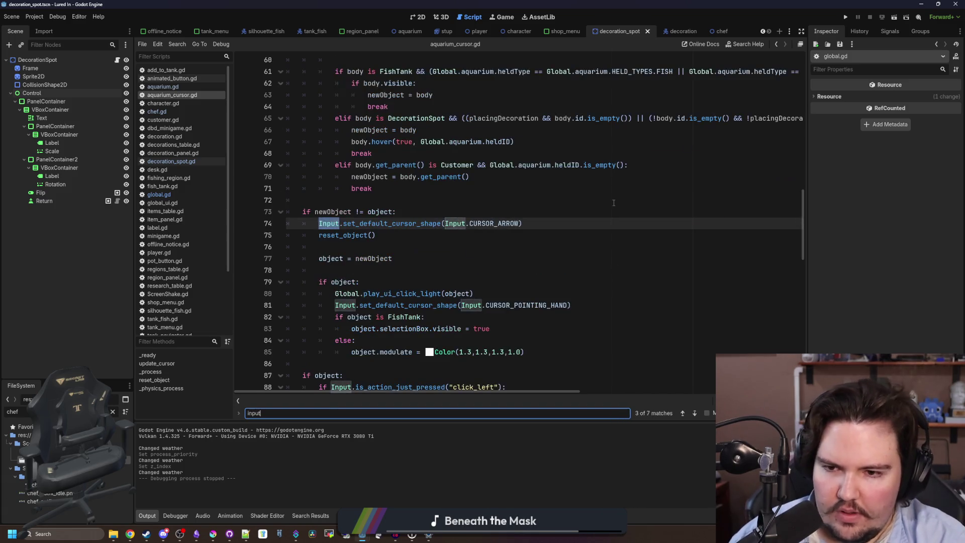
pyautogui.press('Return')
pyautogui.press('Return')
pyautogui.press('Return')
pyautogui.press('Return')
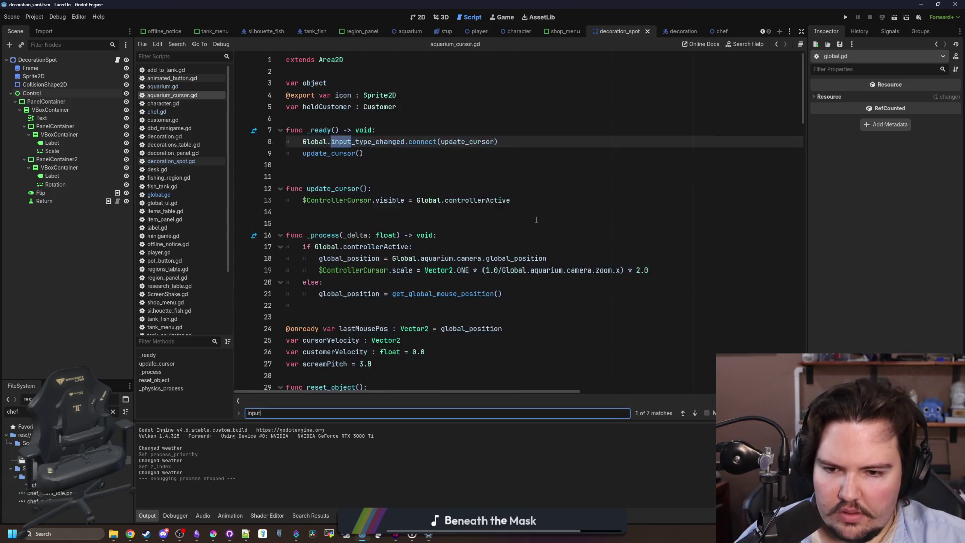
pyautogui.press('Return')
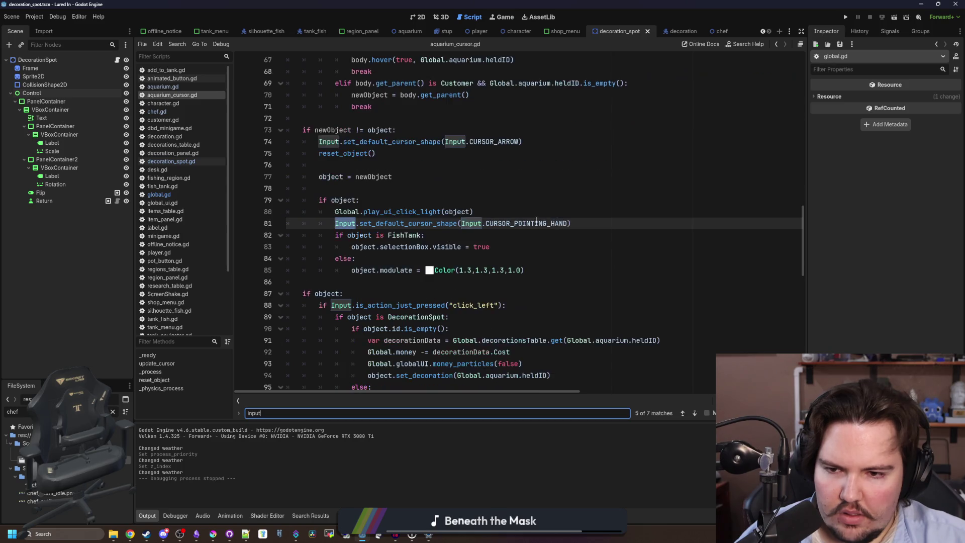
pyautogui.press('Return')
pyautogui.press('Return')
pyautogui.press('Return')
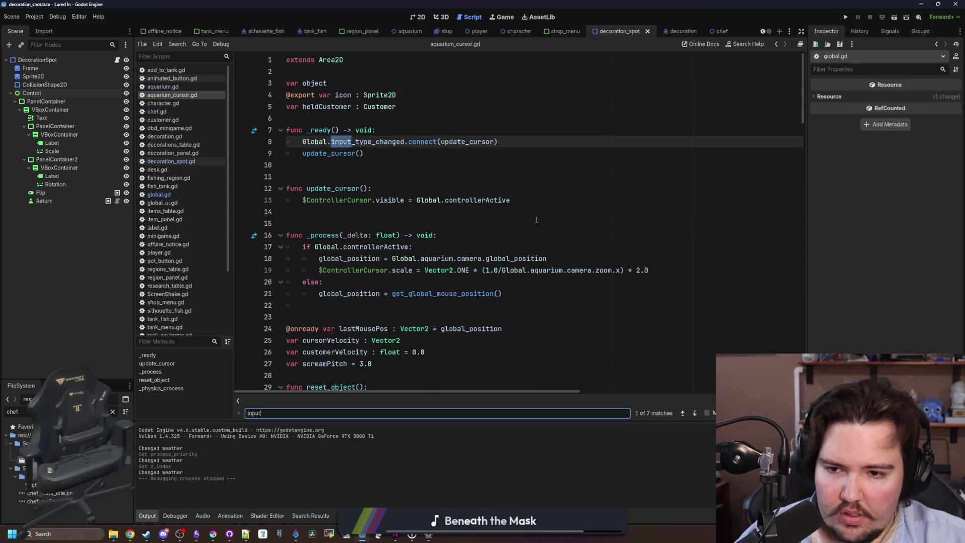
pyautogui.press('Return')
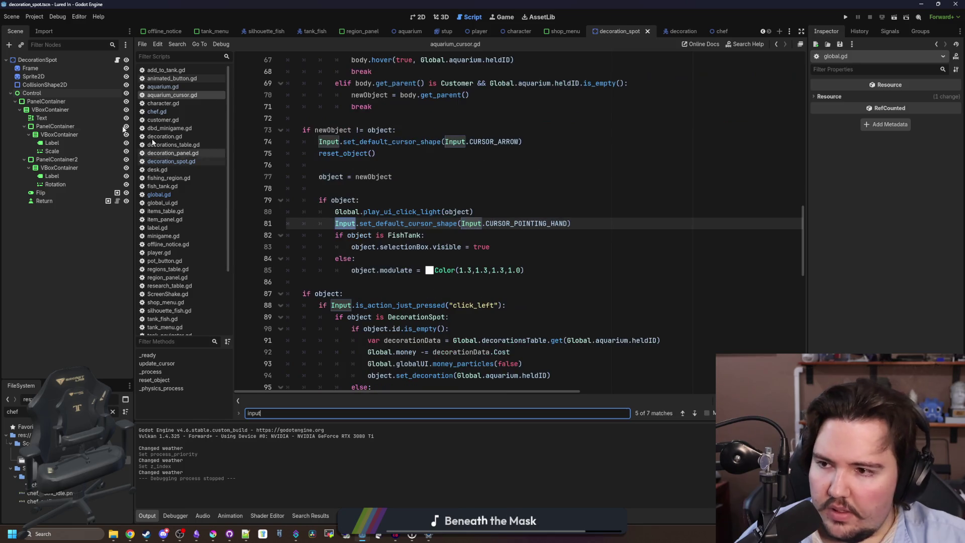
# Step: Filter the FileSystem for "camera" and open aquarium_camera.gd
pyautogui.click(113, 412)
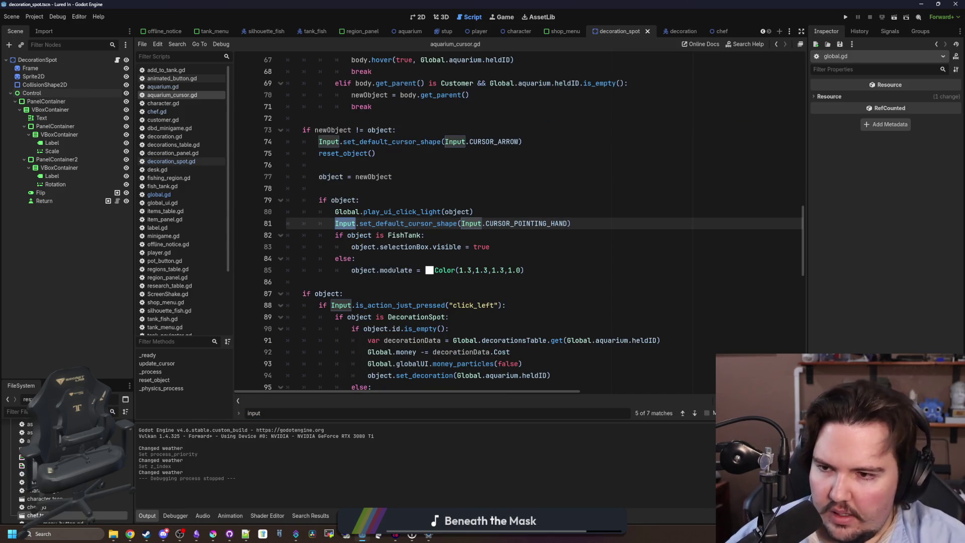
pyautogui.write('camera')
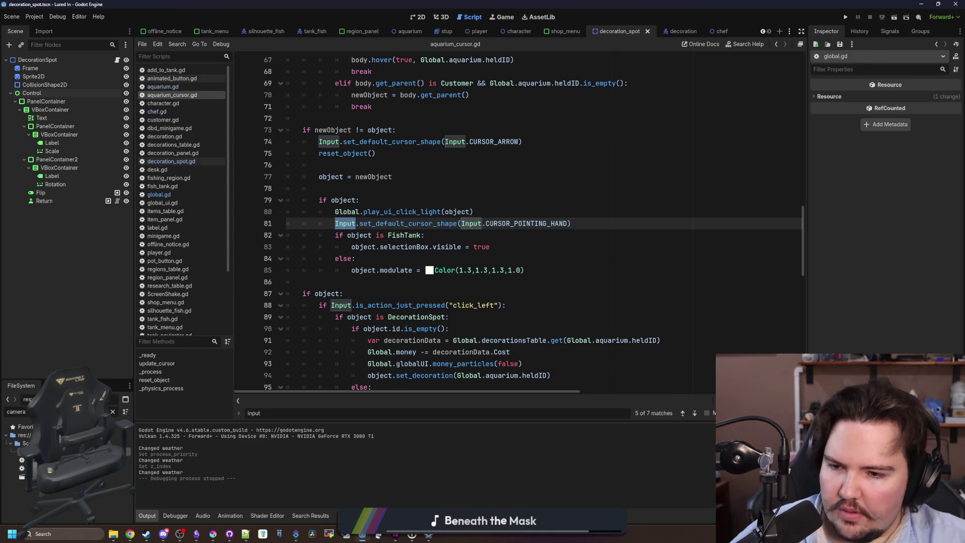
pyautogui.doubleClick(40, 459)
pyautogui.scroll(-2, 462, 218)
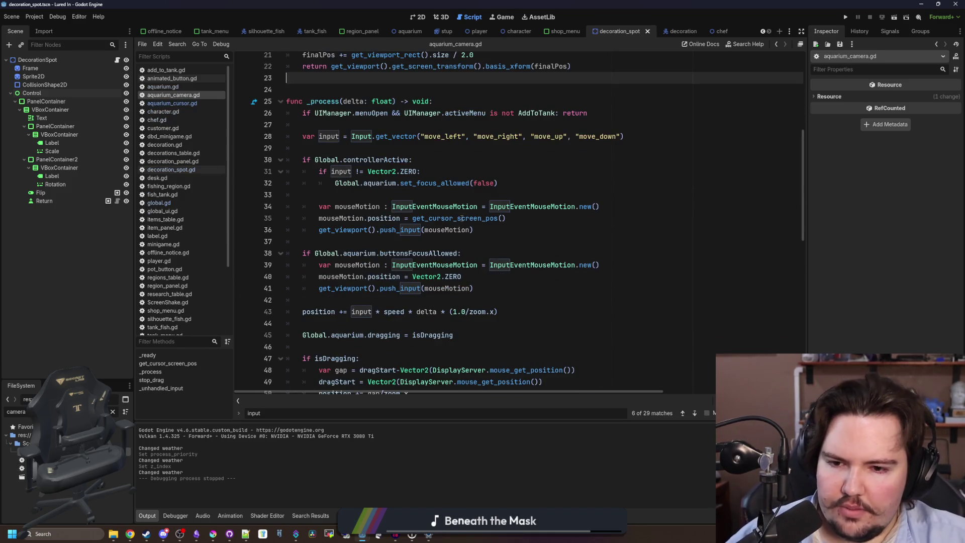
# Step: Add an if Input.is_action_just_pressed("click_left"): check after line 41 in _process
pyautogui.click(498, 296)
pyautogui.click(506, 288)
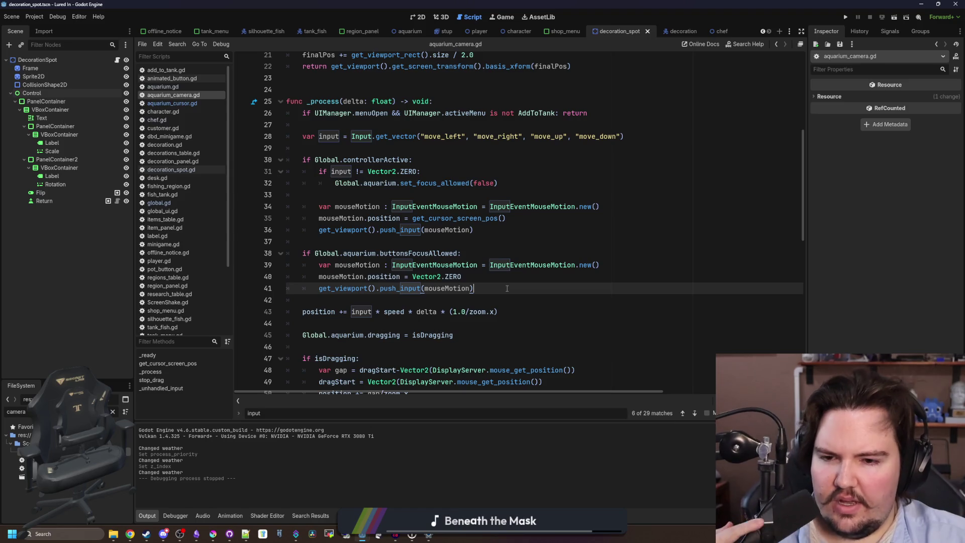
pyautogui.click(434, 297)
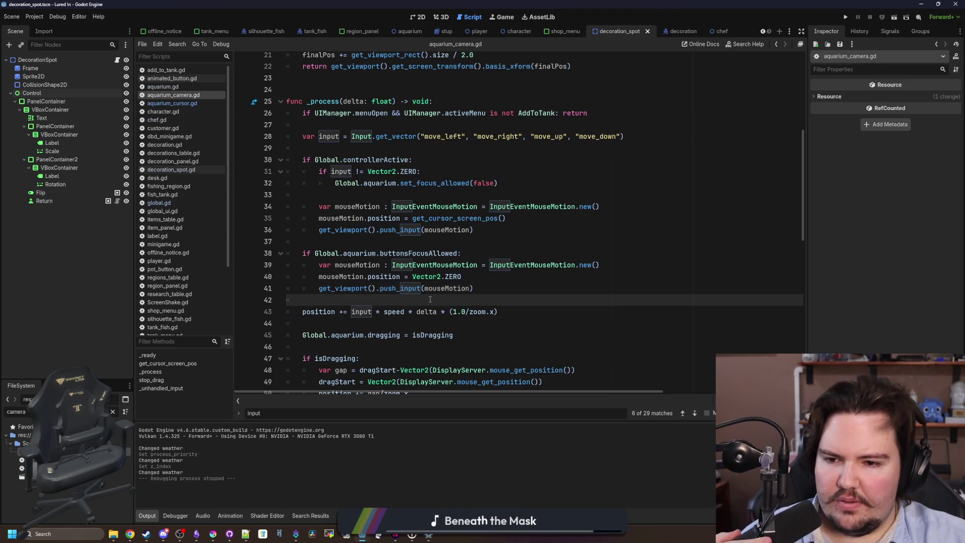
pyautogui.click(493, 287)
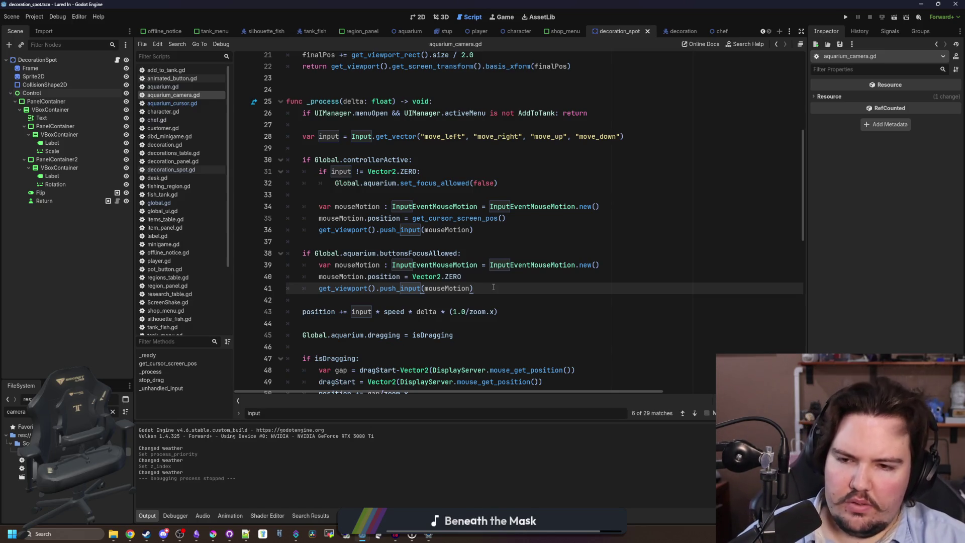
pyautogui.press('Return')
pyautogui.press('Return')
pyautogui.write('if Input.is_action_just')
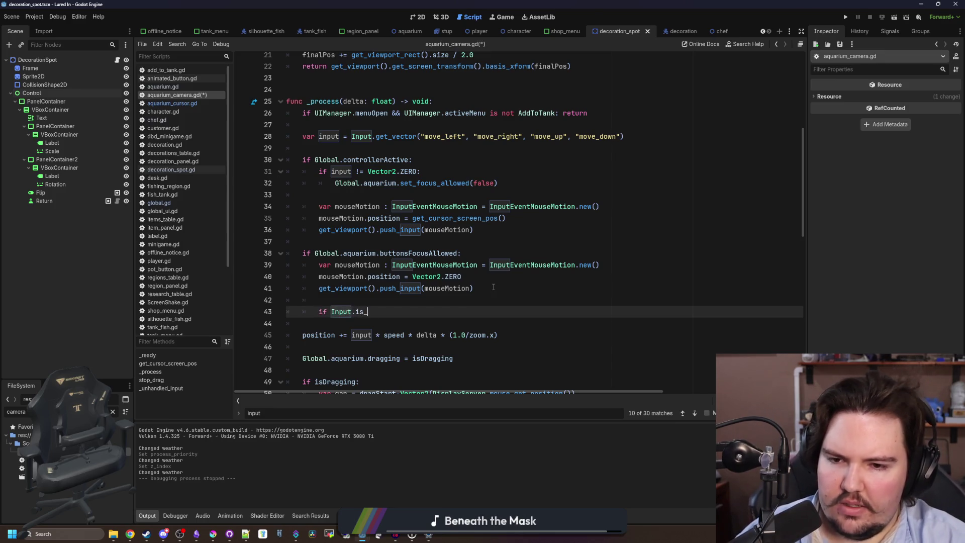
pyautogui.press('Return')
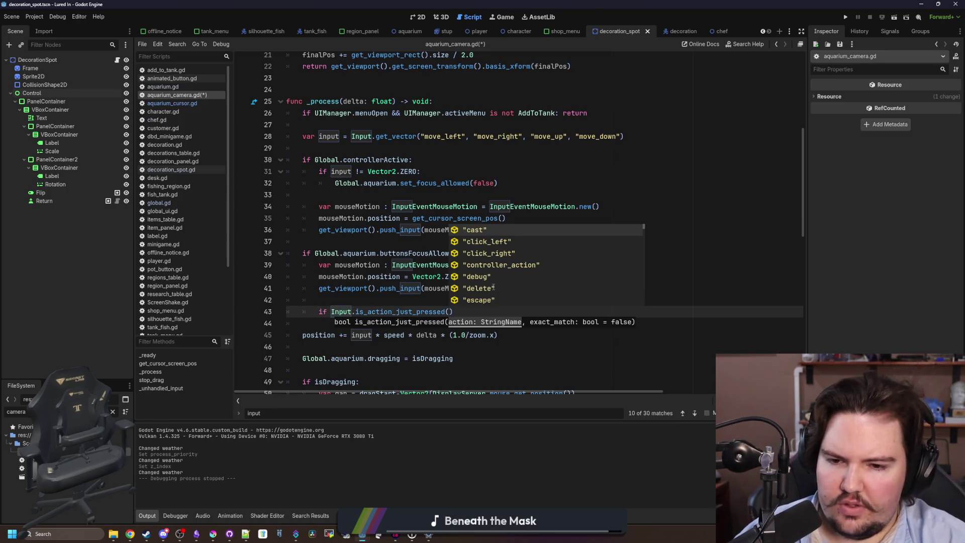
pyautogui.write('click"')
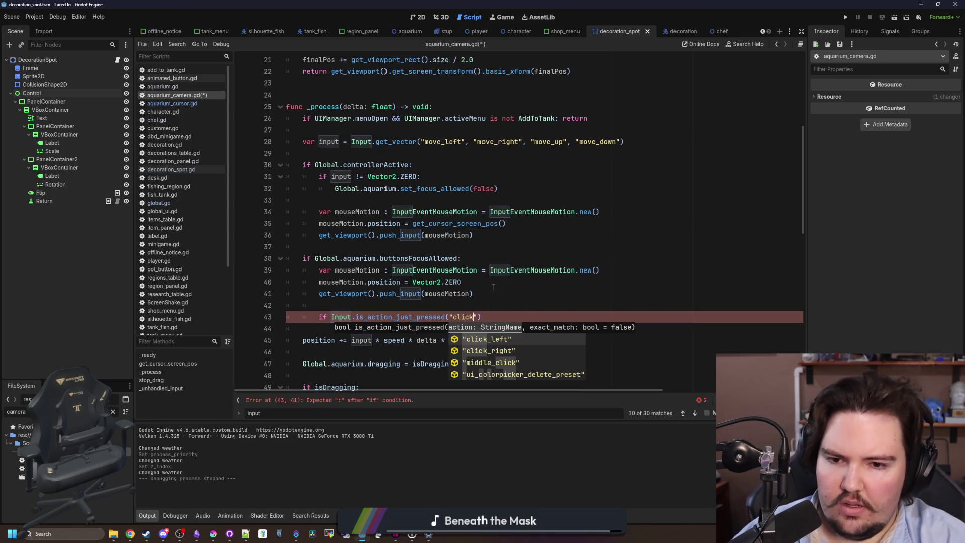
pyautogui.press('Return')
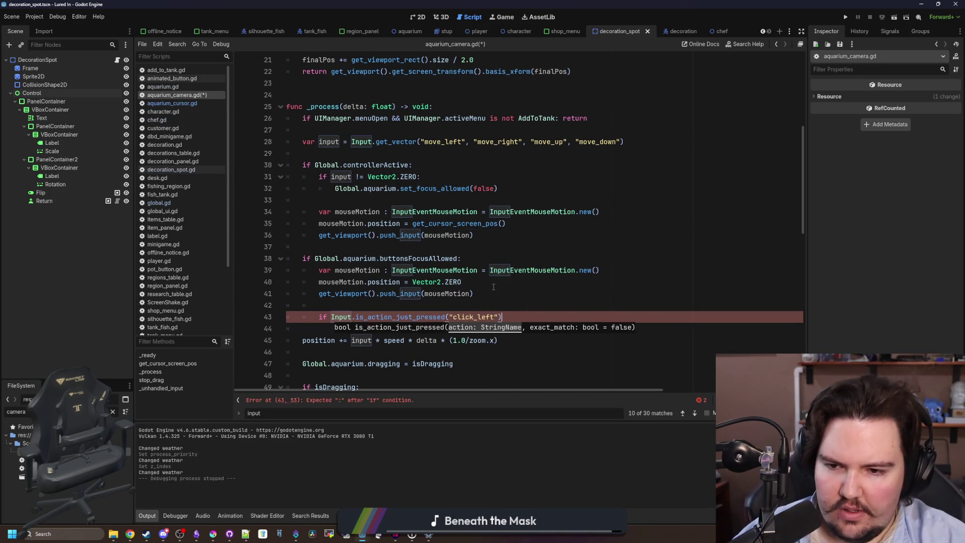
pyautogui.write('):')
# Step: Inside the new if, call get_viewport().push_input()
pyautogui.press('Return')
pyautogui.write('get_view')
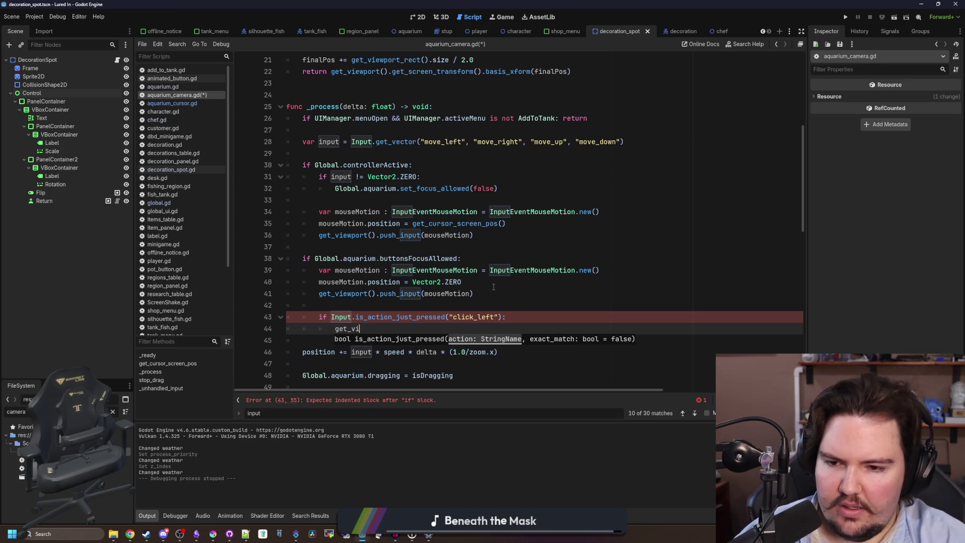
pyautogui.press('Down')
pyautogui.press('Down')
pyautogui.press('Return')
pyautogui.write('.push')
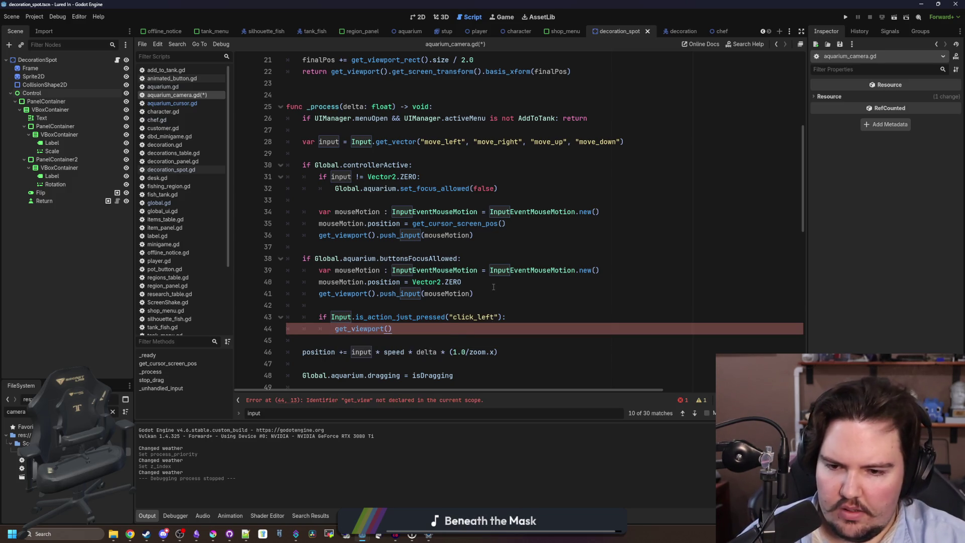
pyautogui.write('_input')
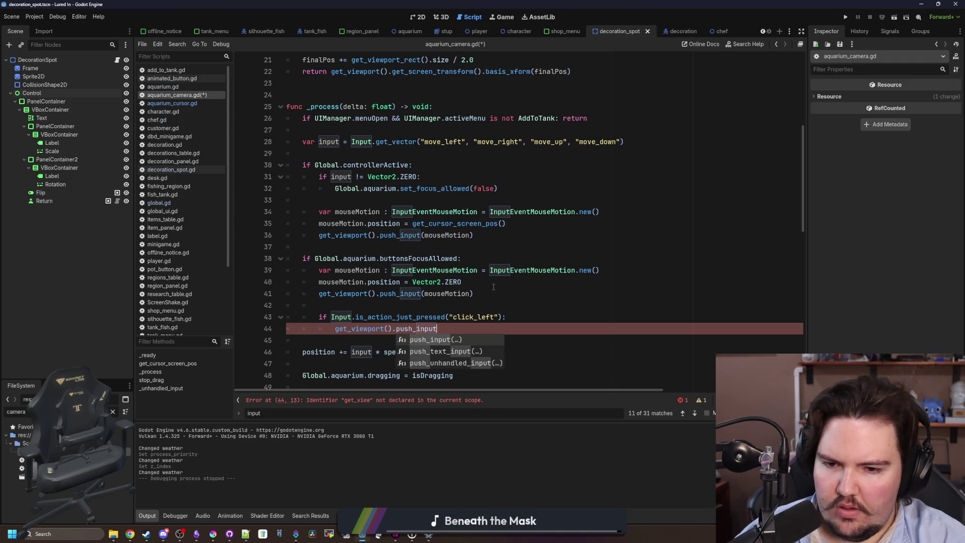
pyautogui.press('Return')
# Step: Copy the mouseMotion setup lines 39–40 for reuse on blank line 42
pyautogui.moveTo(493, 287); pyautogui.dragTo(222, 275)
pyautogui.hotkey('ctrl', 'c')
pyautogui.scroll(-2, 376, 282)
pyautogui.click(427, 235)
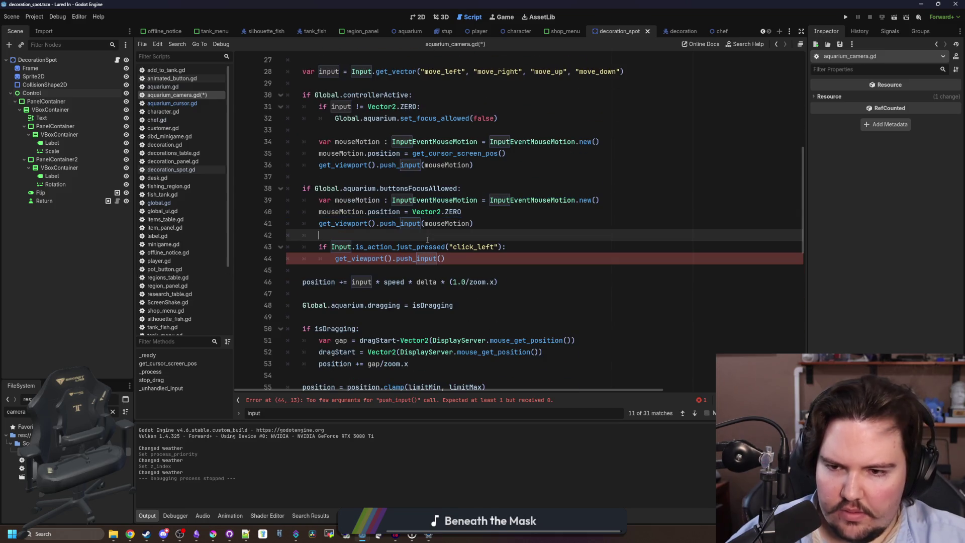
# Step: Paste the copied mouseMotion lines as new lines 43–44 and fix their indentation
pyautogui.press('Return')
pyautogui.hotkey('ctrl', 'v')
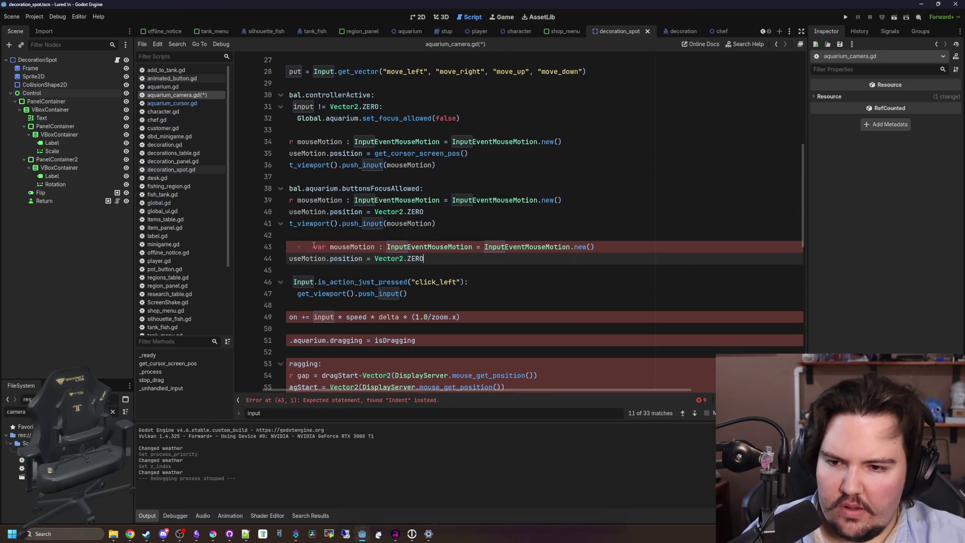
pyautogui.press('Up')
pyautogui.hotkey('shift', 'Tab')
pyautogui.hotkey('shift', 'Tab')
pyautogui.press('Home')
pyautogui.press('BackSpace')
pyautogui.press('Tab')
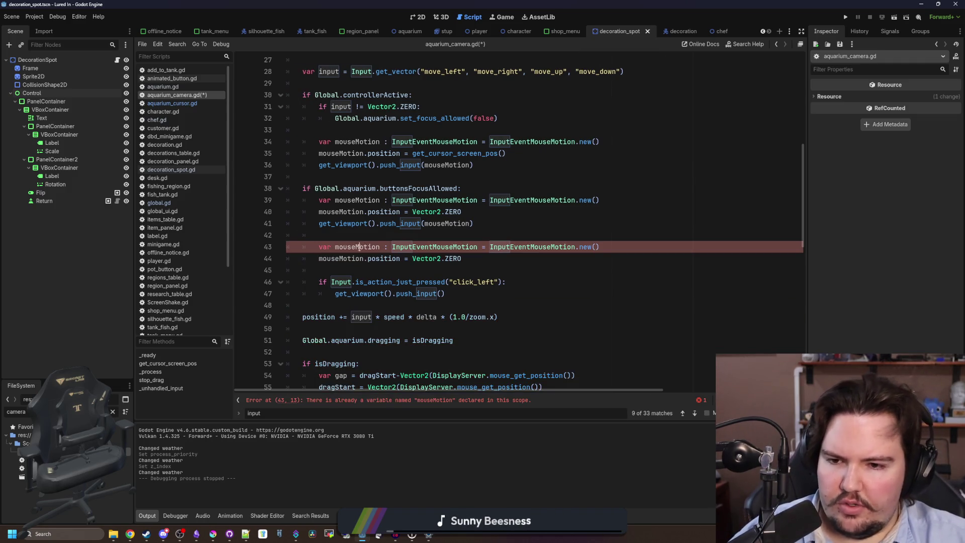
# Step: Rename the pasted variable to mousePress and make it an InputEventMouseButton
pyautogui.doubleClick(358, 247)
pyautogui.write('mousePress')
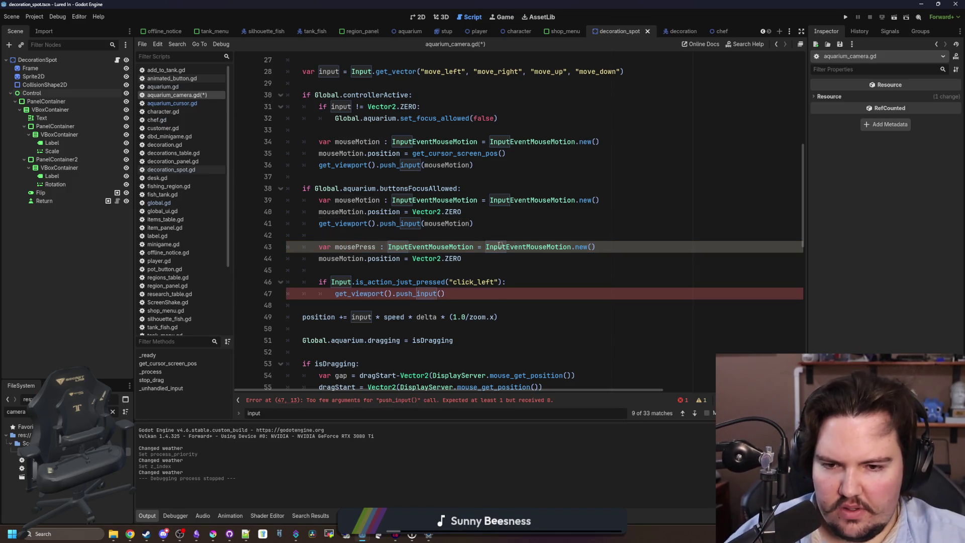
pyautogui.doubleClick(438, 247)
pyautogui.write('InputEventM')
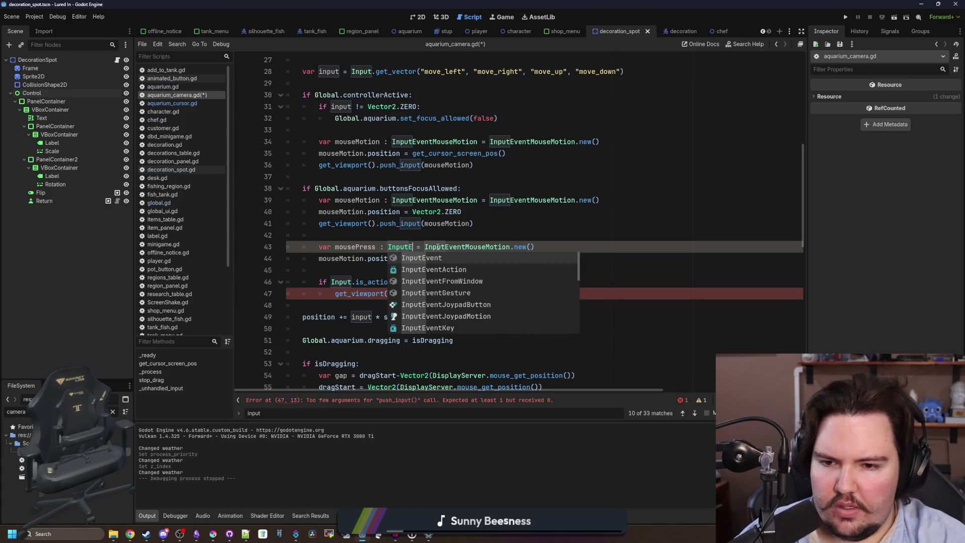
pyautogui.write('ouseButton')
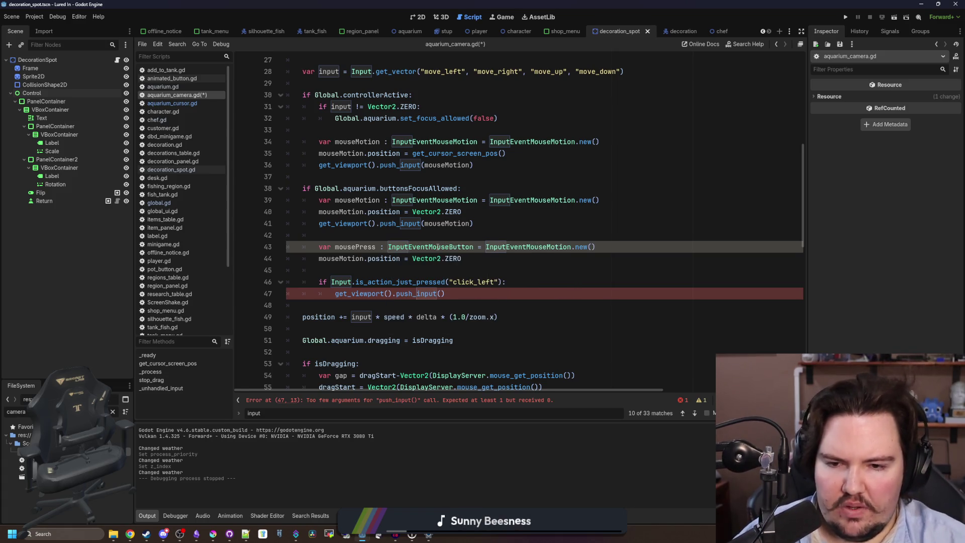
pyautogui.doubleClick(443, 247)
pyautogui.hotkey('ctrl', 'c')
pyautogui.doubleClick(528, 247)
pyautogui.hotkey('ctrl', 'v')
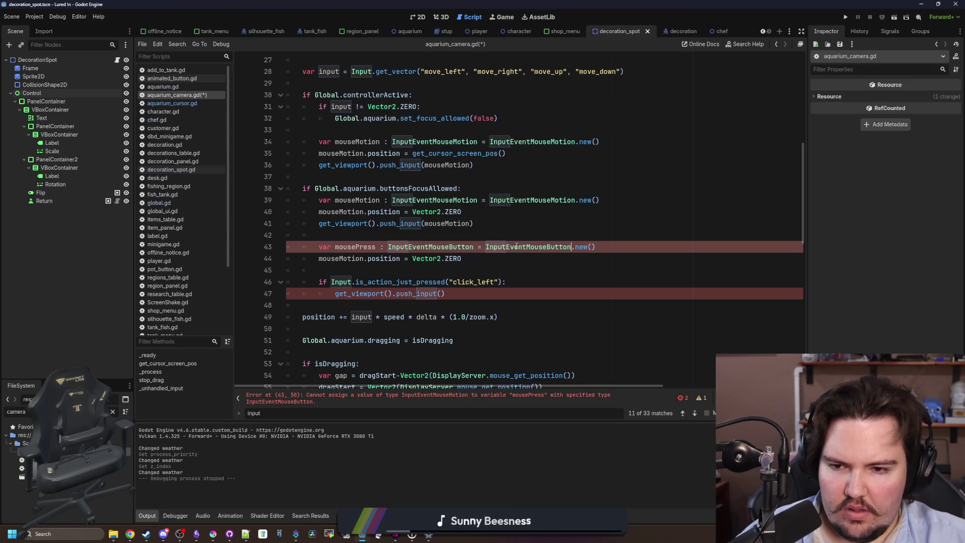
pyautogui.doubleClick(342, 258)
pyautogui.write('mousePress')
# Step: Add a mousePress.button_index assignment, checking the MouseButton enum in the documentation
pyautogui.click(470, 258)
pyautogui.press('Return')
pyautogui.write('mousePress.')
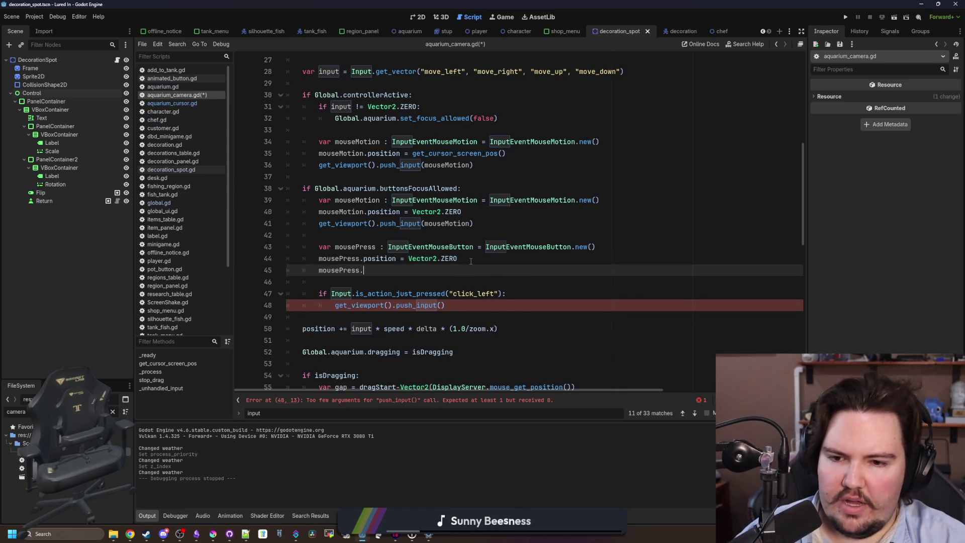
pyautogui.press('Return')
pyautogui.write('= 0')
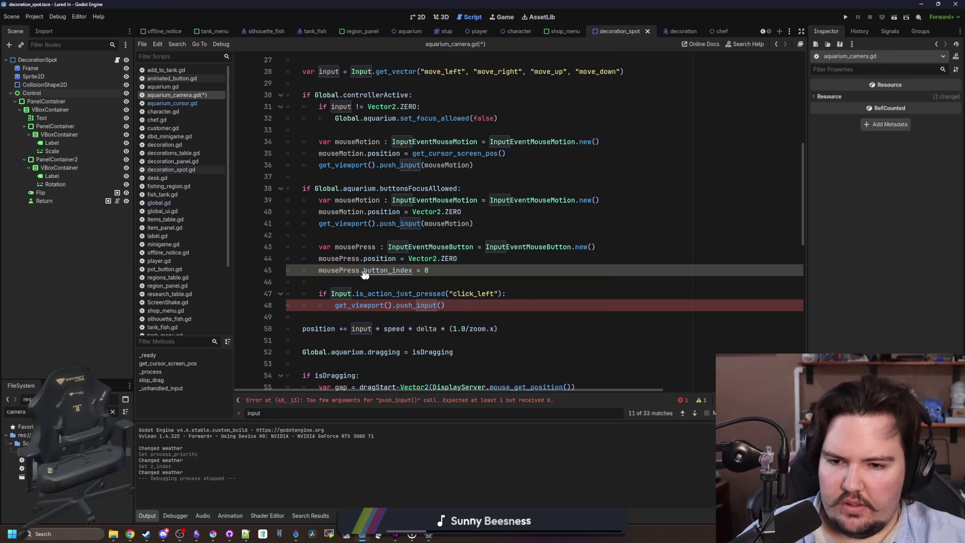
pyautogui.keyDown('ctrl'); pyautogui.click(363, 272); pyautogui.keyUp('ctrl')
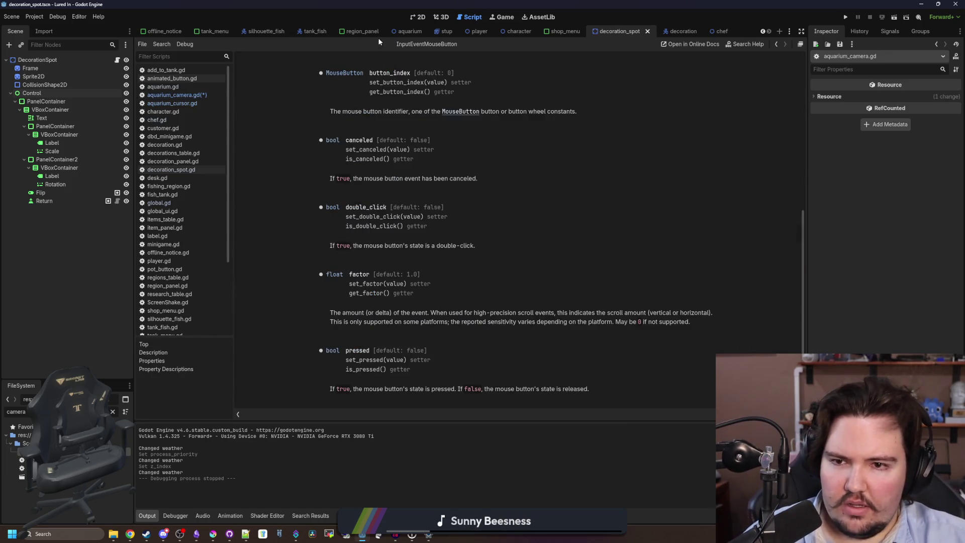
pyautogui.click(350, 74)
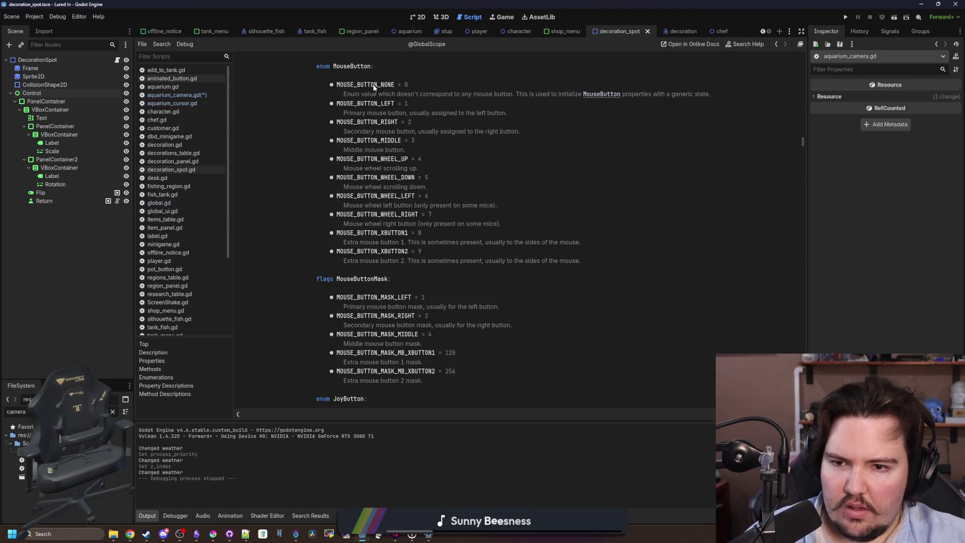
pyautogui.hotkey('alt', 'Left')
pyautogui.hotkey('alt', 'Left')
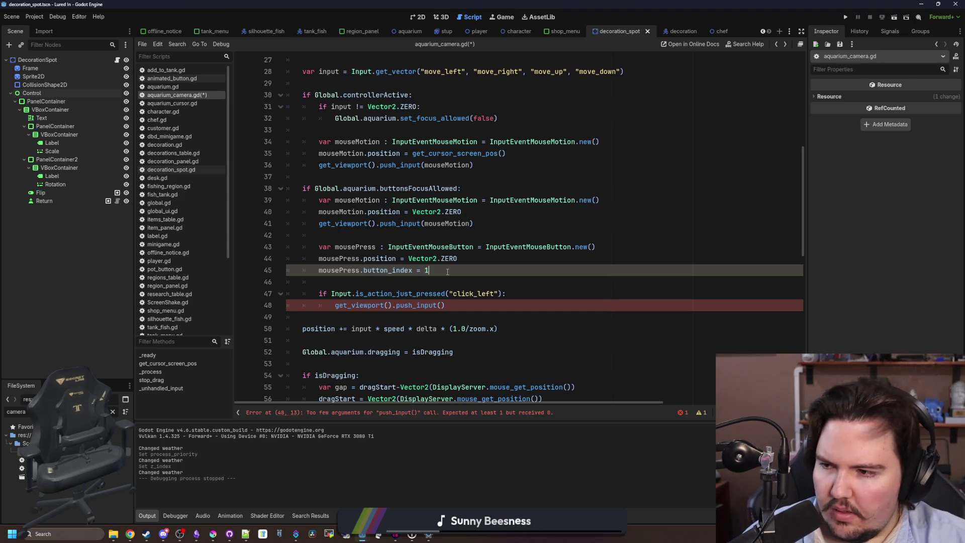
# Step: Add mousePress.pressed = true, checking the pressed property documentation
pyautogui.press('Return')
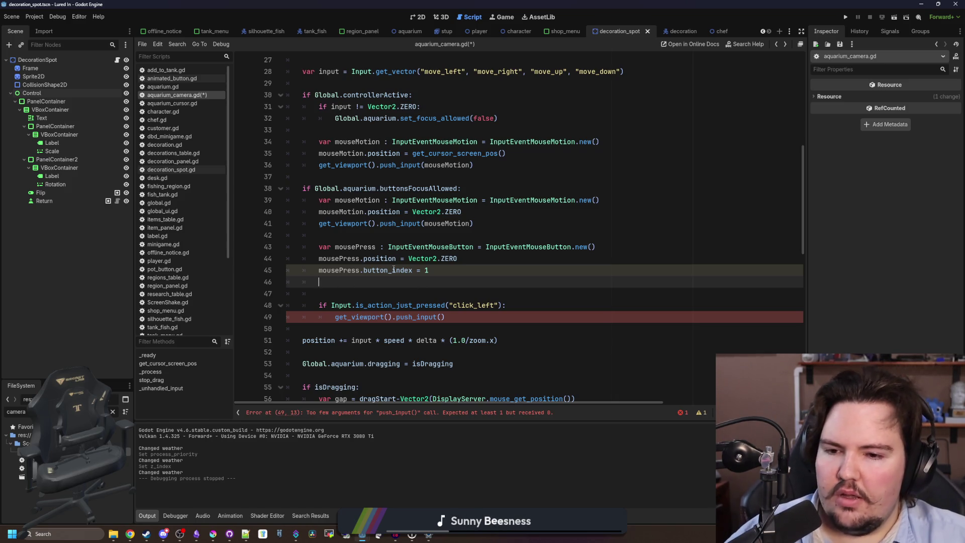
pyautogui.write('mo')
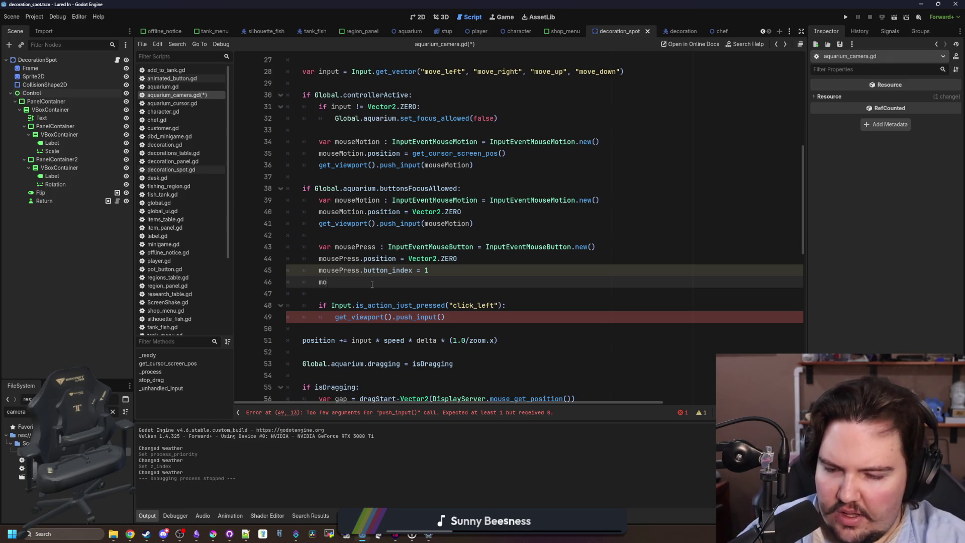
pyautogui.write('useP')
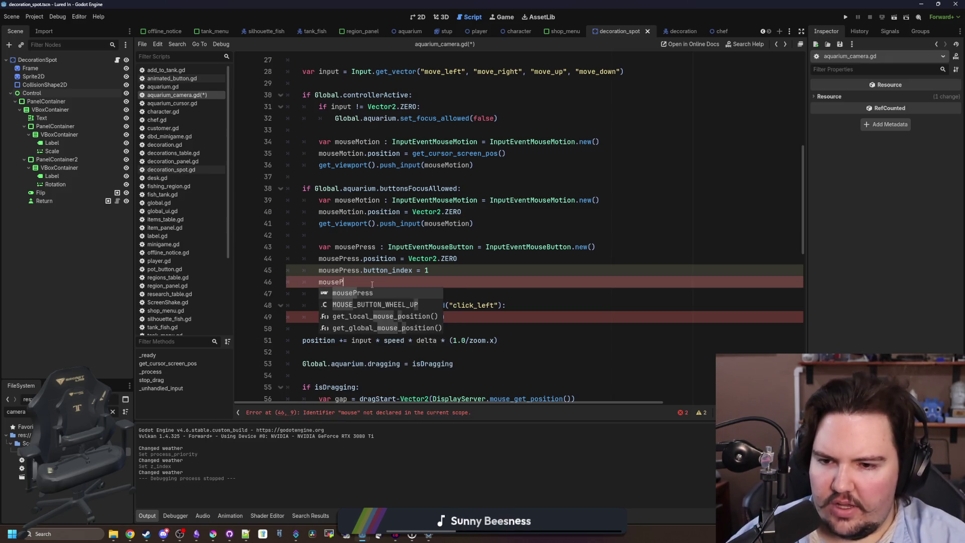
pyautogui.press('Return')
pyautogui.write('.but')
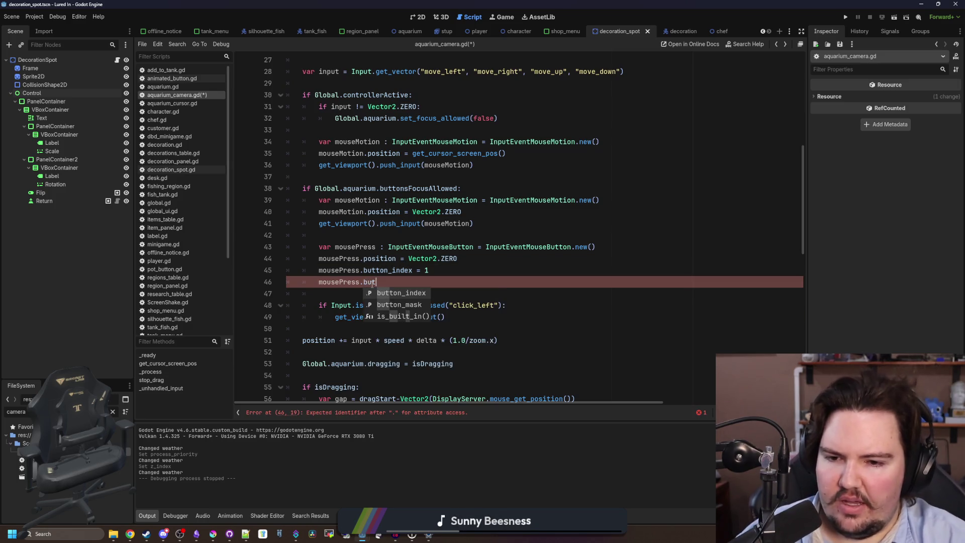
pyautogui.press('BackSpace')
pyautogui.press('BackSpace')
pyautogui.press('BackSpace')
pyautogui.write('pres')
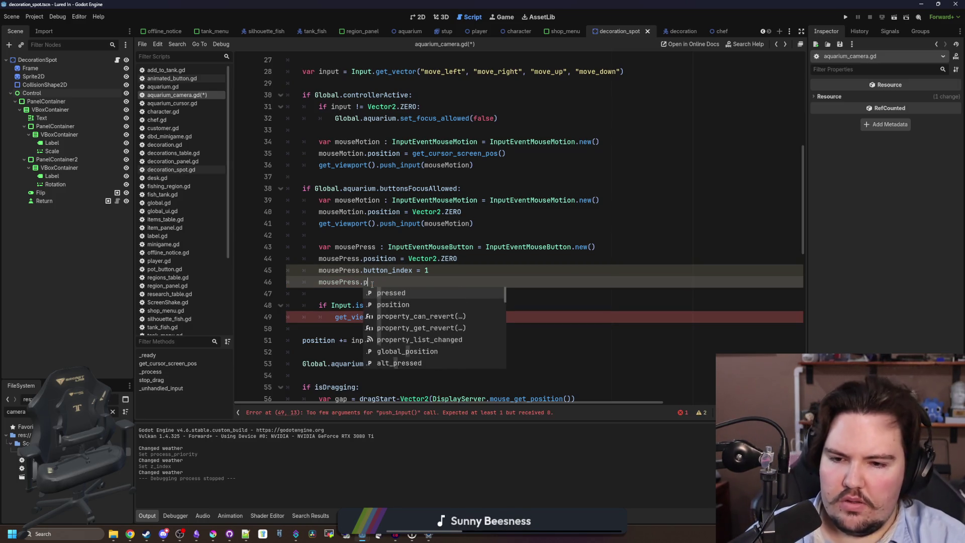
pyautogui.press('Return')
pyautogui.write('true')
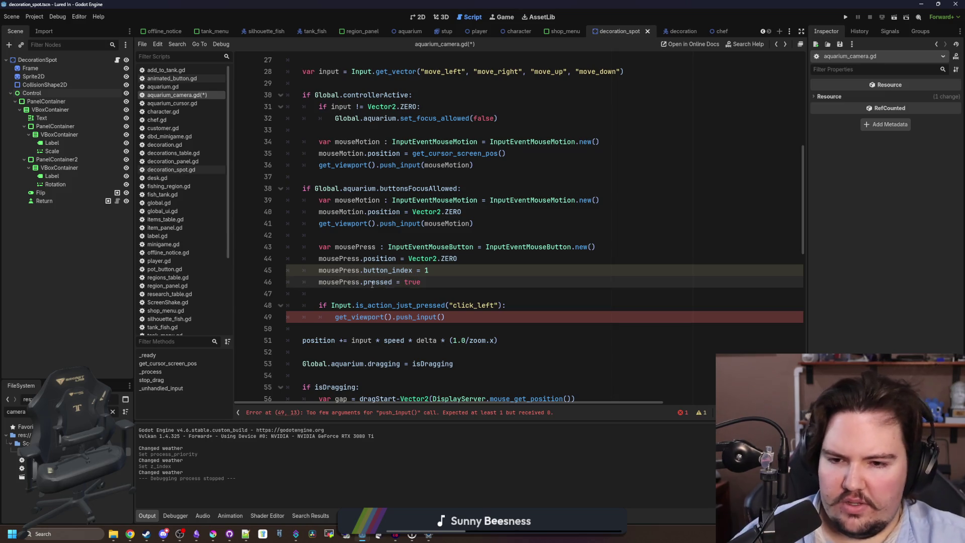
pyautogui.click(438, 268)
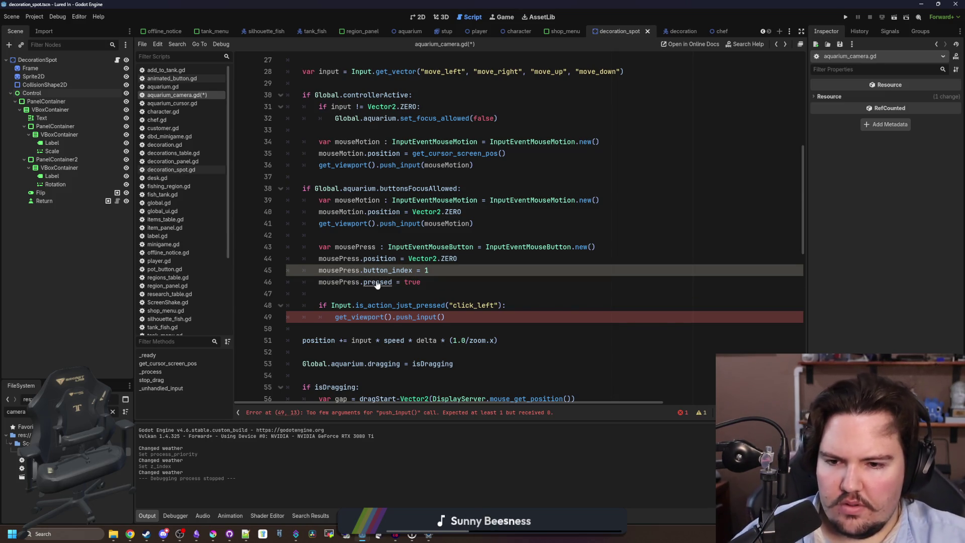
pyautogui.keyDown('ctrl'); pyautogui.click(377, 282); pyautogui.keyUp('ctrl')
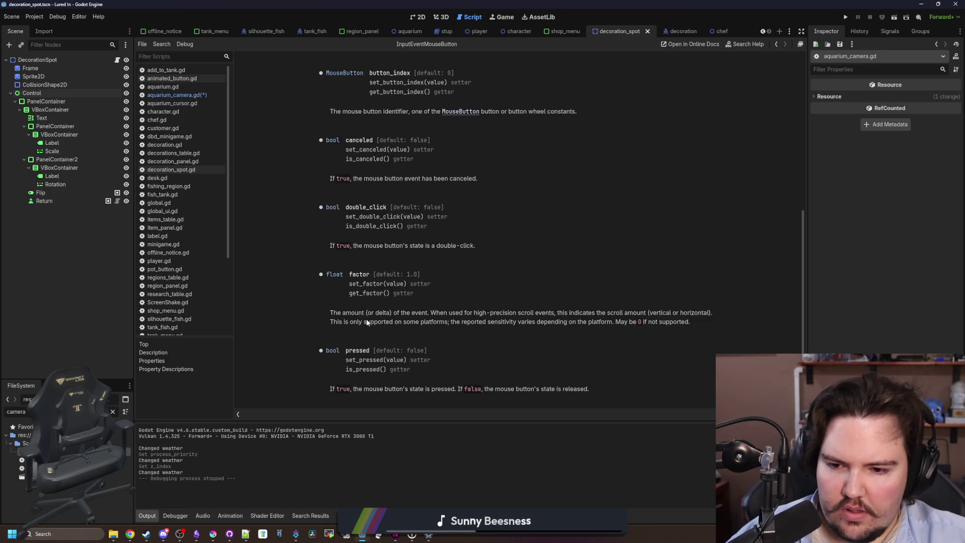
pyautogui.hotkey('alt', 'Left')
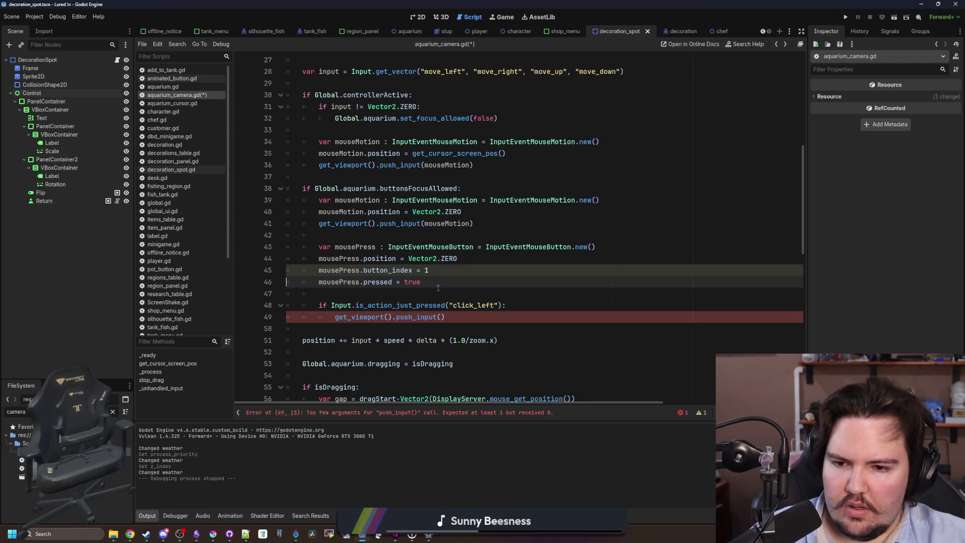
# Step: Pass mousePress to push_input() on line 49 and save aquarium_camera.gd
pyautogui.click(441, 316)
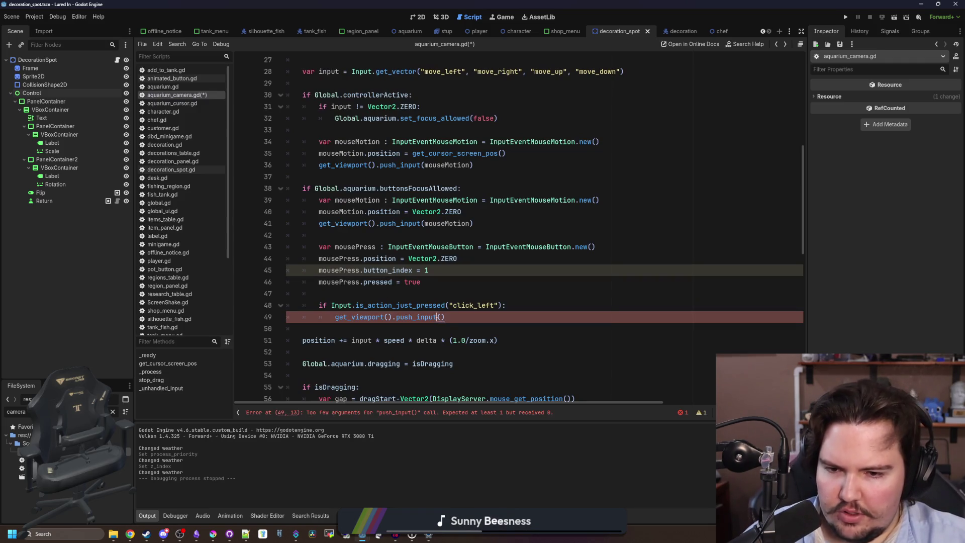
pyautogui.write('mousePress')
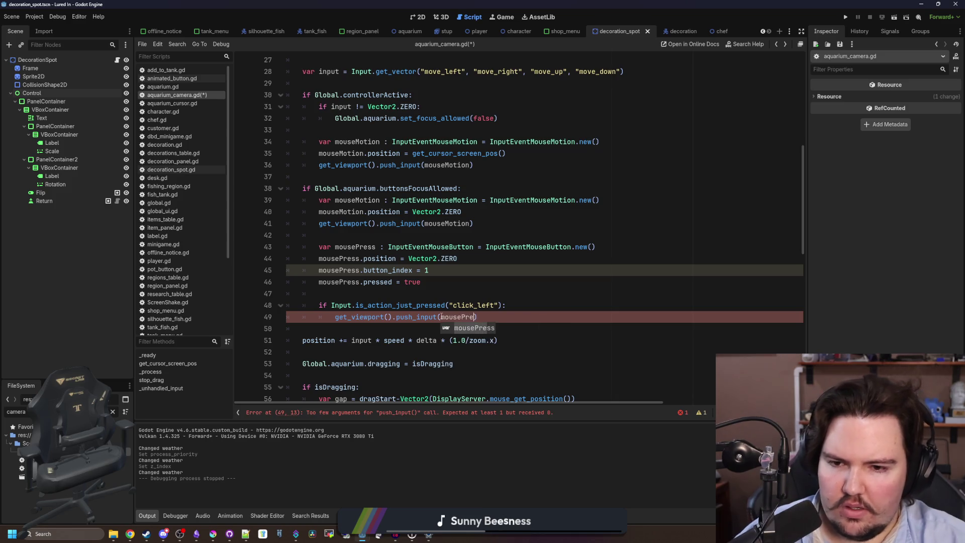
pyautogui.click(468, 297)
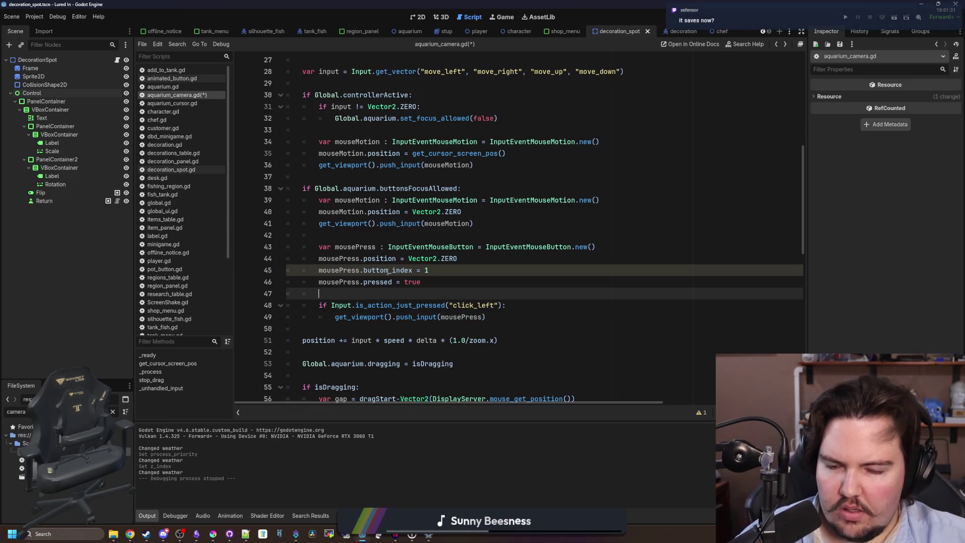
pyautogui.moveTo(388, 272)
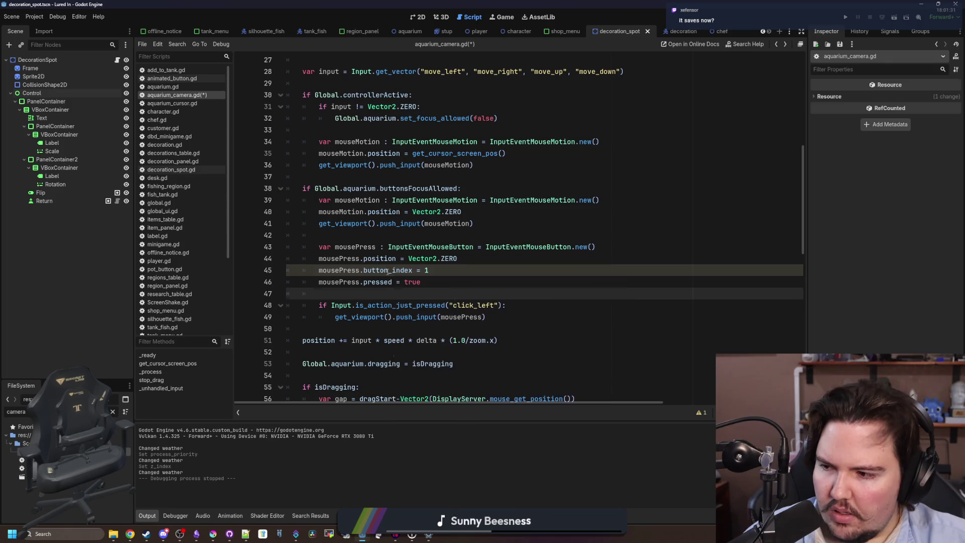
pyautogui.click(701, 413)
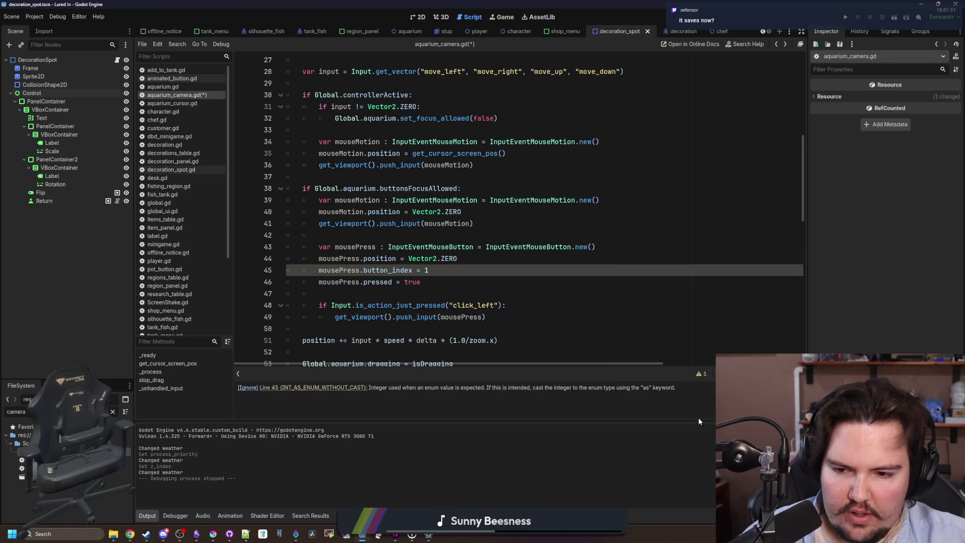
pyautogui.scroll(-1, 468, 302)
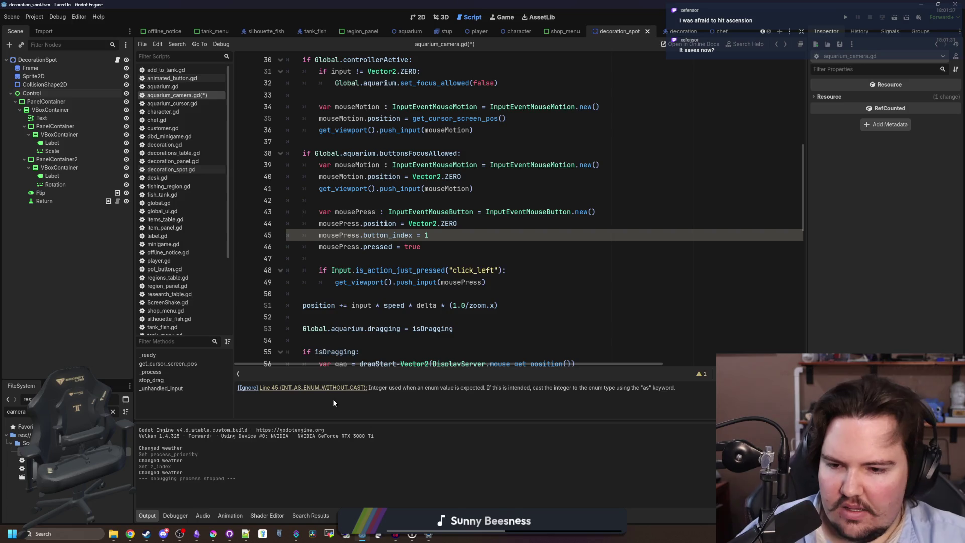
pyautogui.click(406, 247)
pyautogui.click(406, 256)
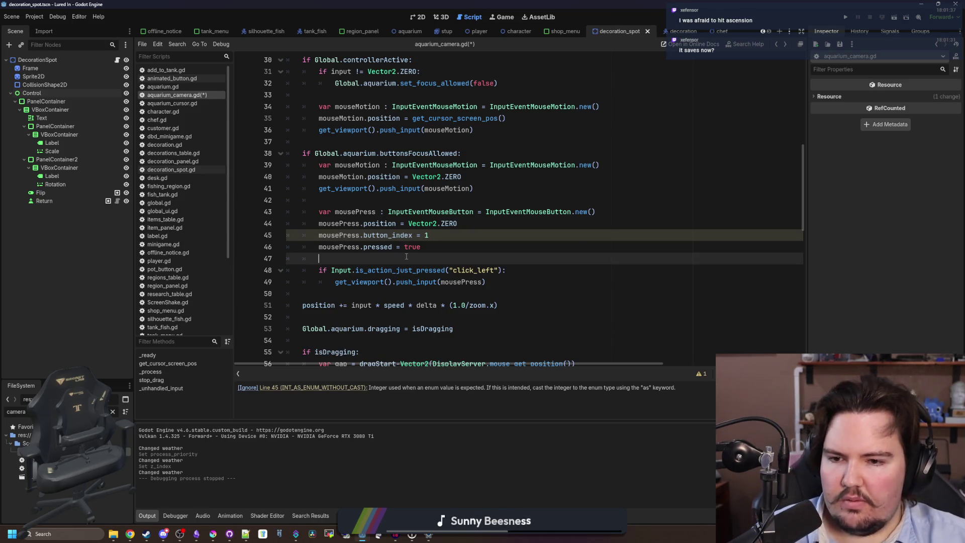
pyautogui.hotkey('ctrl', 's')
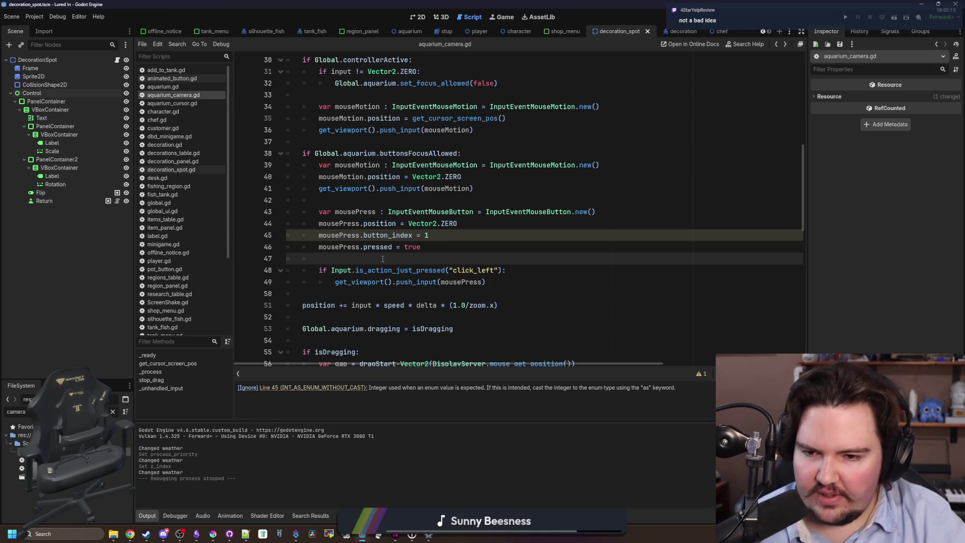
# Step: Run the project with F5 from the Game workspace to test the simulated mouse press
pyautogui.scroll(-1, 382, 259)
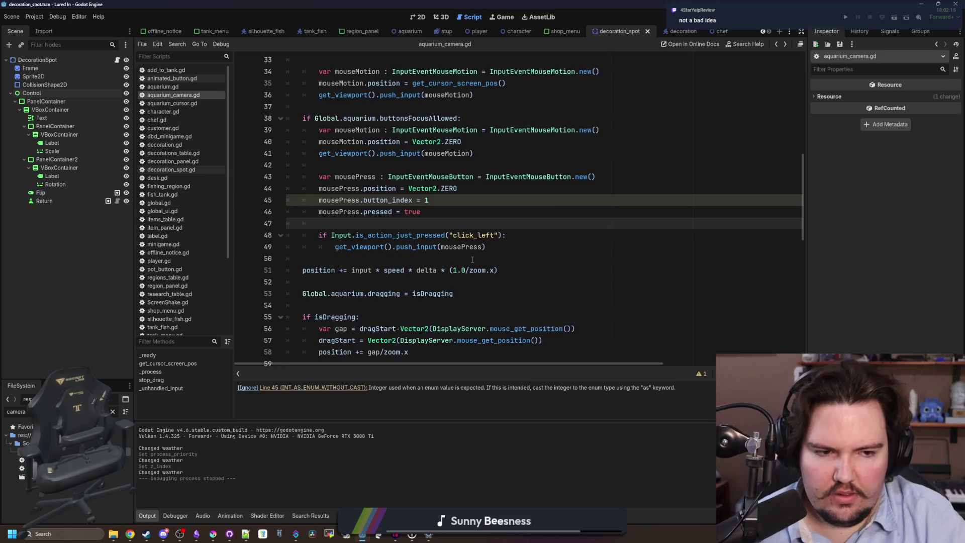
pyautogui.scroll(1, 472, 259)
pyautogui.scroll(-1, 482, 254)
pyautogui.click(505, 251)
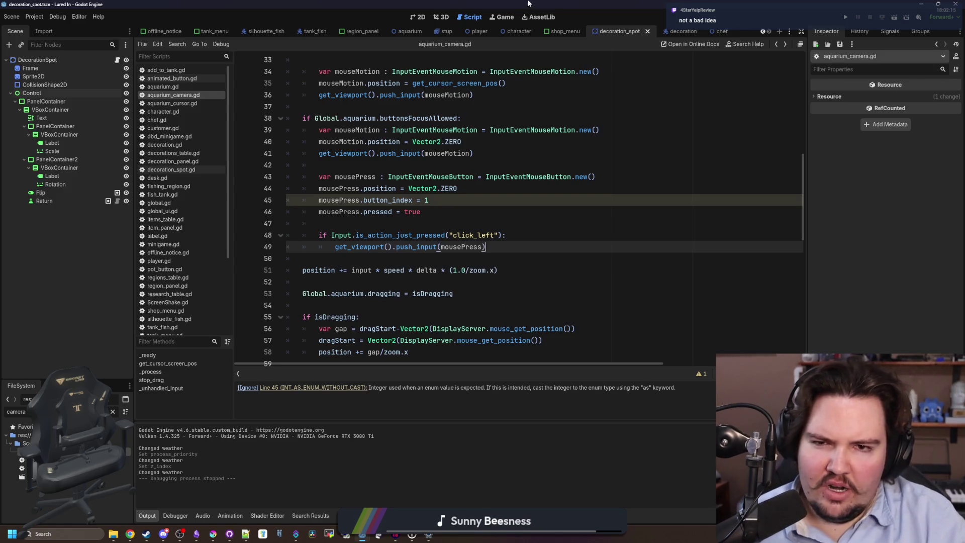
pyautogui.click(506, 18)
pyautogui.press('F5')
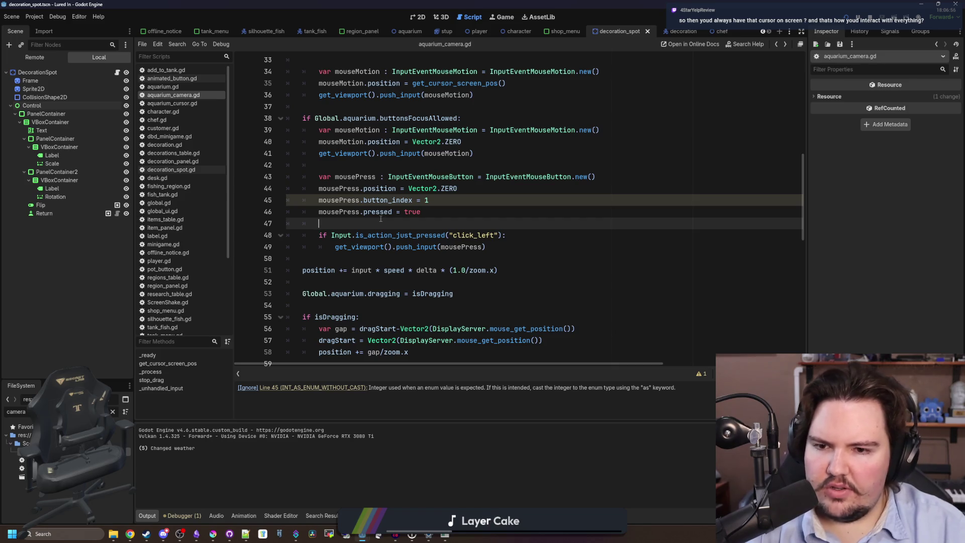
# Step: Delete the mouse-press code on lines 43–49 of aquarium_camera.gd and relaunch with F5
pyautogui.scroll(1, 450, 259)
pyautogui.moveTo(516, 283)
pyautogui.mouseDown()
pyautogui.moveTo(282, 236)
pyautogui.moveTo(249, 212)
pyautogui.mouseUp()
pyautogui.press('BackSpace')
pyautogui.press('BackSpace')
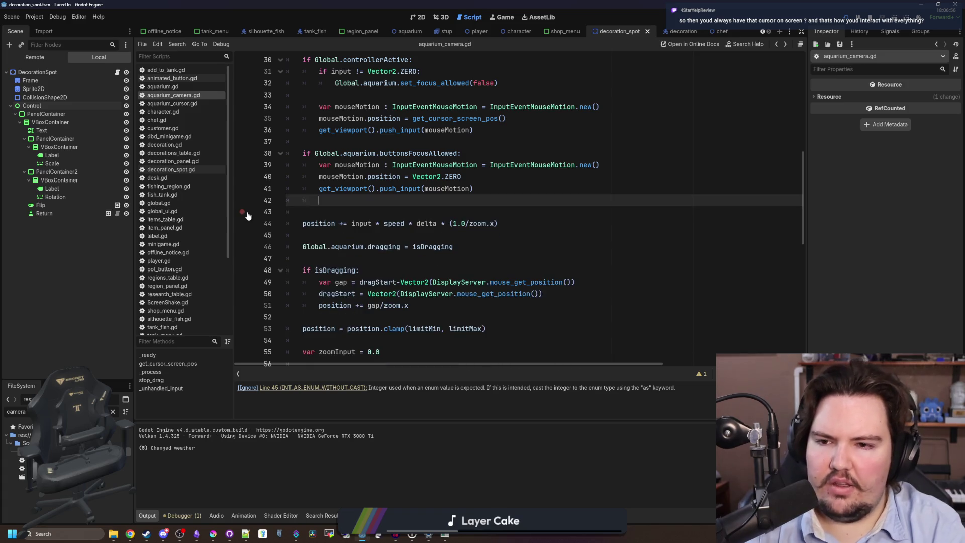
pyautogui.press('Left')
pyautogui.press('Down')
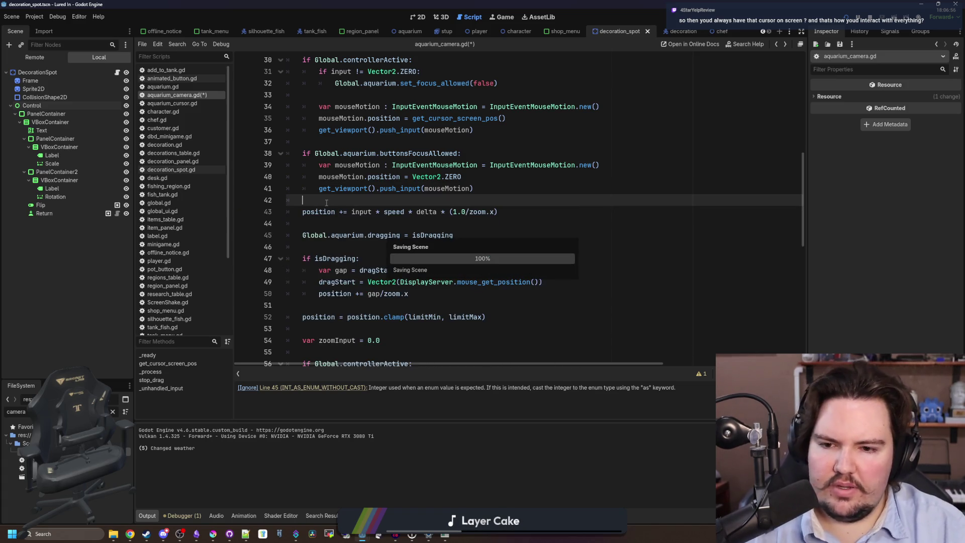
pyautogui.click(503, 16)
pyautogui.press('F5')
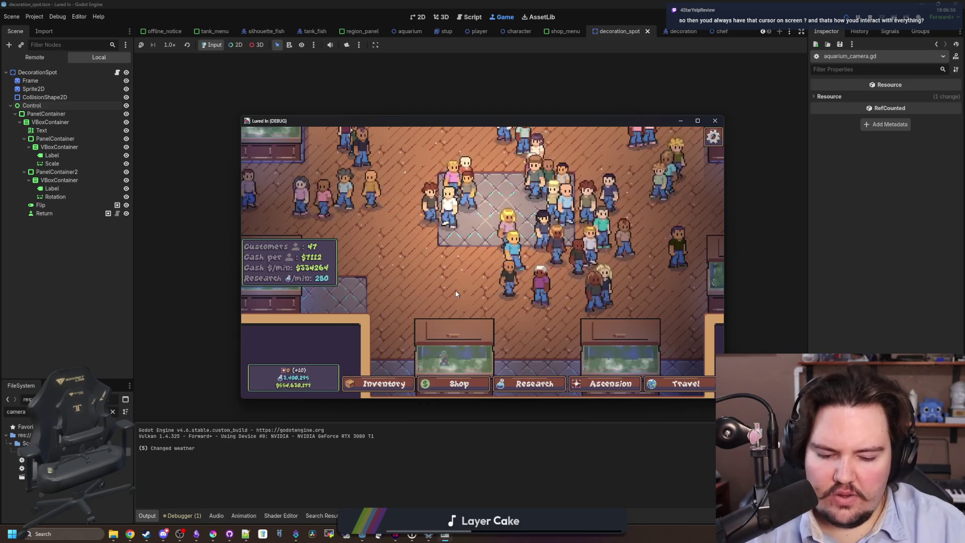
# Step: Go fullscreen and buy a Starfish Home from the shop's Decorations listing
pyautogui.press('F11')
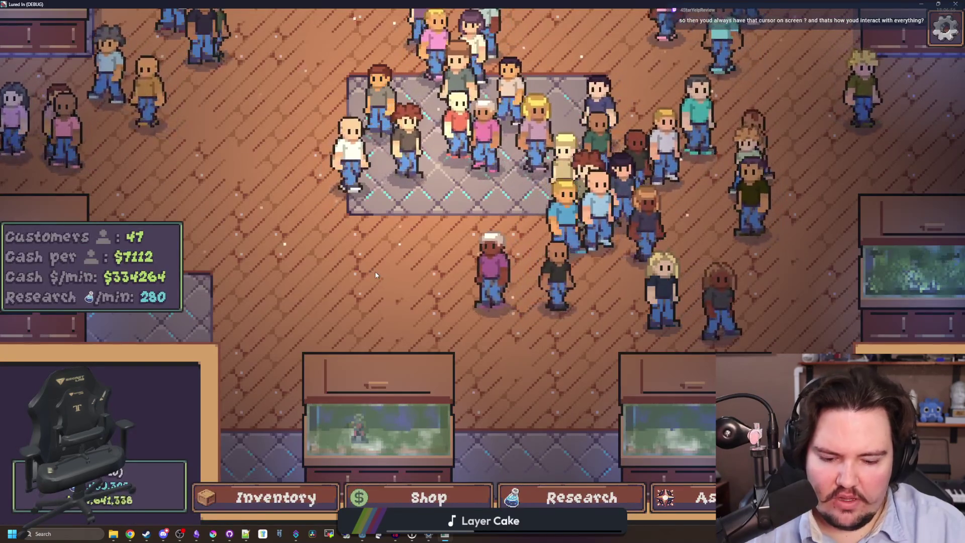
pyautogui.scroll(-2, 471, 271)
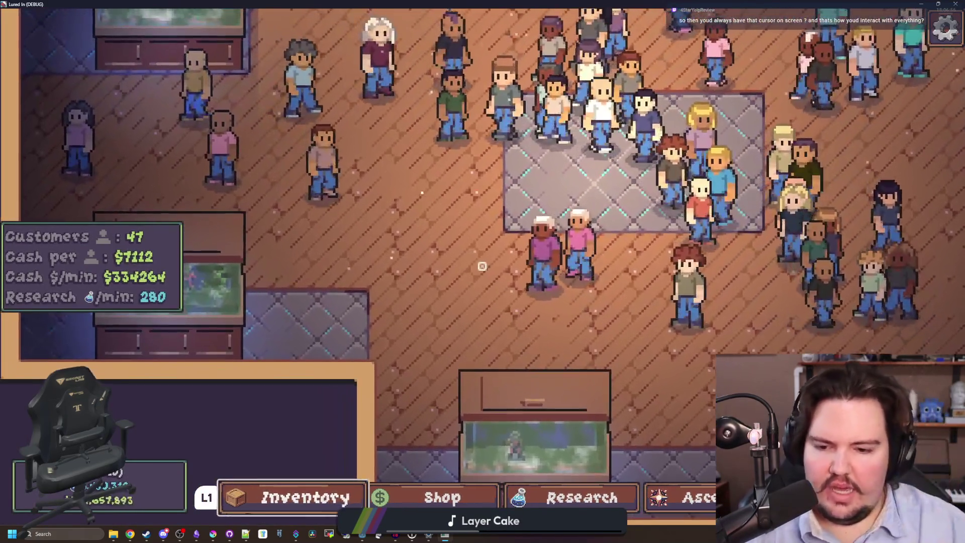
pyautogui.press('s')
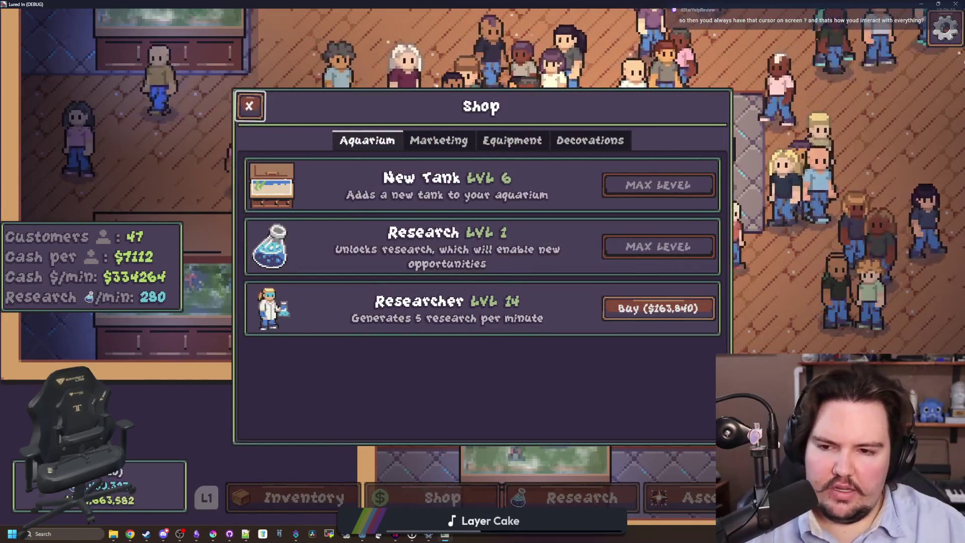
pyautogui.press('Right')
pyautogui.press('Right')
pyautogui.press('Right')
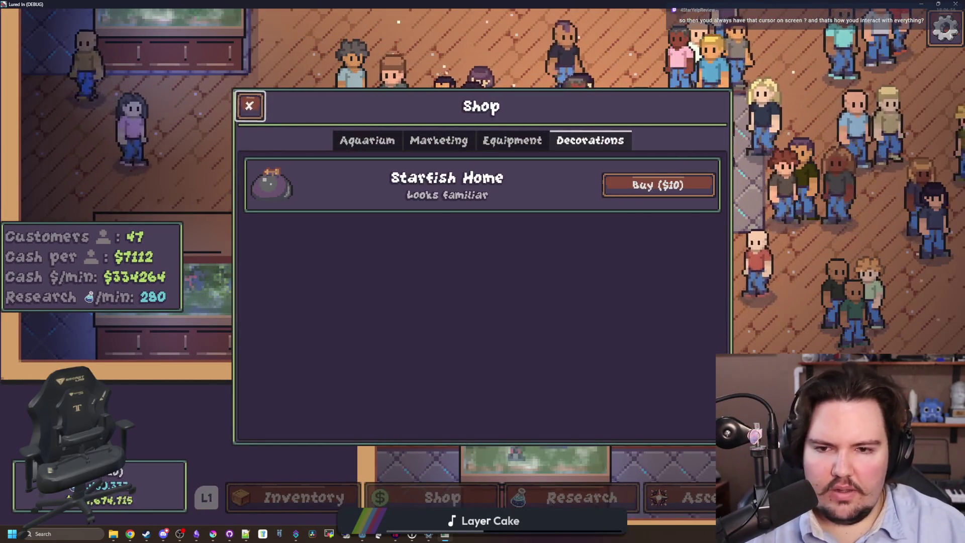
pyautogui.press('Return')
# Step: Place Starfish Homes in the slots between the tanks
pyautogui.press('Down')
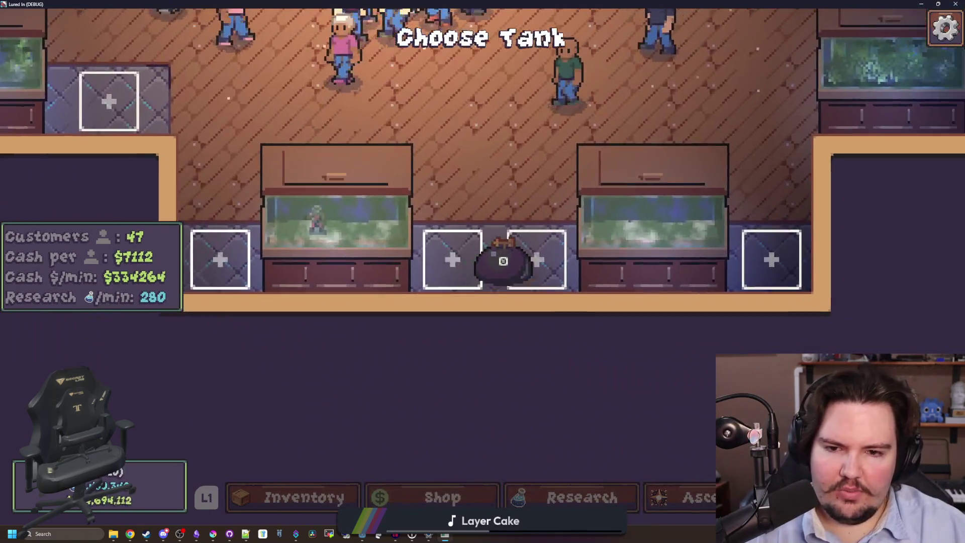
pyautogui.press('Right')
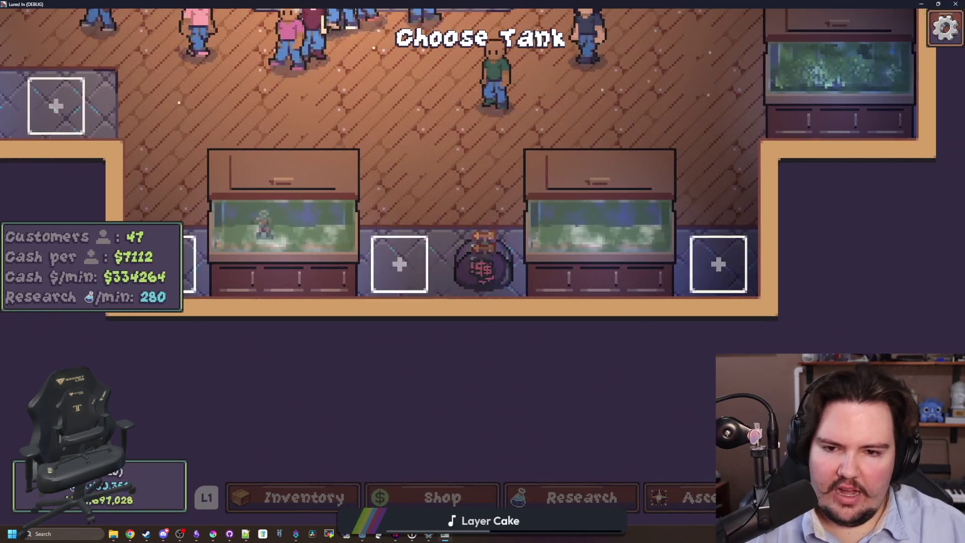
pyautogui.press('Return')
pyautogui.press('Left')
pyautogui.press('Return')
pyautogui.press('Left')
# Step: Bring up the Scale and Rotation menu for a placed Starfish Home
pyautogui.press('Return')
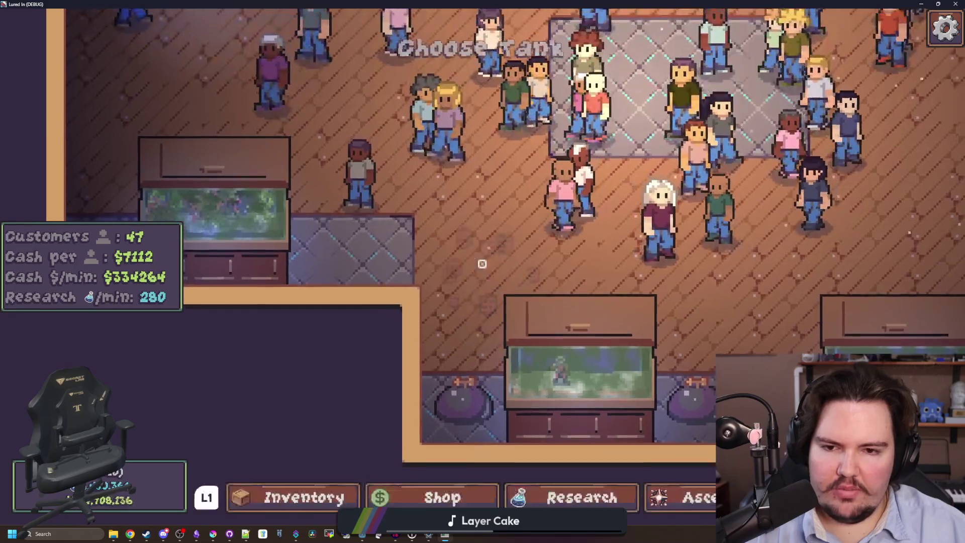
pyautogui.press('Escape')
pyautogui.press('Return')
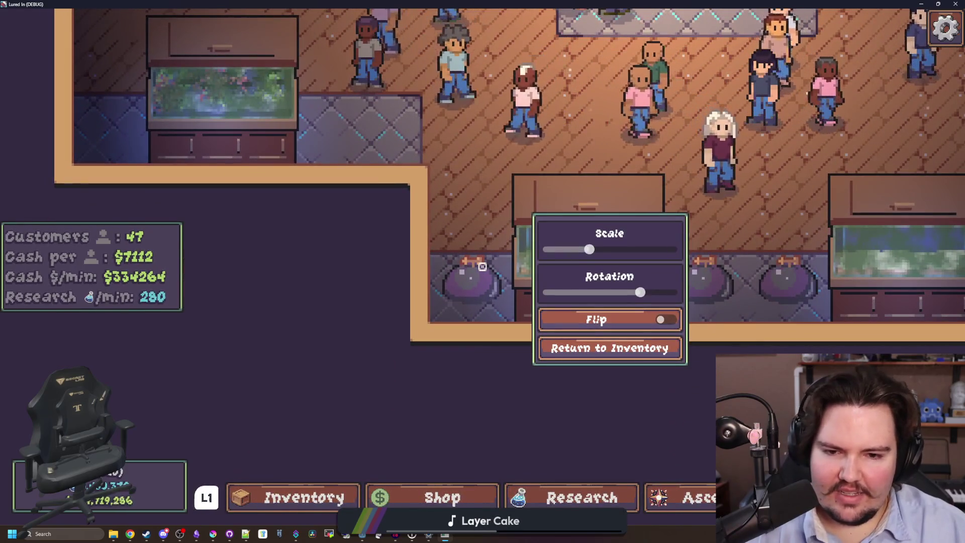
pyautogui.press('Right')
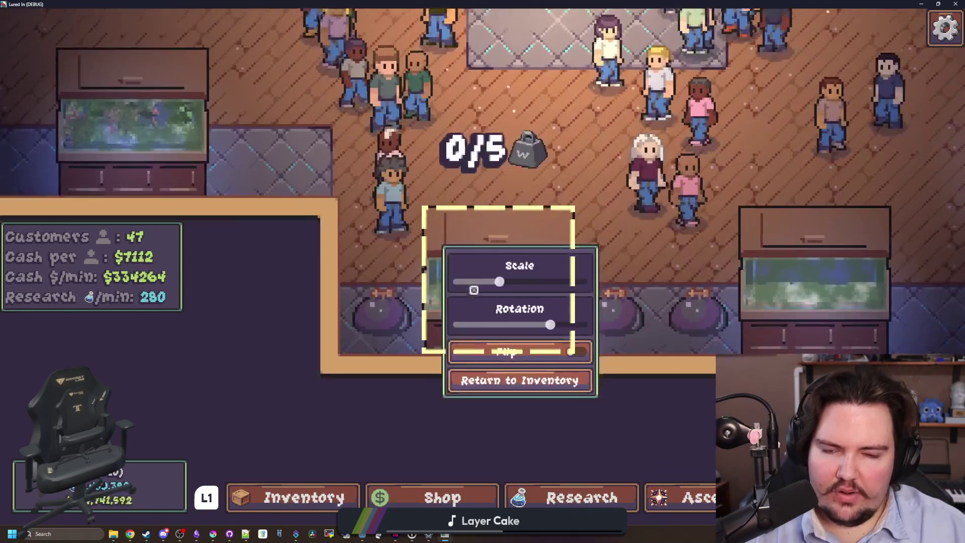
pyautogui.press('Left')
pyautogui.scroll(3, 482, 267)
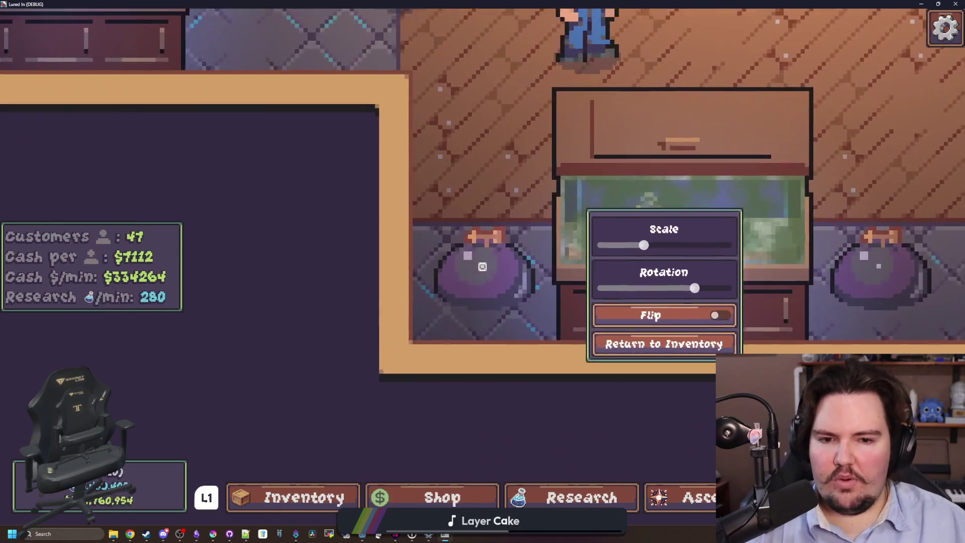
pyautogui.scroll(-4, 483, 267)
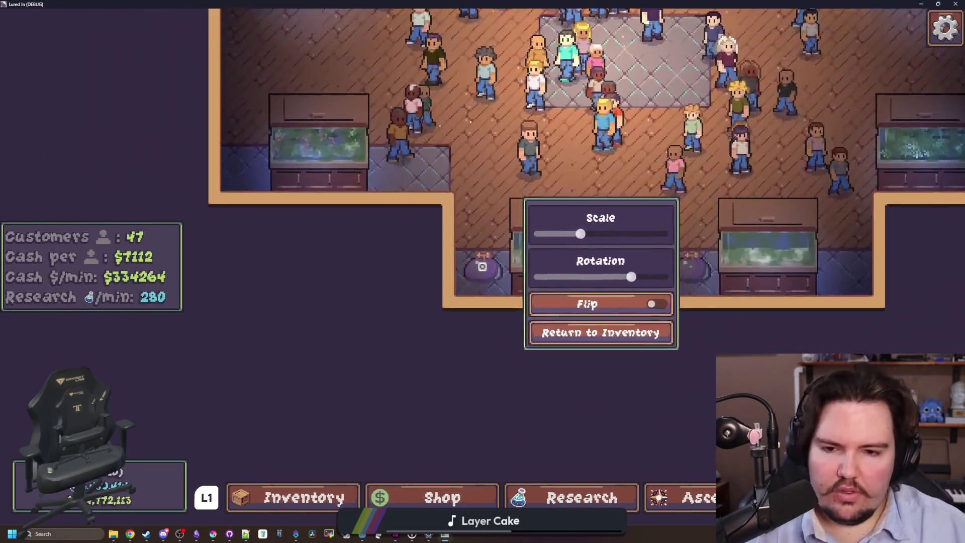
pyautogui.scroll(2, 482, 267)
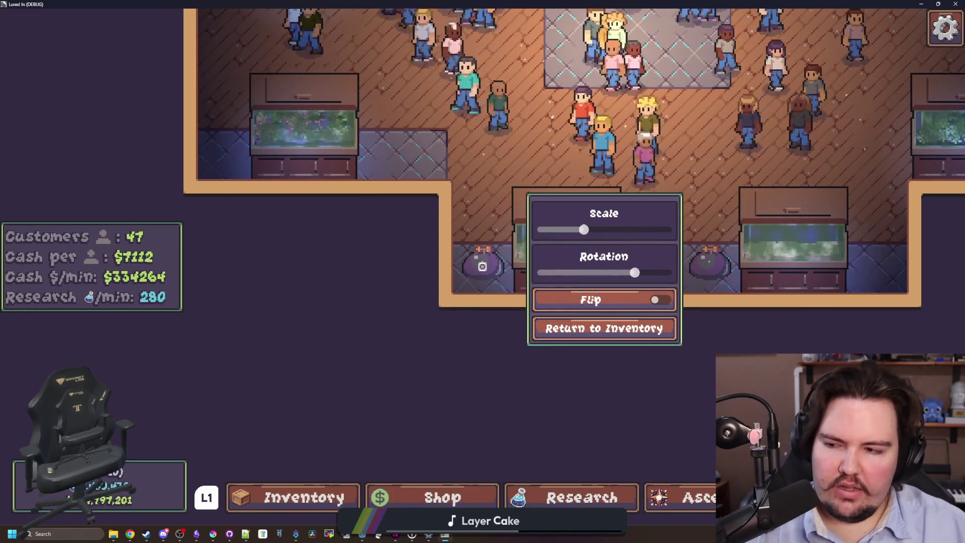
# Step: Pan the game view left and right with the D and A keys
pyautogui.press('d')
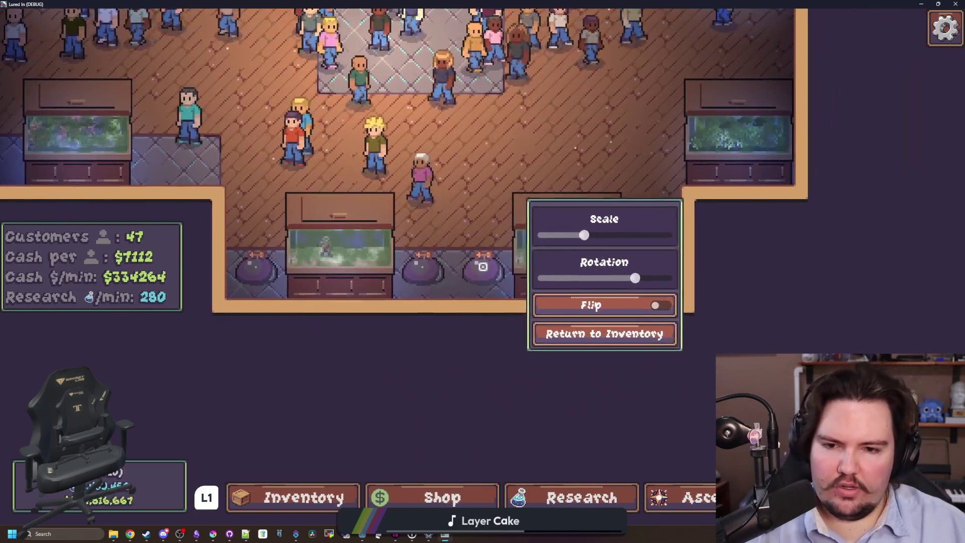
pyautogui.press('a')
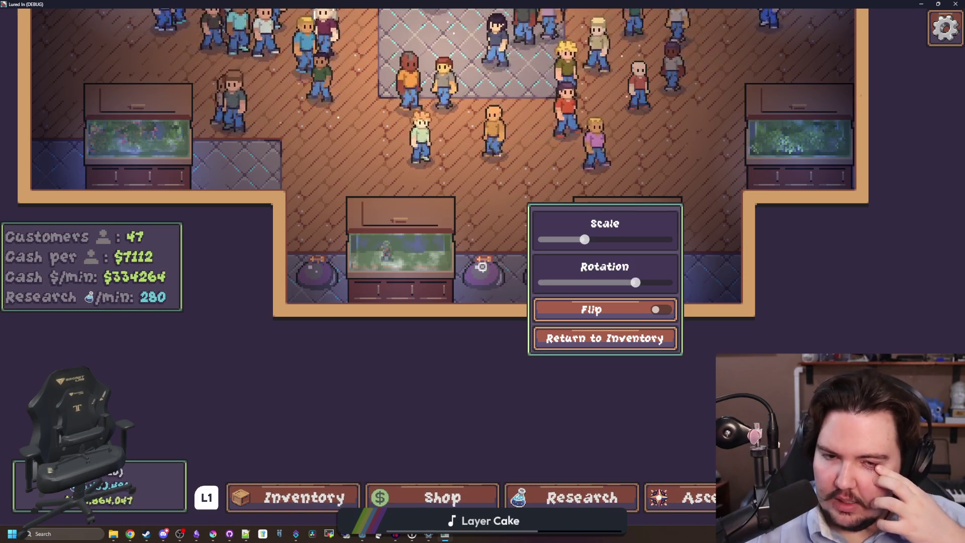
pyautogui.press('d')
pyautogui.press('a')
pyautogui.press('d')
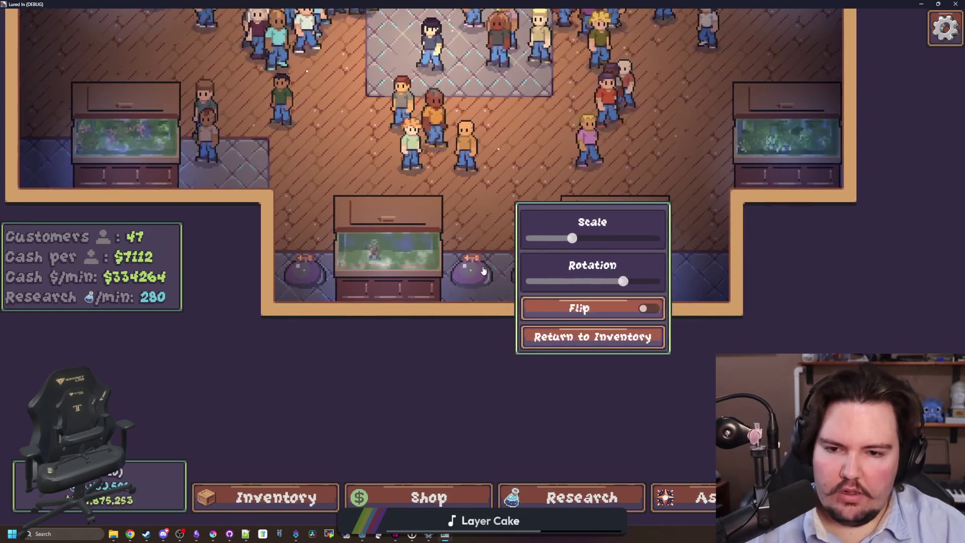
pyautogui.press('a')
pyautogui.press('a')
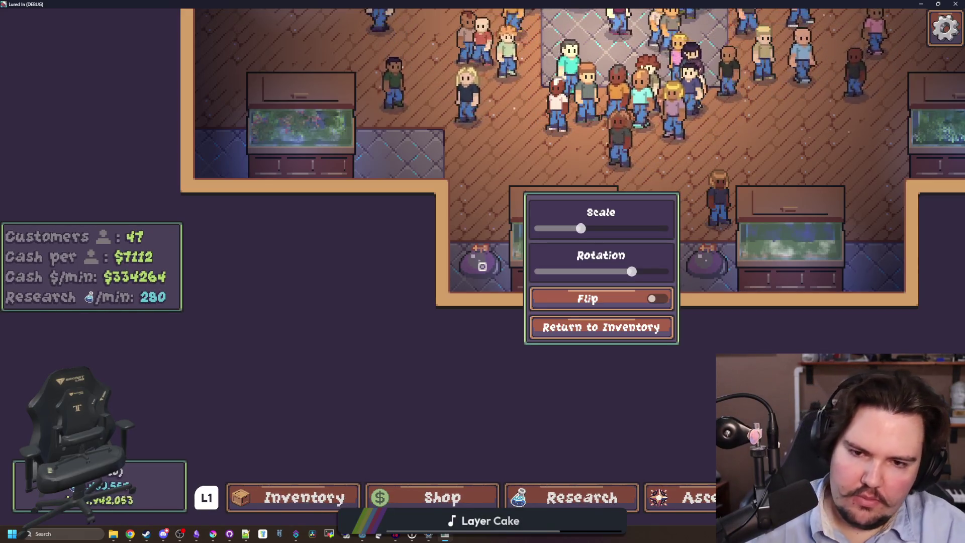
# Step: Close the game and add a blank line 20 in the DecorationSpot script
pyautogui.press('super')
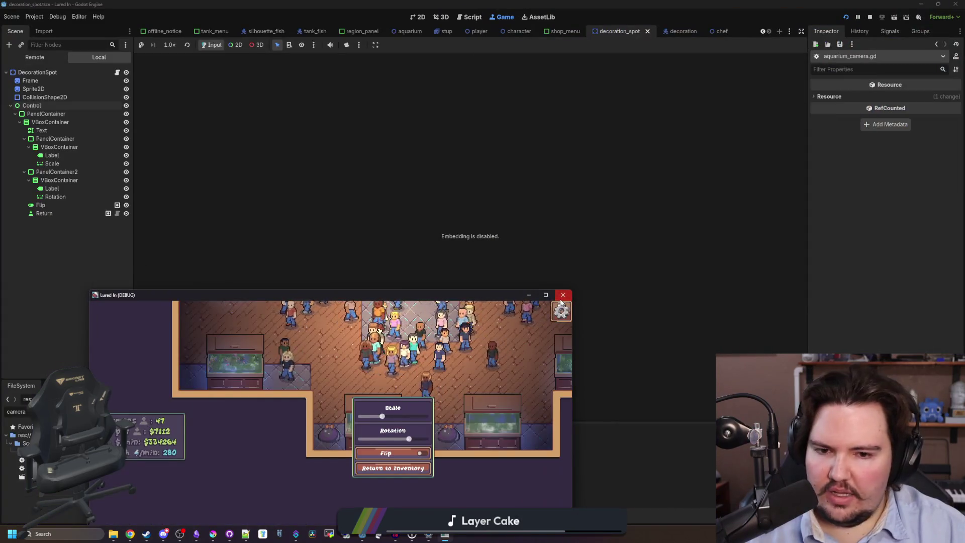
pyautogui.click(564, 293)
pyautogui.click(116, 61)
pyautogui.click(360, 208)
pyautogui.press('Return')
pyautogui.scroll(2, 360, 208)
# Step: Write if Input.is_action_just_pressed("ui_cancel") on line 20 of decoration_spot.gd
pyautogui.scroll(-1, 357, 221)
pyautogui.press('Return')
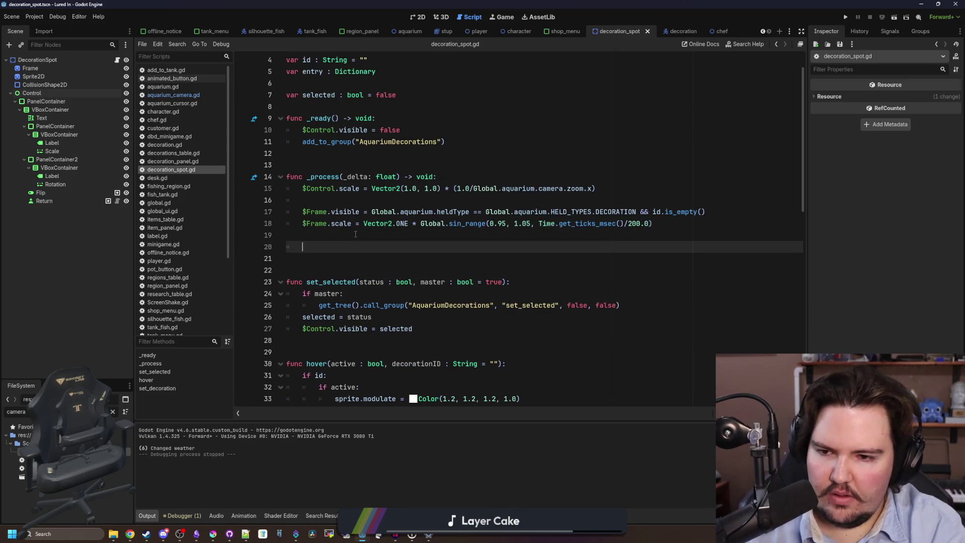
pyautogui.write('nput.is')
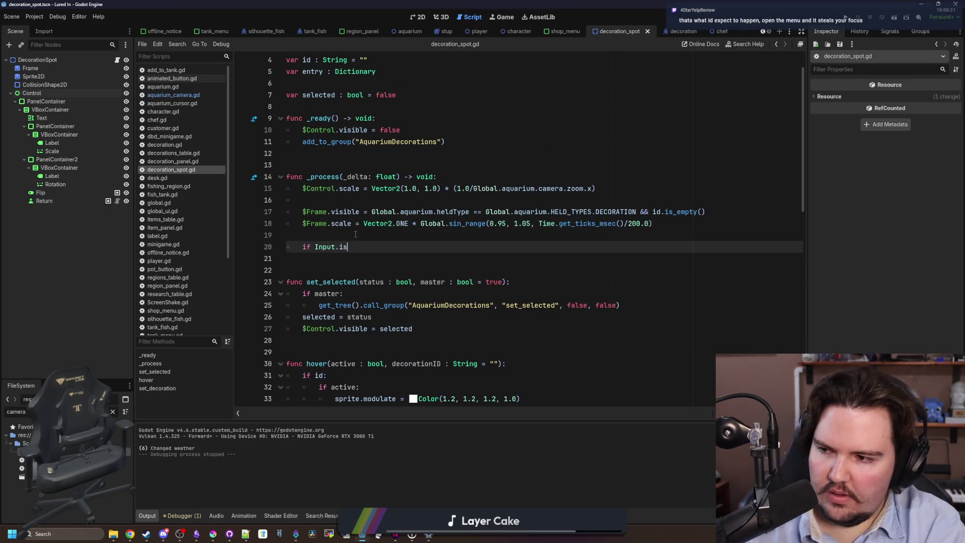
pyautogui.write('_action')
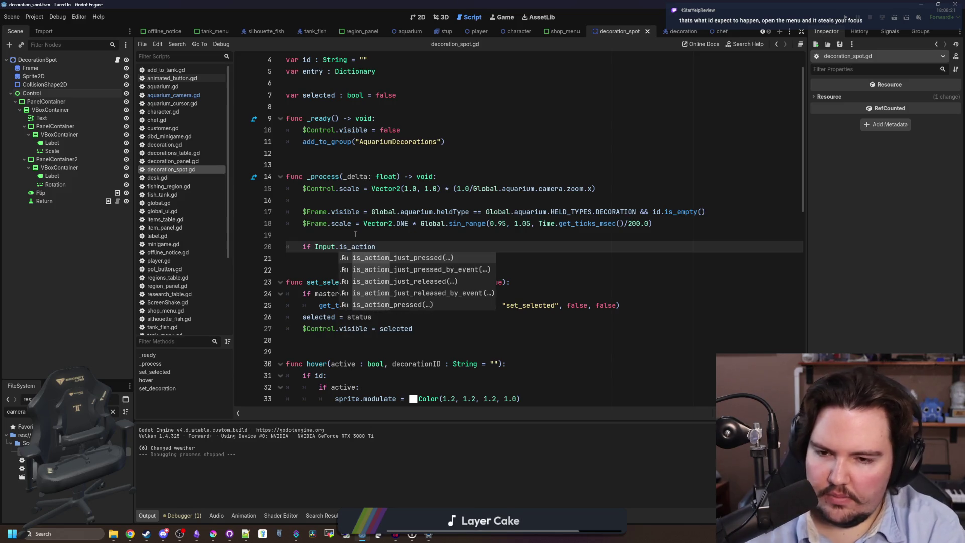
pyautogui.press('Return')
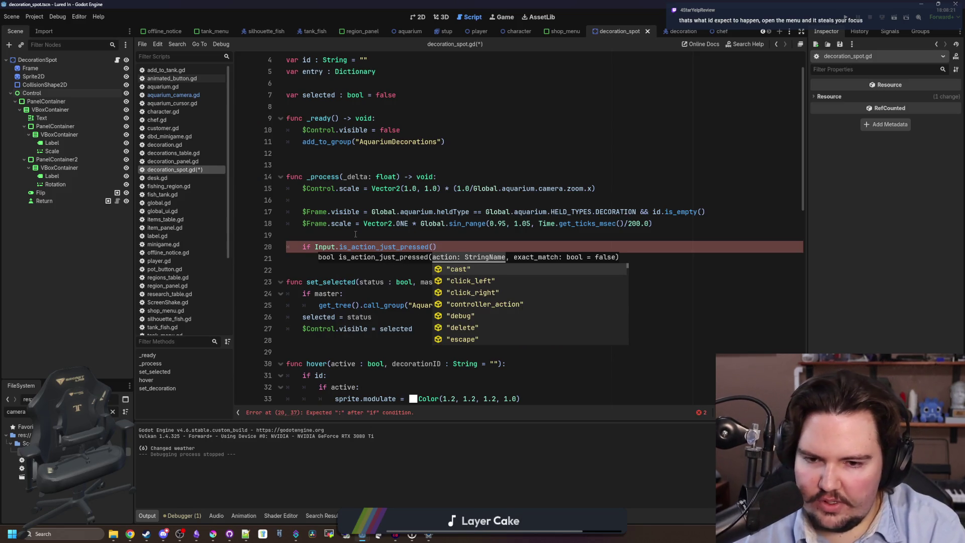
pyautogui.write('"cance')
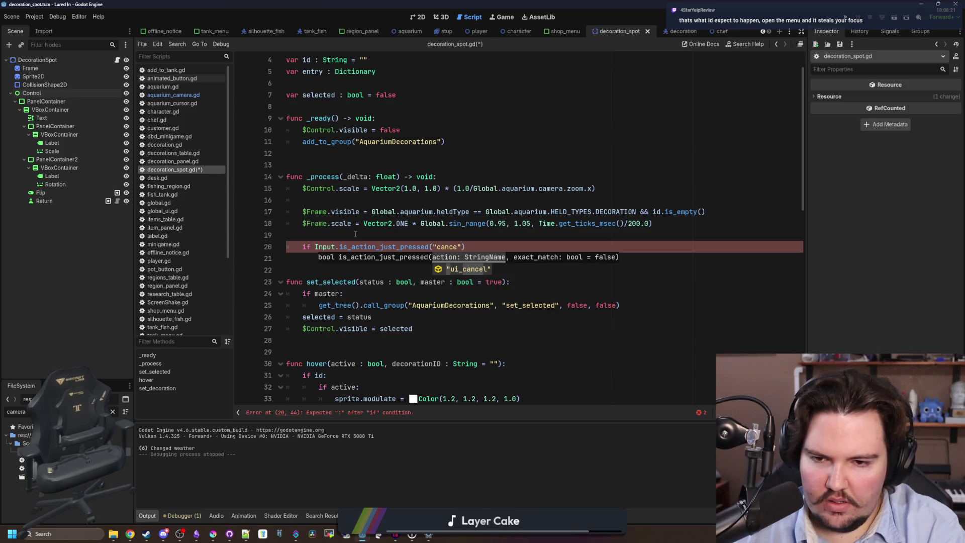
pyautogui.press('Return')
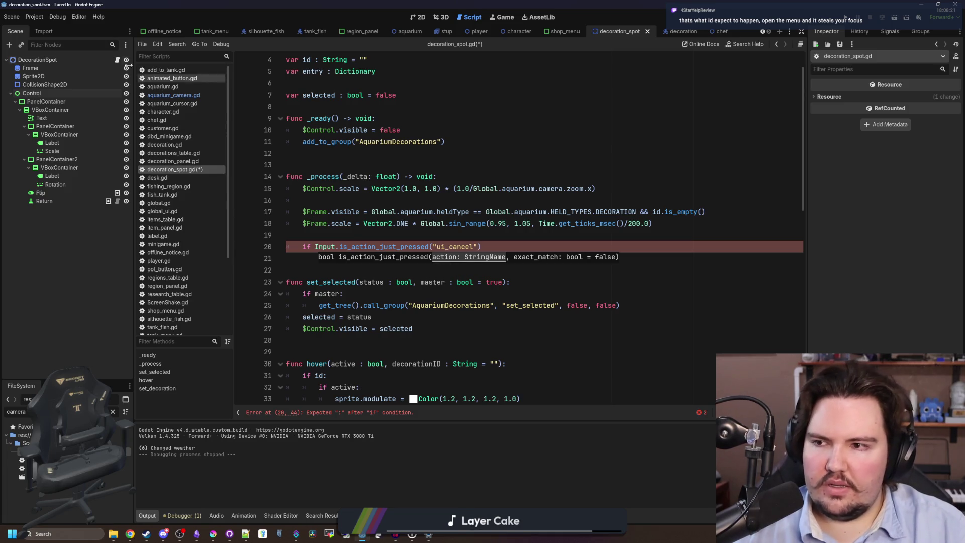
# Step: Search the whole project for ui_cancel
pyautogui.click(438, 234)
pyautogui.hotkey('ctrl', 'shift', 'f')
pyautogui.write('ui_canc')
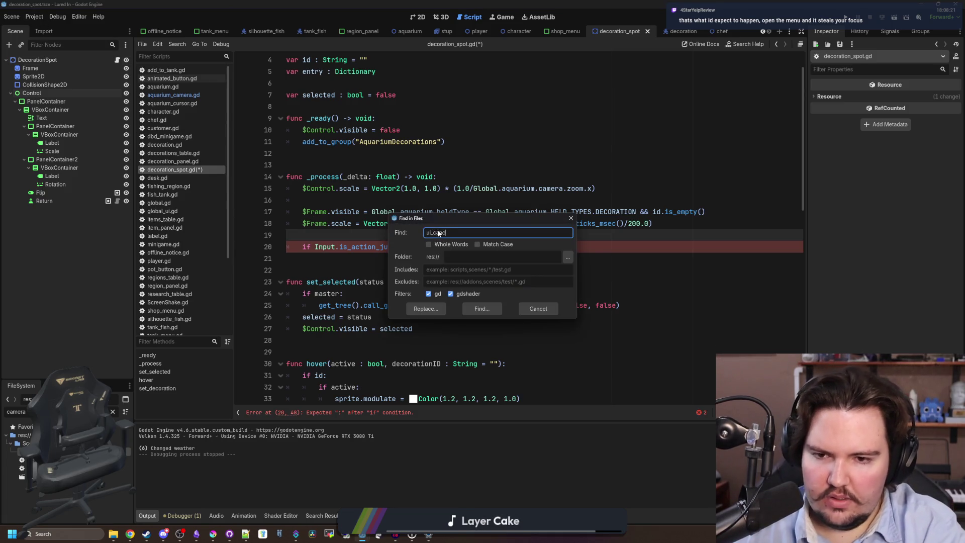
pyautogui.press('Return')
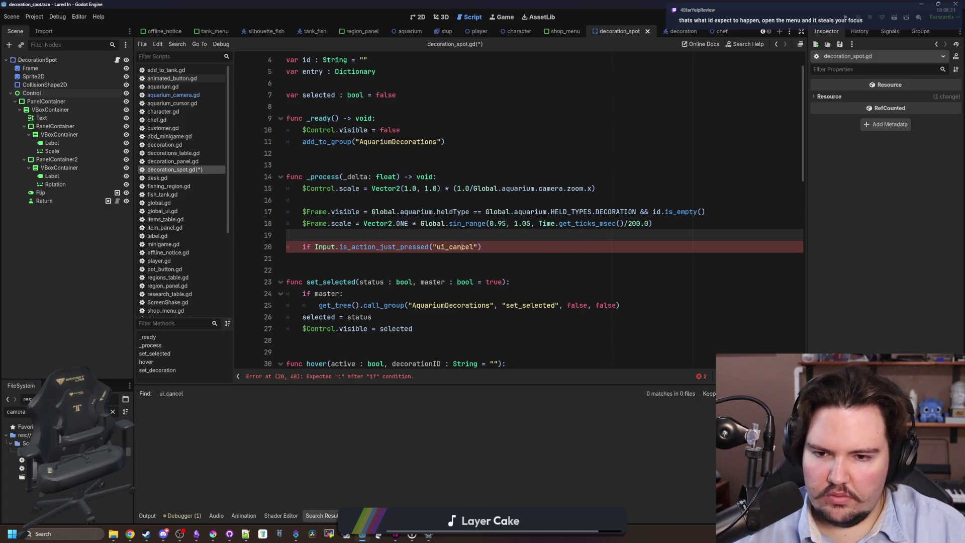
# Step: Search the project for 'circle', then for 'back', and scroll through the results
pyautogui.hotkey('ctrl', 'shift', 'f')
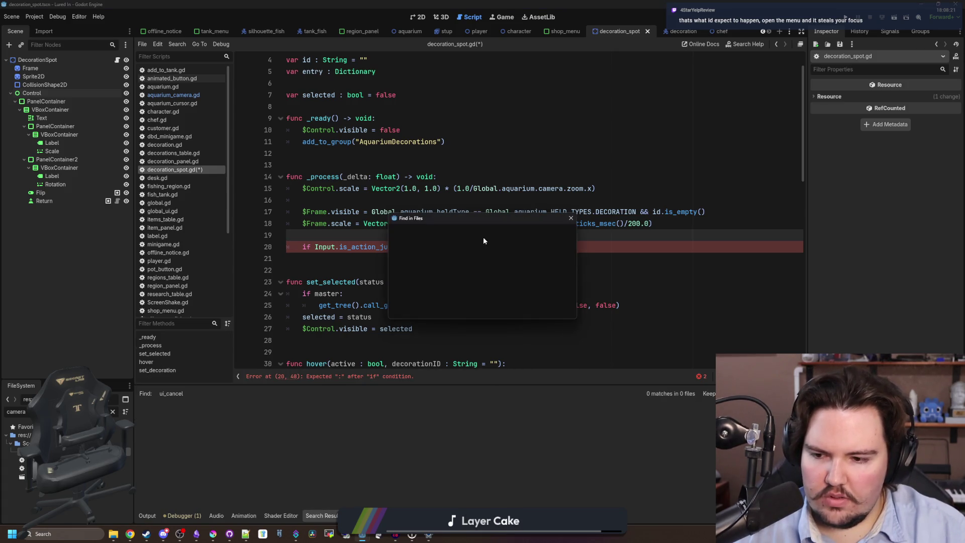
pyautogui.write('circle')
pyautogui.press('Return')
pyautogui.hotkey('ctrl', 'shift', 'f')
pyautogui.write('back')
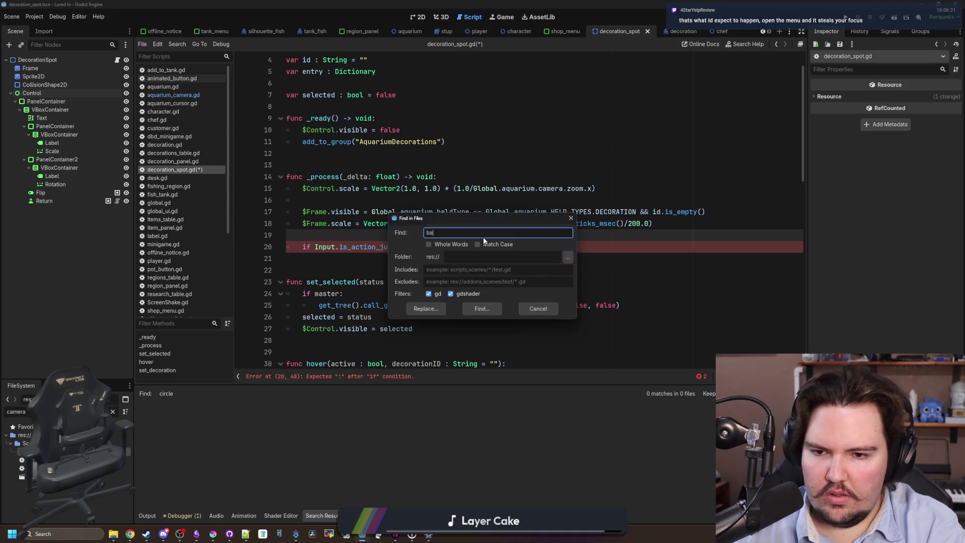
pyautogui.press('Return')
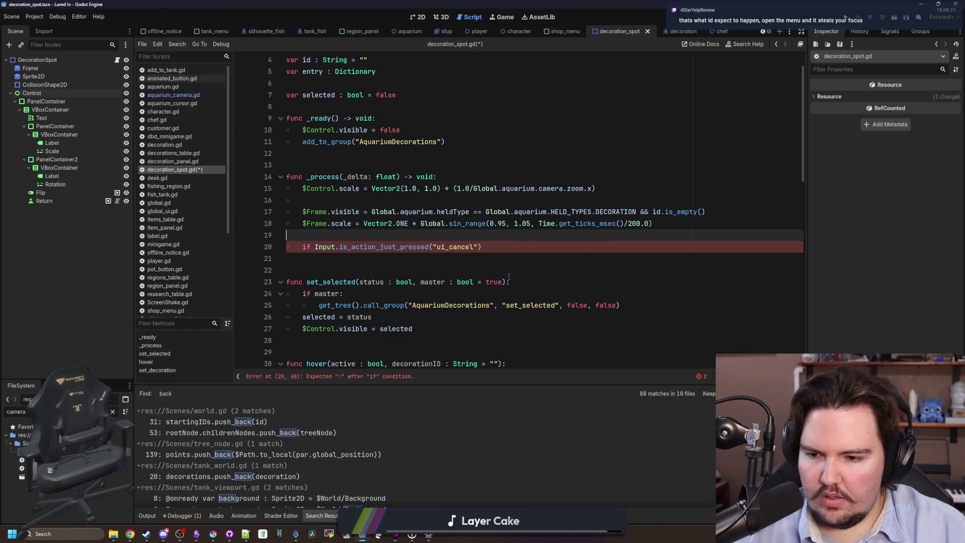
pyautogui.scroll(-10, 289, 444)
pyautogui.scroll(-10, 289, 448)
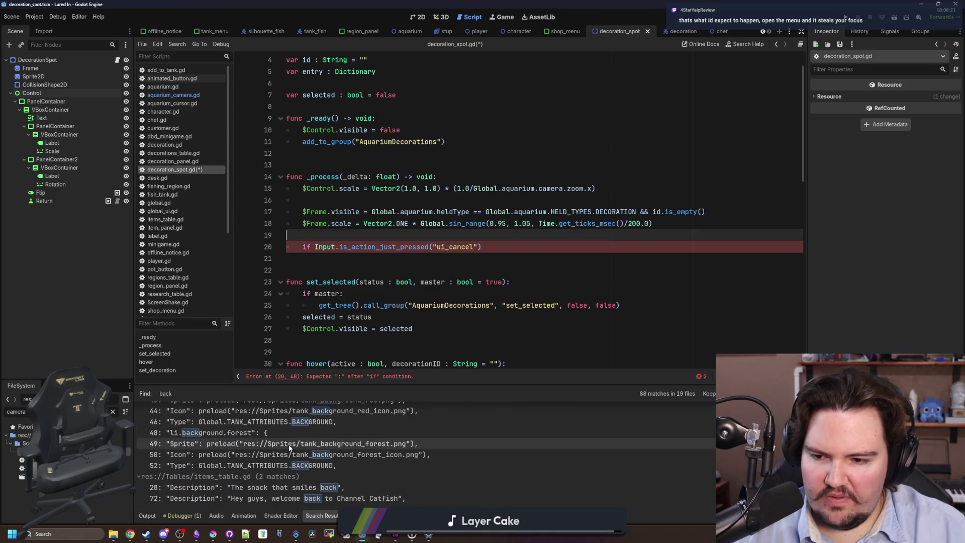
pyautogui.scroll(15, 289, 447)
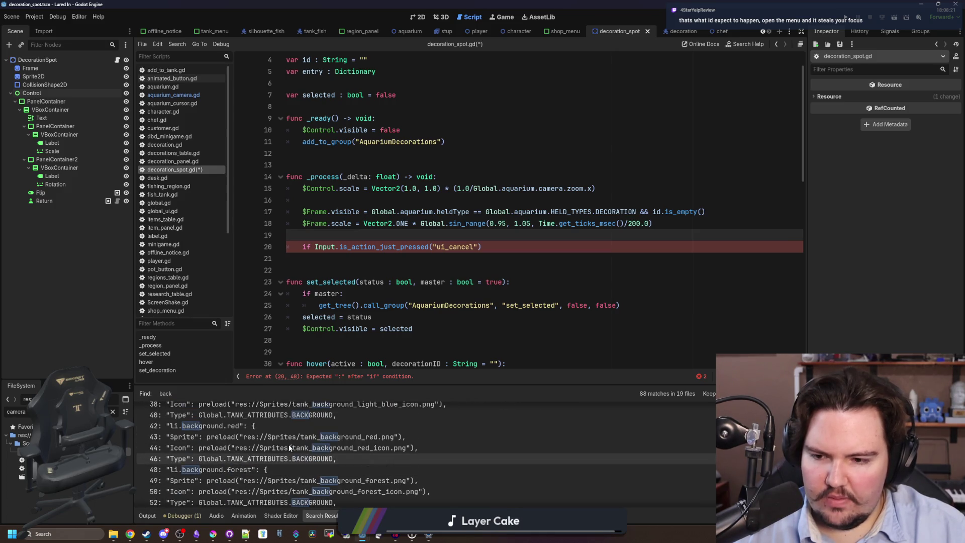
# Step: Review the unfinished ui_cancel check on line 20, then select the Control node
pyautogui.click(451, 258)
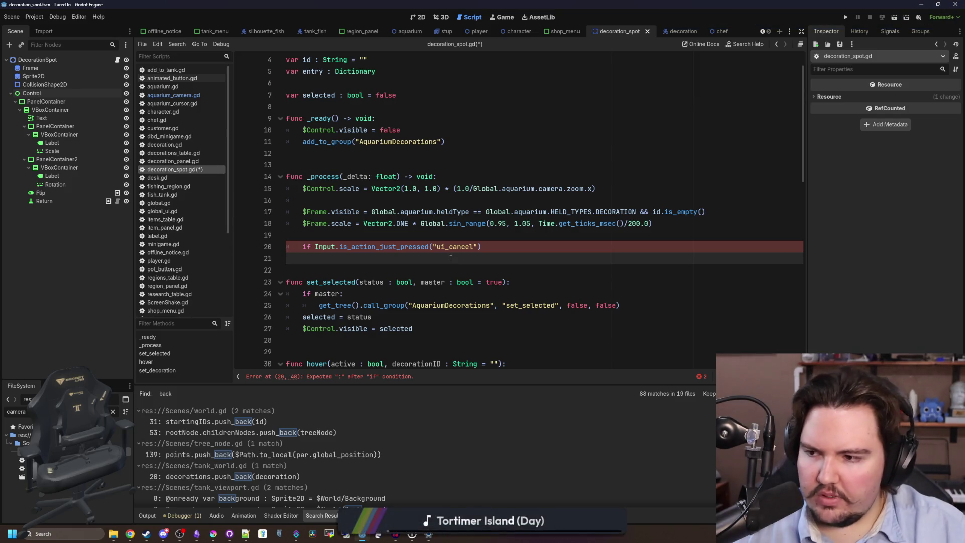
pyautogui.click(505, 247)
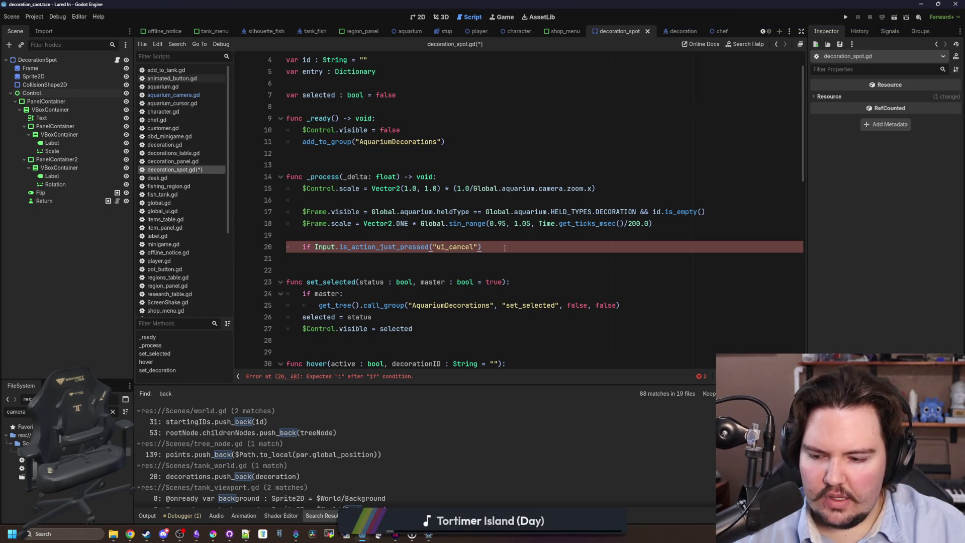
pyautogui.click(479, 257)
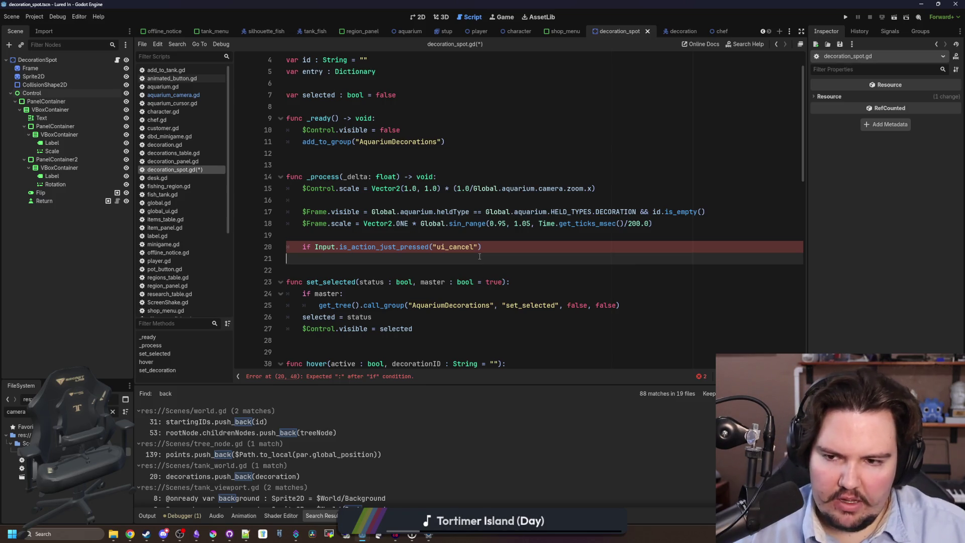
pyautogui.click(501, 251)
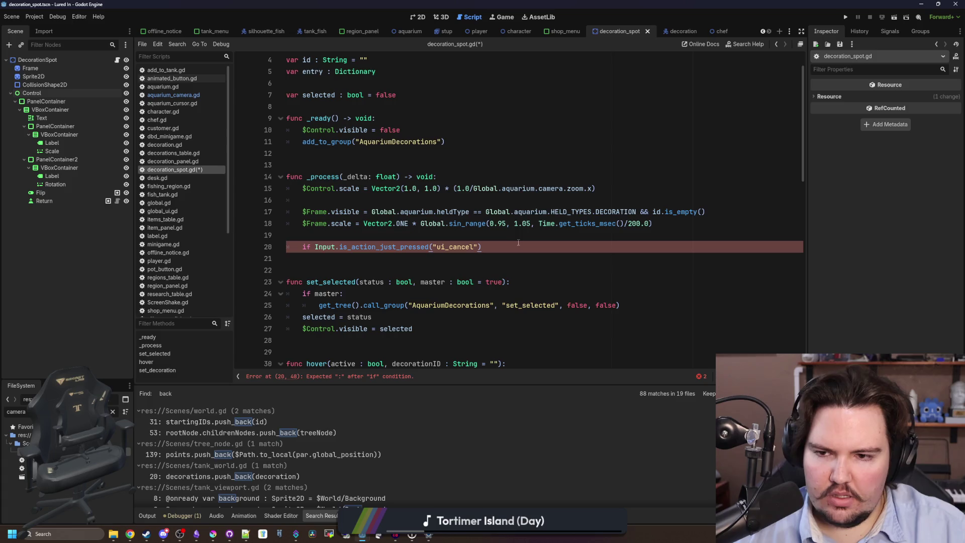
pyautogui.click(68, 93)
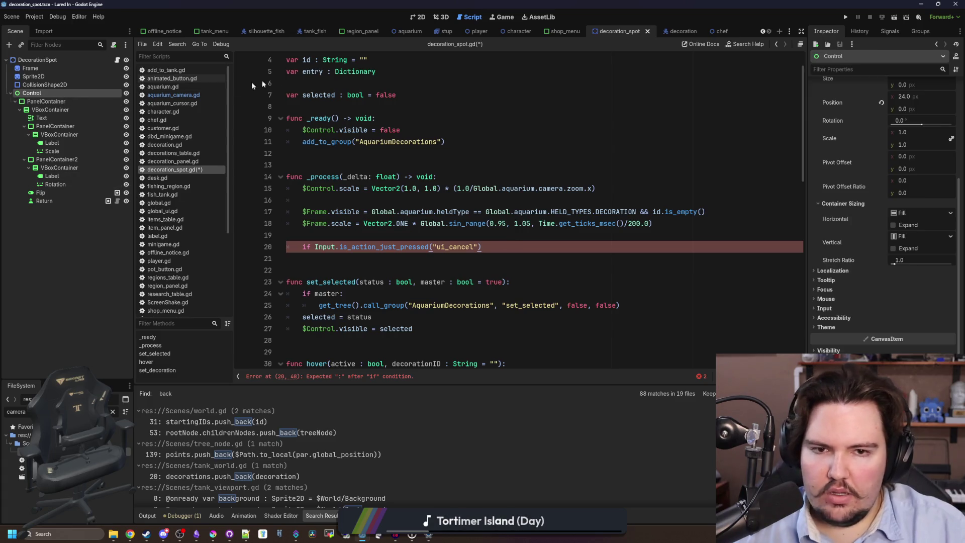
# Step: Change the PanelContainer node's type to Menu, keeping the menu type Regular
pyautogui.click(53, 100)
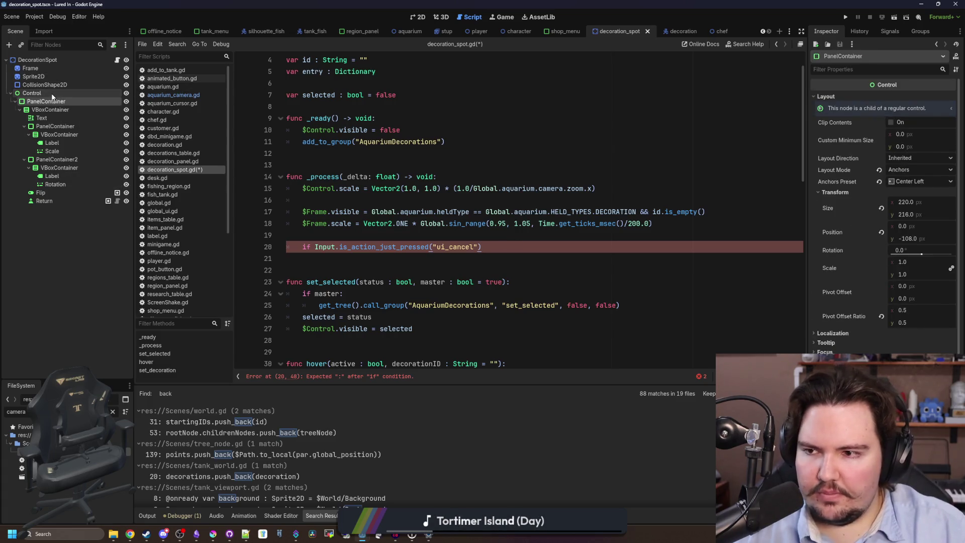
pyautogui.click(114, 45)
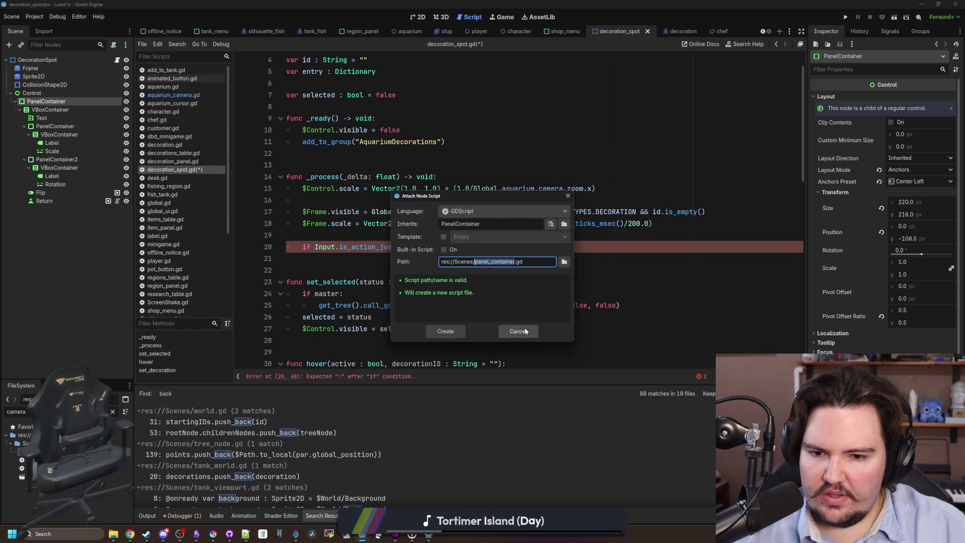
pyautogui.click(518, 331)
pyautogui.rightClick(60, 101)
pyautogui.click(101, 195)
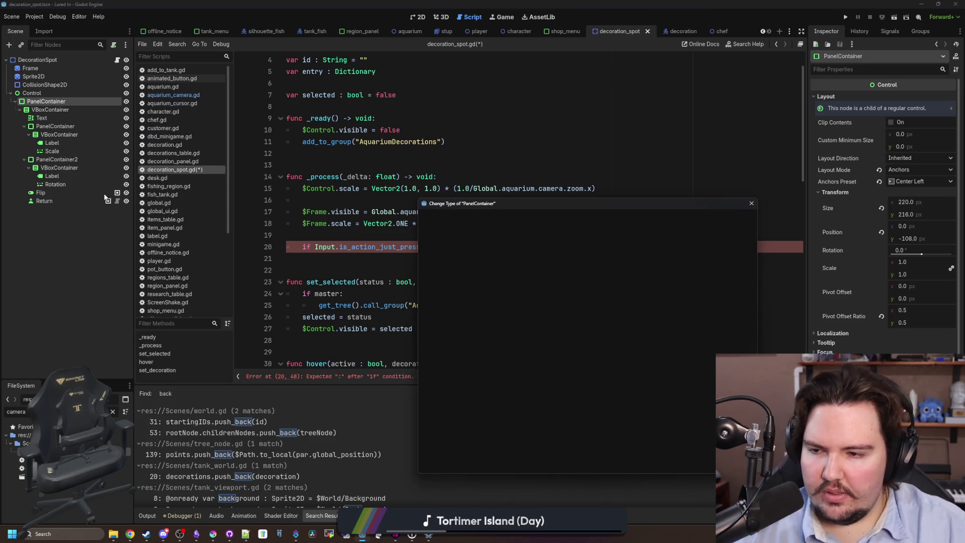
pyautogui.write('menu')
pyautogui.press('Return')
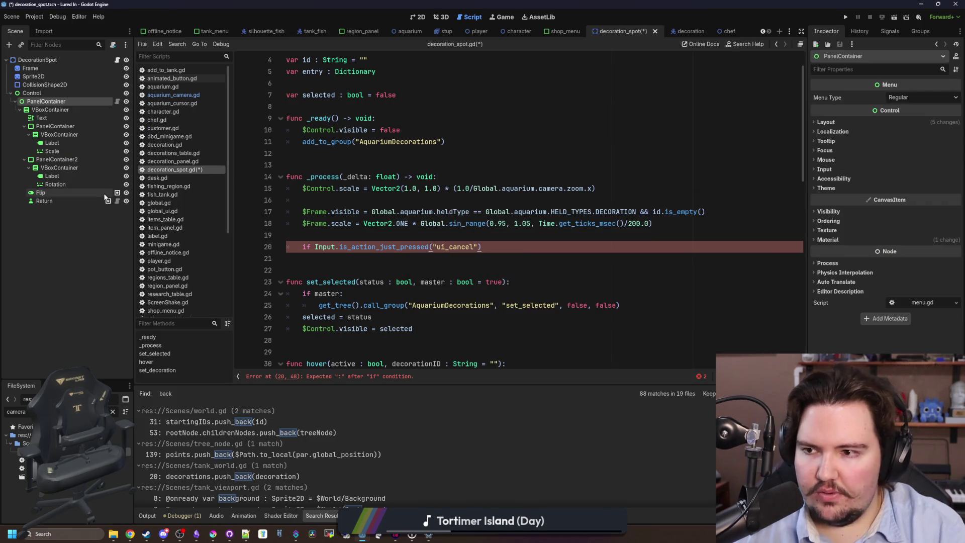
pyautogui.click(894, 96)
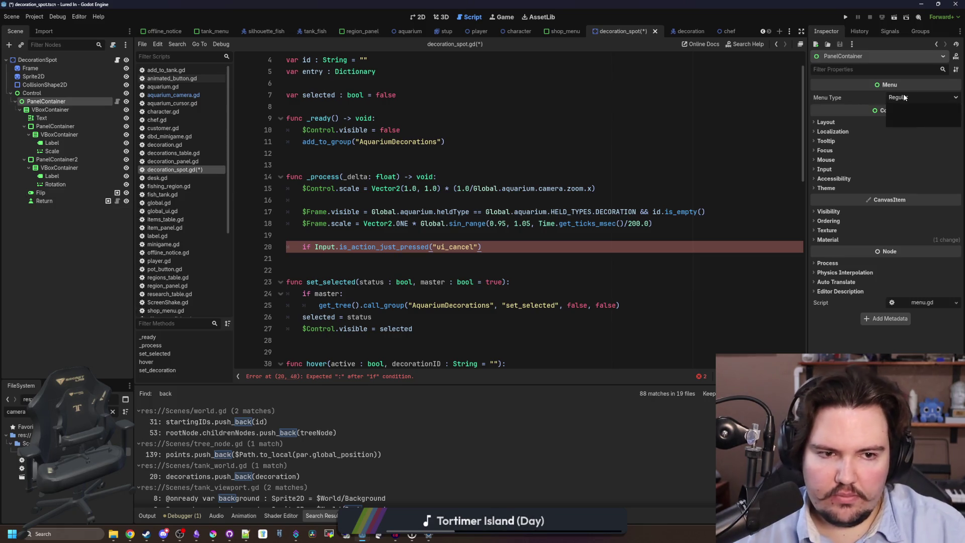
pyautogui.click(904, 97)
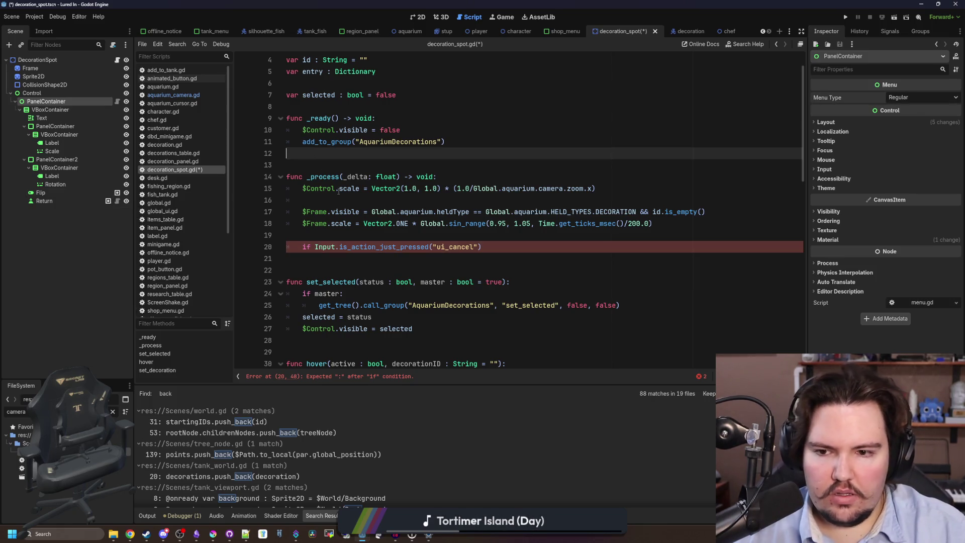
# Step: Comment out the ui_cancel check on line 20
pyautogui.click(381, 234)
pyautogui.moveTo(498, 247); pyautogui.dragTo(293, 249)
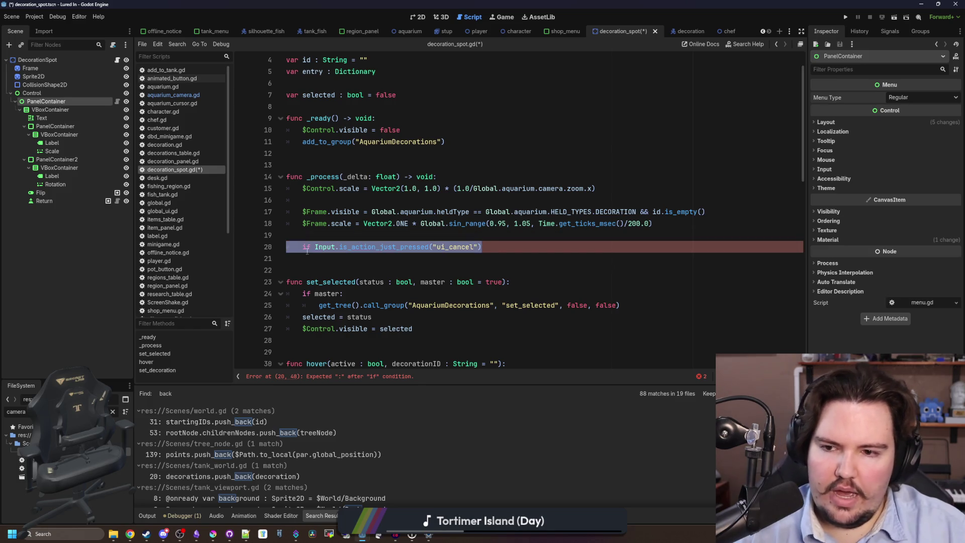
pyautogui.hotkey('ctrl', 'k')
pyautogui.click(317, 238)
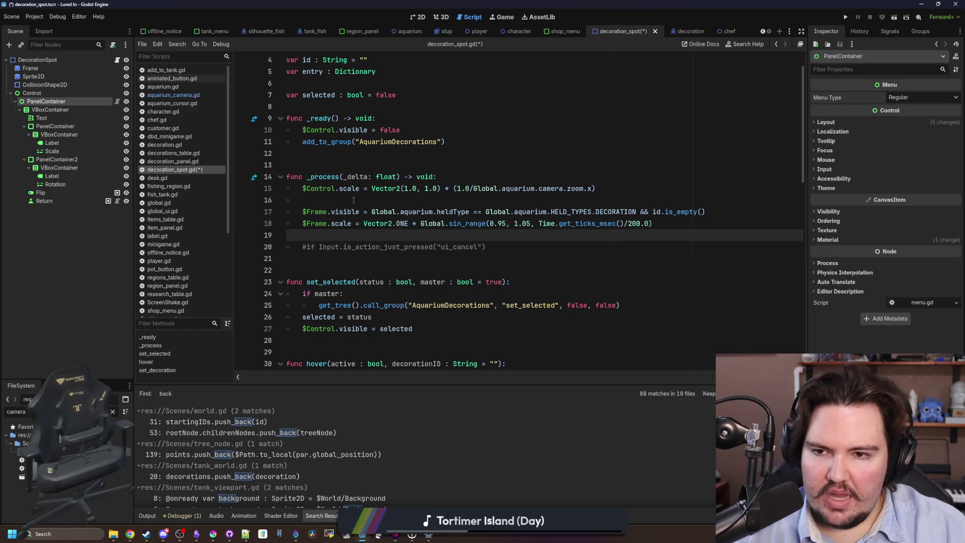
# Step: Replace visible = selected on line 27 with $Control/PanelContainer.toggle_on()
pyautogui.scroll(-4, 370, 227)
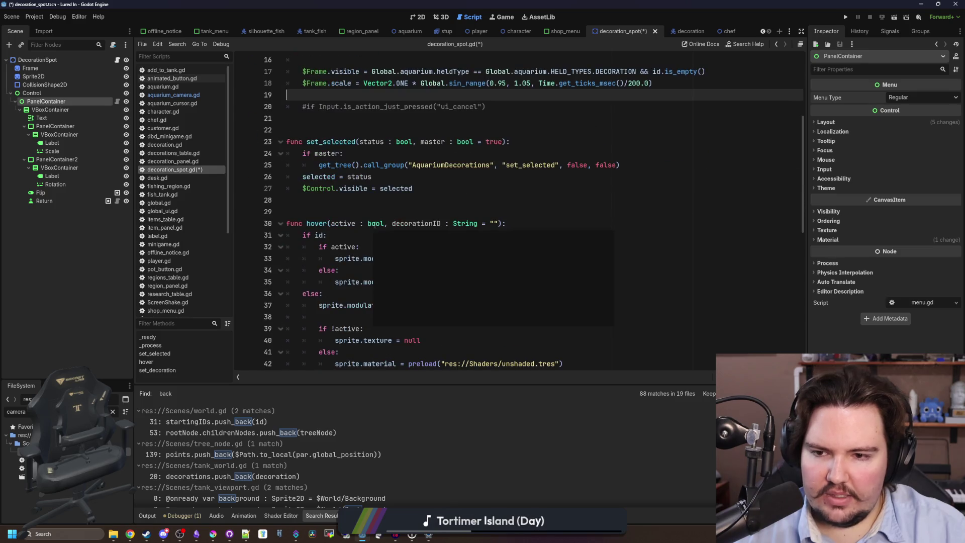
pyautogui.click(420, 189)
pyautogui.moveTo(413, 188); pyautogui.dragTo(335, 190)
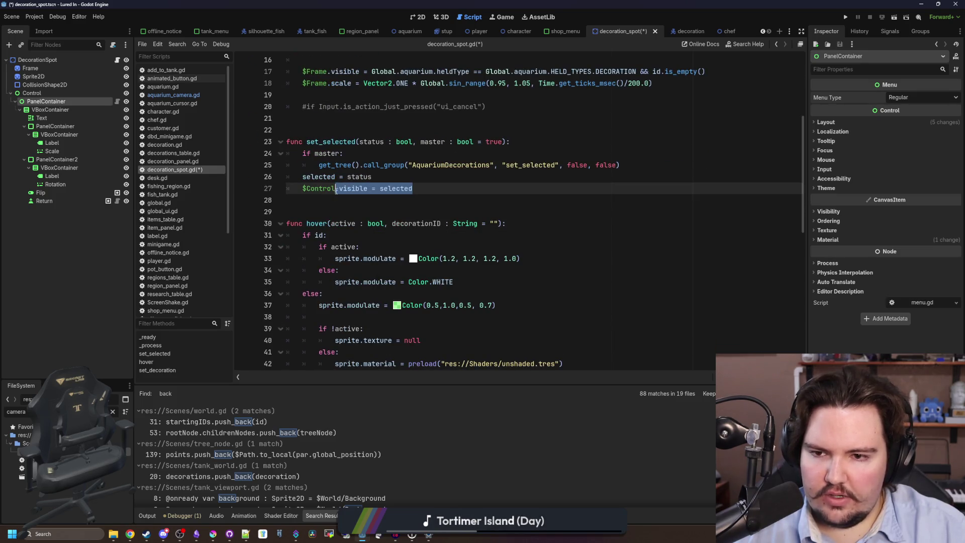
pyautogui.press('BackSpace')
pyautogui.write('toggle_')
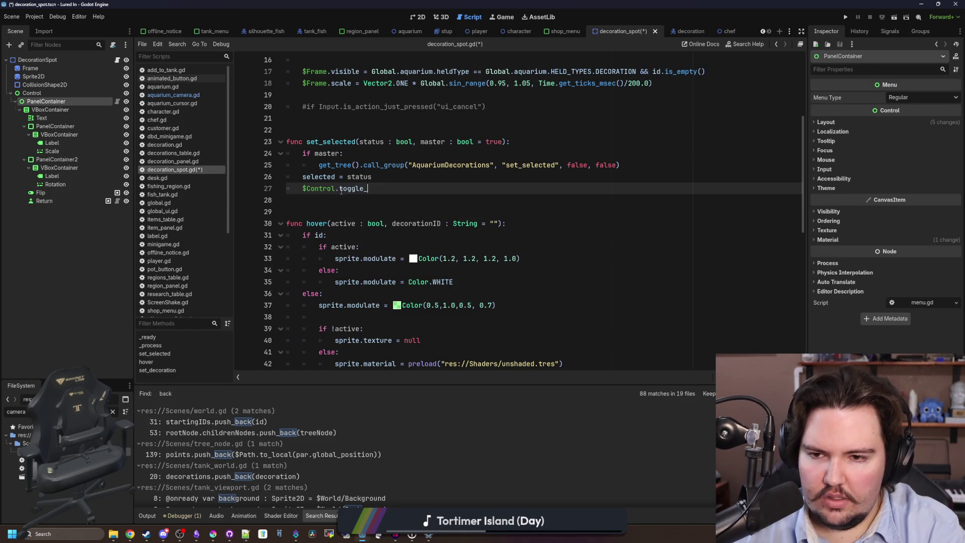
pyautogui.write('on()')
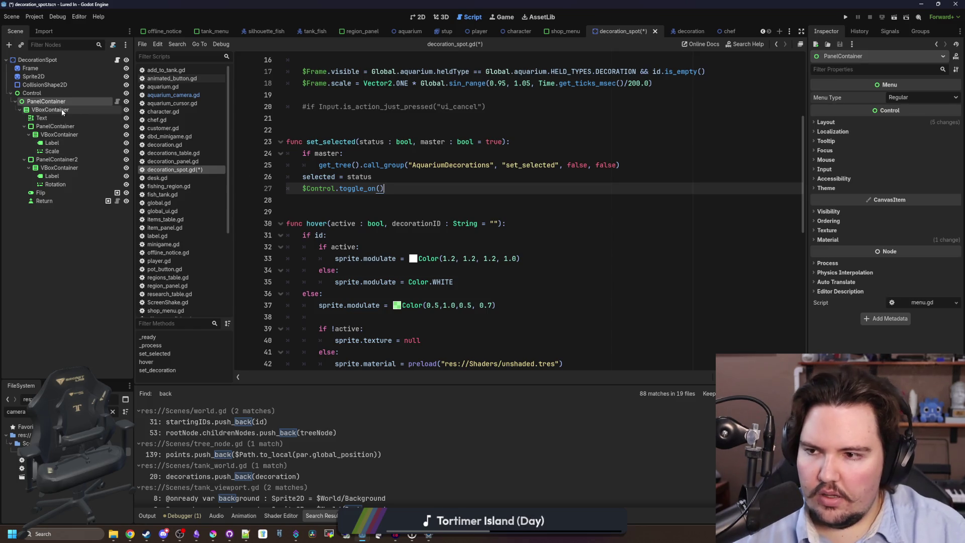
pyautogui.moveTo(60, 101)
pyautogui.mouseDown()
pyautogui.moveTo(332, 201)
pyautogui.moveTo(346, 192)
pyautogui.moveTo(303, 188)
pyautogui.mouseUp()
pyautogui.press('BackSpace')
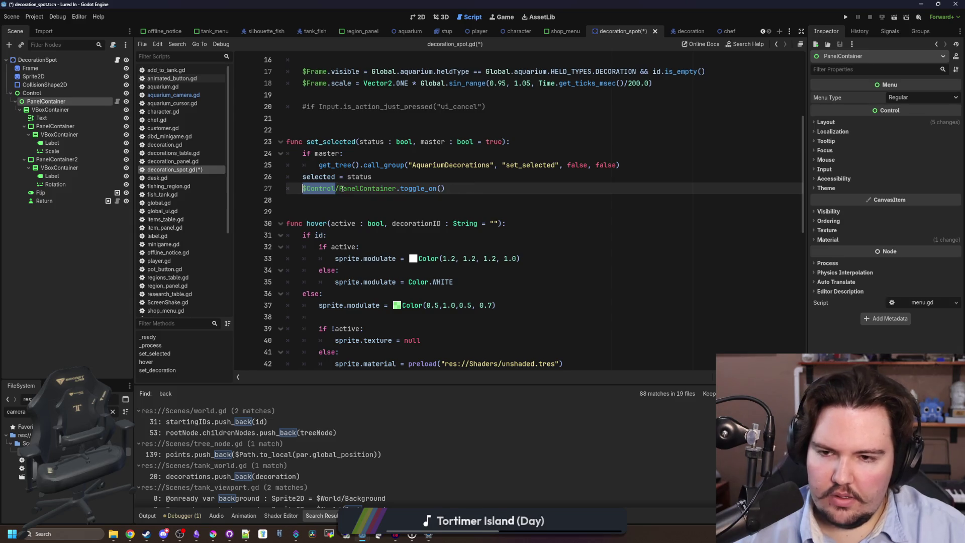
# Step: Delete the $Control.visible = false line from _ready and save decoration_spot.gd
pyautogui.scroll(5, 352, 201)
pyautogui.click(347, 189)
pyautogui.moveTo(400, 164); pyautogui.dragTo(256, 166)
pyautogui.press('BackSpace')
pyautogui.press('BackSpace')
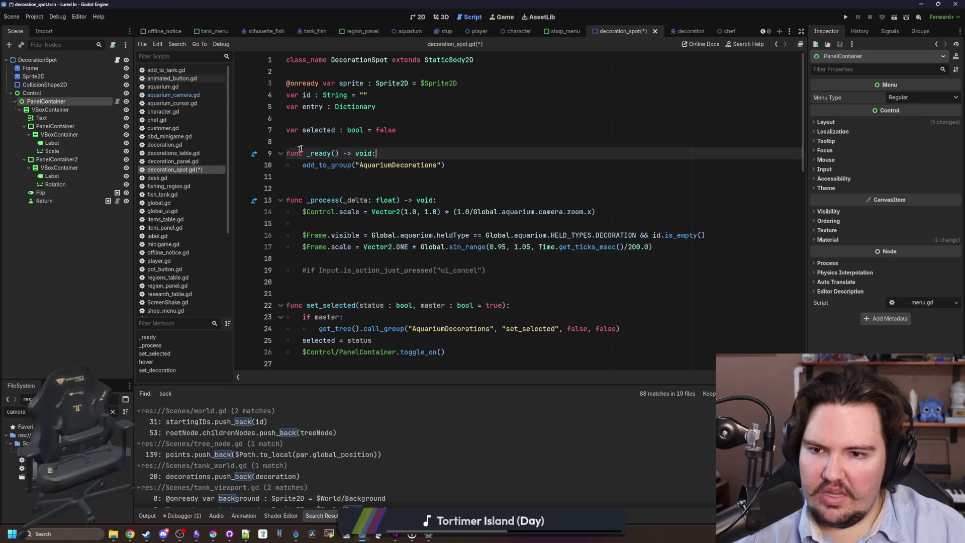
pyautogui.click(325, 142)
pyautogui.hotkey('ctrl', 's')
pyautogui.scroll(-4, 426, 204)
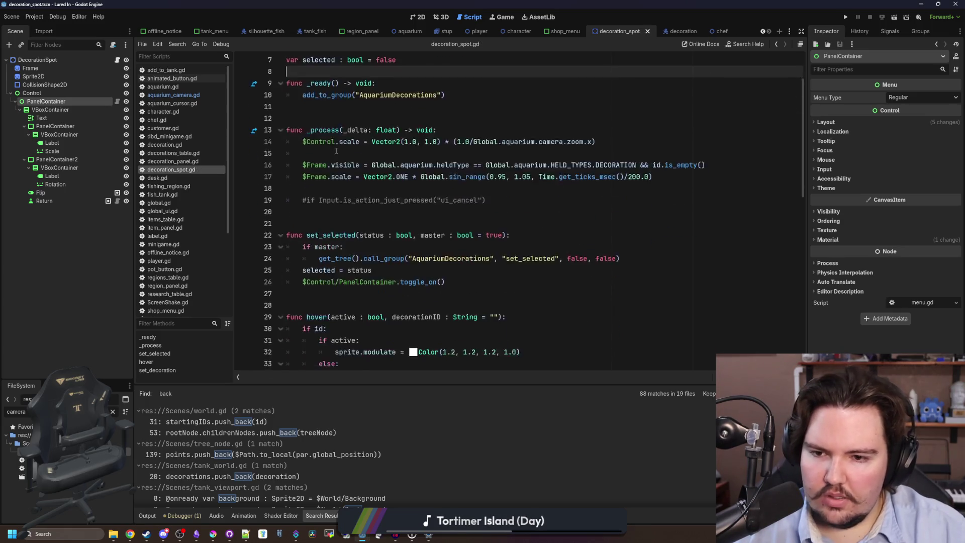
pyautogui.click(505, 17)
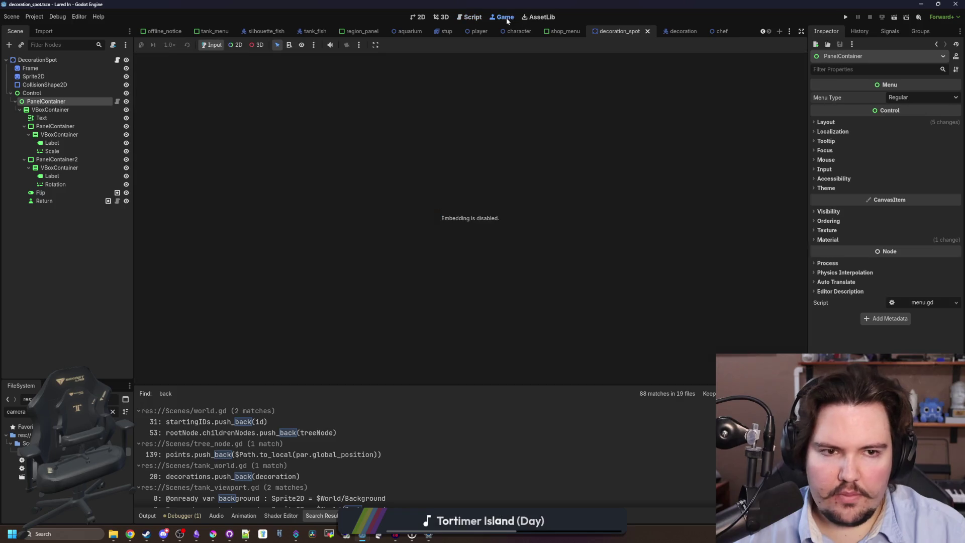
# Step: Run the game, buy the Starfish Home decoration from the shop, and place it in a tank slot
pyautogui.click(845, 17)
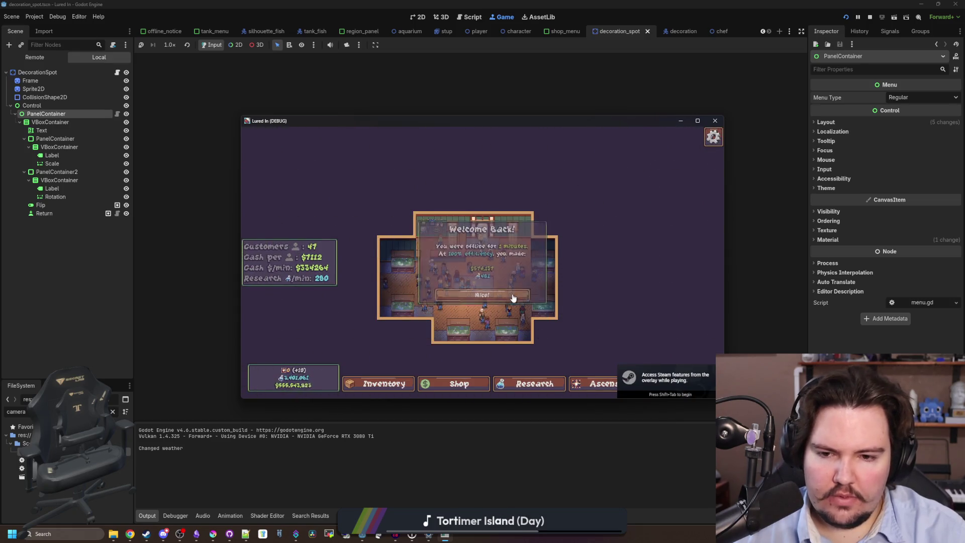
pyautogui.click(513, 295)
pyautogui.scroll(3, 487, 420)
pyautogui.click(429, 498)
pyautogui.click(589, 140)
pyautogui.click(618, 183)
pyautogui.click(578, 337)
pyautogui.scroll(2, 551, 262)
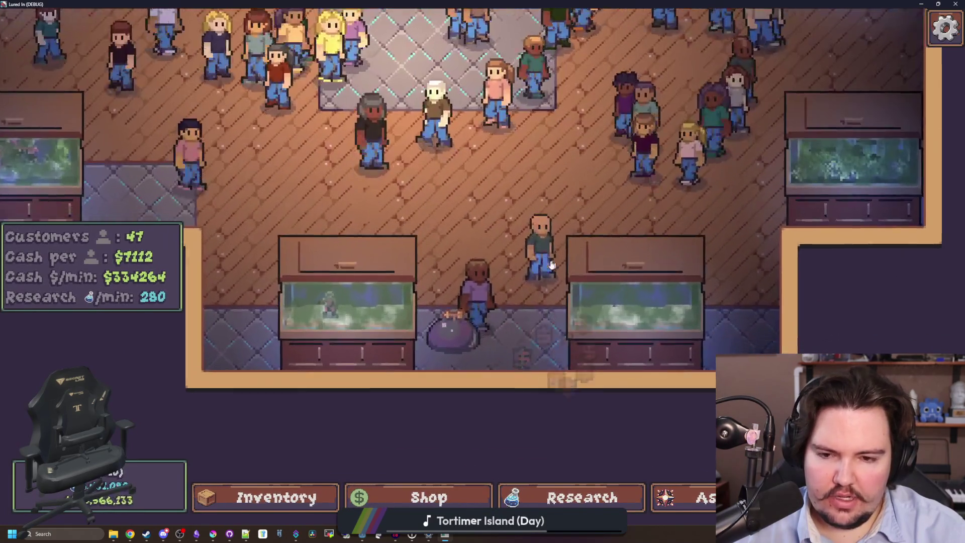
# Step: Bring up the decoration editing menu with E, test hiding the panels with Escape, then close the game
pyautogui.press('e')
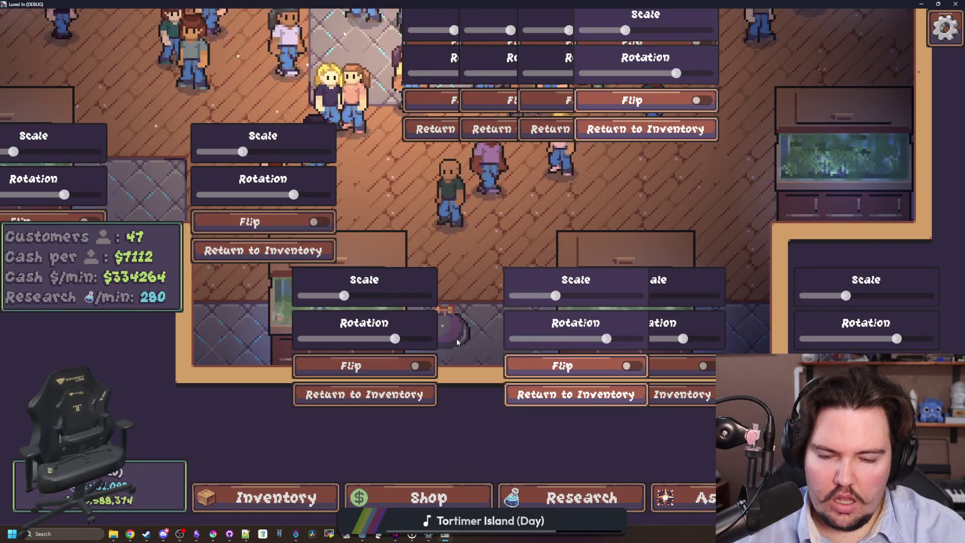
pyautogui.scroll(-2, 472, 361)
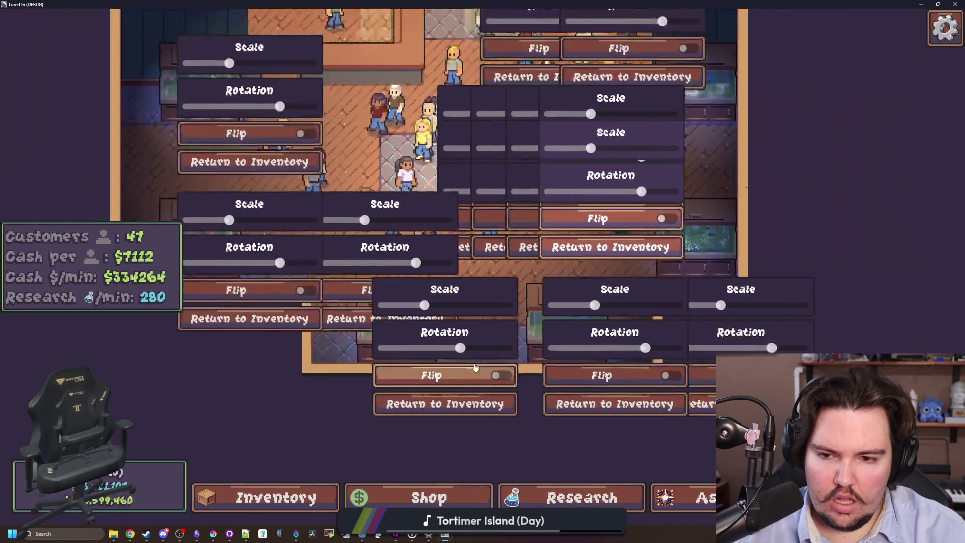
pyautogui.press('Escape')
pyautogui.press('Escape')
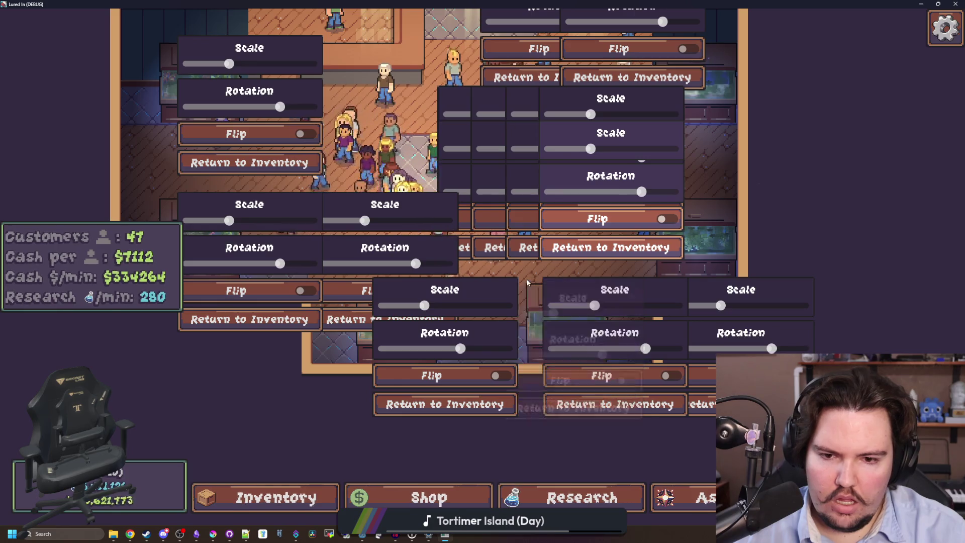
pyautogui.press('Escape')
pyautogui.press('Escape')
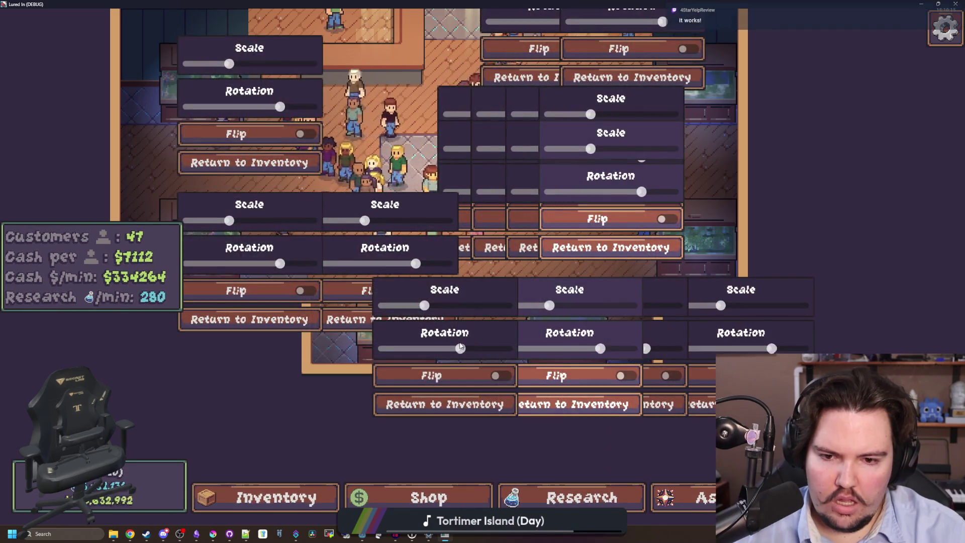
pyautogui.press('Escape')
pyautogui.press('Escape')
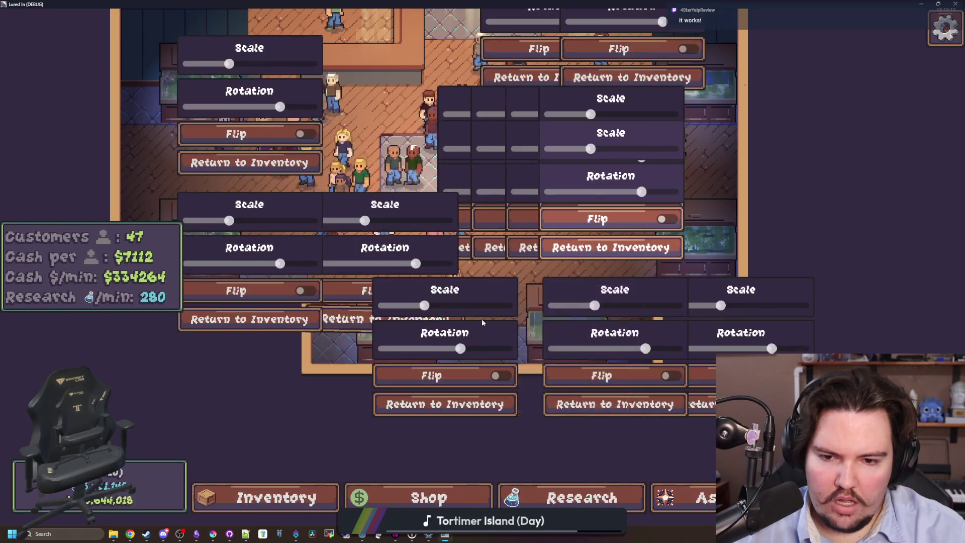
pyautogui.press('Escape')
pyautogui.press('Escape')
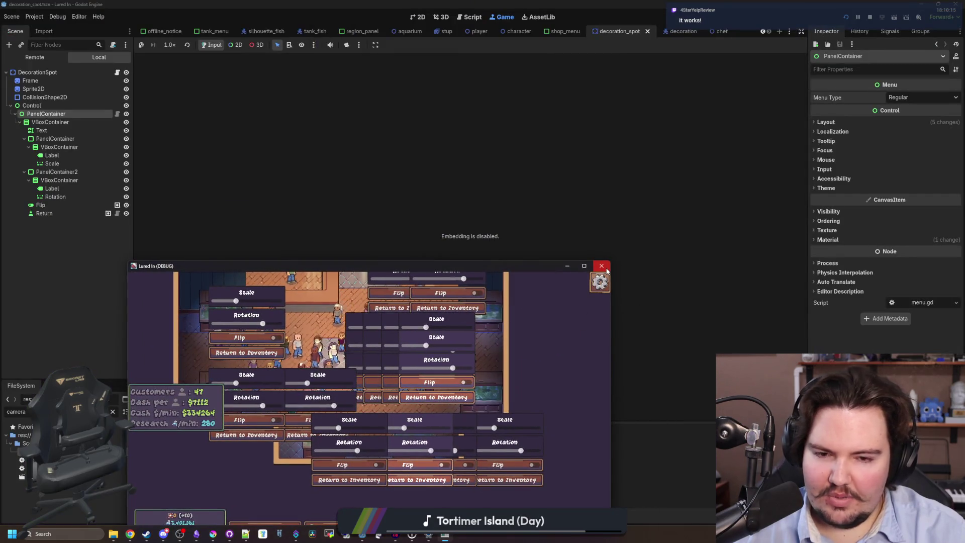
pyautogui.click(601, 266)
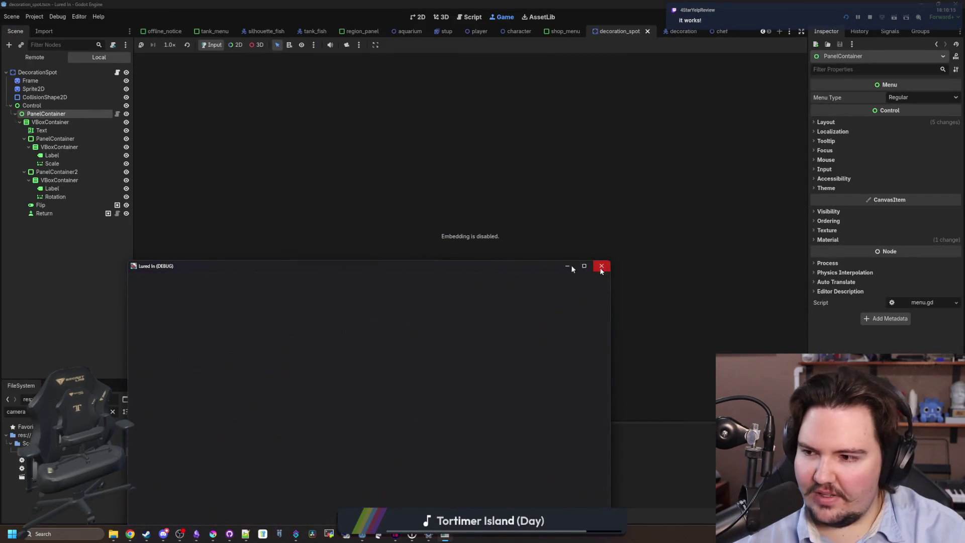
# Step: In decoration_spot.gd, wrap the toggle_on call under a new 'if selected:' line and save
pyautogui.click(117, 60)
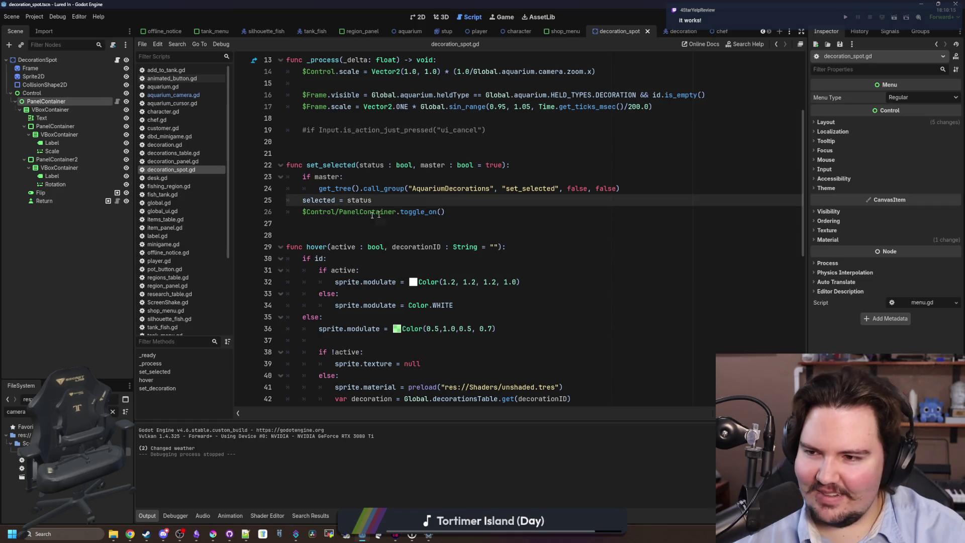
pyautogui.click(341, 219)
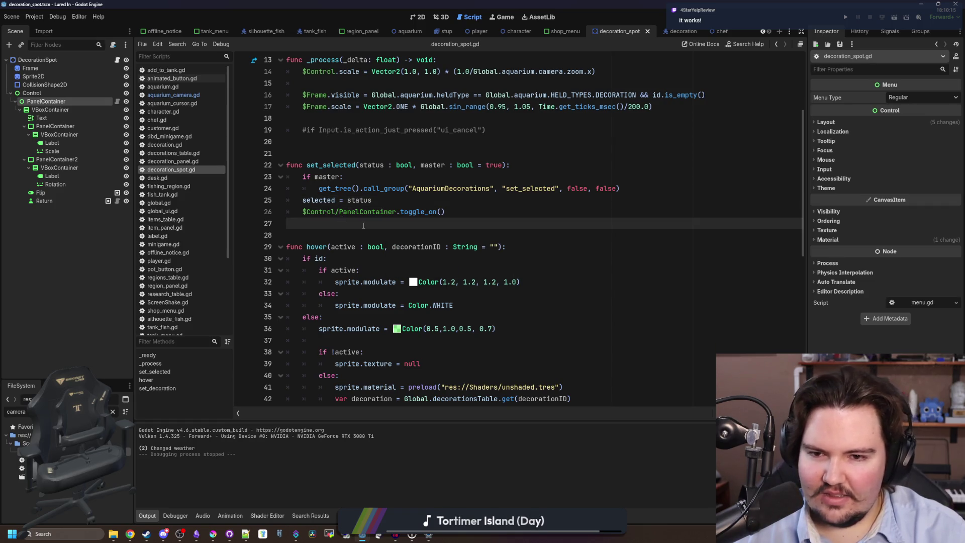
pyautogui.scroll(2, 352, 217)
pyautogui.click(388, 270)
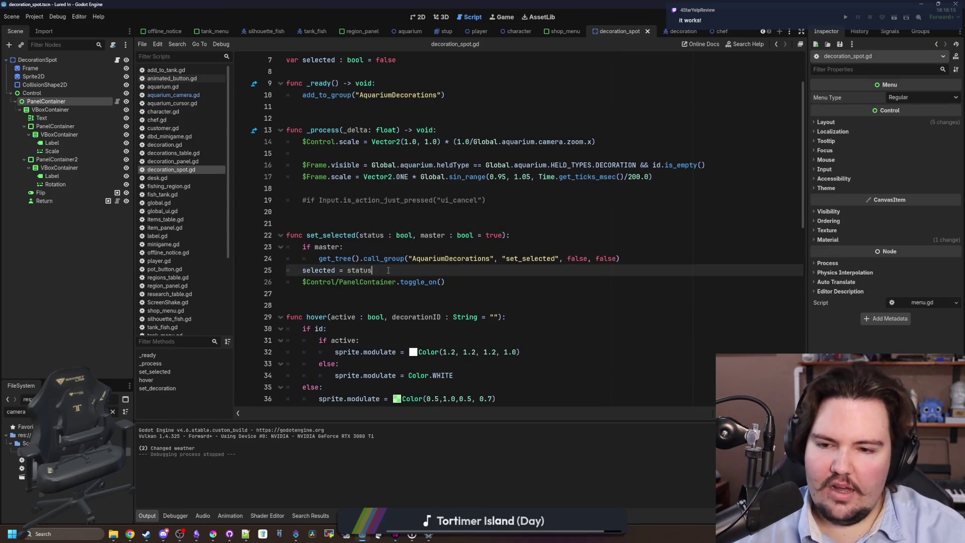
pyautogui.press('Return')
pyautogui.write('if selected:')
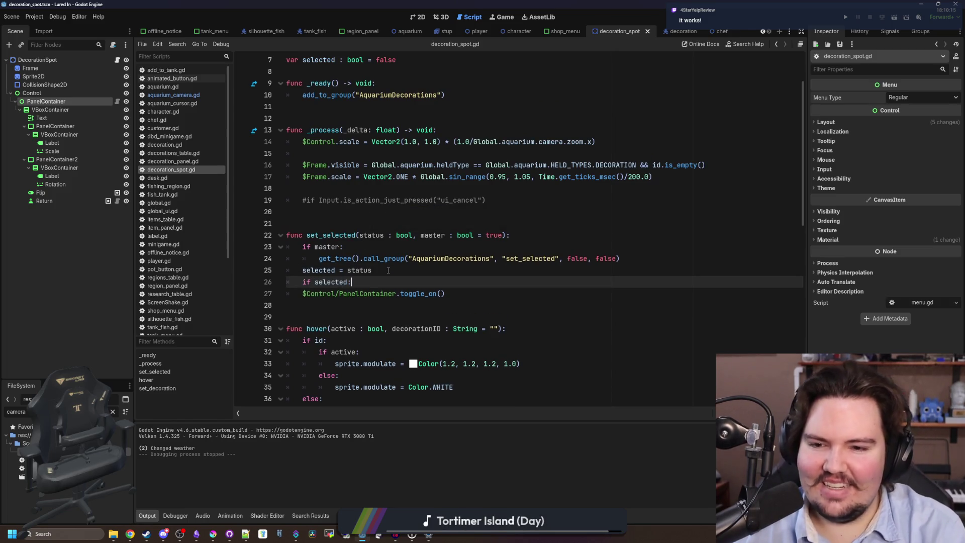
pyautogui.click(303, 294)
pyautogui.press('Tab')
pyautogui.click(392, 285)
pyautogui.hotkey('ctrl', 's')
pyautogui.scroll(1, 381, 251)
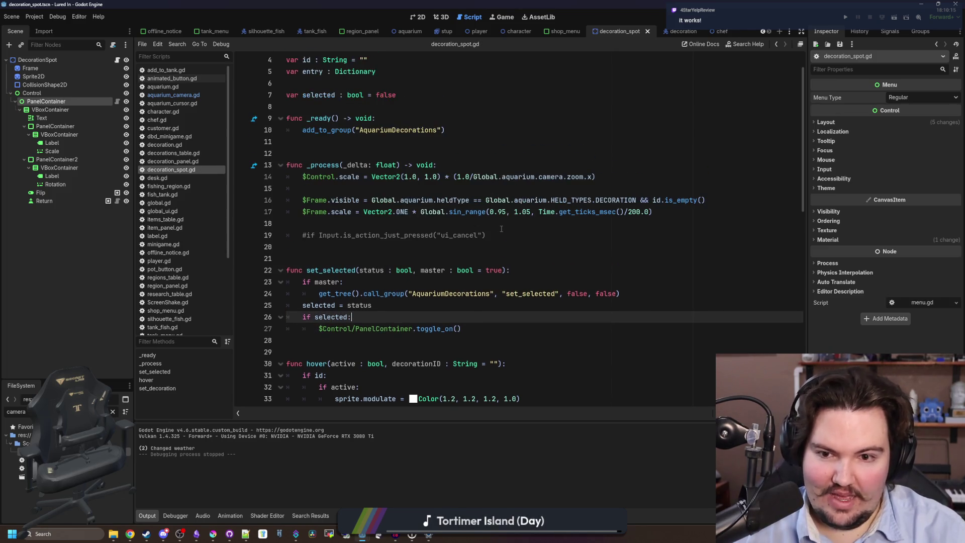
pyautogui.click(348, 223)
pyautogui.hotkey('ctrl', 's')
pyautogui.click(348, 185)
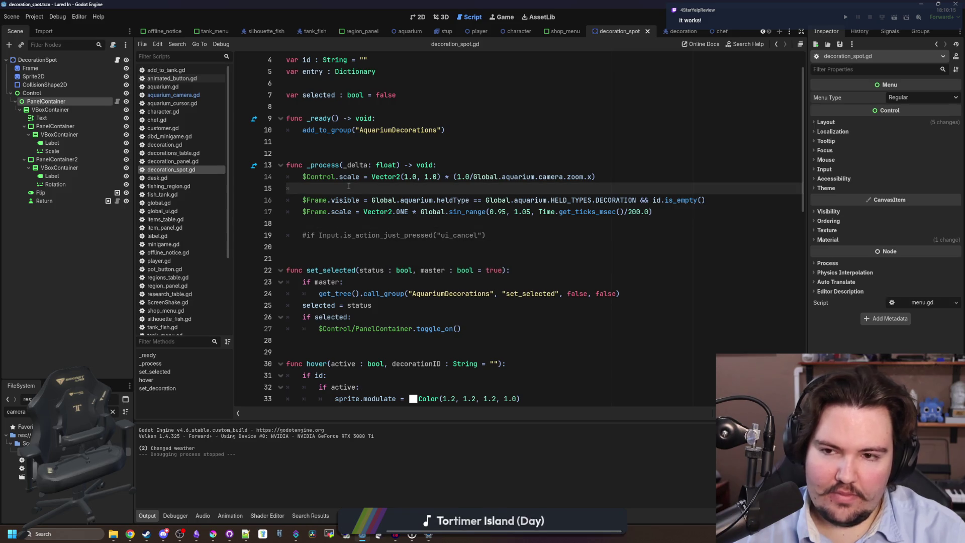
# Step: Bring up the menu.gd script from the PanelContainer node
pyautogui.scroll(1, 348, 186)
pyautogui.scroll(-3, 349, 186)
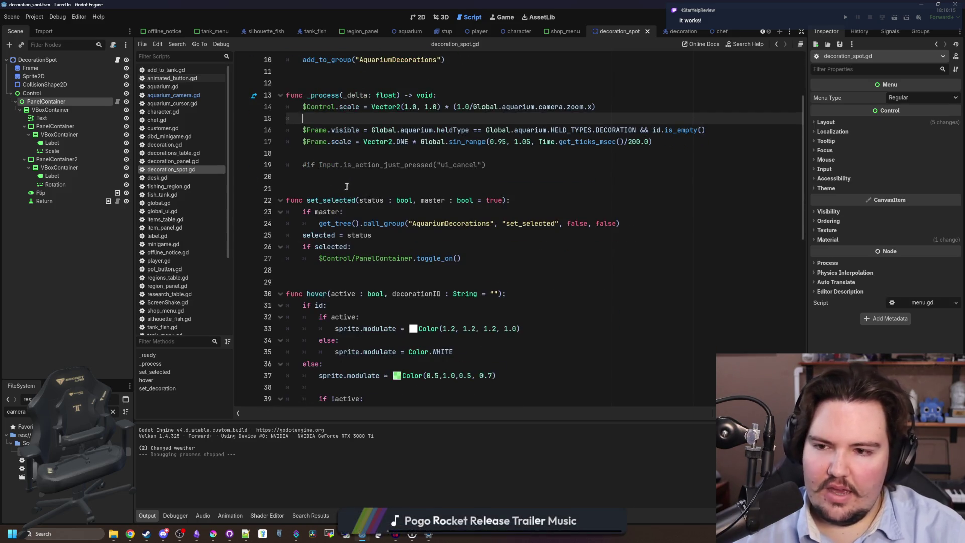
pyautogui.rightClick(73, 101)
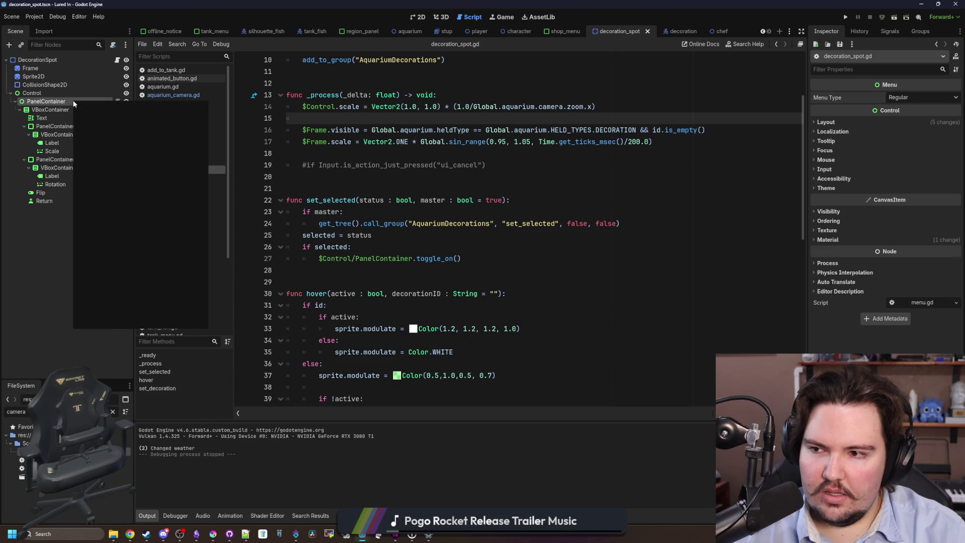
pyautogui.click(121, 98)
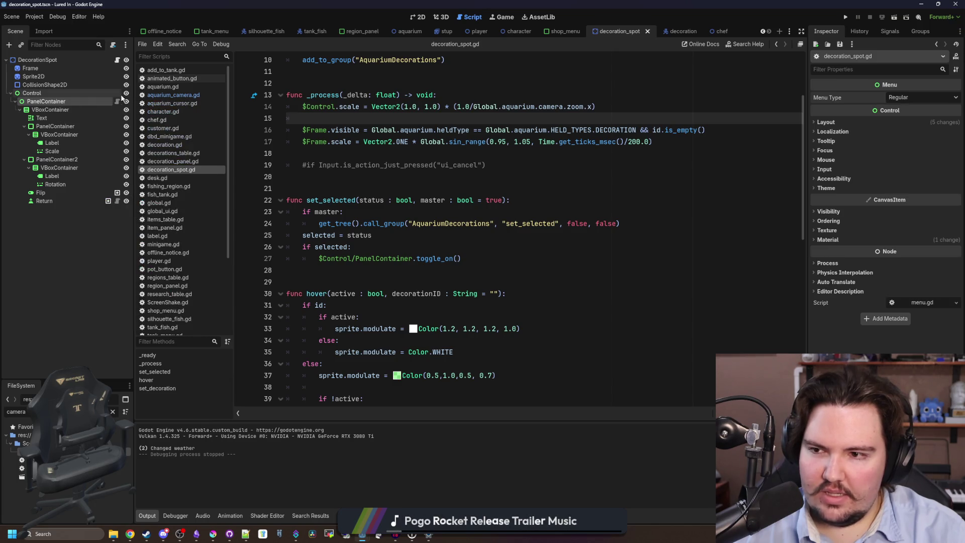
pyautogui.click(118, 102)
pyautogui.scroll(10, 396, 100)
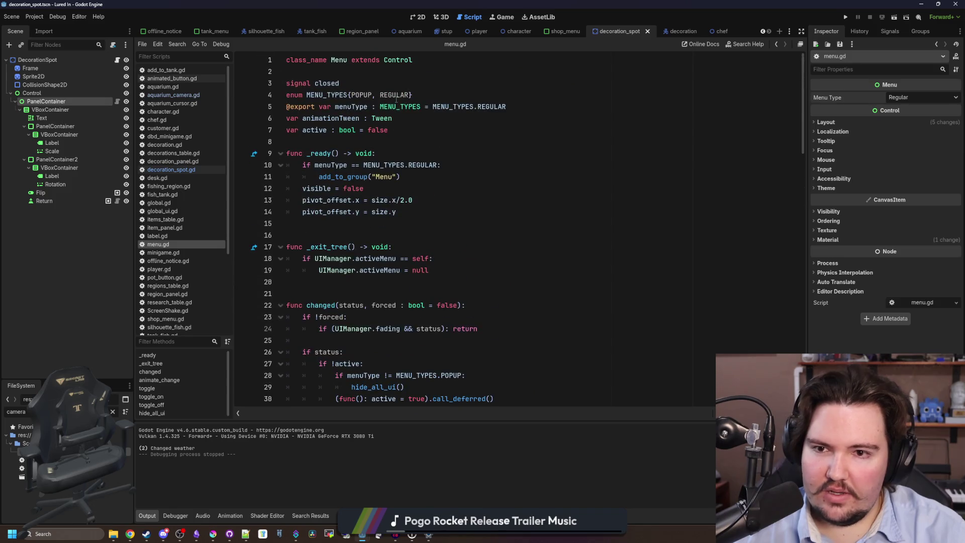
# Step: Undo the earlier type change and change the Control node's type to Menu
pyautogui.click(498, 18)
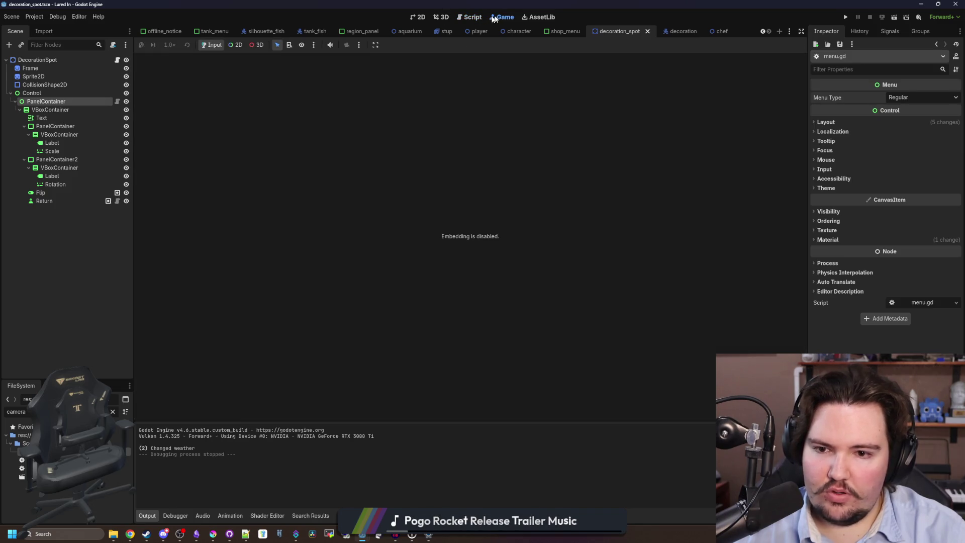
pyautogui.click(417, 19)
pyautogui.hotkey('ctrl', 'z')
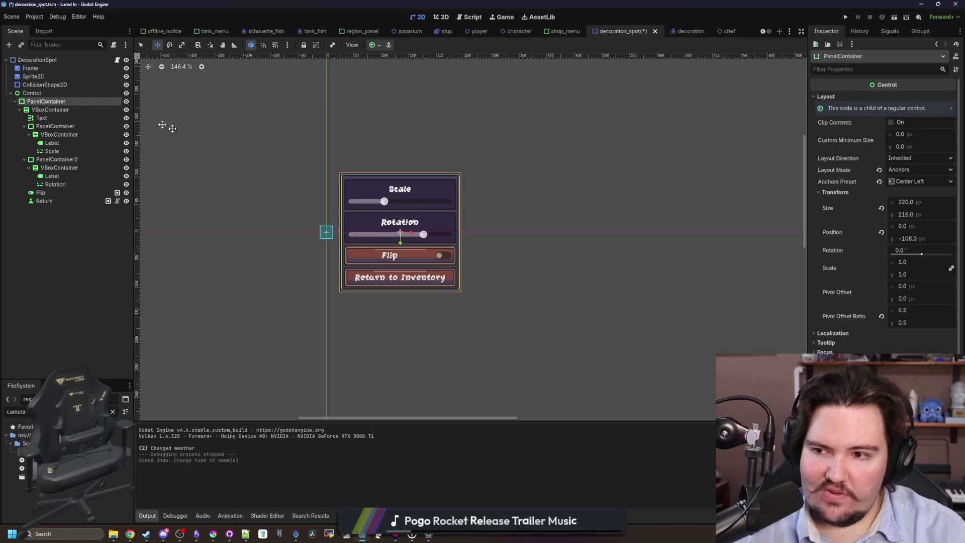
pyautogui.click(56, 94)
pyautogui.click(117, 45)
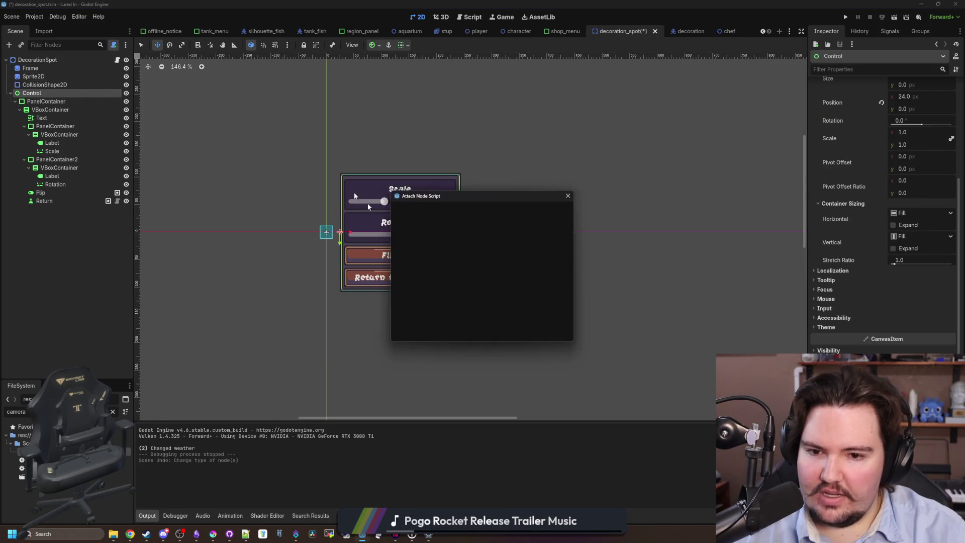
pyautogui.click(520, 332)
pyautogui.rightClick(58, 93)
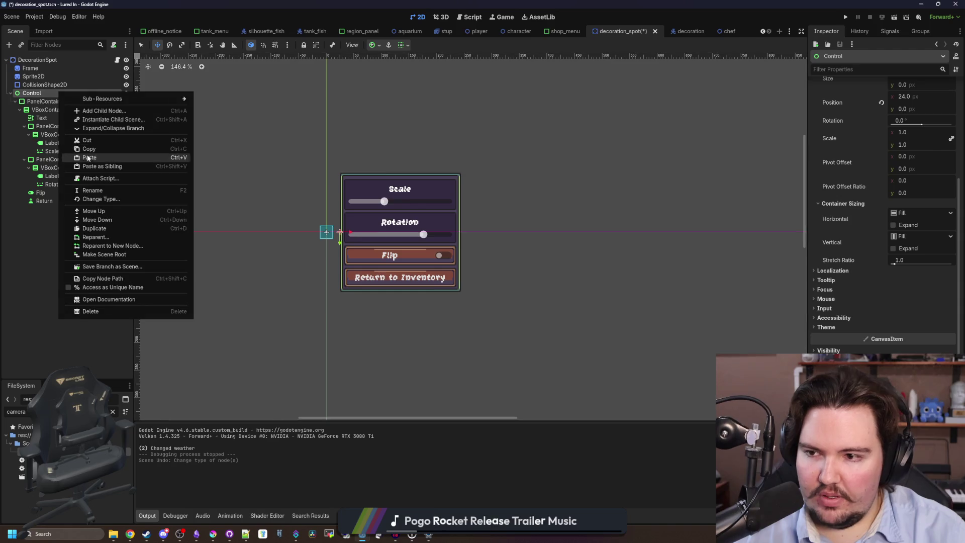
pyautogui.click(97, 198)
pyautogui.write('menu')
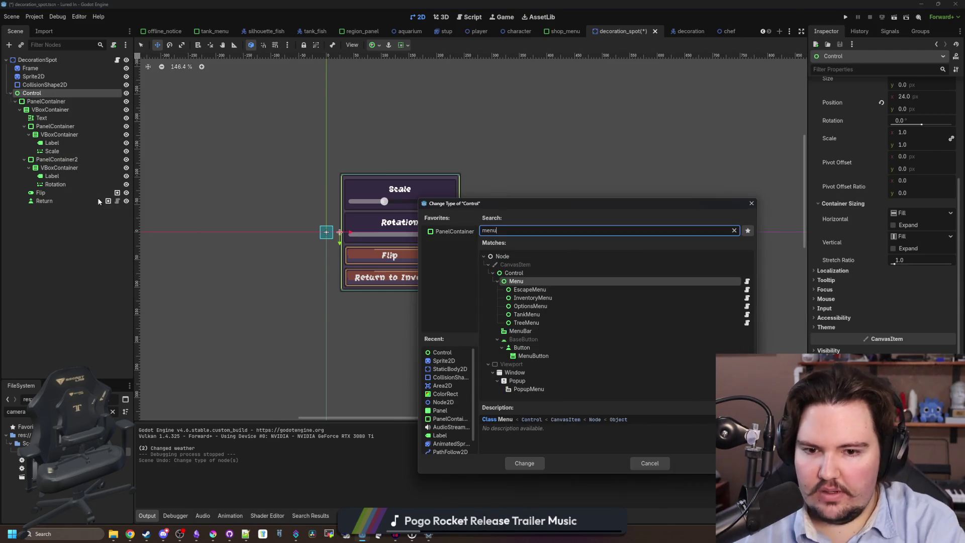
pyautogui.press('Return')
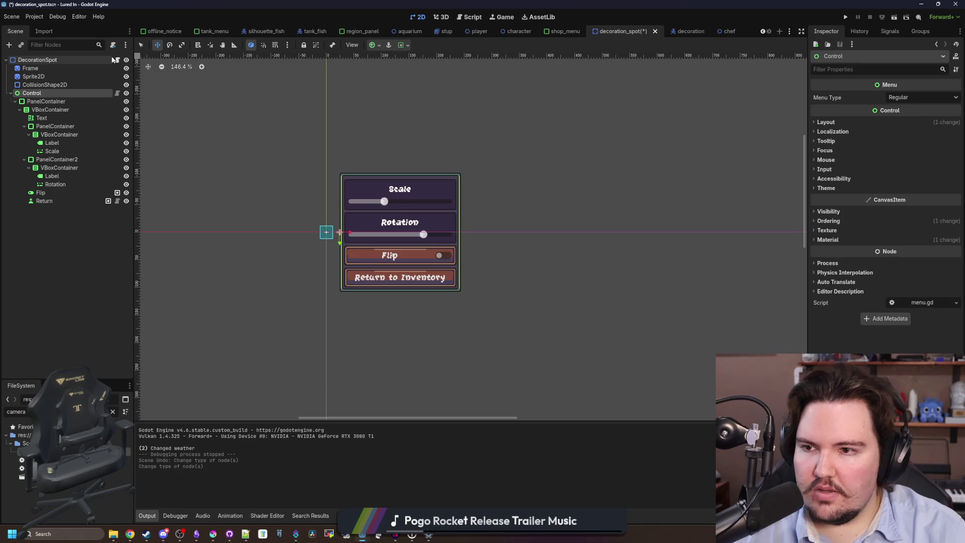
# Step: Change the script's call to $Control.toggle_on() in set_selected and save
pyautogui.click(117, 60)
pyautogui.click(360, 269)
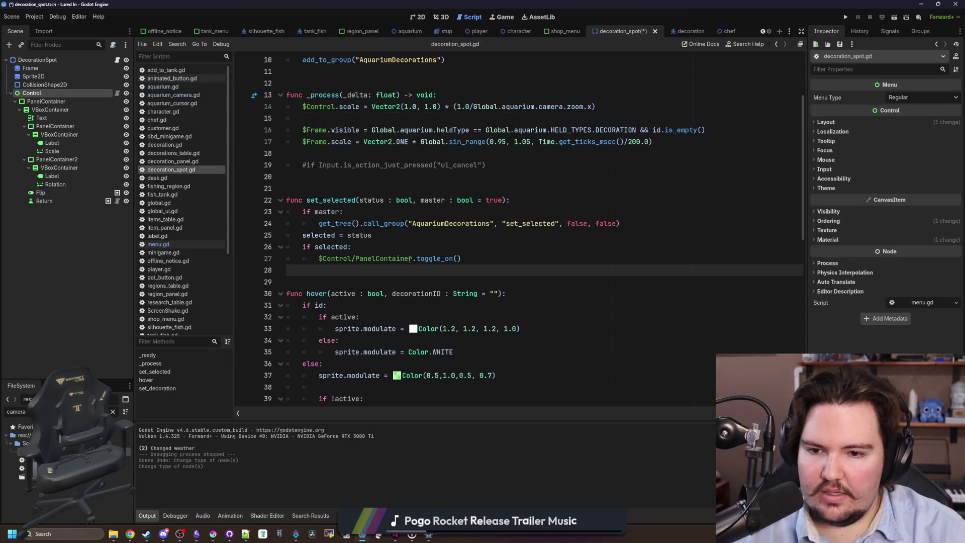
pyautogui.click(413, 259)
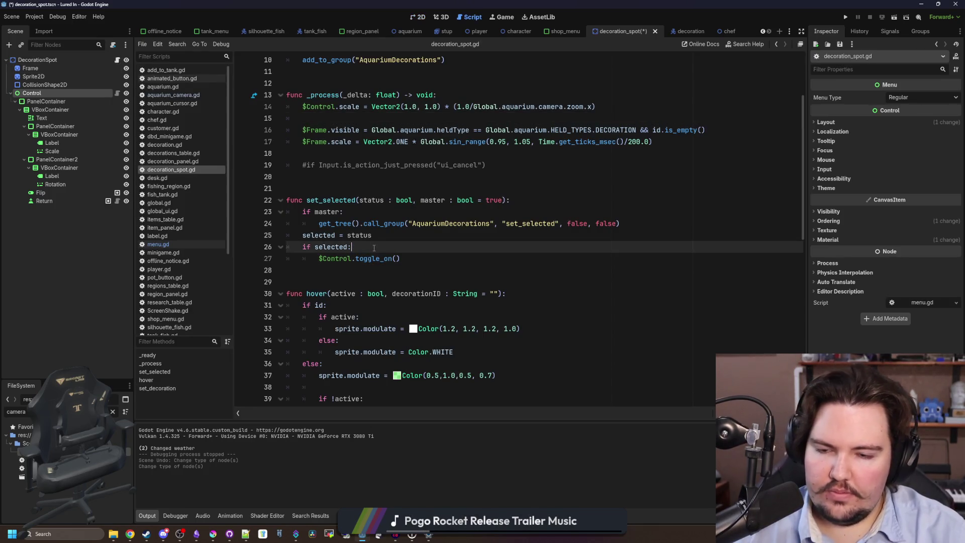
pyautogui.scroll(2, 364, 253)
pyautogui.click(349, 256)
pyautogui.hotkey('ctrl', 's')
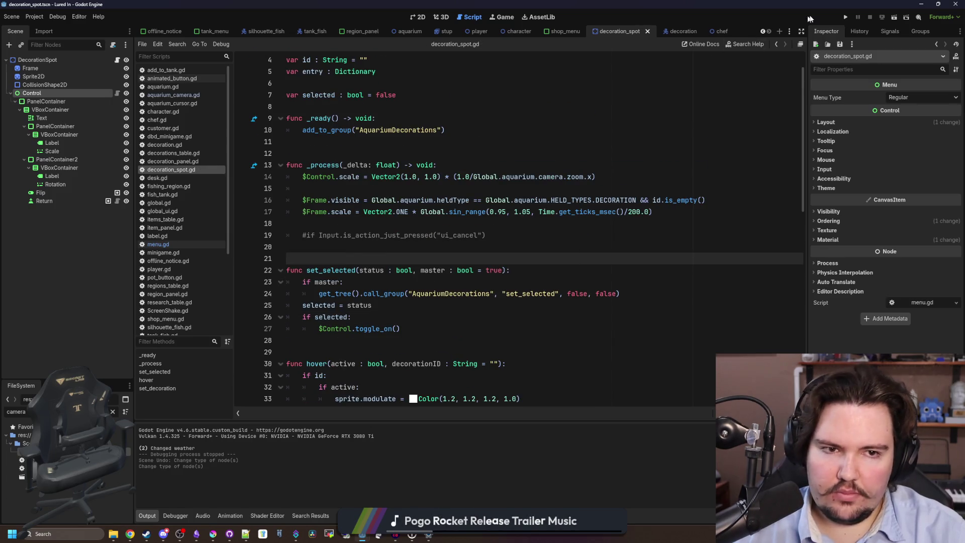
# Step: Test-run the game in full screen, then close it and stop debugging
pyautogui.click(846, 17)
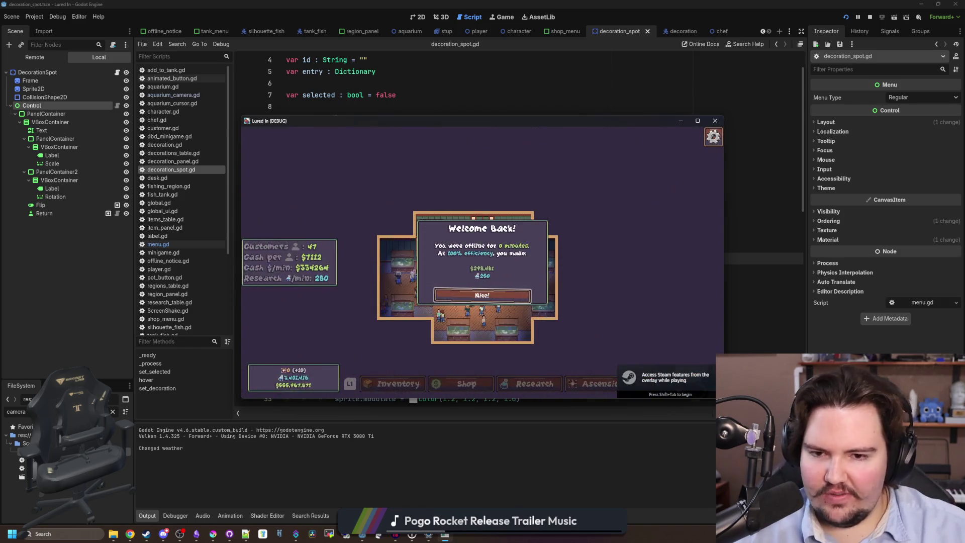
pyautogui.click(481, 296)
pyautogui.click(698, 120)
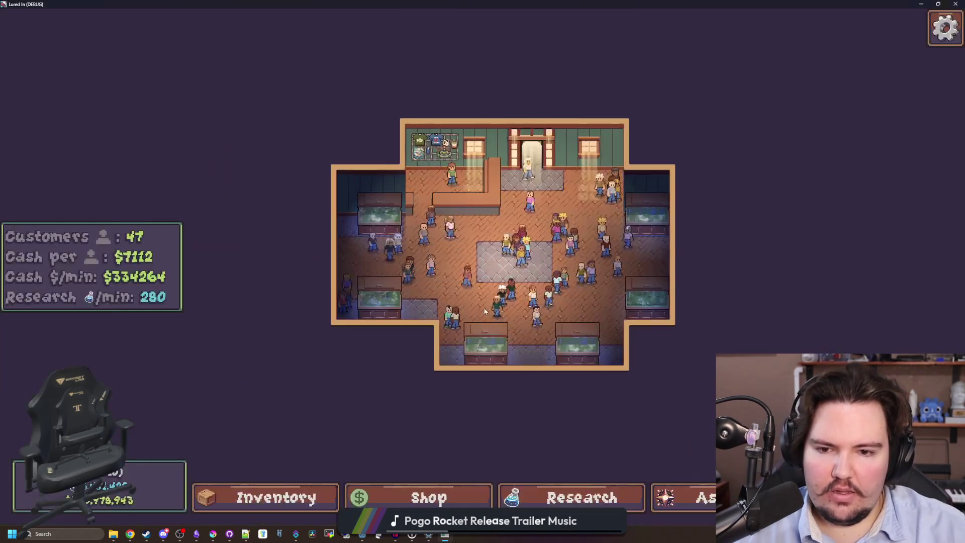
pyautogui.scroll(2, 511, 333)
pyautogui.scroll(-1, 511, 333)
pyautogui.press('super+Down')
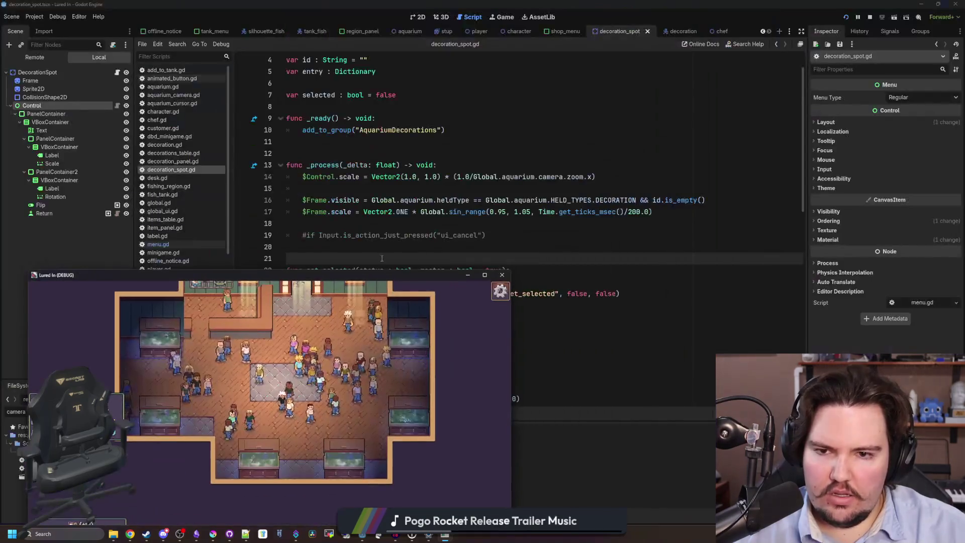
pyautogui.click(502, 275)
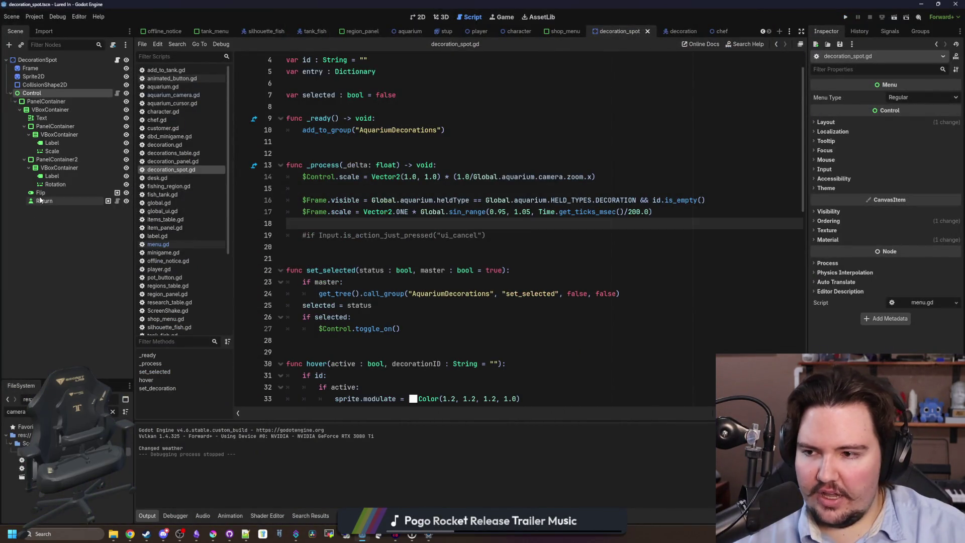
# Step: Select the Flip and Return nodes and remove them from the MouseEmulation group
pyautogui.click(42, 200)
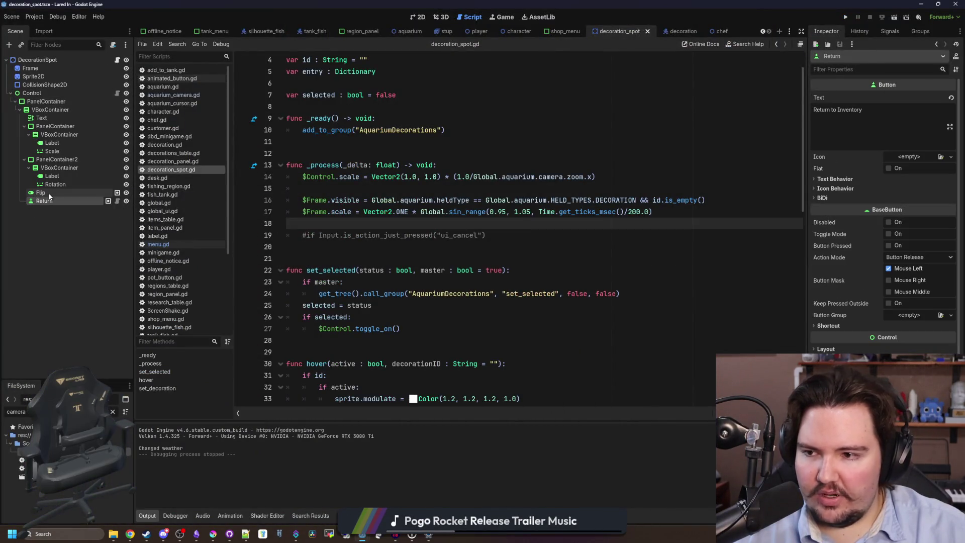
pyautogui.click(870, 34)
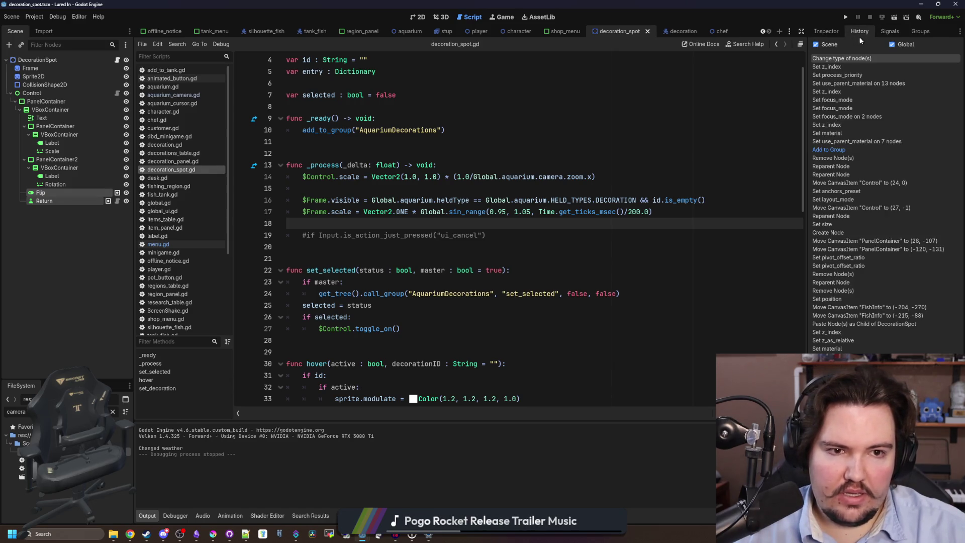
pyautogui.moveTo(806, 112); pyautogui.dragTo(603, 112)
pyautogui.click(51, 176)
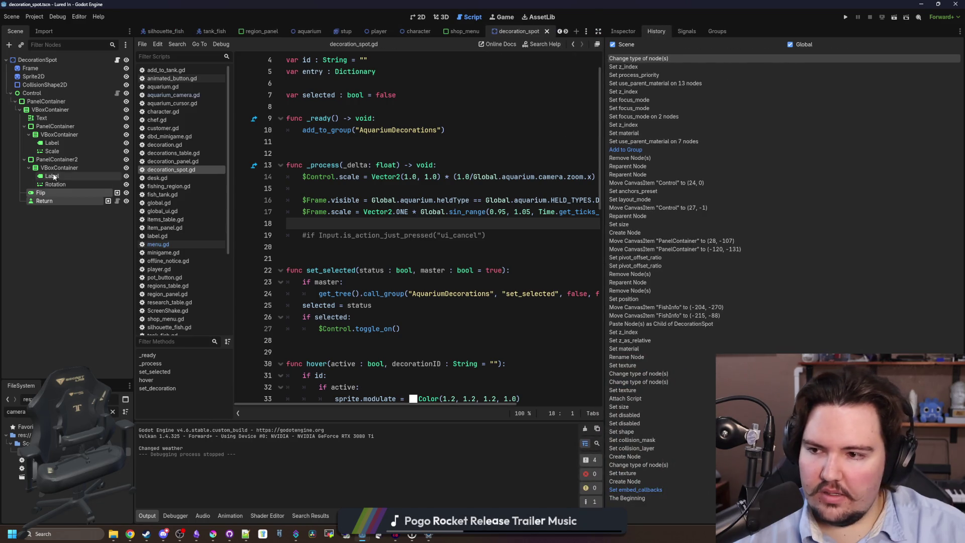
pyautogui.click(42, 192)
pyautogui.keyDown('shift'); pyautogui.click(50, 200); pyautogui.keyUp('shift')
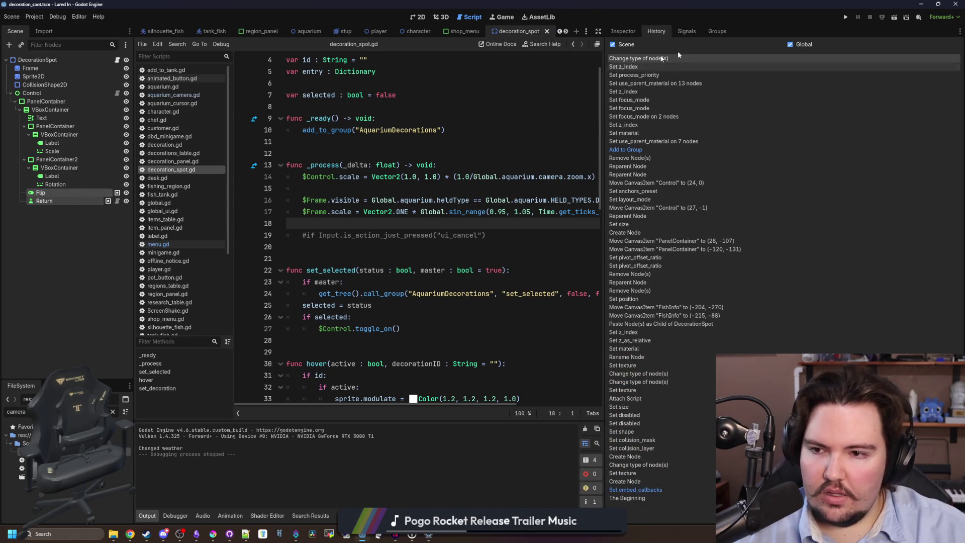
pyautogui.click(717, 31)
pyautogui.click(621, 84)
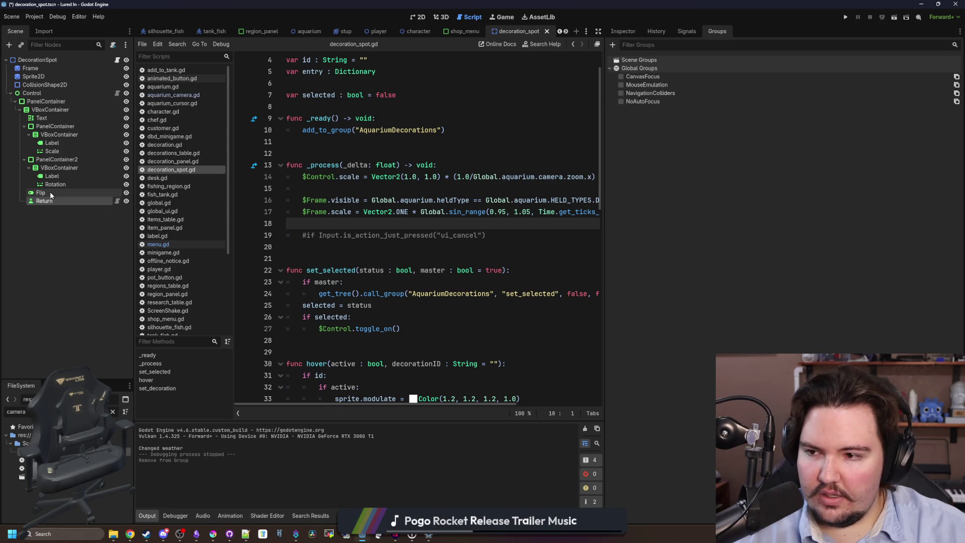
# Step: Set Focus Mode to All for Scale, Rotation, Flip and Return, and save the scene
pyautogui.keyDown('ctrl'); pyautogui.click(56, 185); pyautogui.keyUp('ctrl')
pyautogui.click(625, 33)
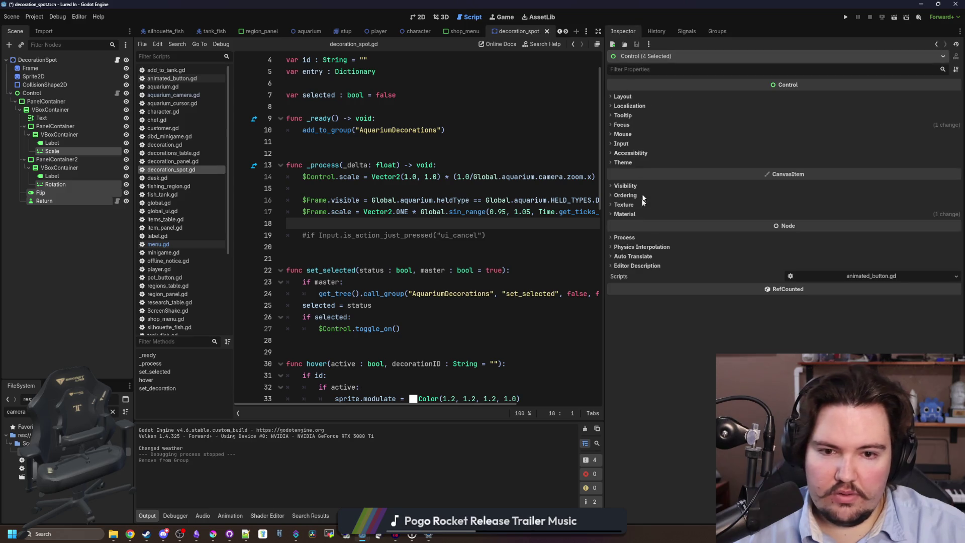
pyautogui.click(629, 126)
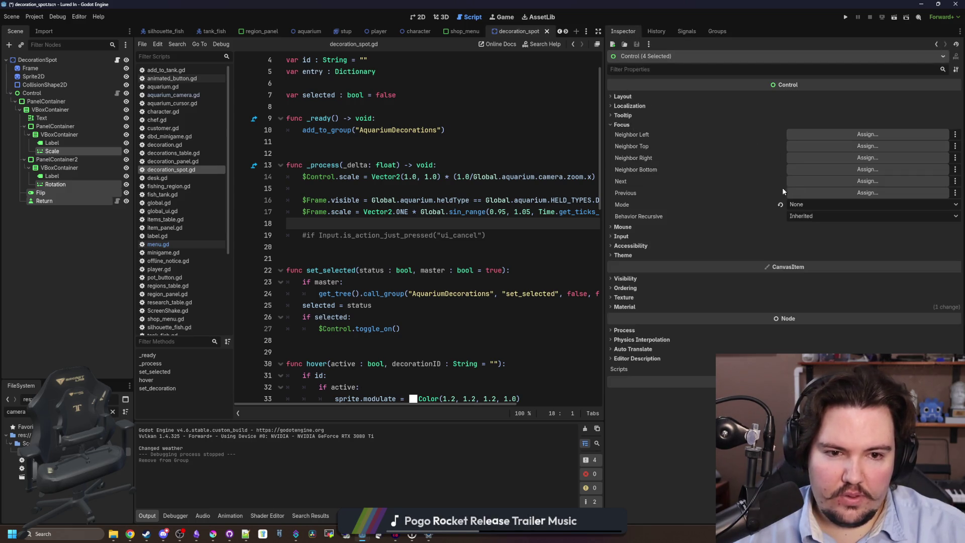
pyautogui.click(780, 205)
pyautogui.click(311, 164)
pyautogui.hotkey('ctrl', 's')
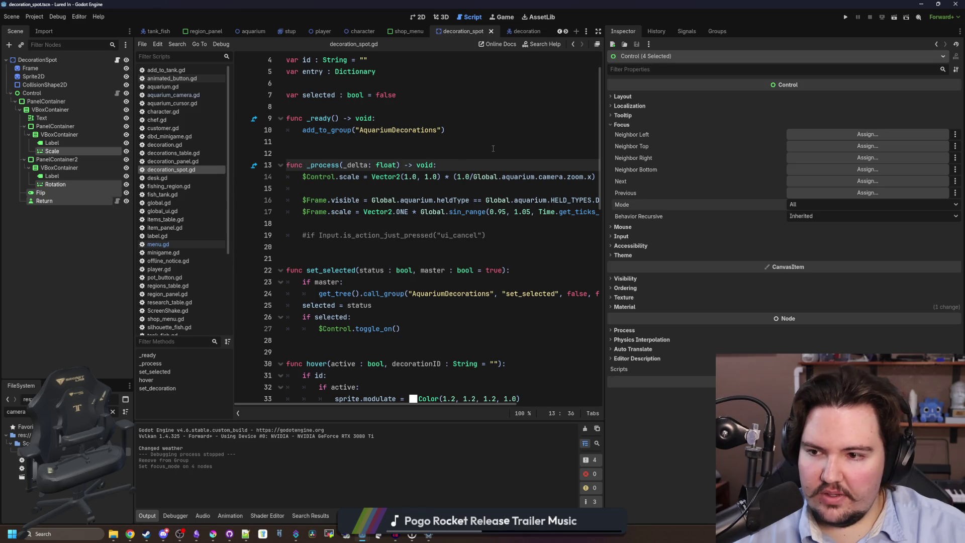
pyautogui.click(312, 153)
pyautogui.hotkey('ctrl', 's')
# Step: Run the game full screen and pan across the shop floor
pyautogui.click(846, 17)
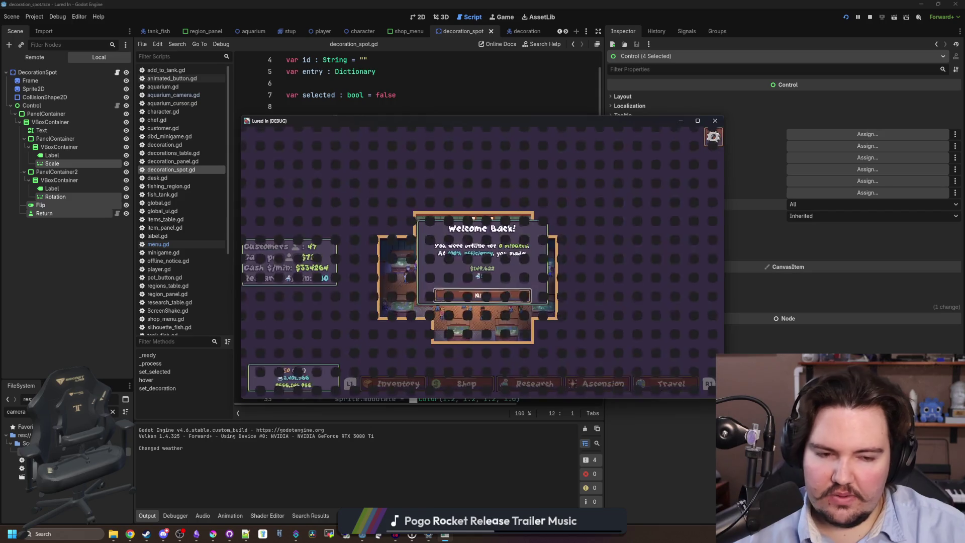
pyautogui.click(481, 295)
pyautogui.click(697, 121)
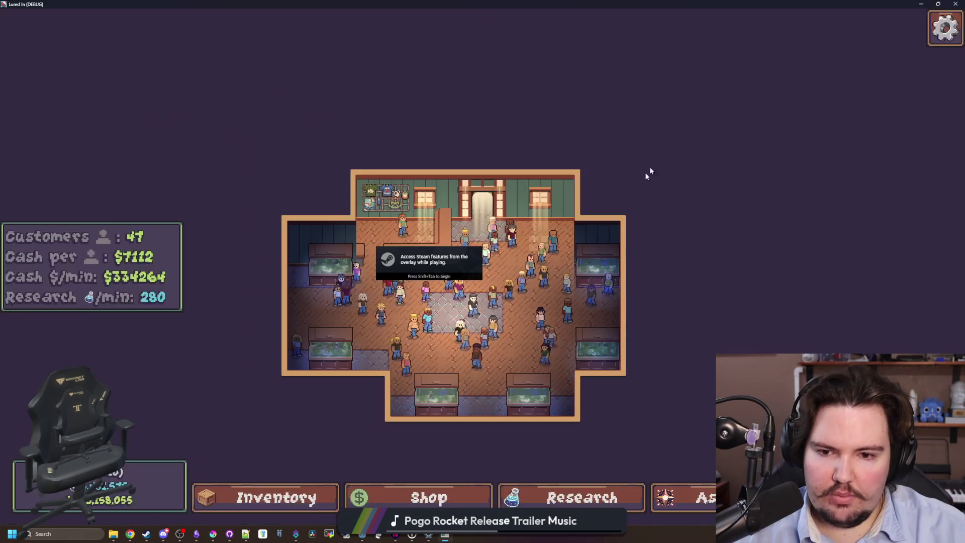
pyautogui.scroll(5, 507, 336)
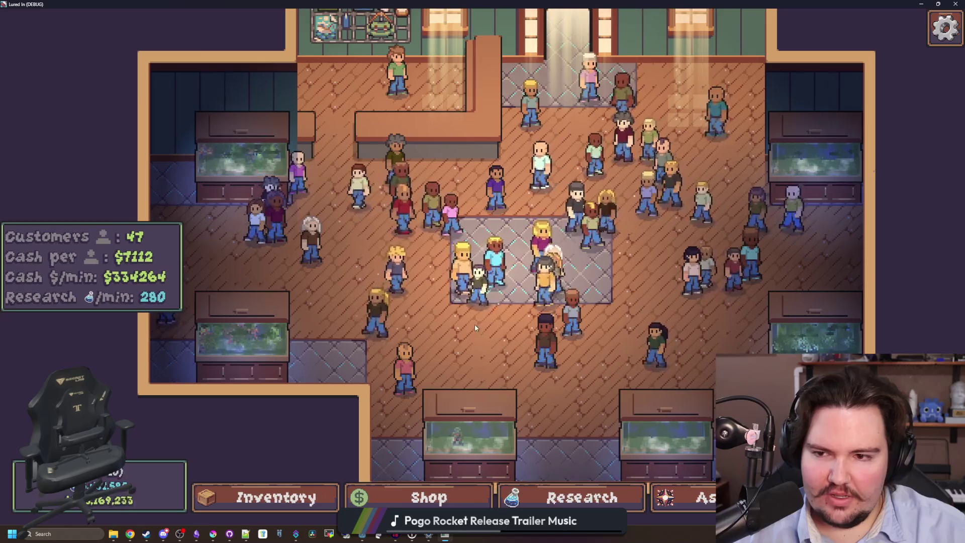
pyautogui.scroll(3, 460, 315)
pyautogui.press('a')
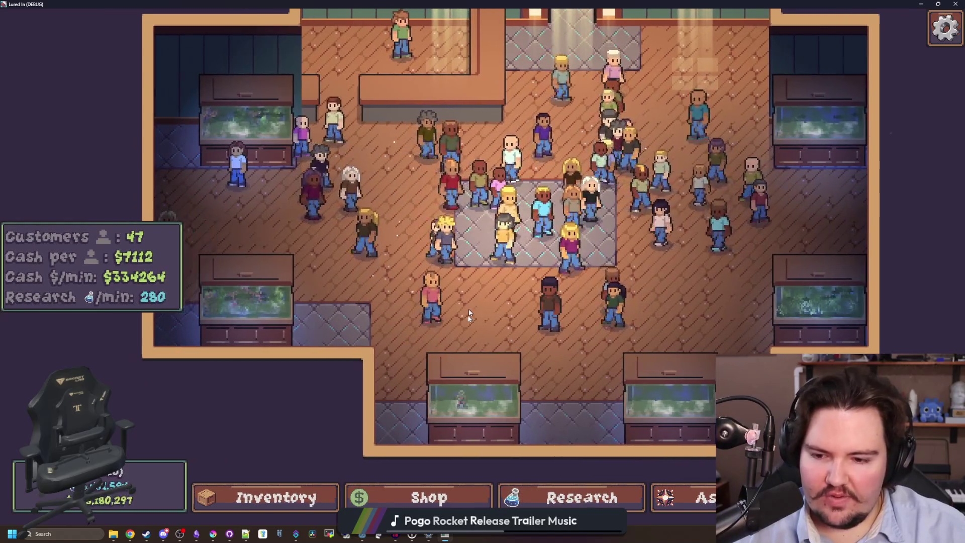
pyautogui.press('s')
pyautogui.press('d')
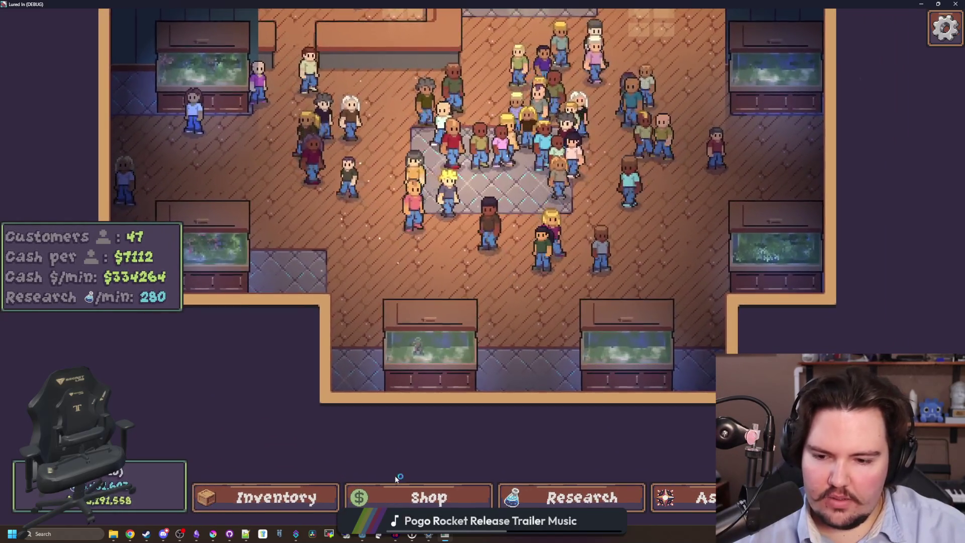
# Step: Buy and place a Starfish Home, reopen its Scale/Rotation panel, then close the game
pyautogui.click(372, 498)
pyautogui.click(605, 140)
pyautogui.click(639, 183)
pyautogui.click(449, 366)
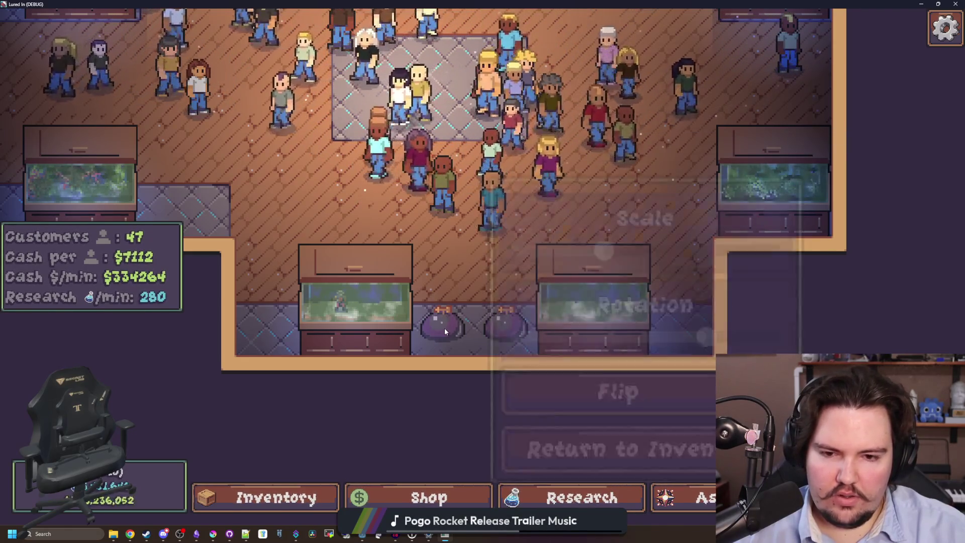
pyautogui.click(444, 331)
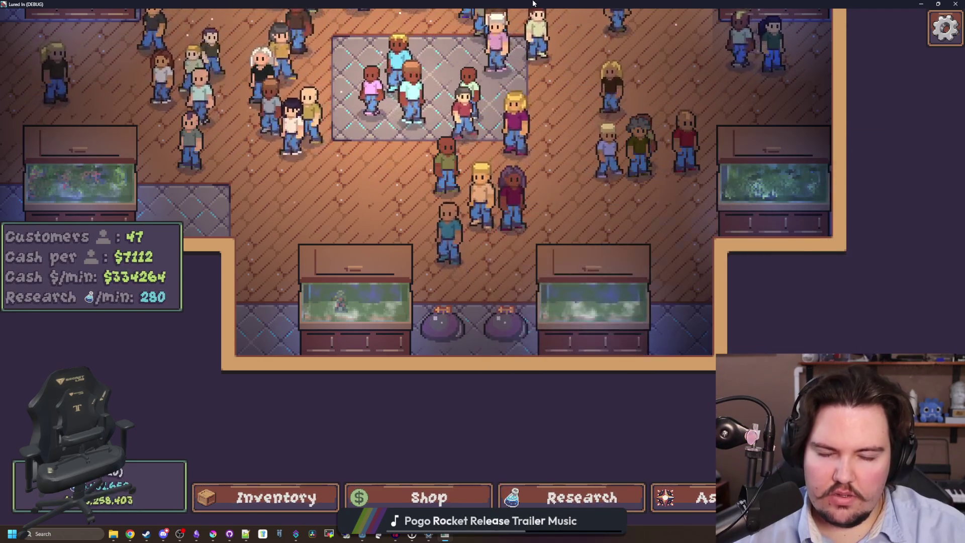
pyautogui.click(938, 4)
pyautogui.click(865, 17)
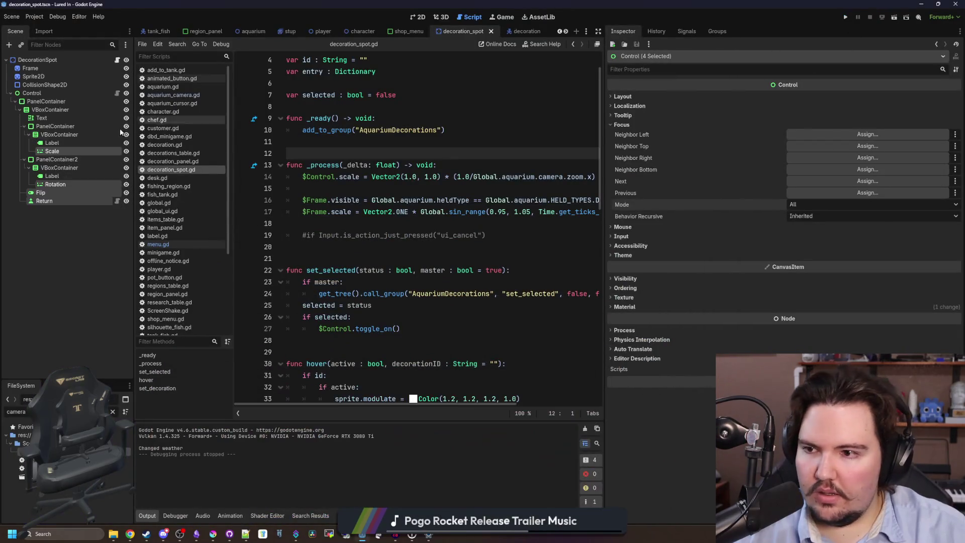
# Step: Add a new Control child node to the decoration_spot scene
pyautogui.click(51, 85)
pyautogui.rightClick(51, 86)
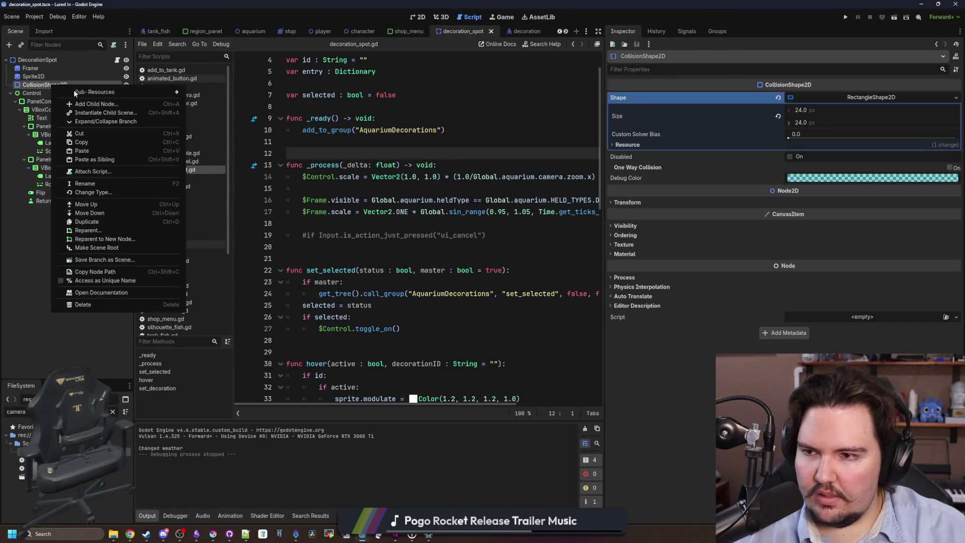
pyautogui.click(89, 103)
pyautogui.write('control')
pyautogui.press('Return')
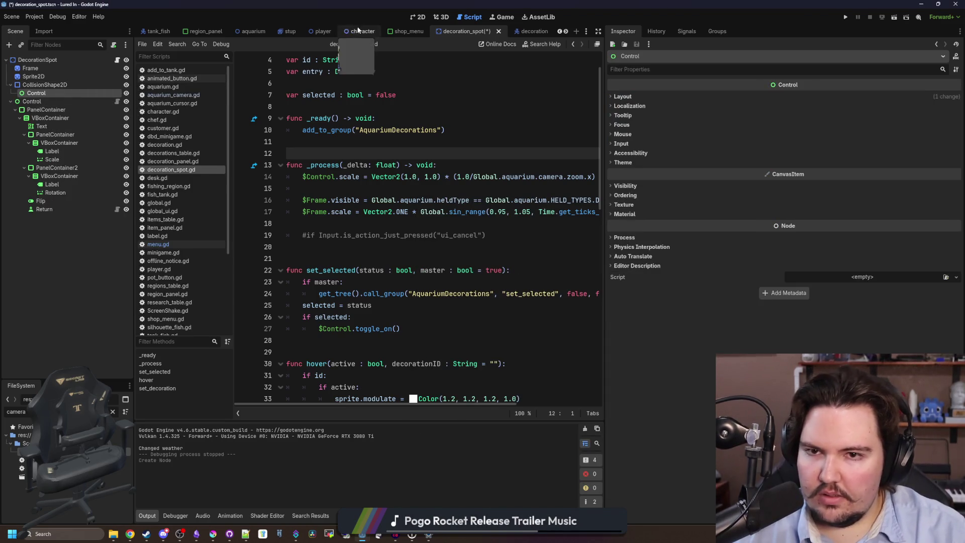
# Step: Move the new node directly under DecorationSpot and nest the menu Control inside it
pyautogui.click(420, 15)
pyautogui.click(32, 101)
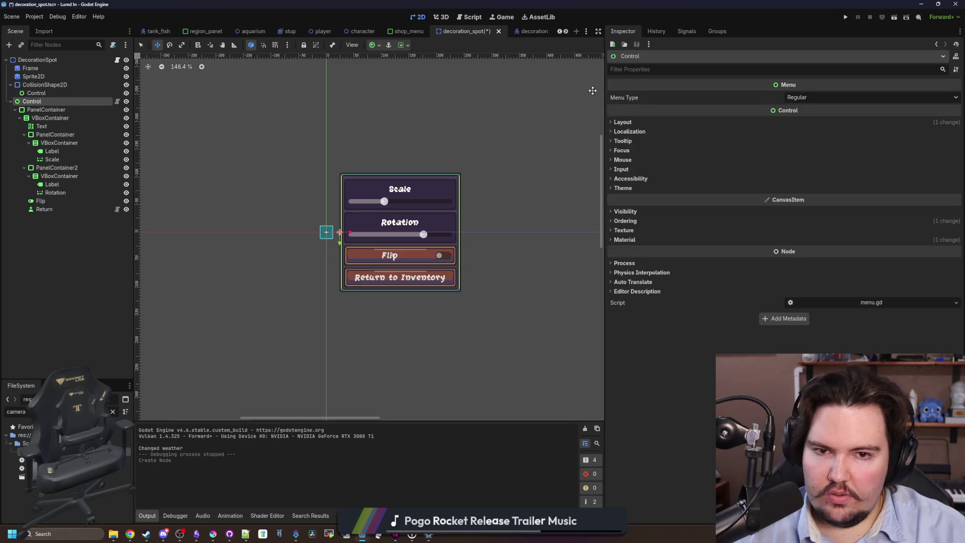
pyautogui.click(624, 123)
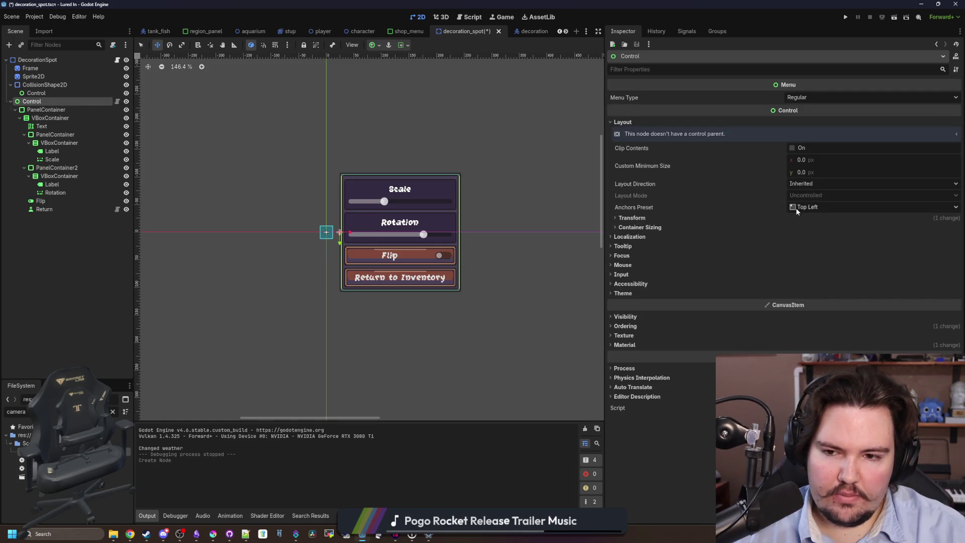
pyautogui.click(36, 94)
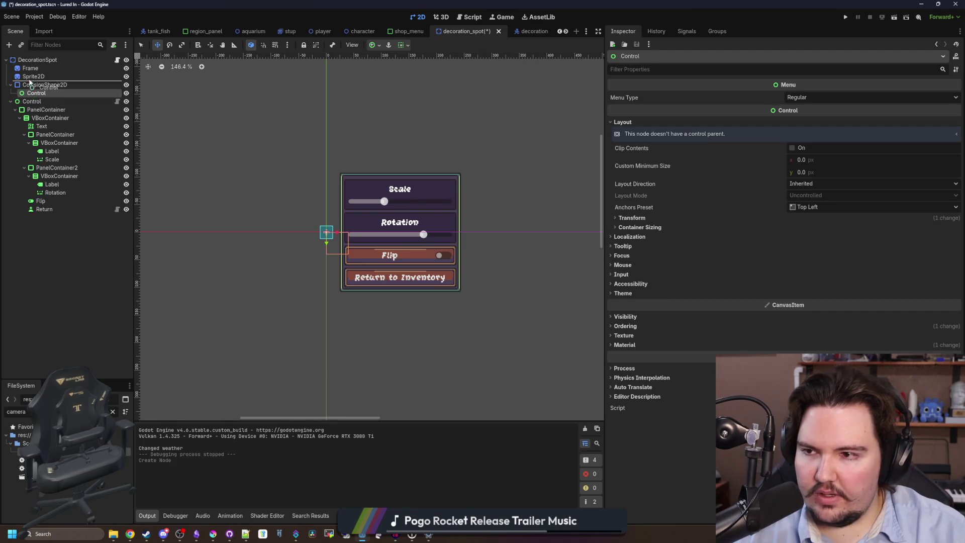
pyautogui.moveTo(33, 63); pyautogui.dragTo(33, 60)
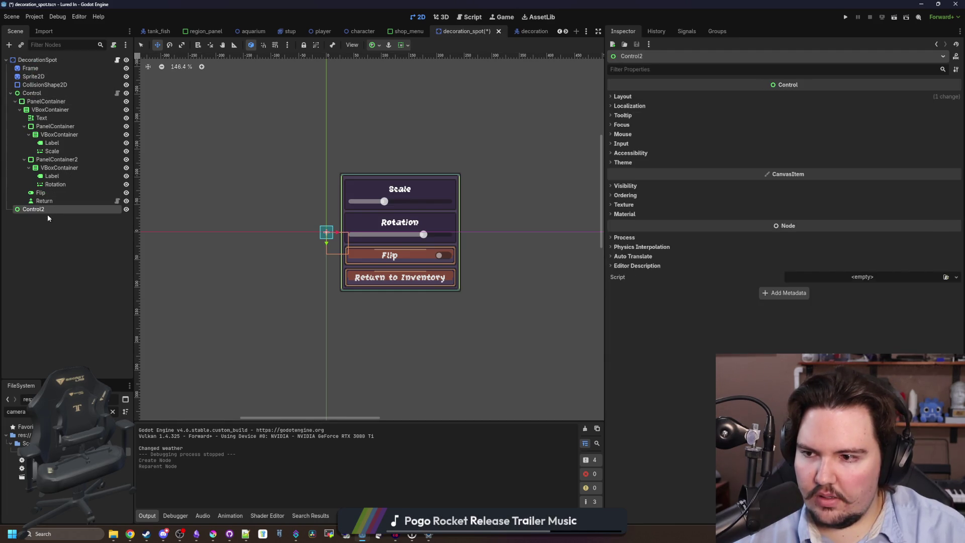
pyautogui.moveTo(40, 95); pyautogui.dragTo(33, 209)
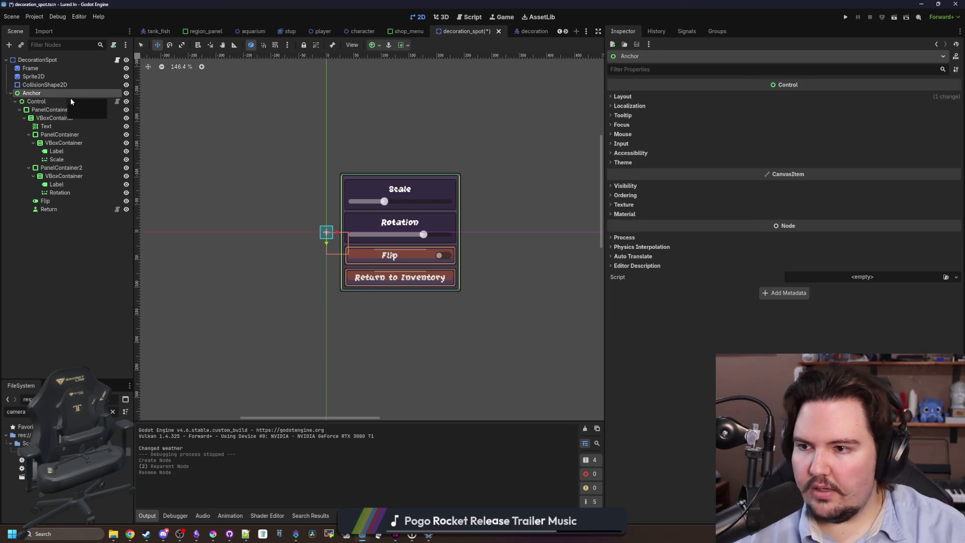
# Step: Update decoration_spot.gd node paths to $Anchor/Control and $Anchor, save, and relaunch the game
pyautogui.click(117, 59)
pyautogui.moveTo(37, 101)
pyautogui.mouseDown()
pyautogui.moveTo(273, 193)
pyautogui.moveTo(333, 246)
pyautogui.moveTo(375, 247)
pyautogui.mouseUp()
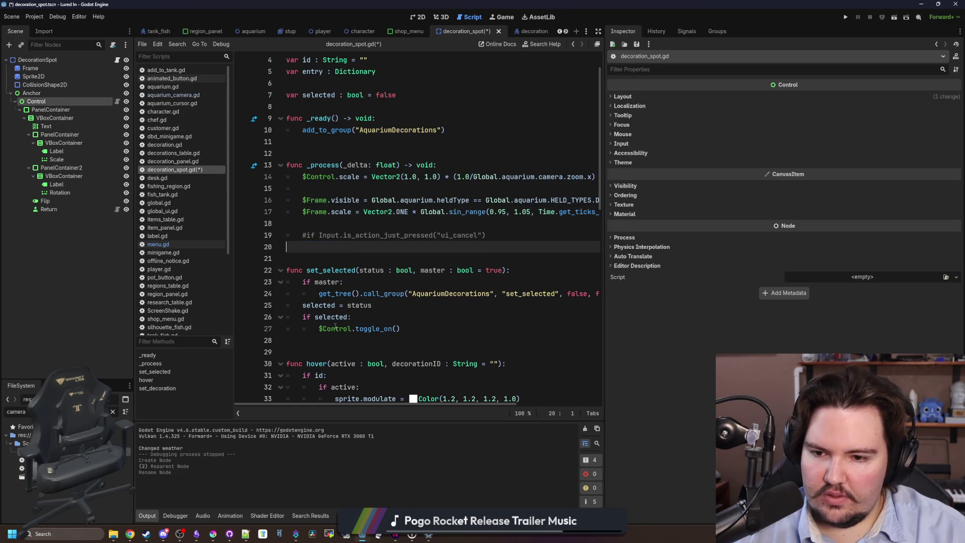
pyautogui.click(335, 328)
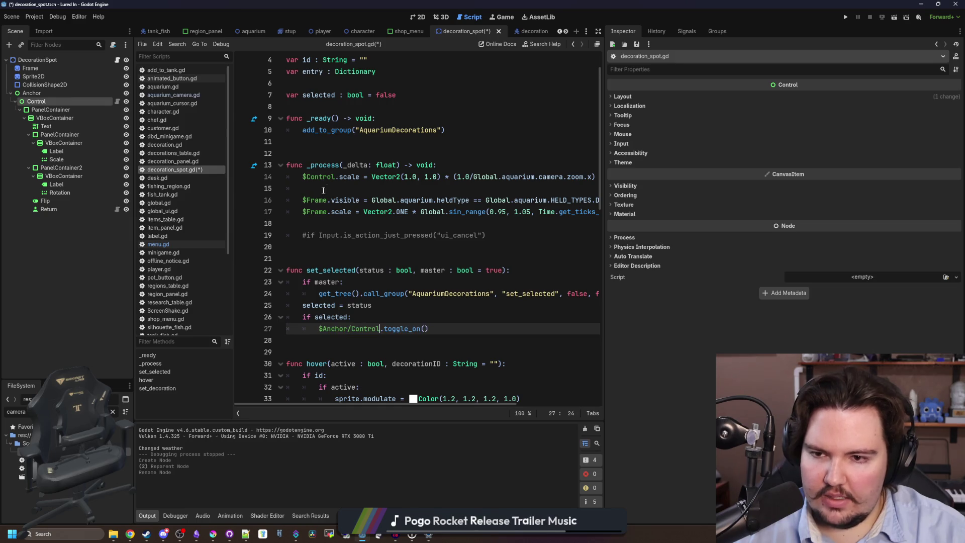
pyautogui.click(339, 176)
pyautogui.write('Anchor')
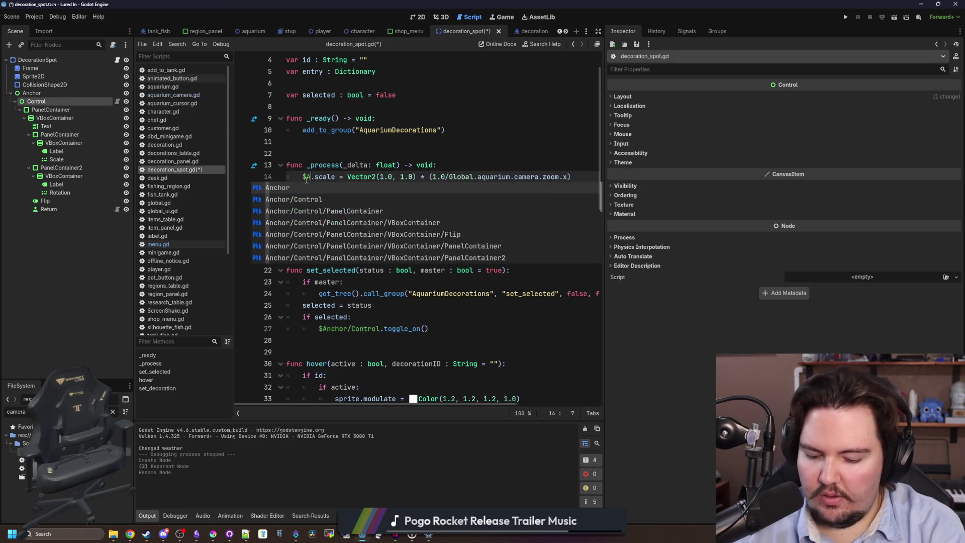
pyautogui.click(307, 153)
pyautogui.hotkey('ctrl', 's')
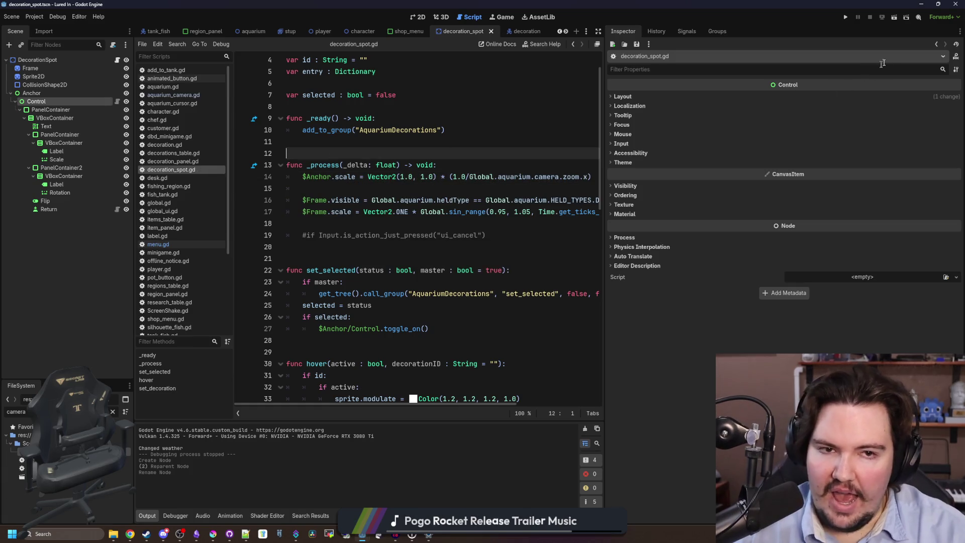
pyautogui.click(848, 18)
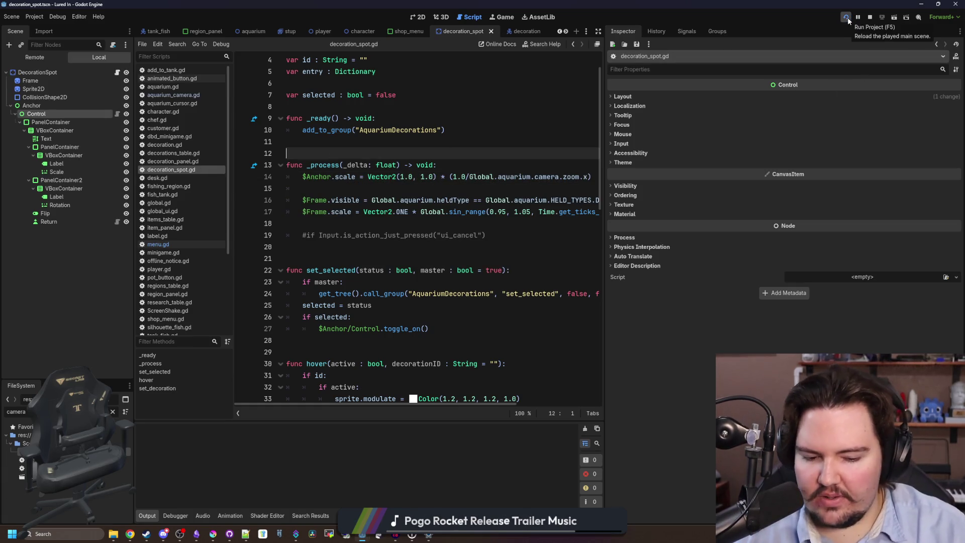
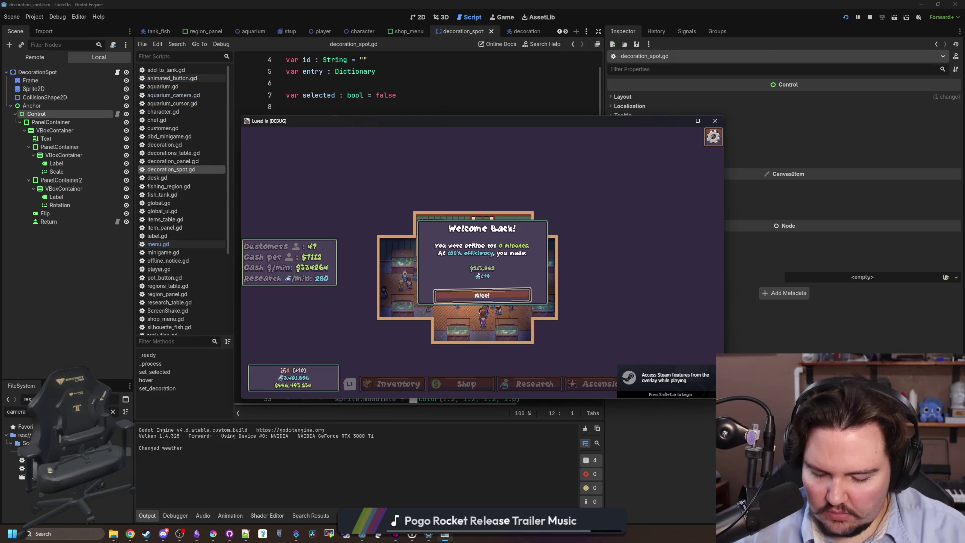
# Step: Dismiss Welcome Back, maximize the game, and buy and place a Starfish Home in a floor slot
pyautogui.click(482, 295)
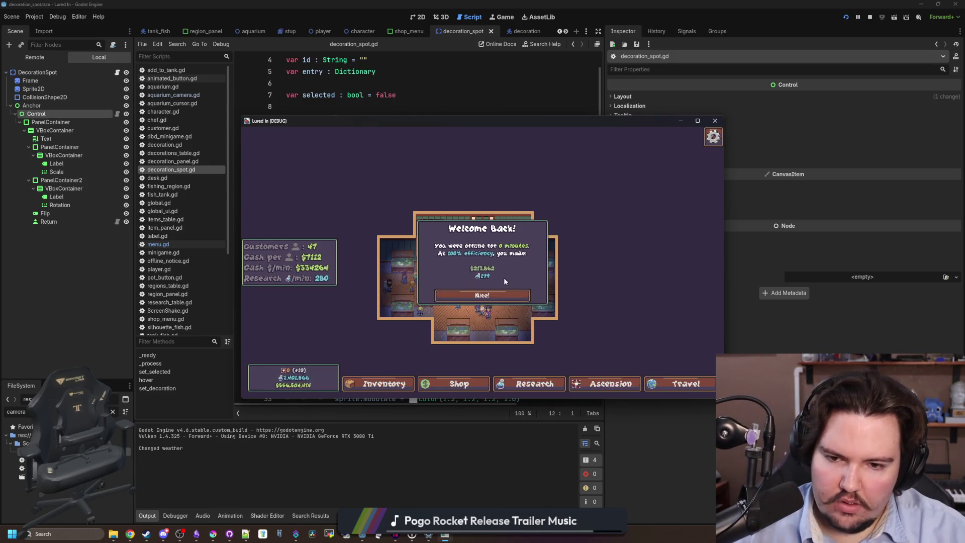
pyautogui.click(697, 121)
pyautogui.scroll(3, 681, 260)
pyautogui.click(429, 497)
pyautogui.click(588, 138)
pyautogui.click(657, 181)
pyautogui.click(493, 390)
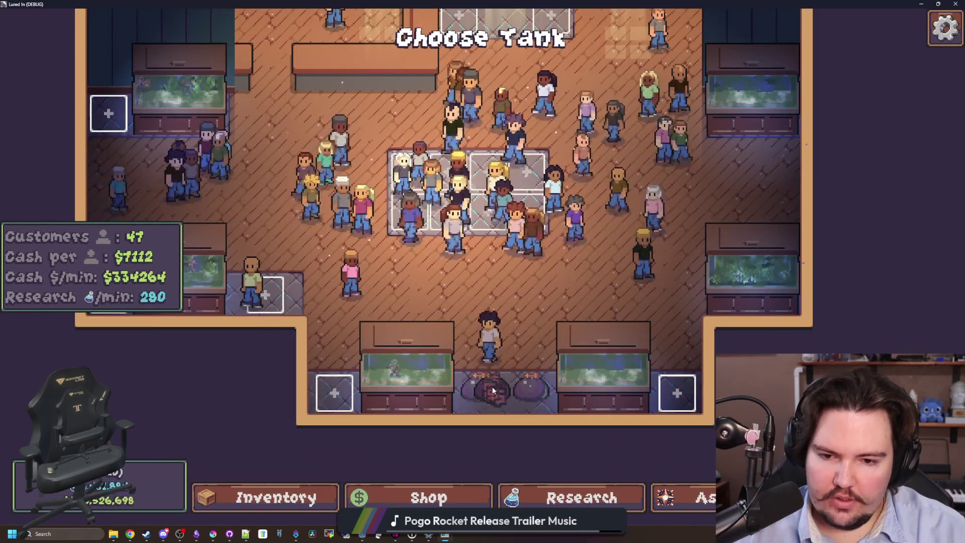
# Step: Open and close the edit menu on placed decorations, including the one beside the purple pot
pyautogui.scroll(3, 493, 390)
pyautogui.click(521, 276)
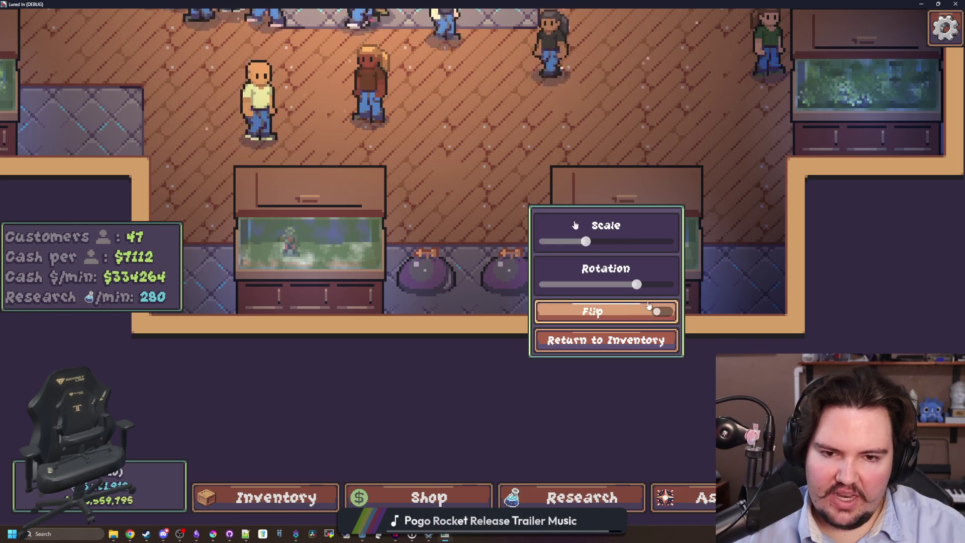
pyautogui.click(487, 177)
pyautogui.scroll(-4, 487, 177)
pyautogui.scroll(4, 562, 276)
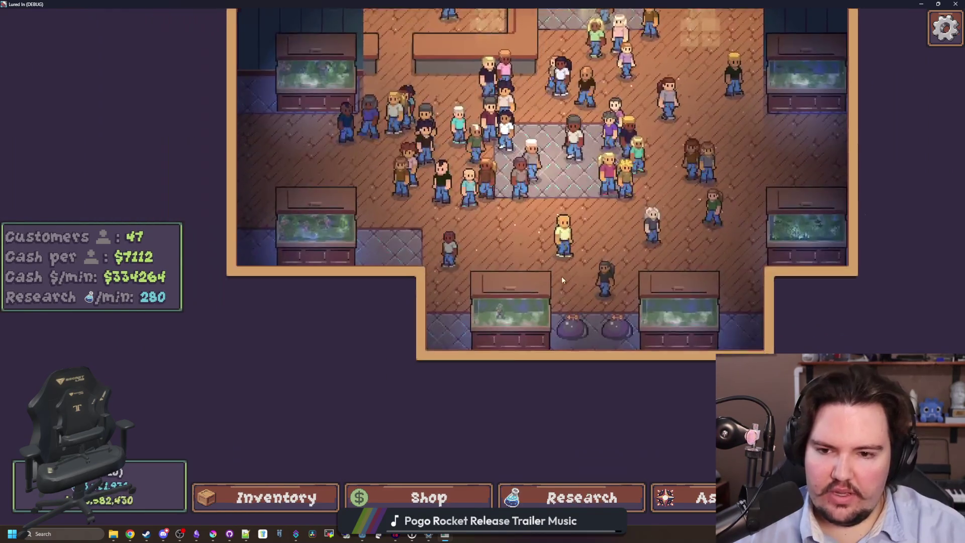
pyautogui.click(563, 287)
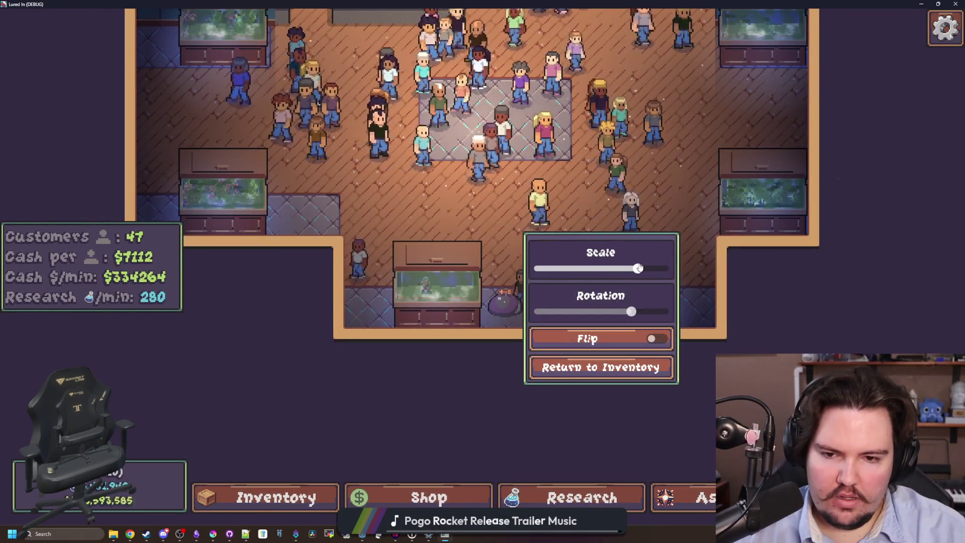
pyautogui.click(542, 241)
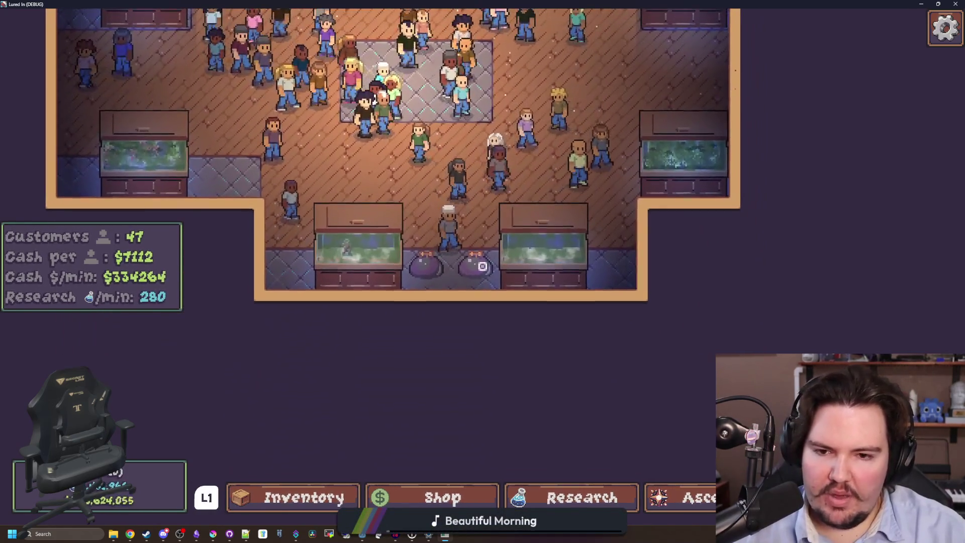
# Step: In the second pot's menu, nudge the scale, toggle Flip on and off, then close the menu
pyautogui.click(482, 266)
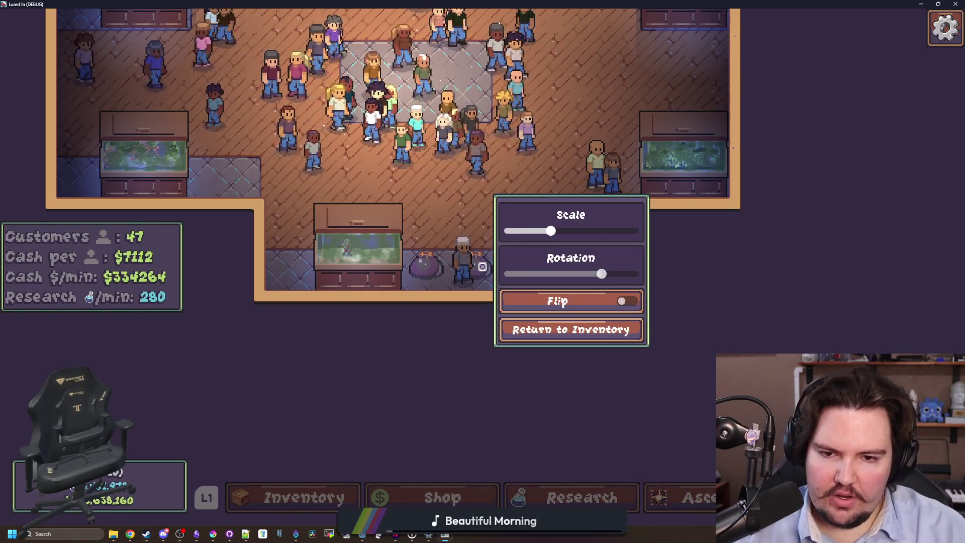
pyautogui.press('Right')
pyautogui.press('Right')
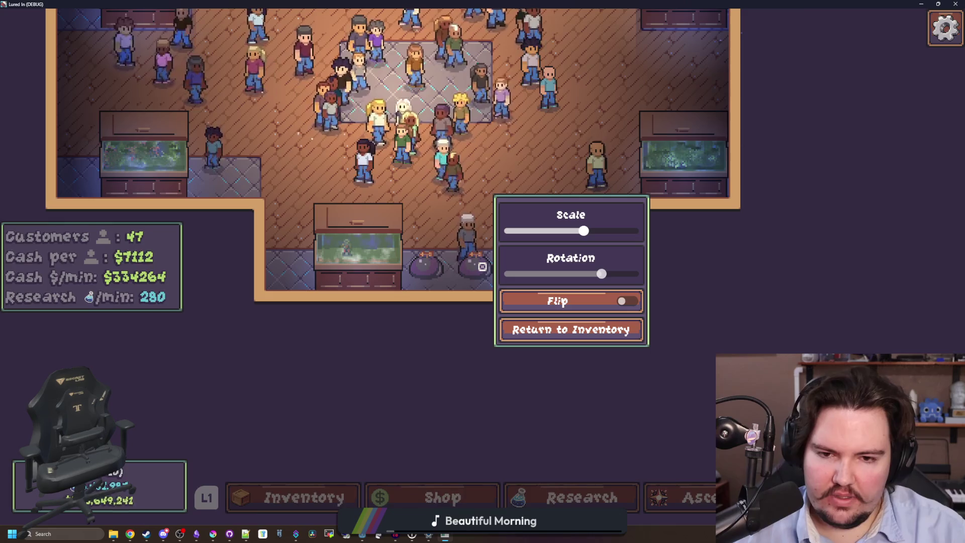
pyautogui.press('Left')
pyautogui.press('Left')
pyautogui.press('Left')
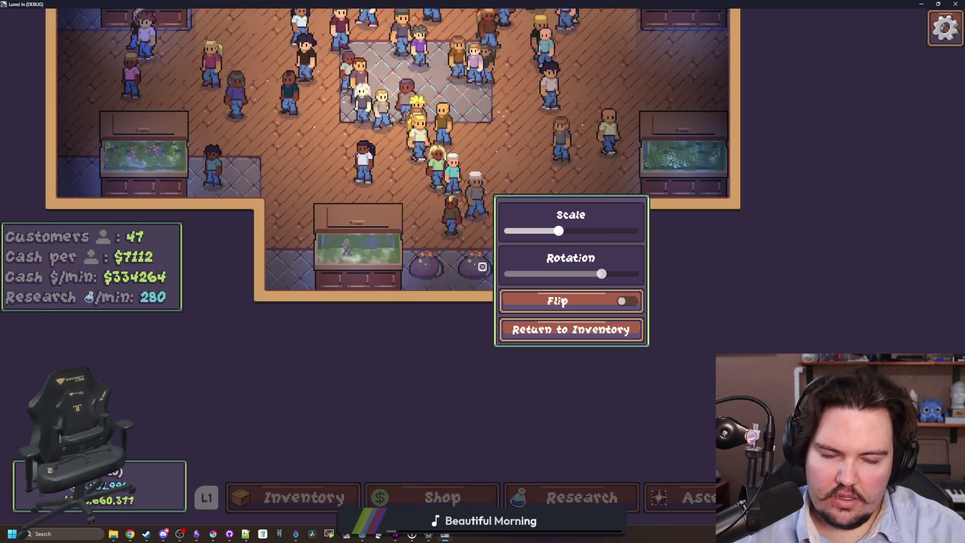
pyautogui.press('Down')
pyautogui.press('Down')
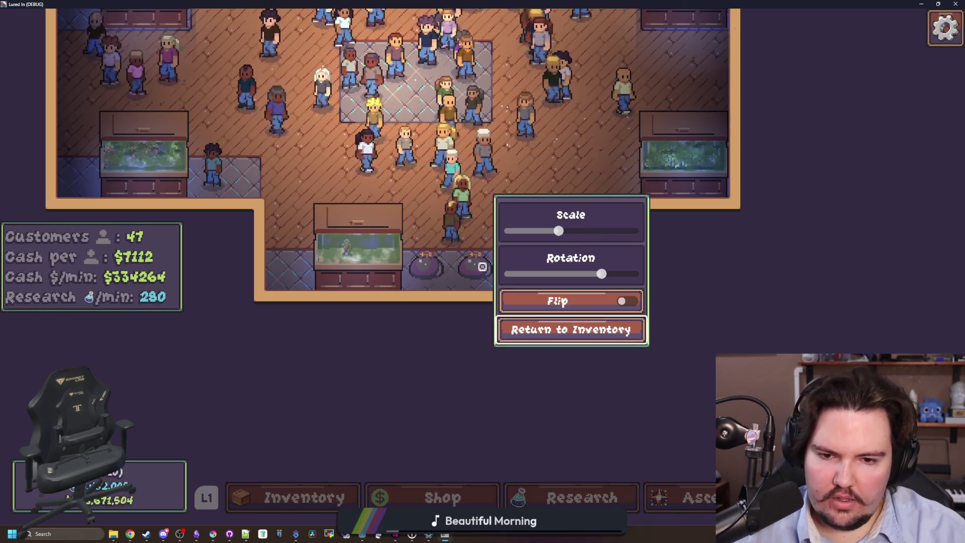
pyautogui.press('Return')
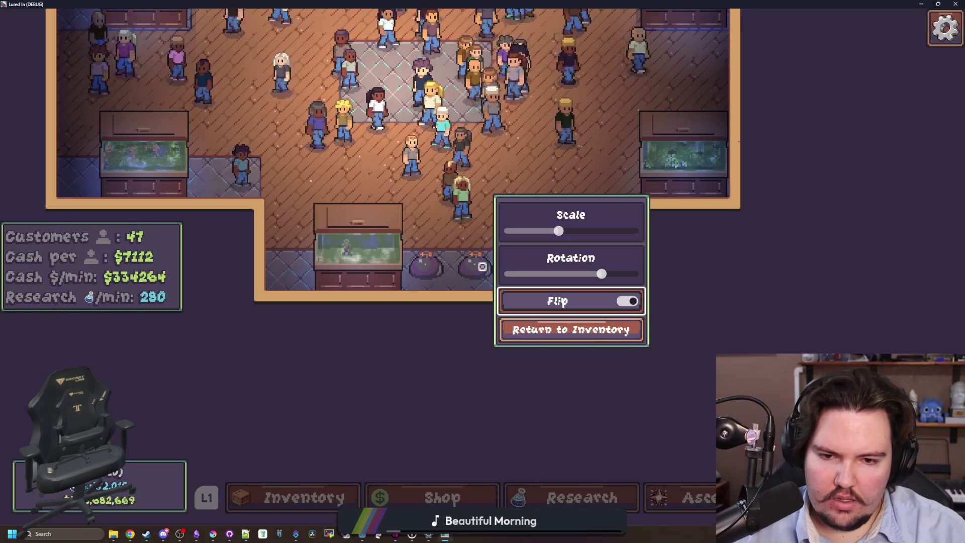
pyautogui.press('Down')
pyautogui.press('Return')
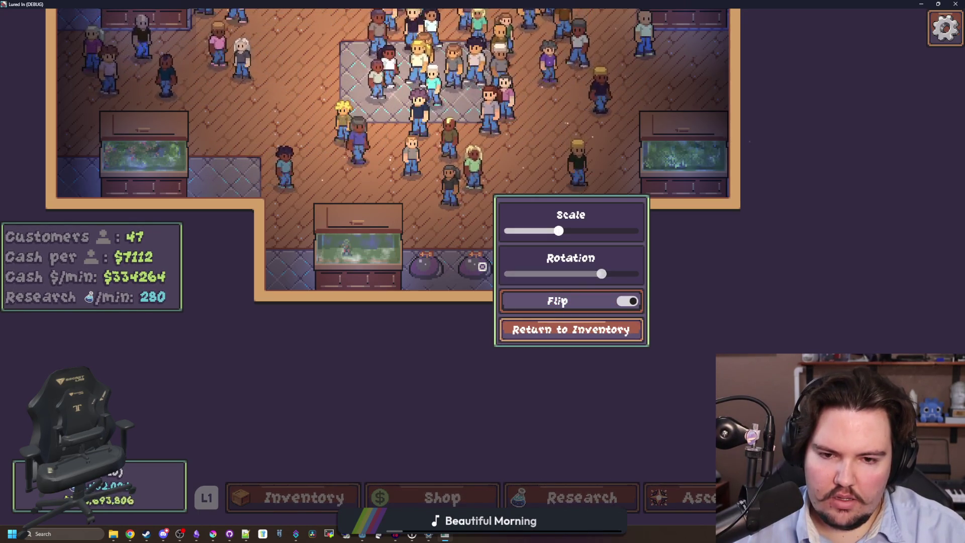
pyautogui.press('Down')
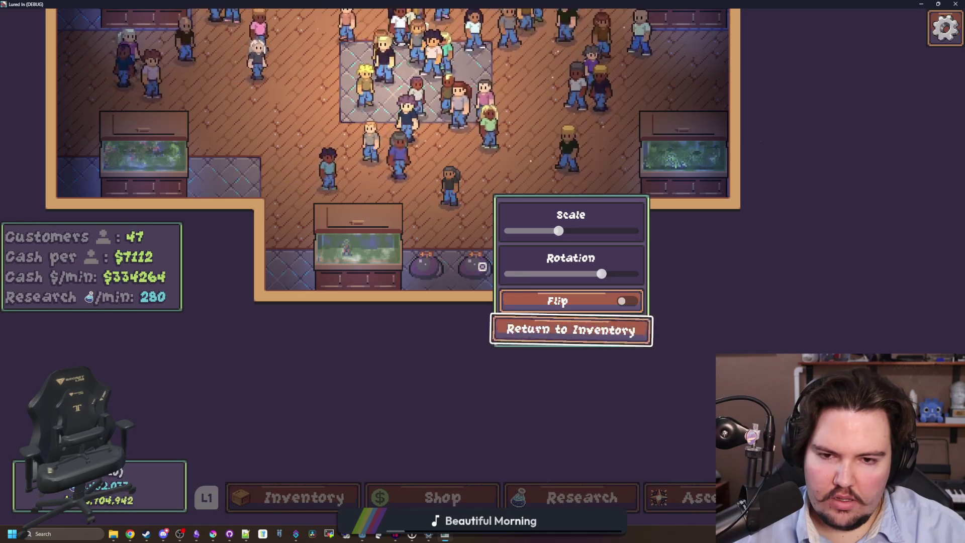
pyautogui.press('Up')
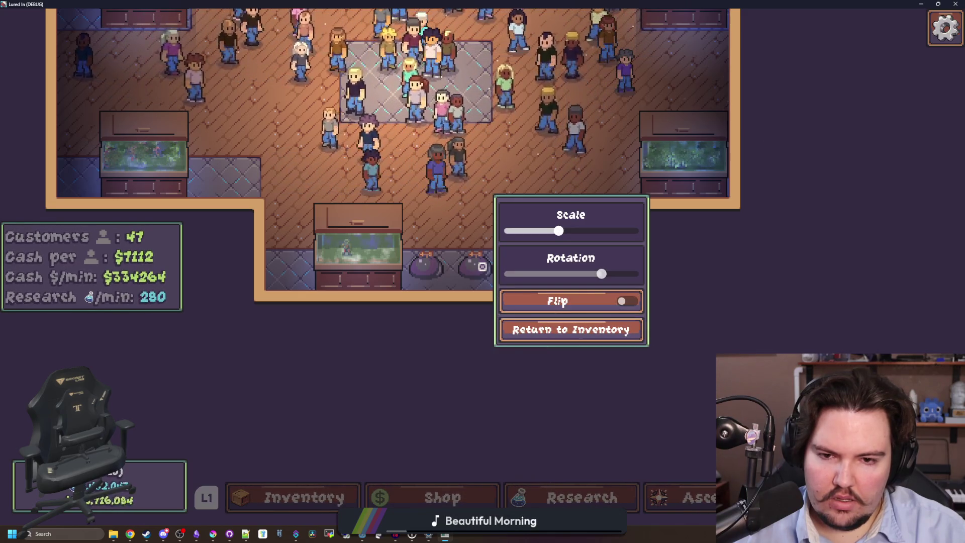
pyautogui.press('Escape')
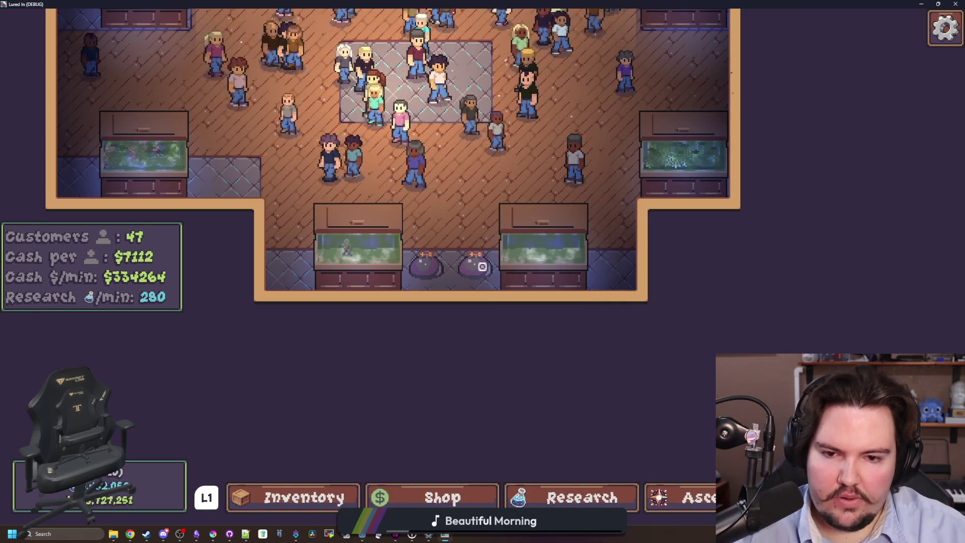
pyautogui.press('super')
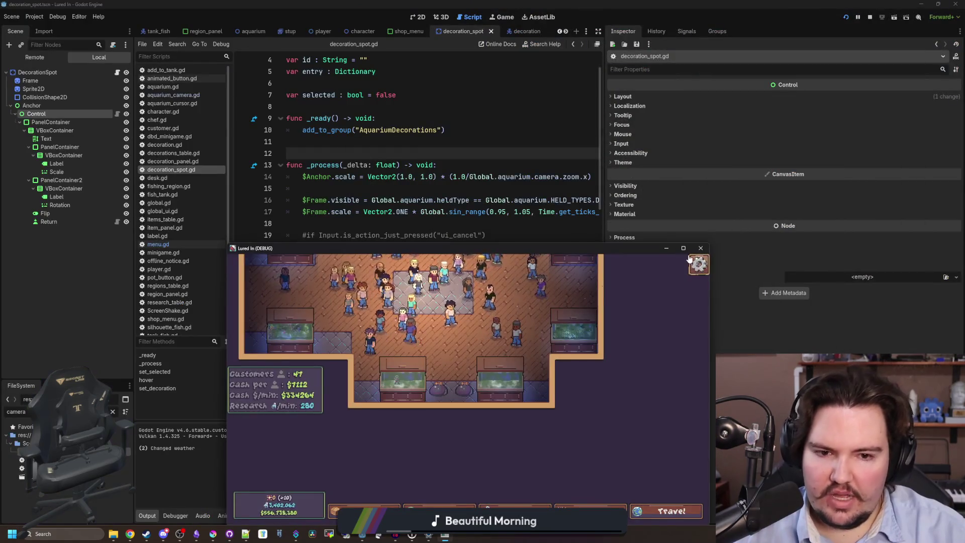
# Step: Stop the running game and save the decoration_spot script
pyautogui.click(707, 243)
pyautogui.click(385, 185)
pyautogui.hotkey('ctrl', 's')
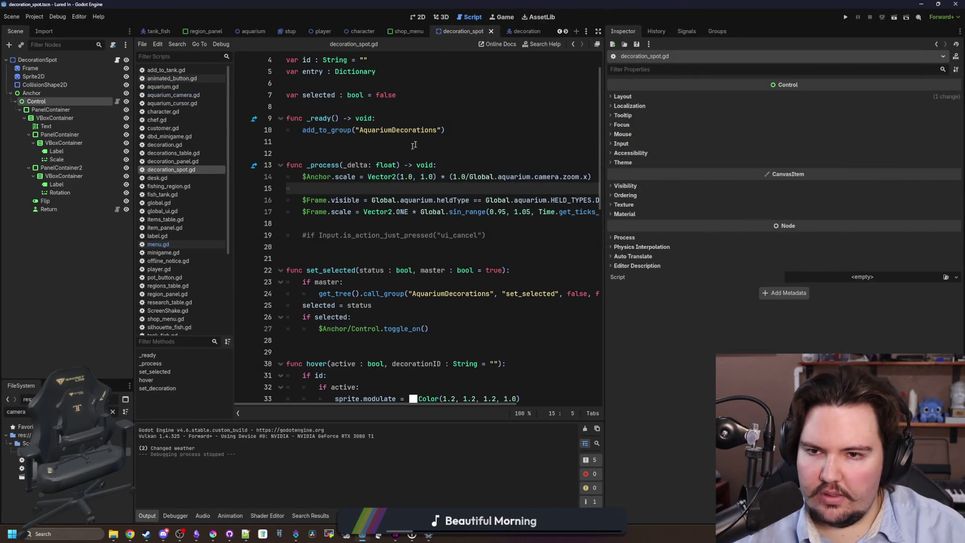
pyautogui.click(436, 130)
# Step: Copy ExitButton, ExitButton2 and Label from shop_menu, then return to decoration_spot's 2D view
pyautogui.click(407, 33)
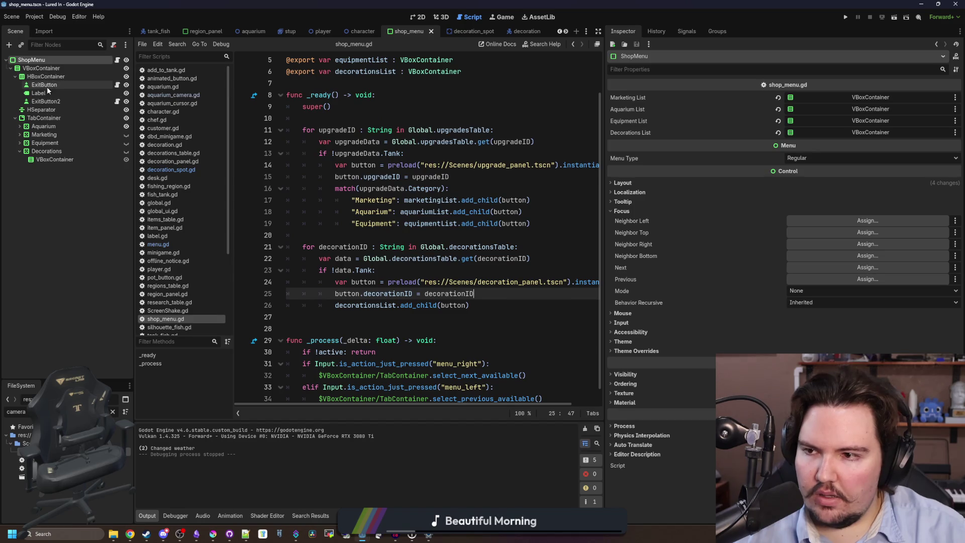
pyautogui.click(46, 85)
pyautogui.keyDown('ctrl'); pyautogui.click(52, 102); pyautogui.keyUp('ctrl')
pyautogui.rightClick(54, 106)
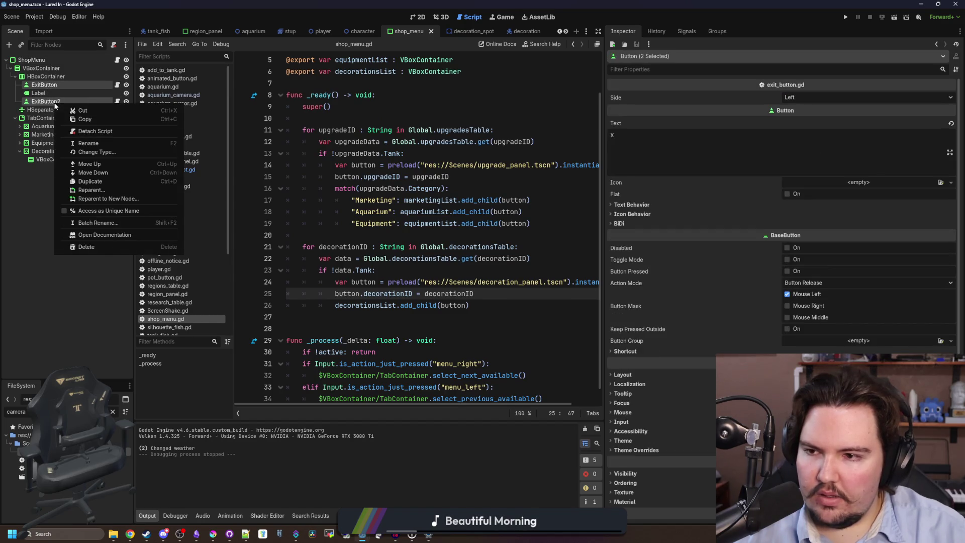
pyautogui.press('Escape')
pyautogui.keyDown('ctrl'); pyautogui.click(39, 94); pyautogui.keyUp('ctrl')
pyautogui.rightClick(41, 95)
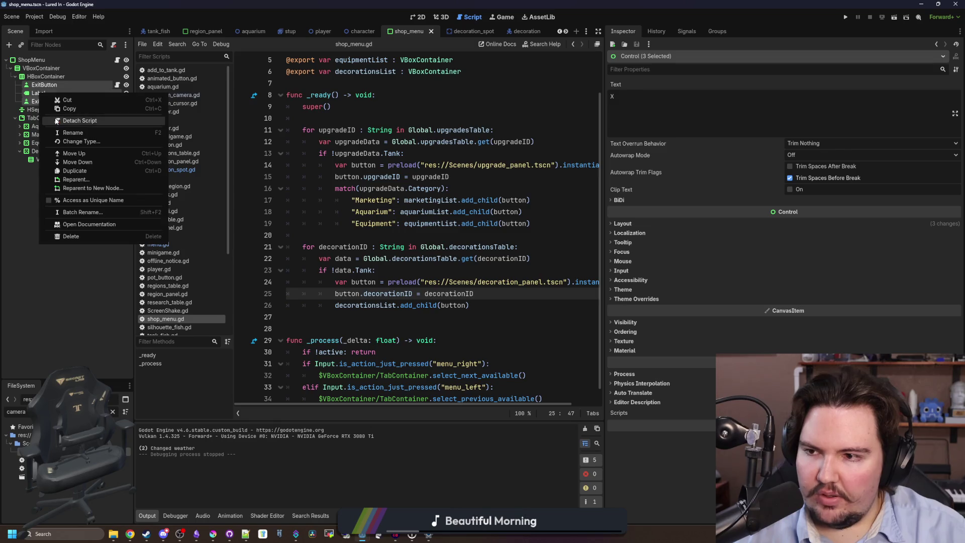
pyautogui.press('Escape')
pyautogui.click(467, 31)
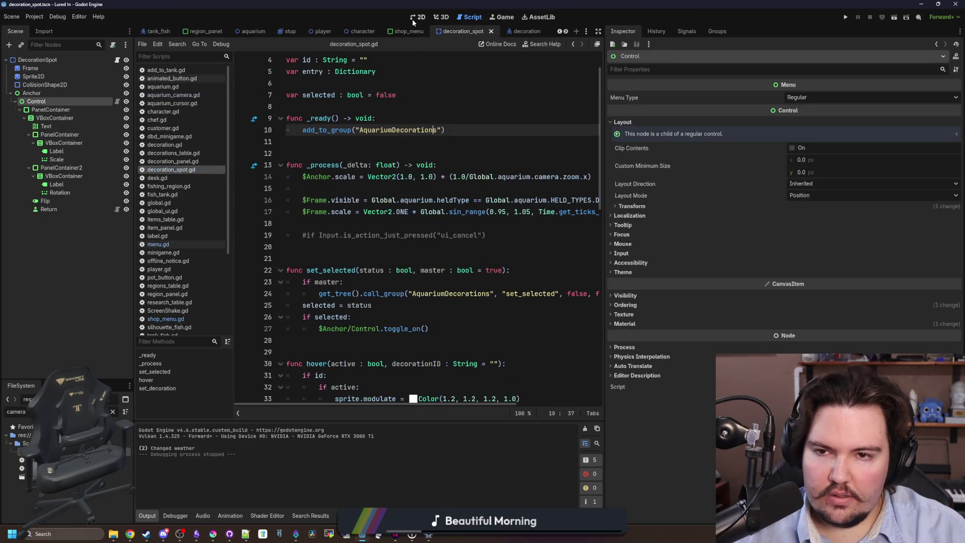
pyautogui.click(415, 16)
# Step: Add an HBoxContainer child to VBoxContainer and move it above the Text node
pyautogui.scroll(4, 417, 204)
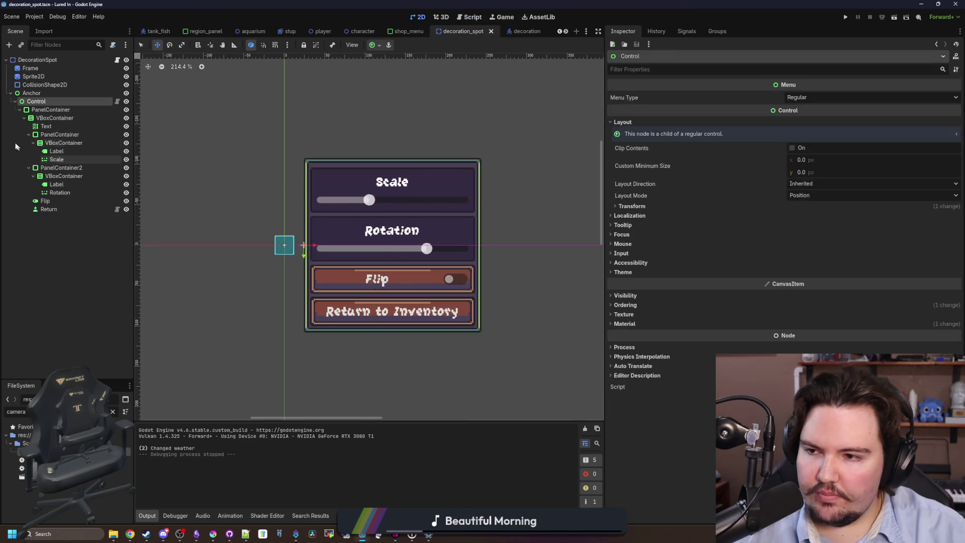
pyautogui.click(50, 109)
pyautogui.rightClick(67, 119)
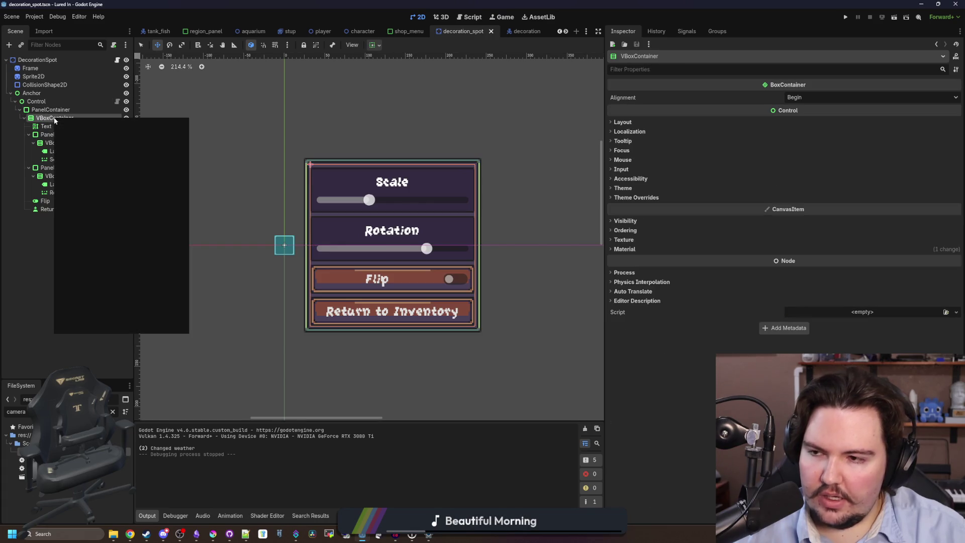
pyautogui.click(78, 125)
pyautogui.write('hbox')
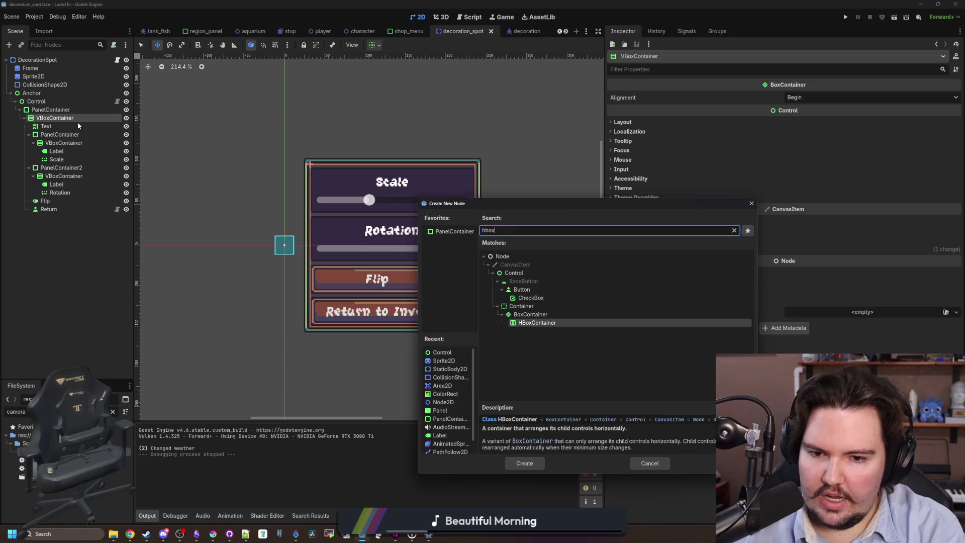
pyautogui.press('Return')
pyautogui.moveTo(57, 218); pyautogui.dragTo(54, 127)
# Step: Delete the Text node and paste the copied header nodes into the HBoxContainer
pyautogui.click(51, 135)
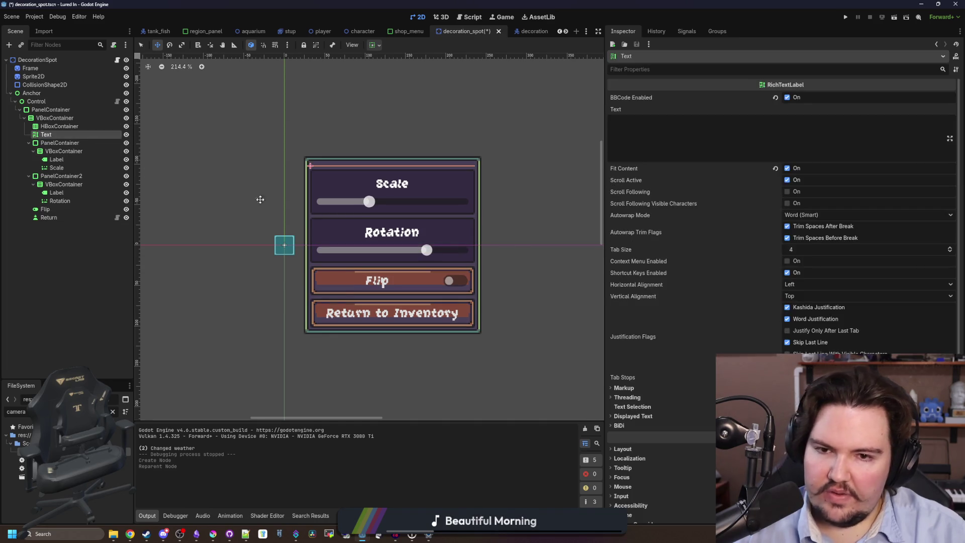
pyautogui.press('Delete')
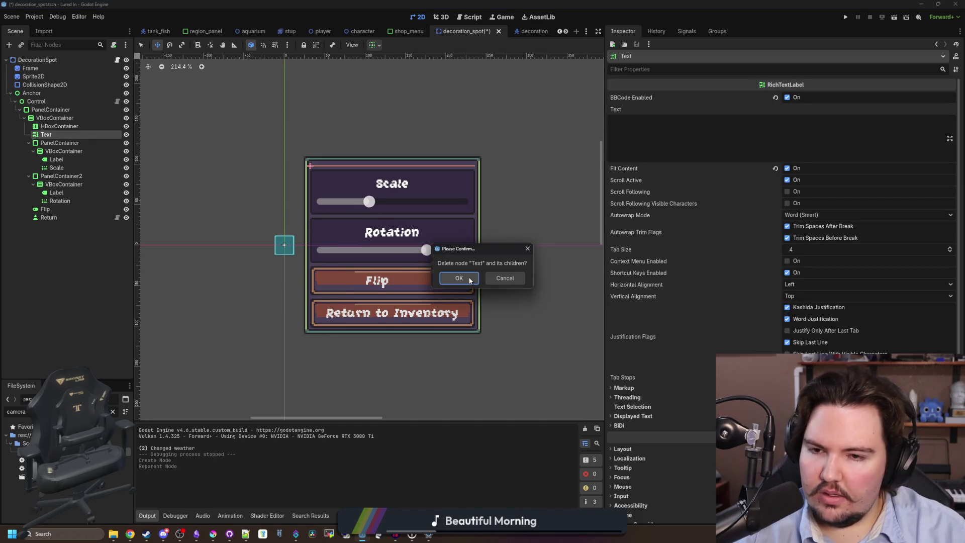
pyautogui.click(459, 278)
pyautogui.rightClick(50, 128)
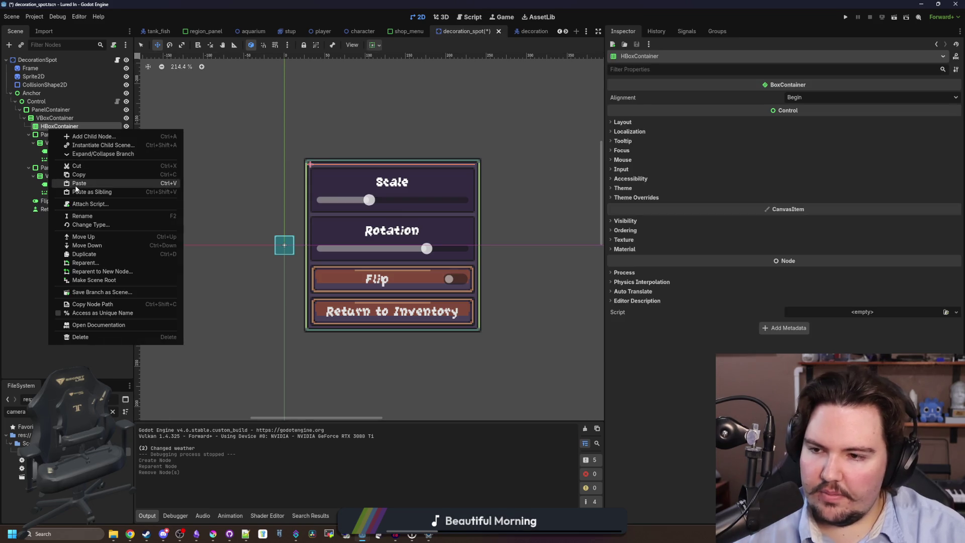
pyautogui.click(76, 184)
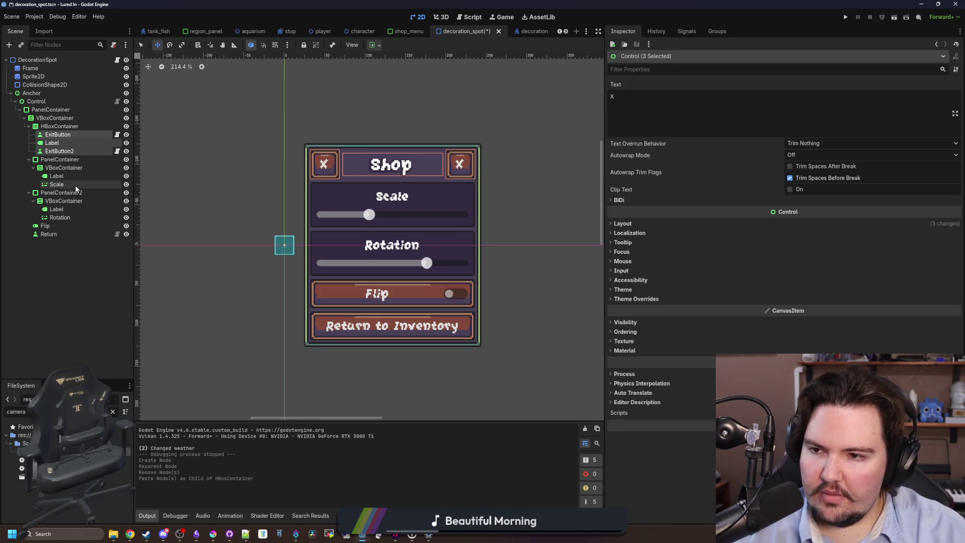
pyautogui.click(219, 237)
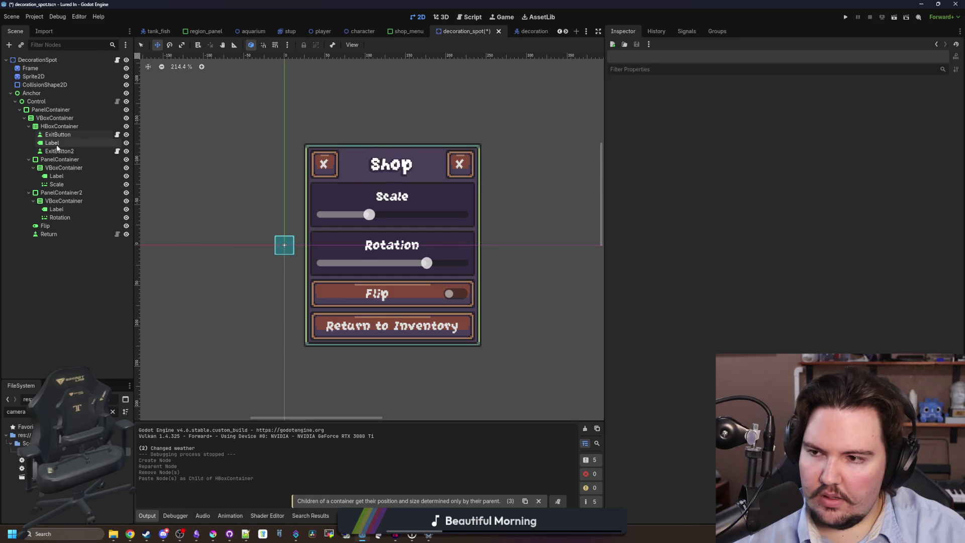
# Step: Toggle ExitButton2's visibility off and back on, then save the scene
pyautogui.click(126, 151)
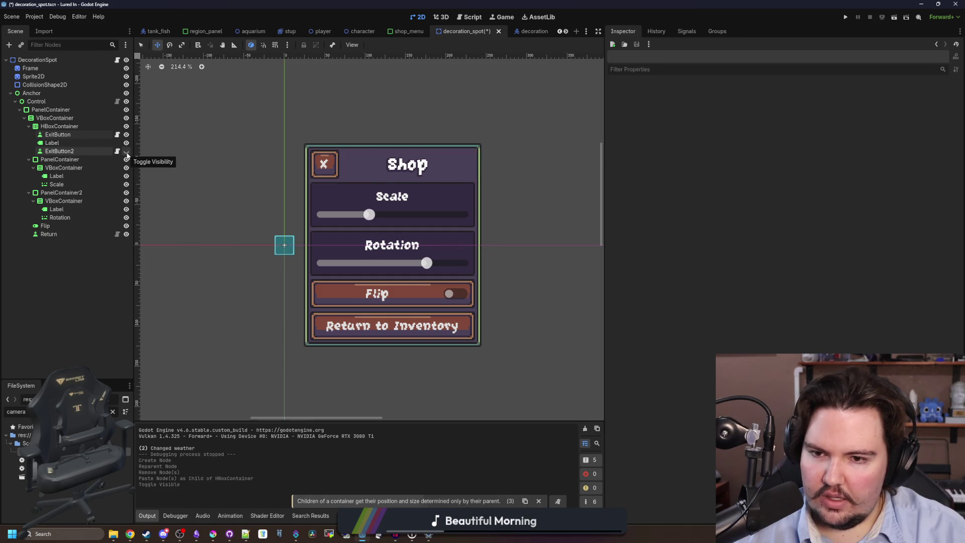
pyautogui.click(126, 151)
pyautogui.hotkey('ctrl', 's')
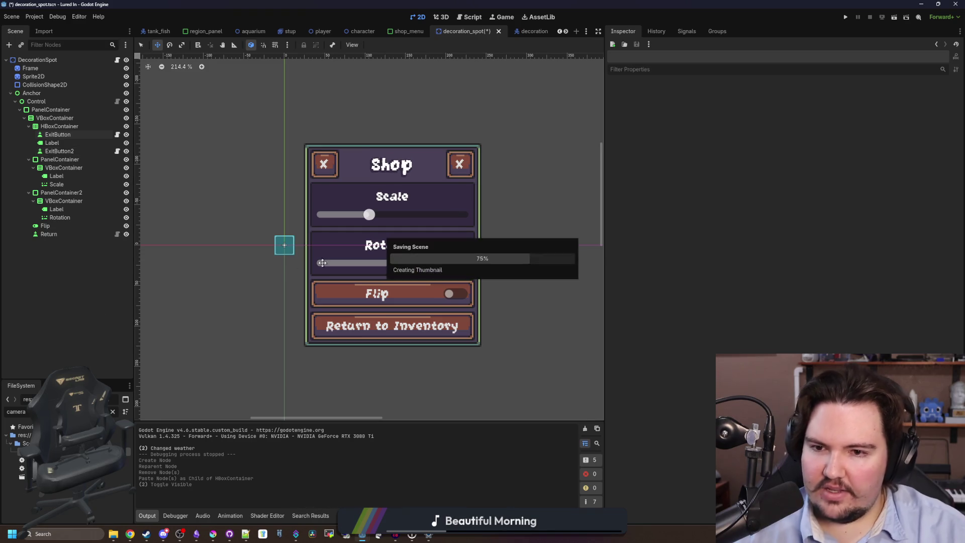
pyautogui.scroll(-3, 512, 254)
pyautogui.scroll(2, 460, 251)
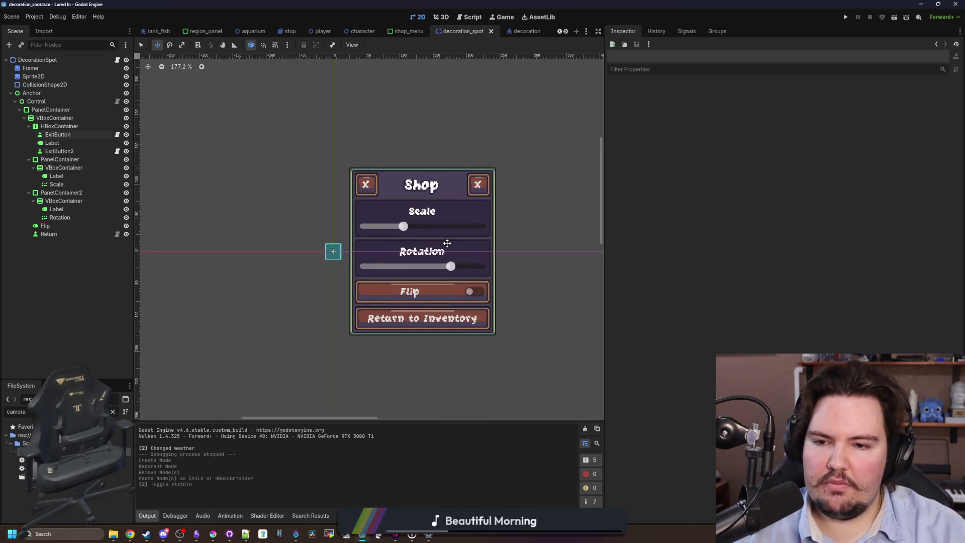
# Step: Run the game, place a Starfish Home in the bottom slot, and close its panel with X
pyautogui.scroll(1, 447, 244)
pyautogui.click(846, 17)
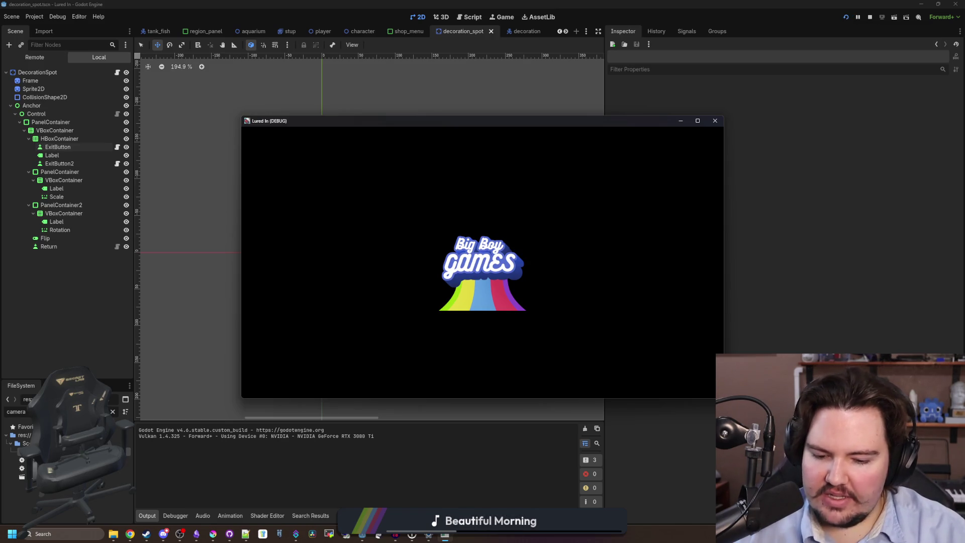
pyautogui.click(490, 296)
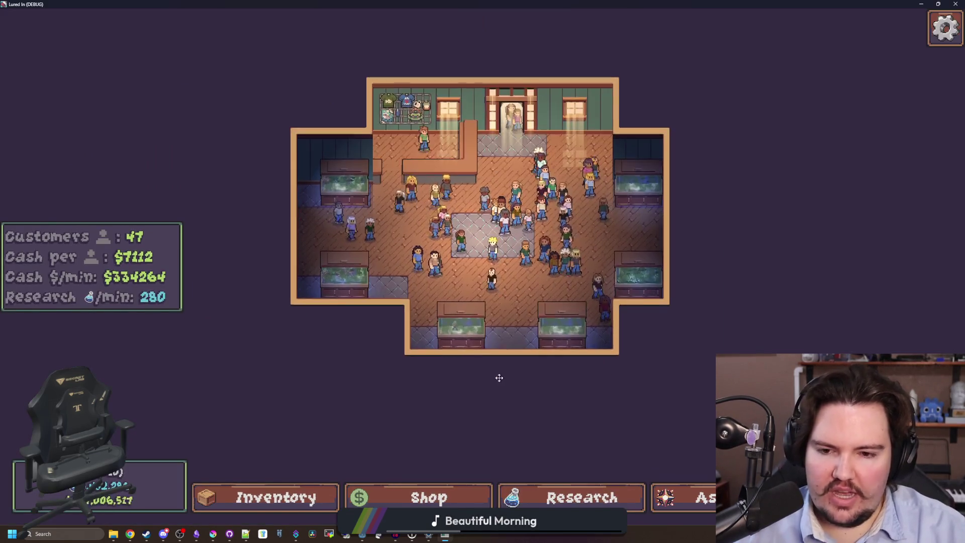
pyautogui.scroll(5, 499, 378)
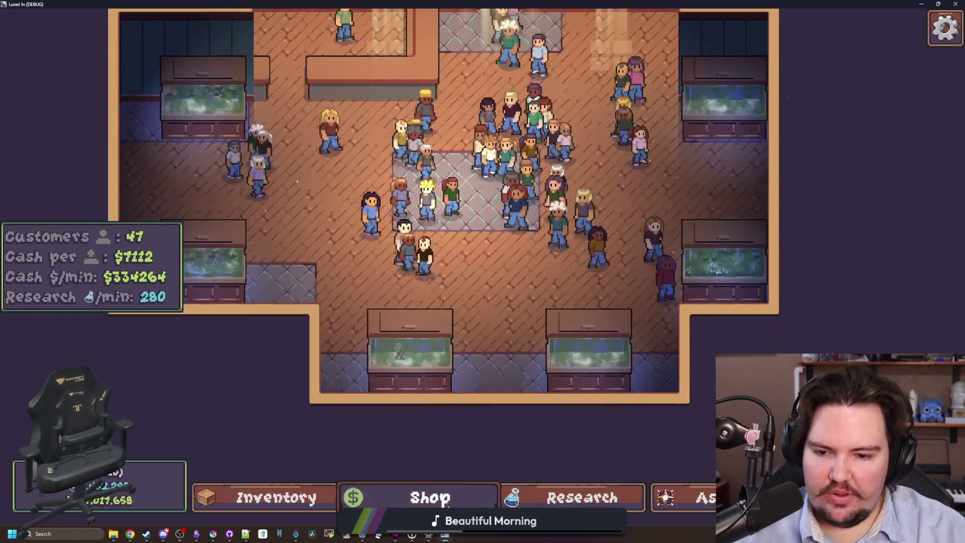
pyautogui.click(429, 498)
pyautogui.click(588, 140)
pyautogui.click(656, 183)
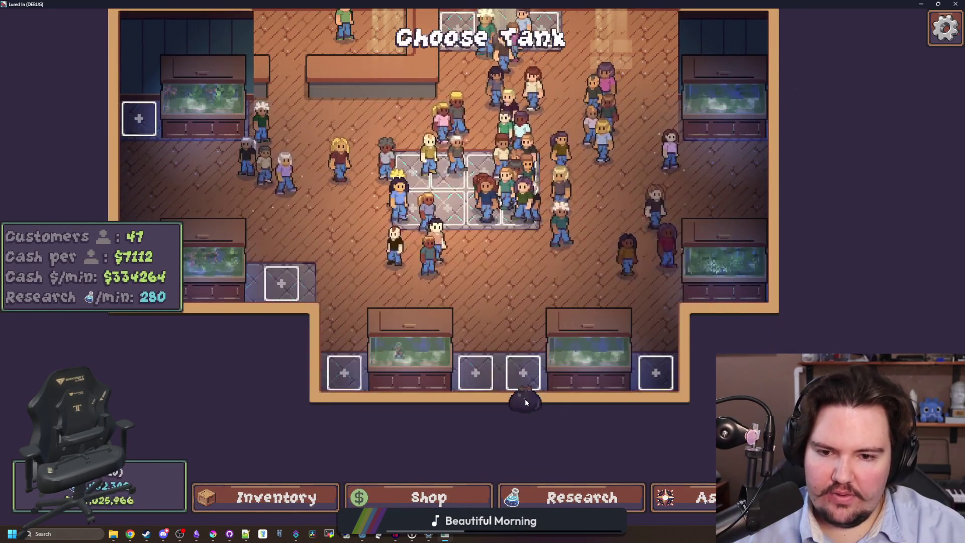
pyautogui.click(480, 374)
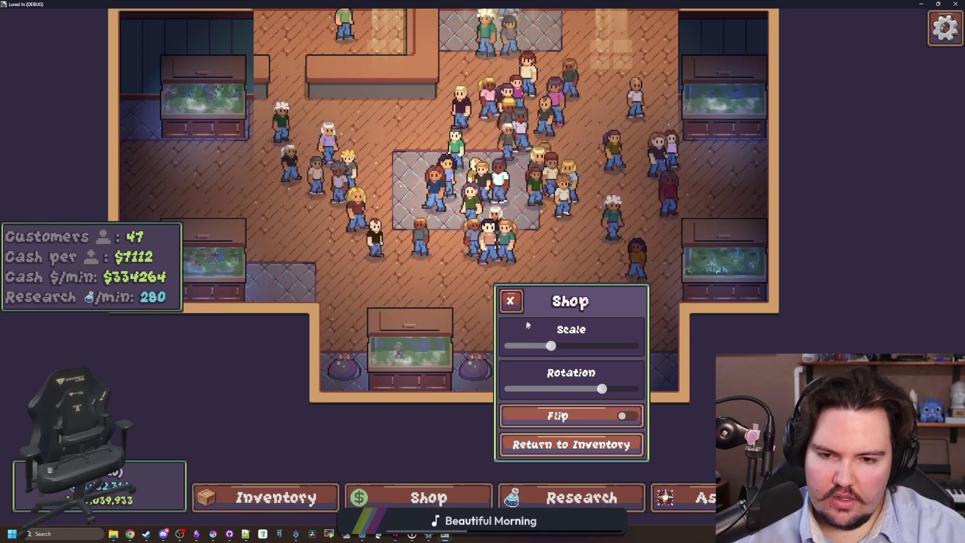
pyautogui.click(510, 300)
# Step: Remove the stray 's' typed into exit_button.gd and save the script
pyautogui.write('s')
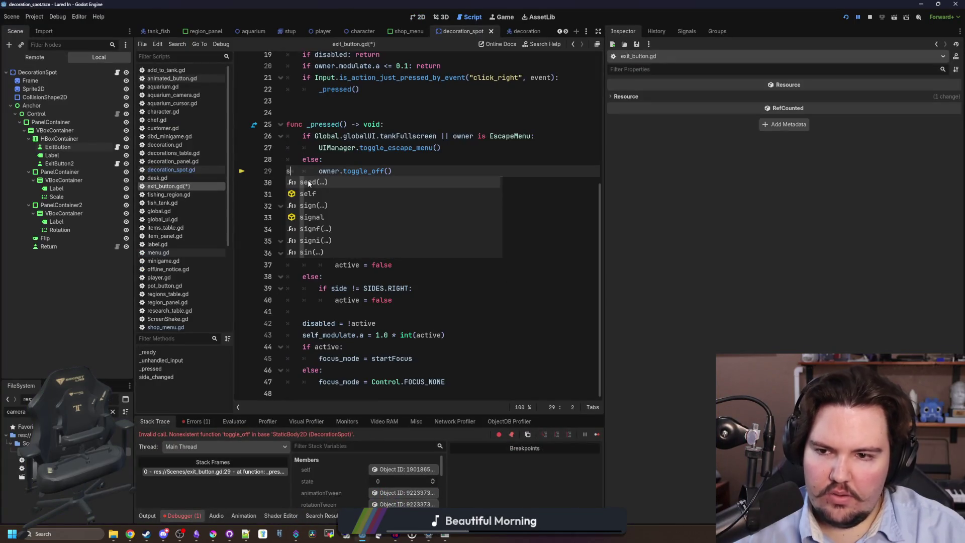
pyautogui.press('BackSpace')
pyautogui.press('Left')
pyautogui.scroll(2, 397, 266)
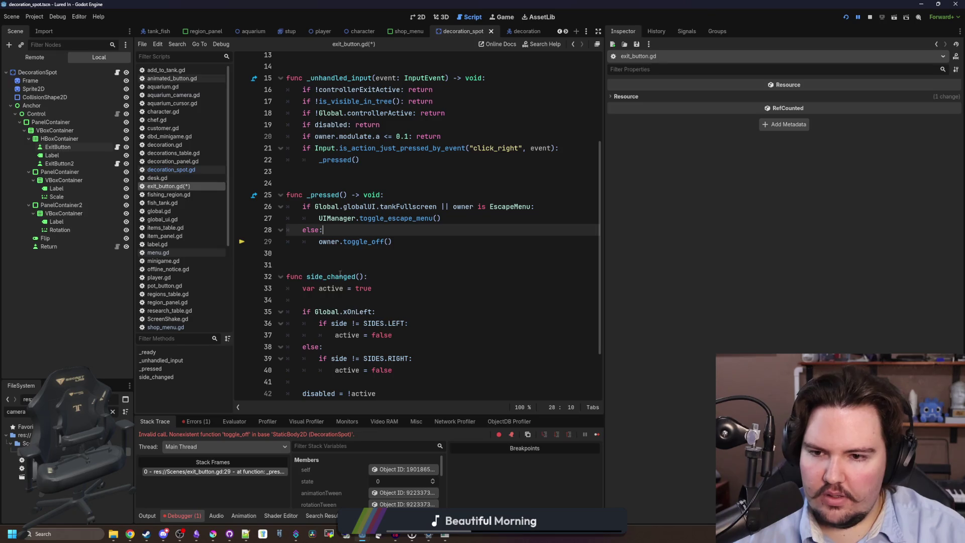
pyautogui.hotkey('ctrl', 's')
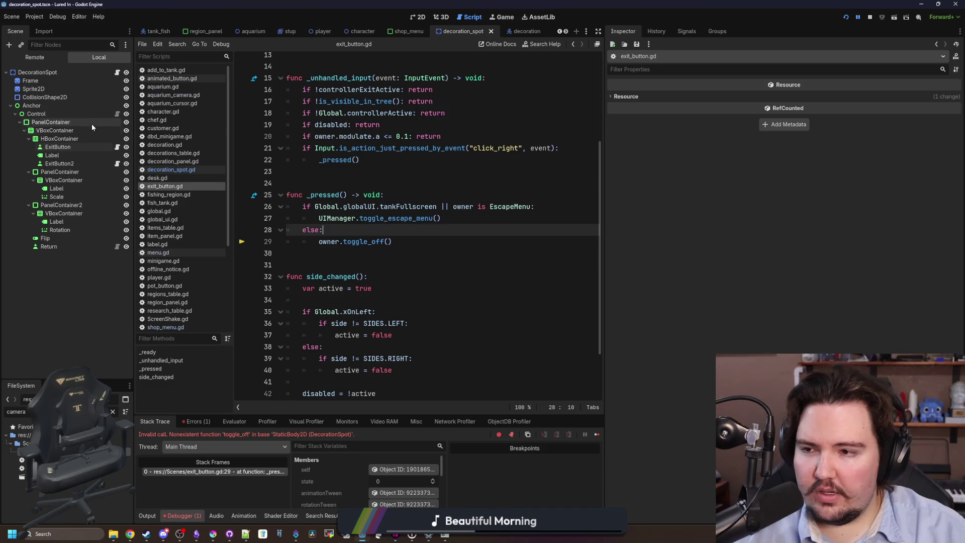
# Step: Return to the decoration_spot 2D view and select the Control node
pyautogui.click(410, 21)
pyautogui.click(52, 116)
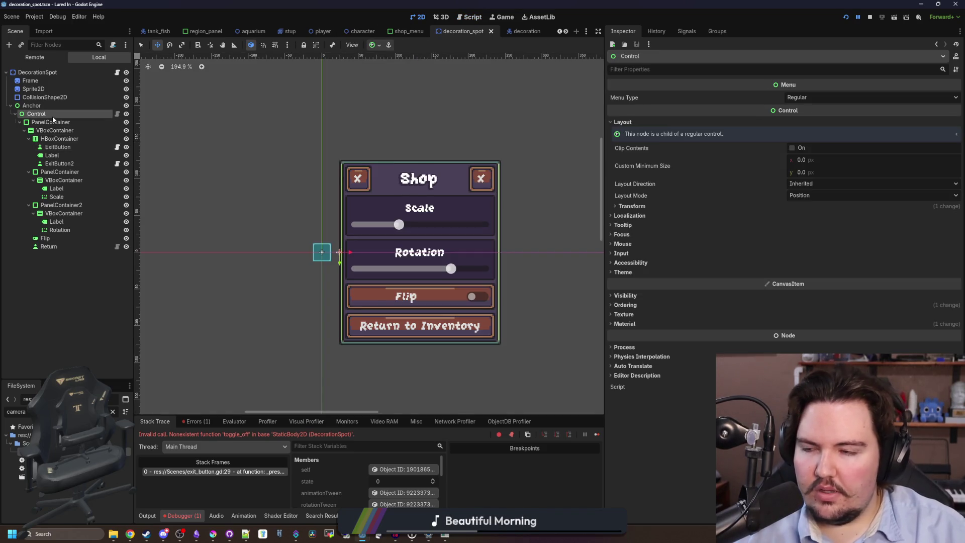
pyautogui.click(53, 116)
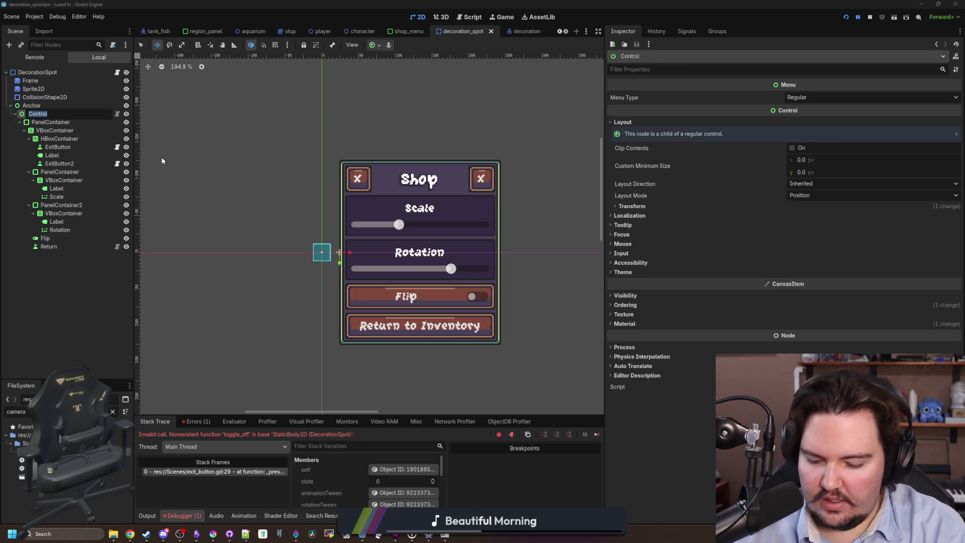
# Step: Name the node AquariumDecorationMenu, export it via Save Branch as Scene, and save decoration_spot
pyautogui.write('Aqu')
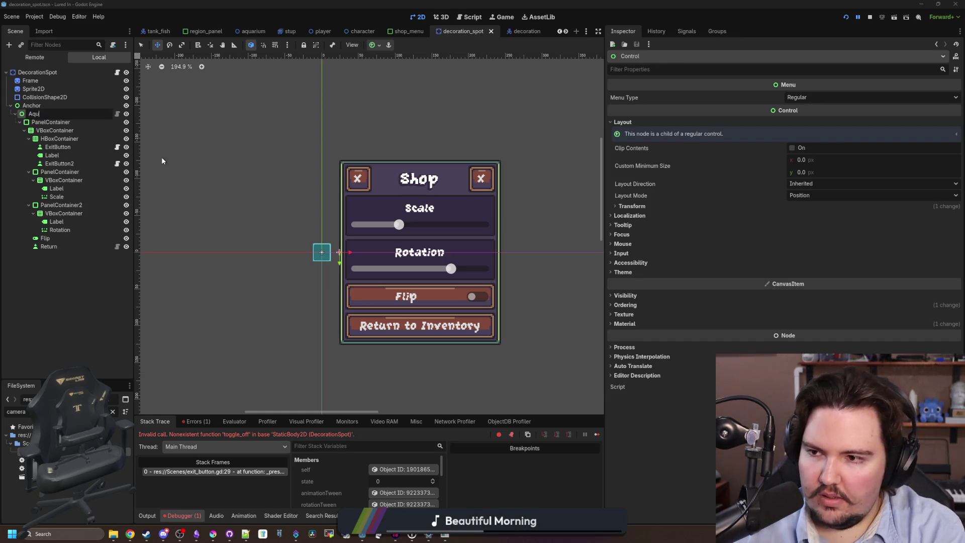
pyautogui.write('ariumDecorationMenu')
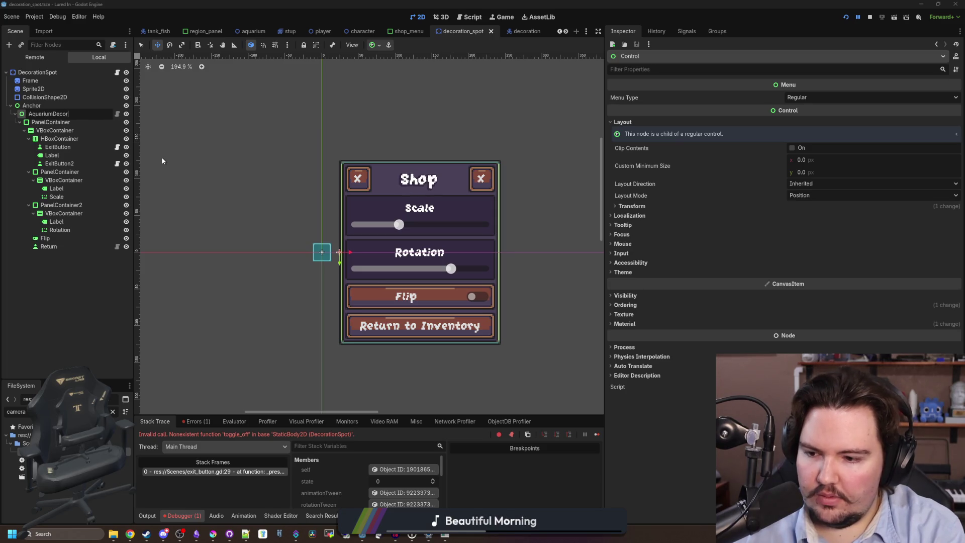
pyautogui.press('Return')
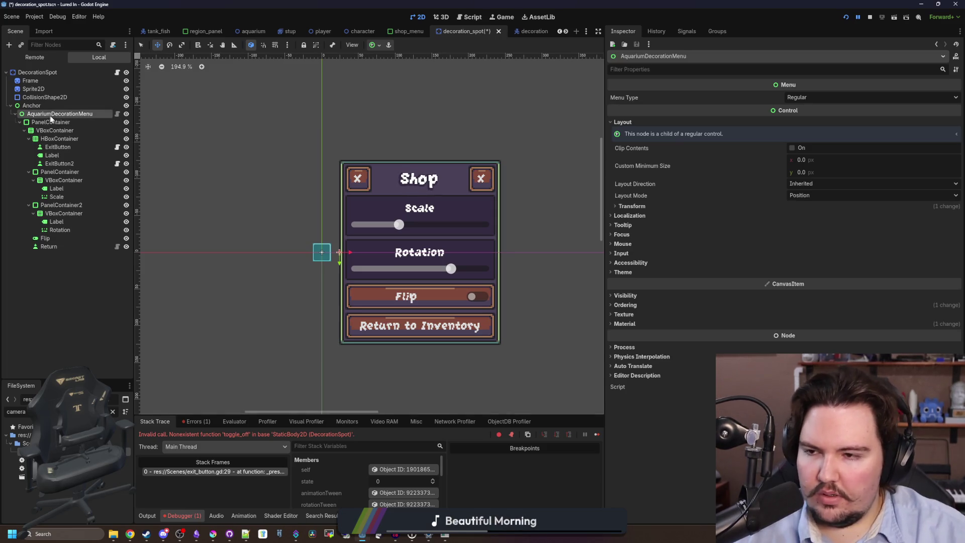
pyautogui.rightClick(63, 116)
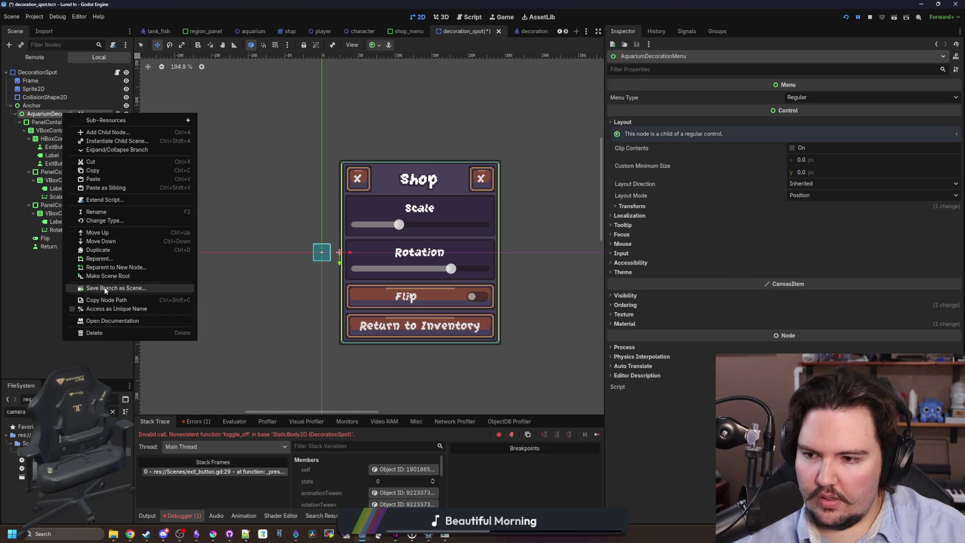
pyautogui.click(96, 285)
pyautogui.click(410, 394)
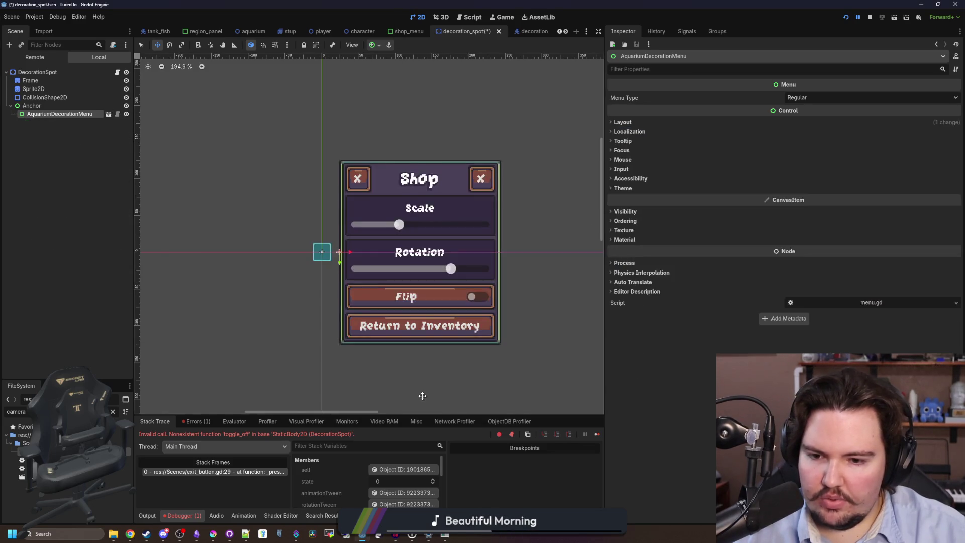
pyautogui.hotkey('ctrl', 's')
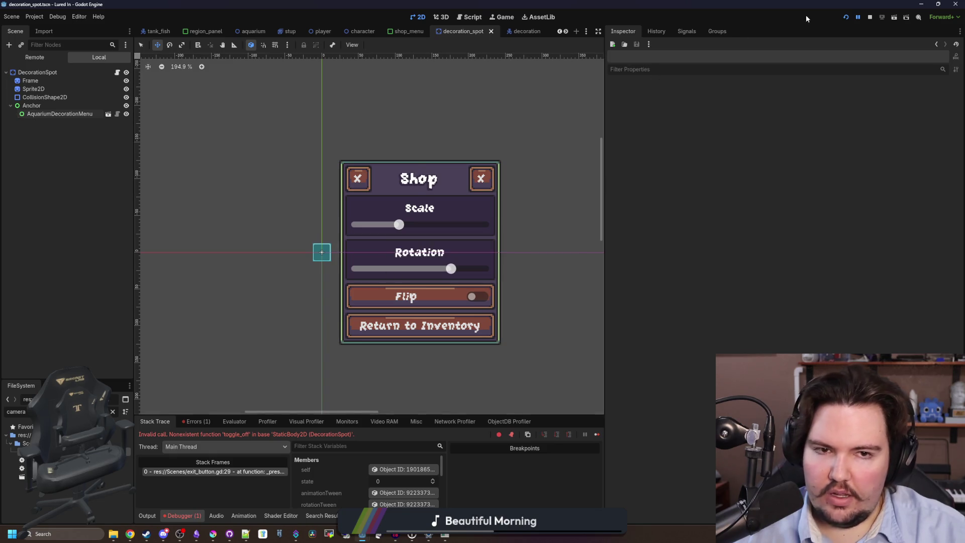
# Step: Rerun the game and place a Starfish Home at a decoration spot to retest
pyautogui.click(846, 19)
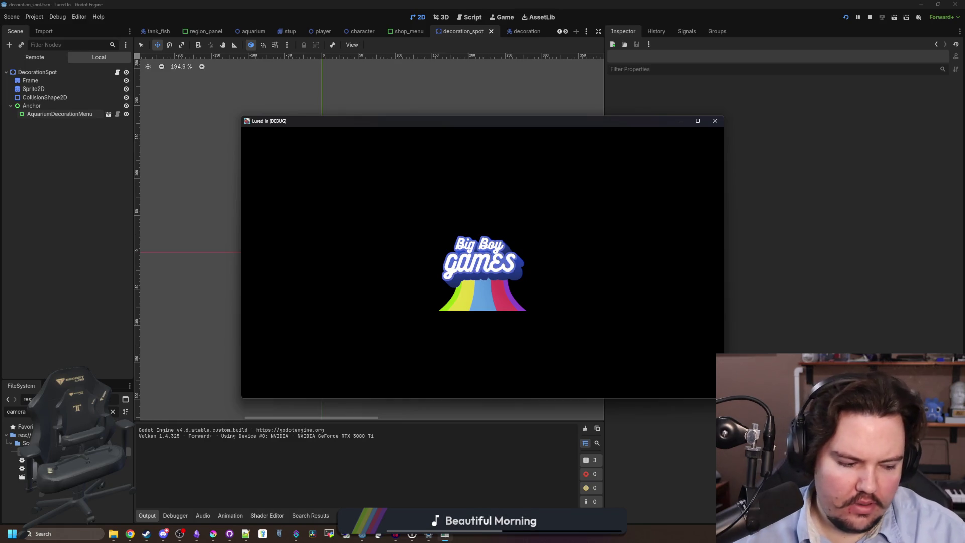
pyautogui.click(478, 295)
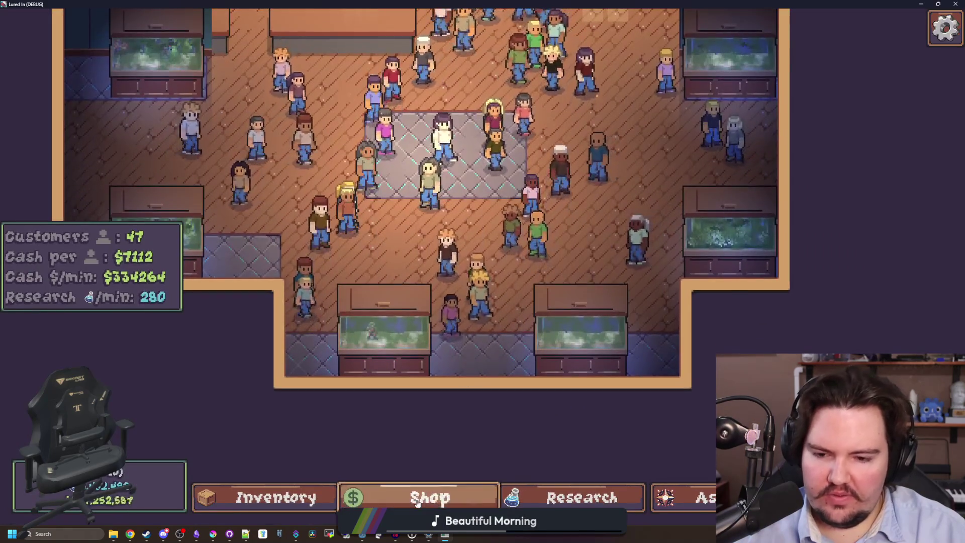
pyautogui.click(416, 500)
pyautogui.click(588, 140)
pyautogui.click(656, 183)
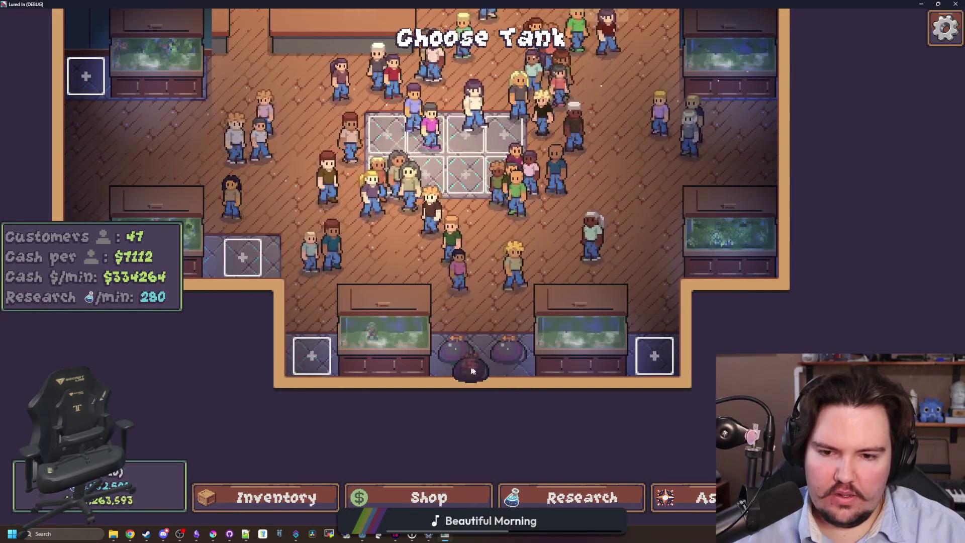
pyautogui.click(483, 339)
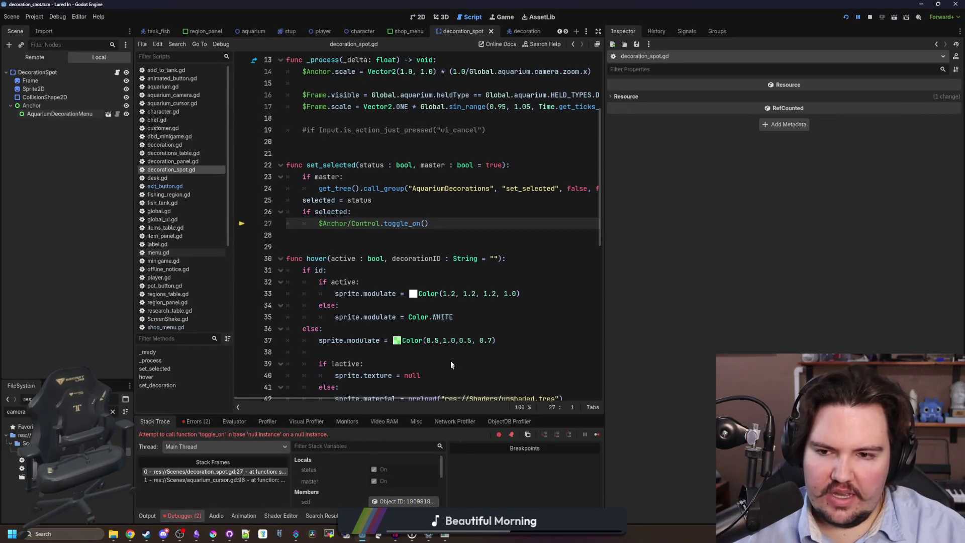
# Step: Change line 27's node path to $Anchor/AquariumDecorationMenu.toggle_on() and save decoration_spot.gd
pyautogui.doubleClick(372, 225)
pyautogui.moveTo(60, 114)
pyautogui.mouseDown()
pyautogui.moveTo(191, 168)
pyautogui.moveTo(367, 264)
pyautogui.moveTo(340, 243)
pyautogui.mouseUp()
pyautogui.moveTo(408, 247); pyautogui.dragTo(283, 245)
pyautogui.hotkey('ctrl', 'x')
pyautogui.doubleClick(369, 223)
pyautogui.hotkey('ctrl', 'v')
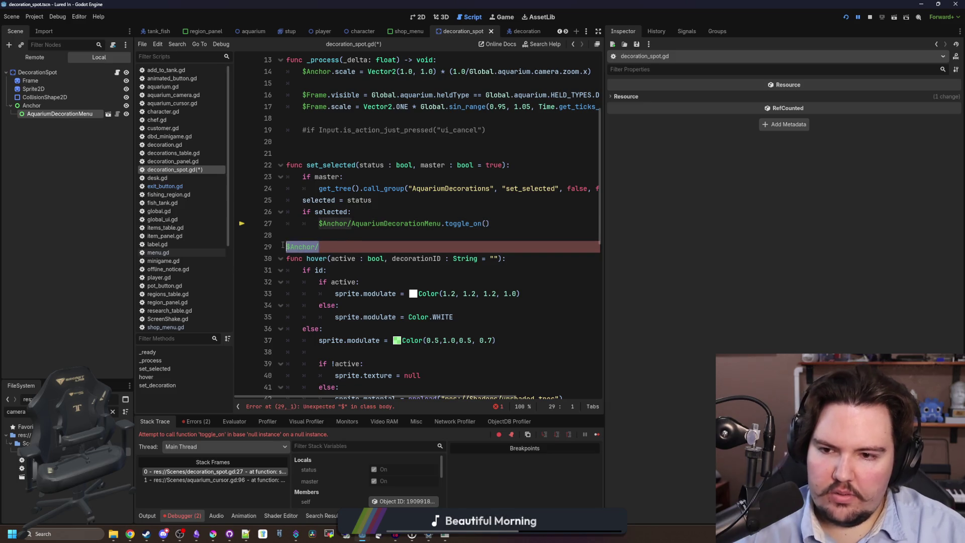
pyautogui.press('BackSpace')
pyautogui.click(593, 211)
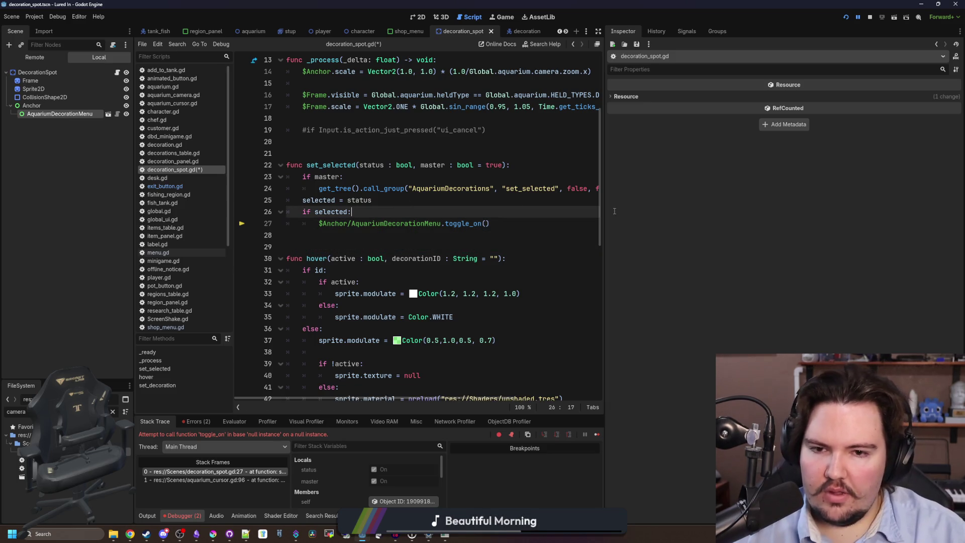
pyautogui.moveTo(605, 218); pyautogui.dragTo(795, 216)
pyautogui.scroll(2, 395, 214)
pyautogui.hotkey('ctrl', 's')
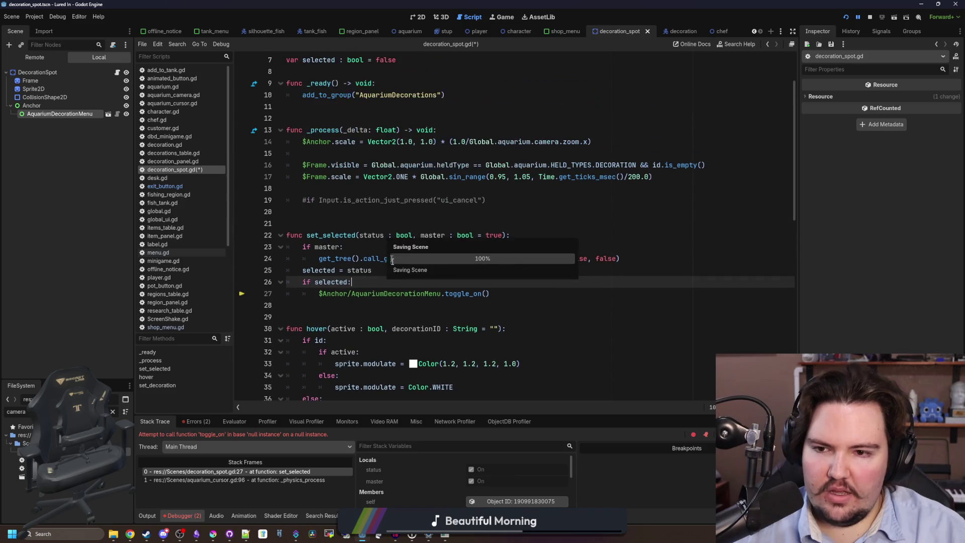
# Step: Add blank lines after the toggle_on() call, then switch to aquarium_camera.gd
pyautogui.scroll(-1, 502, 251)
pyautogui.click(513, 256)
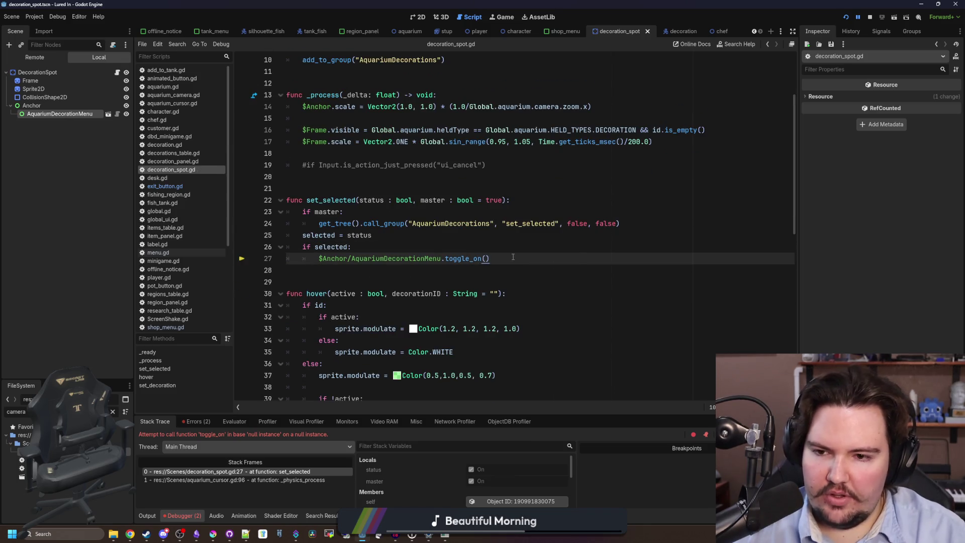
pyautogui.press('Return')
pyautogui.press('Return')
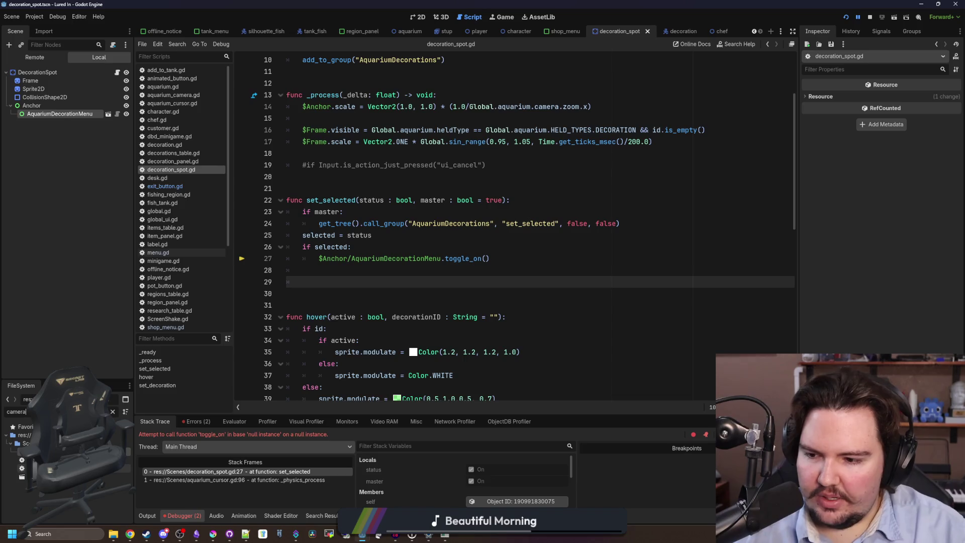
pyautogui.doubleClick(60, 459)
# Step: Declare 'var lerpTarget : Node2D' below zoomPower in aquarium_camera.gd
pyautogui.scroll(10, 368, 338)
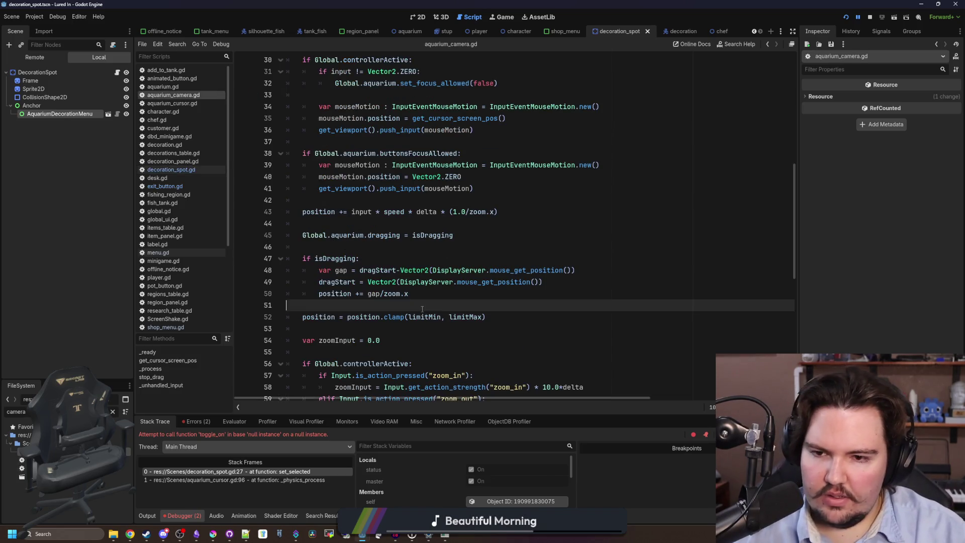
pyautogui.click(344, 235)
pyautogui.hotkey('ctrl', 's')
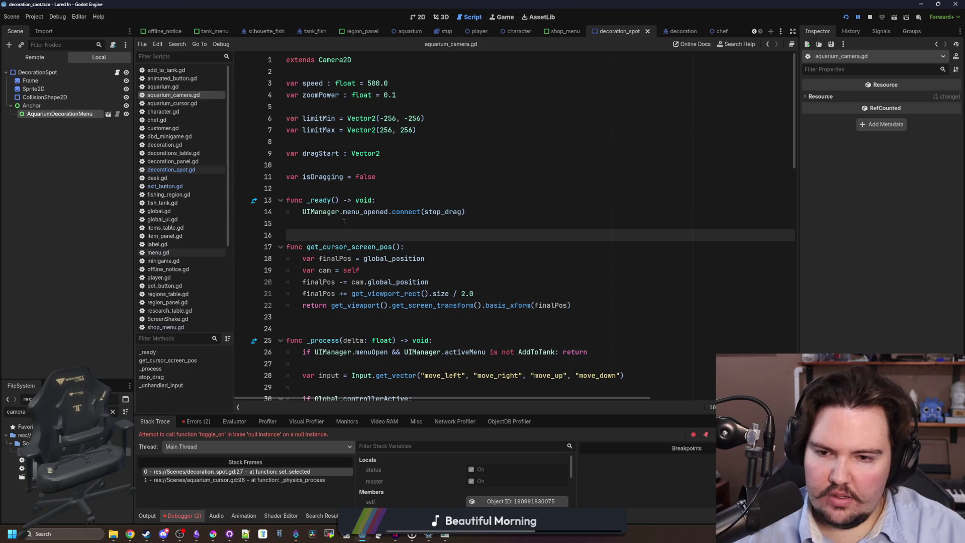
pyautogui.click(341, 187)
pyautogui.click(327, 212)
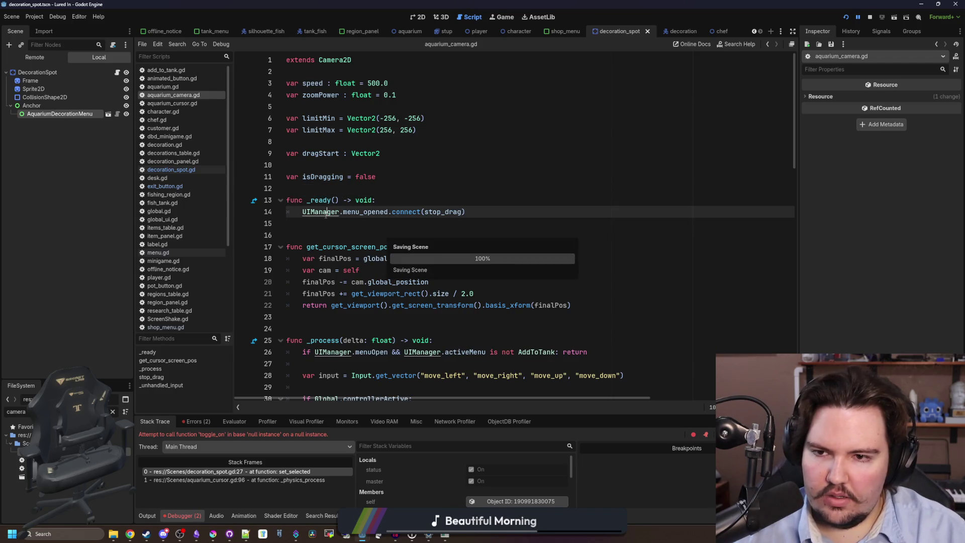
pyautogui.click(347, 186)
pyautogui.click(338, 105)
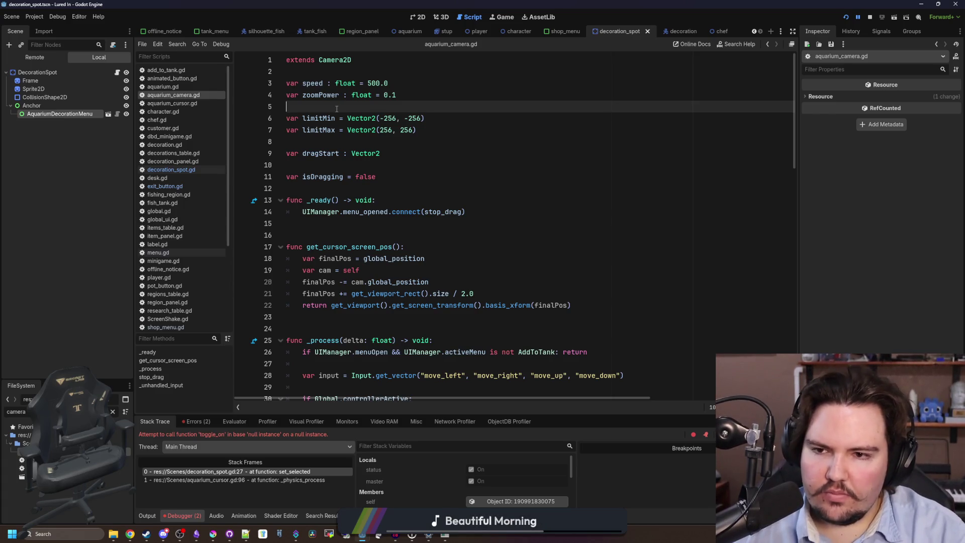
pyautogui.press('Return')
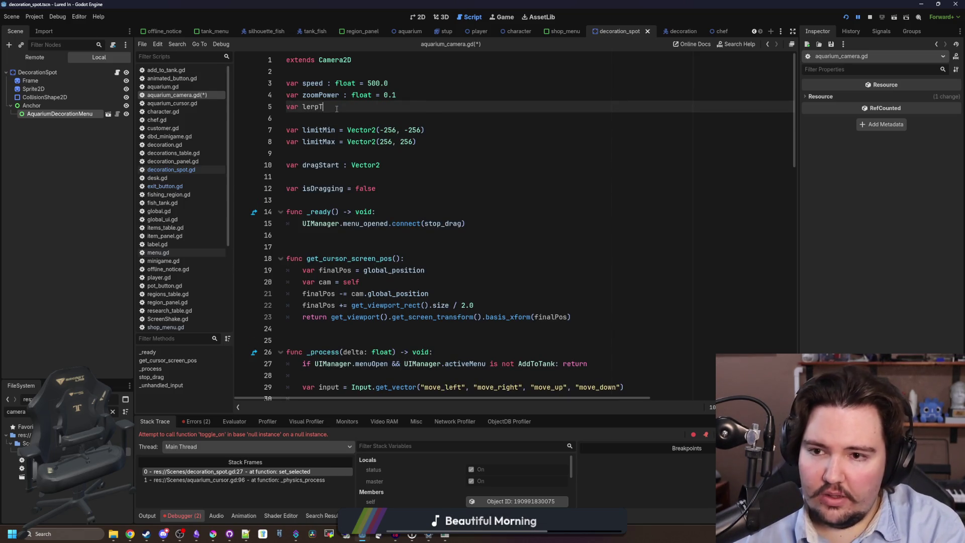
pyautogui.write('var lerpTarget : Node')
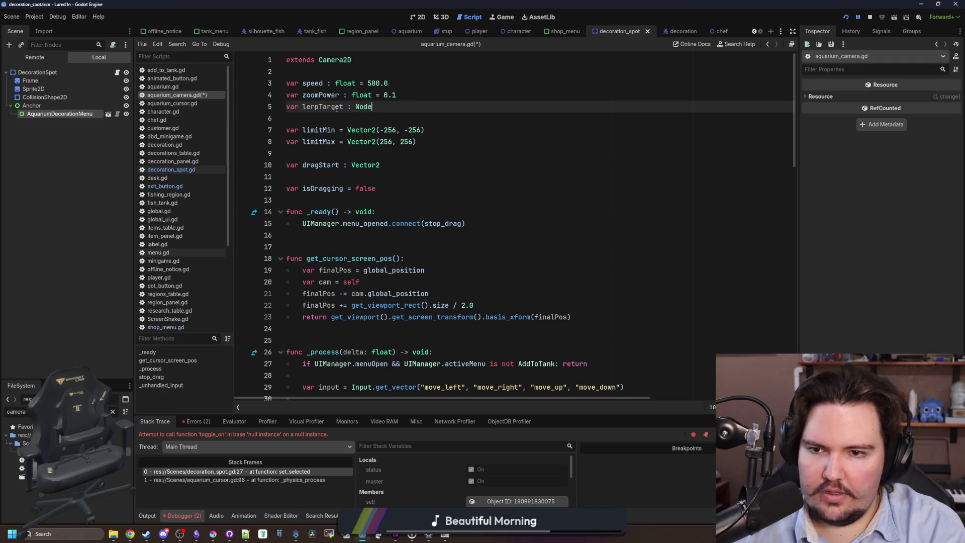
pyautogui.write('2D')
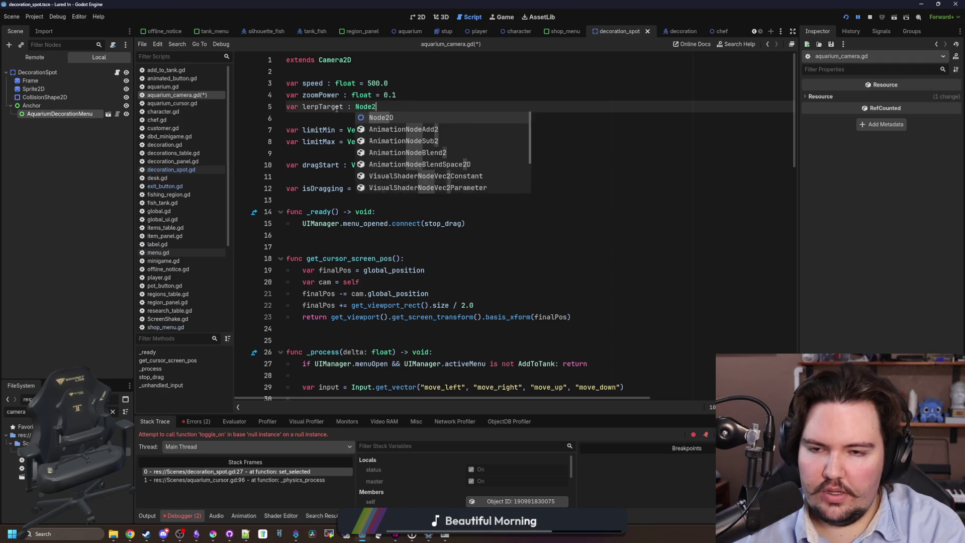
pyautogui.doubleClick(336, 109)
# Step: In _process, start an 'if lerpTarget:' block below the position update line
pyautogui.scroll(-6, 407, 166)
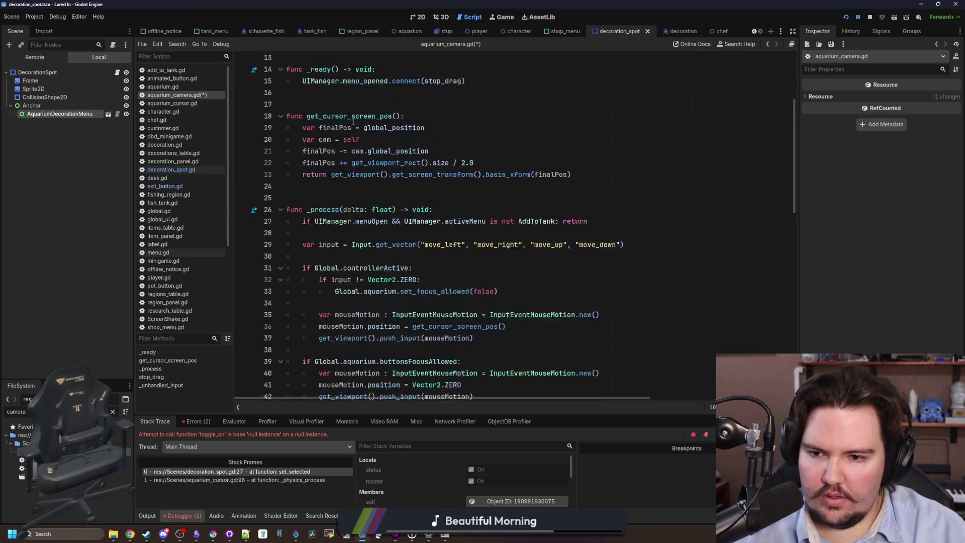
pyautogui.scroll(-5, 352, 203)
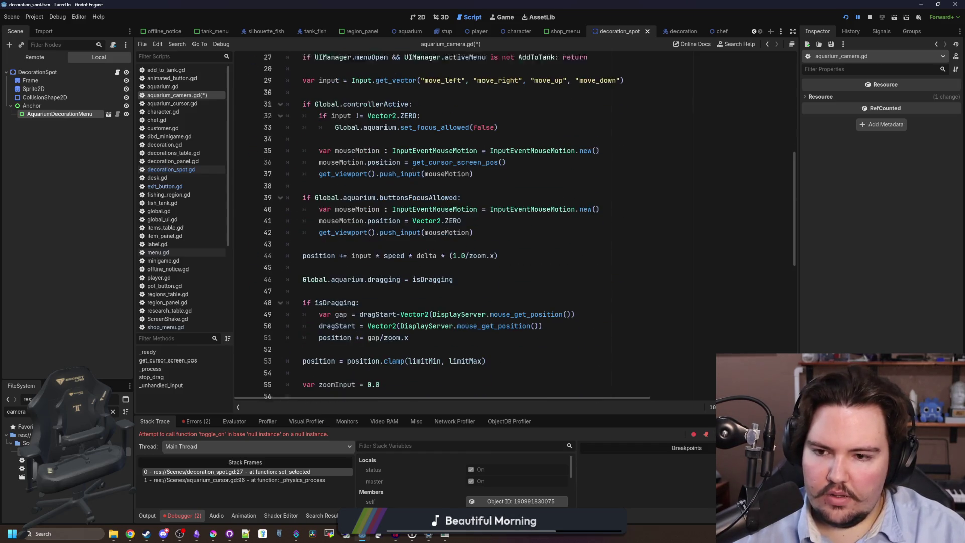
pyautogui.scroll(-3, 352, 203)
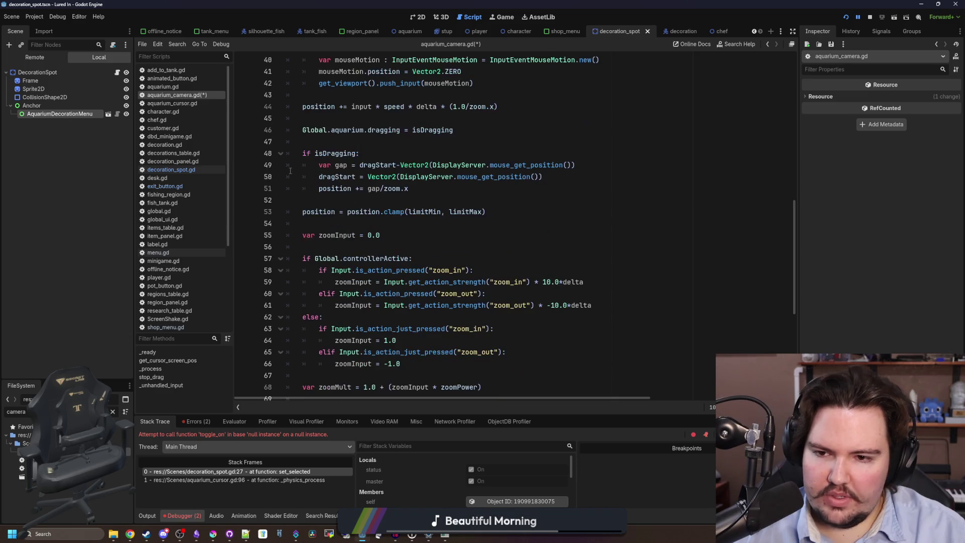
pyautogui.scroll(-2, 348, 177)
pyautogui.scroll(3, 383, 188)
pyautogui.scroll(-1, 347, 283)
pyautogui.scroll(5, 347, 282)
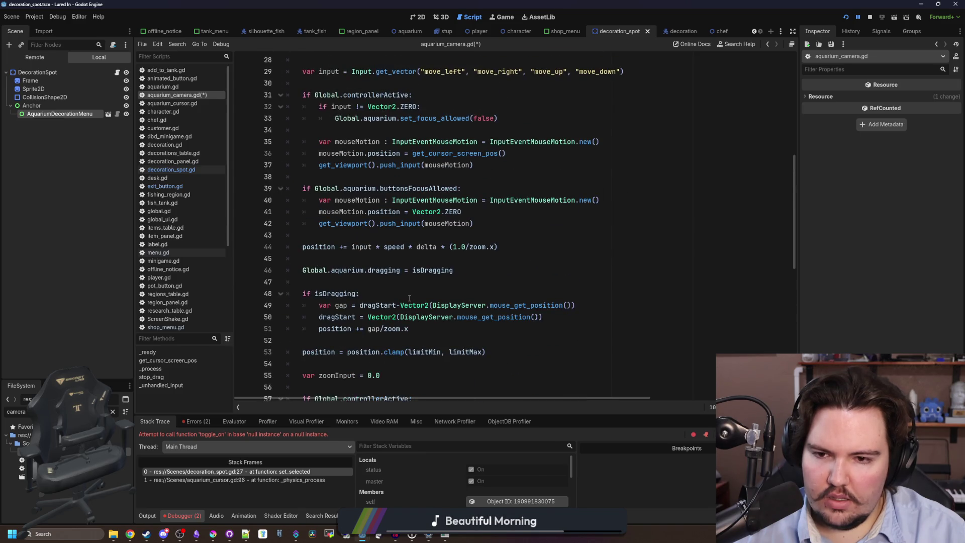
pyautogui.click(335, 258)
pyautogui.press('Return')
pyautogui.press('Return')
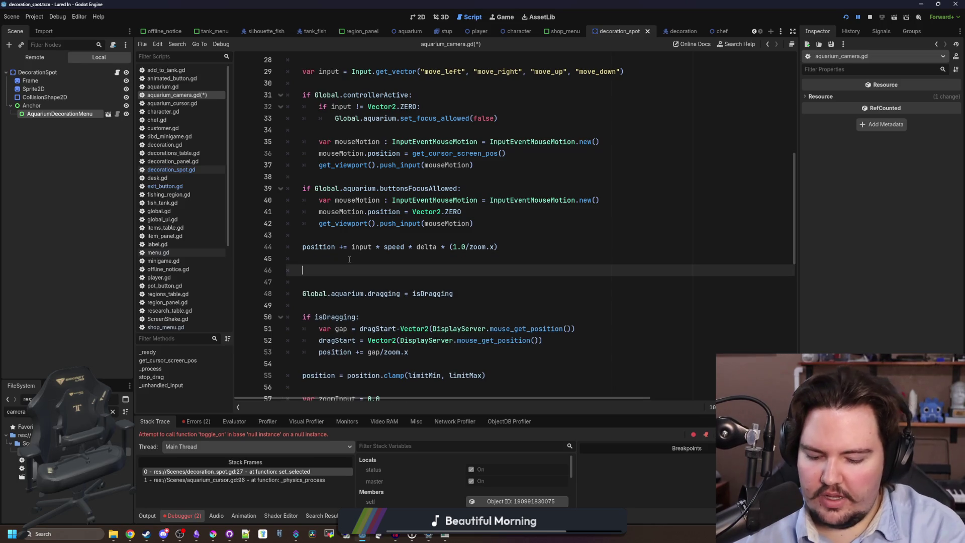
pyautogui.write('if lerpTarget:')
pyautogui.press('Return')
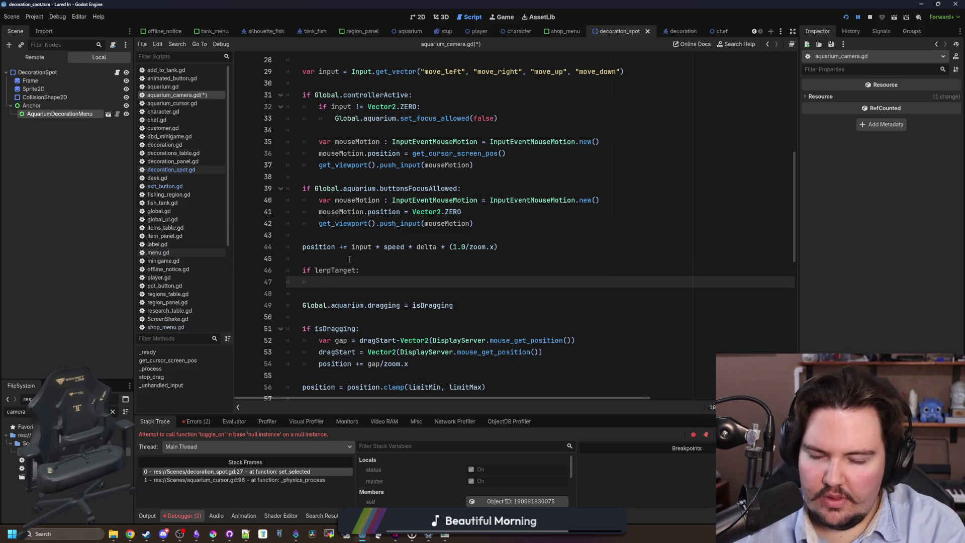
# Step: Set position = position.lerp(lerpTarget.global_position, 5*delta) and save the camera script
pyautogui.write('= lerpf(l')
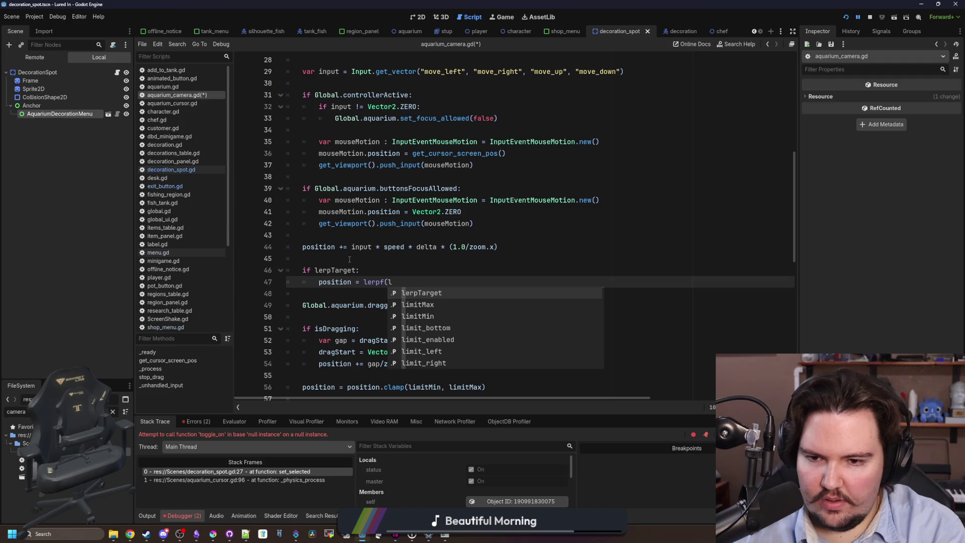
pyautogui.press('BackSpace')
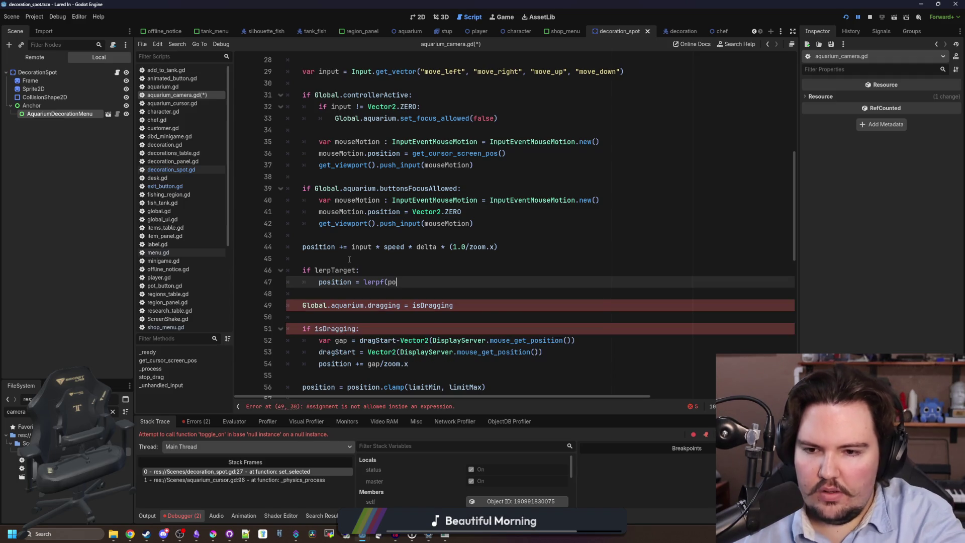
pyautogui.write('s')
pyautogui.press('BackSpace')
pyautogui.press('BackSpace')
pyautogui.press('BackSpace')
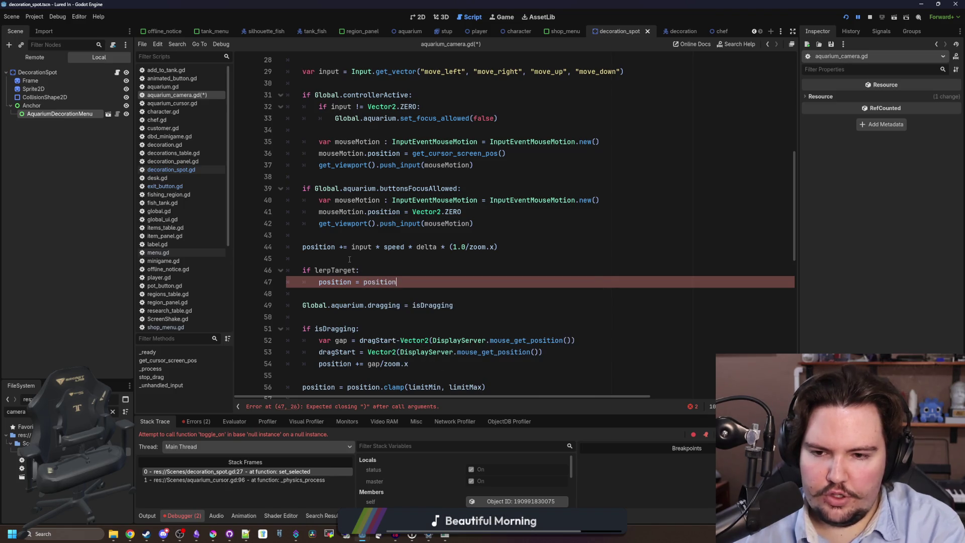
pyautogui.press('BackSpace')
pyautogui.write('(lerpTarget')
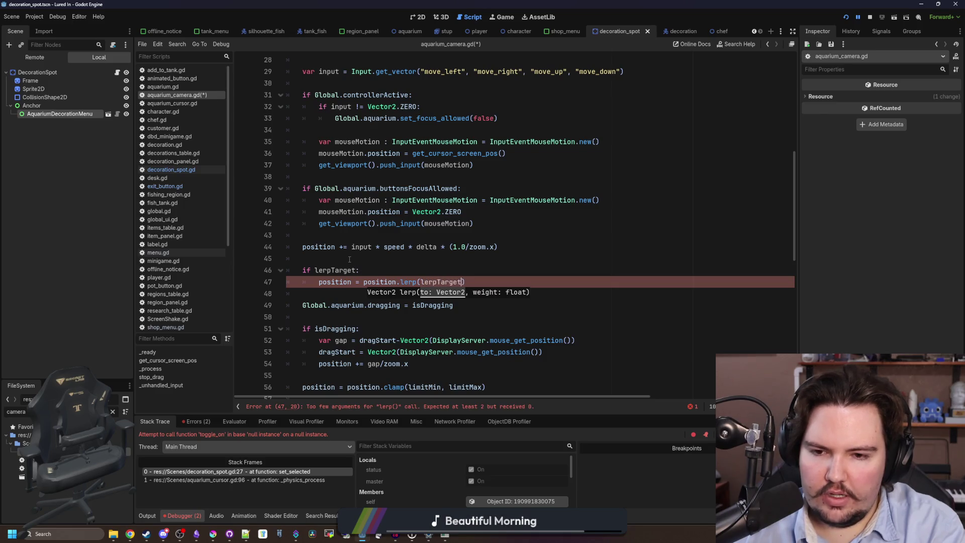
pyautogui.press('Escape')
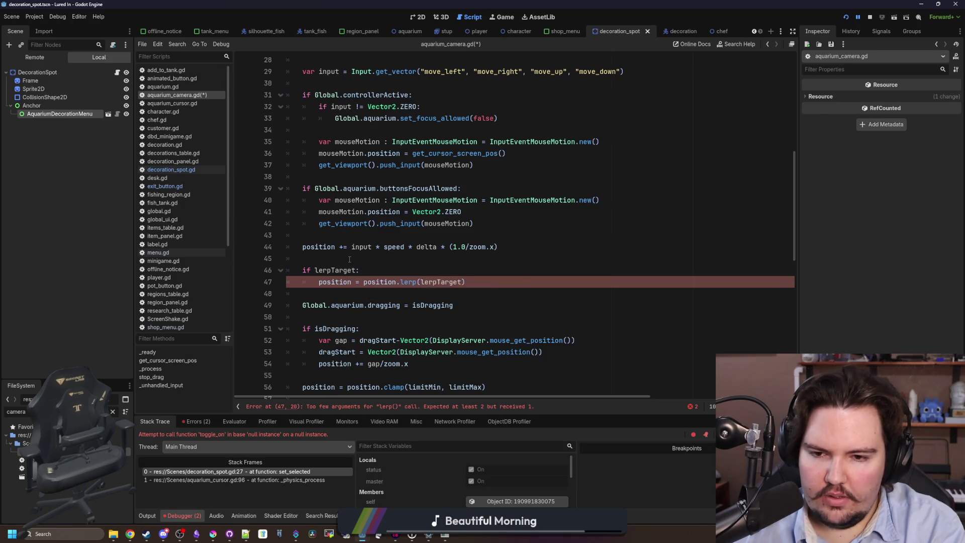
pyautogui.write('.global_position')
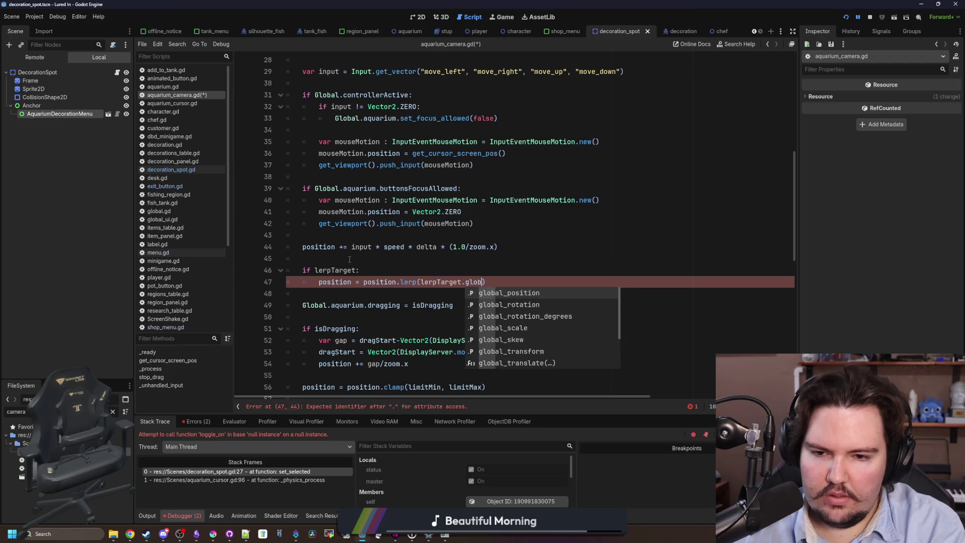
pyautogui.write(', 5*delta')
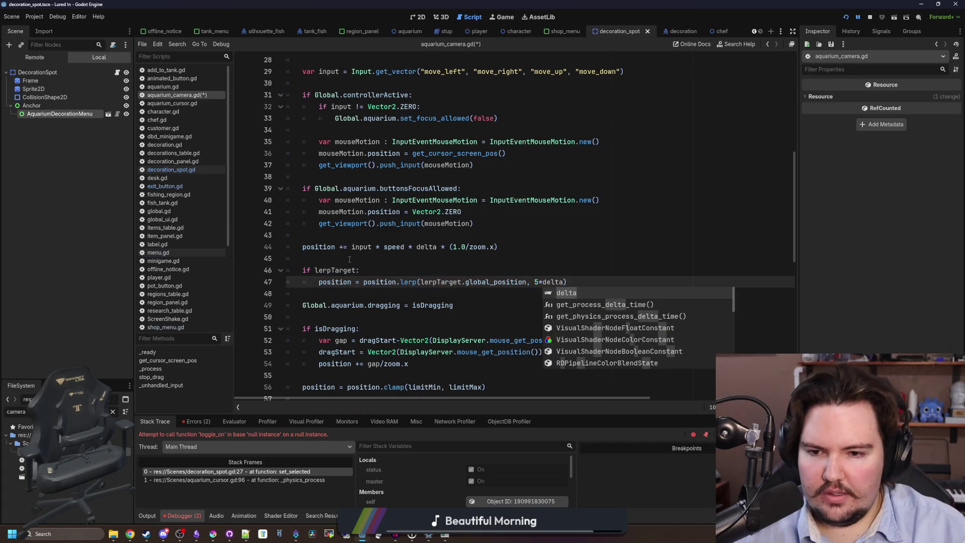
pyautogui.click(349, 260)
pyautogui.hotkey('ctrl', 's')
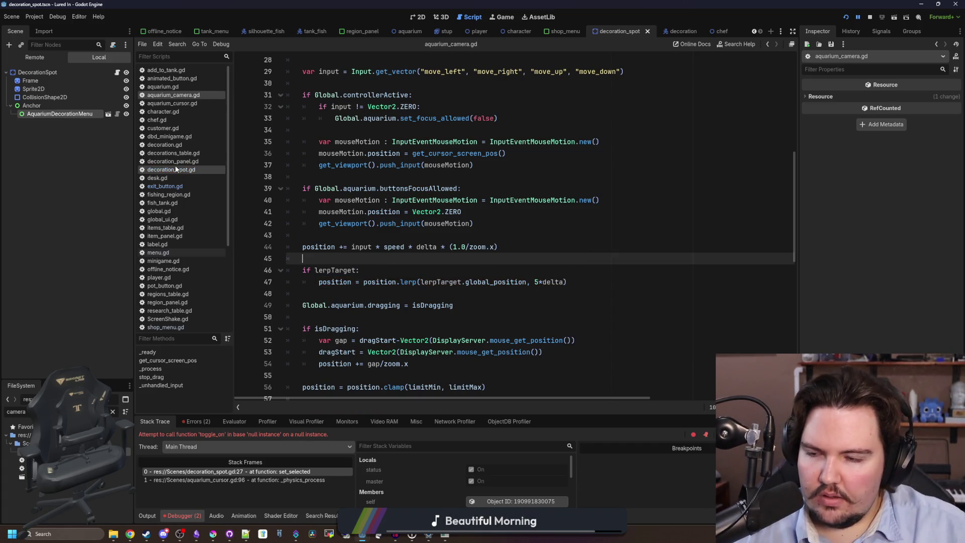
pyautogui.click(108, 114)
# Step: Attach aquarium_decoration_menu.gd to the menu and override changed() with a super() call
pyautogui.click(113, 45)
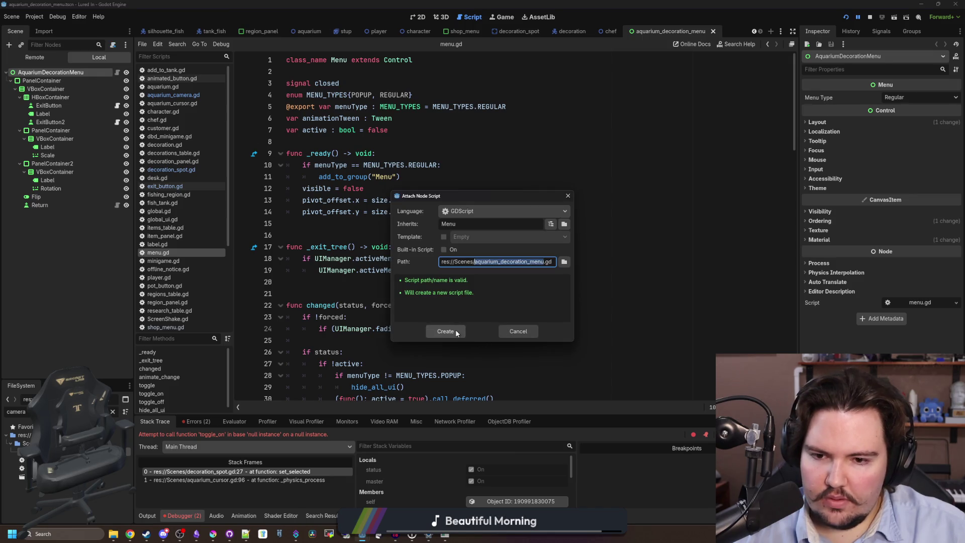
pyautogui.click(445, 331)
pyautogui.press('Return')
pyautogui.press('Return')
pyautogui.write('func ')
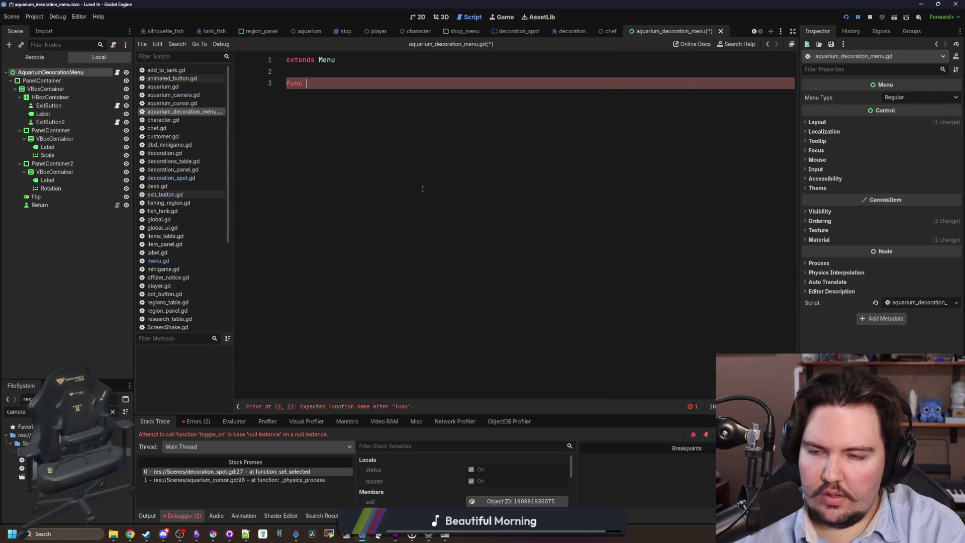
pyautogui.write('ch')
pyautogui.press('Return')
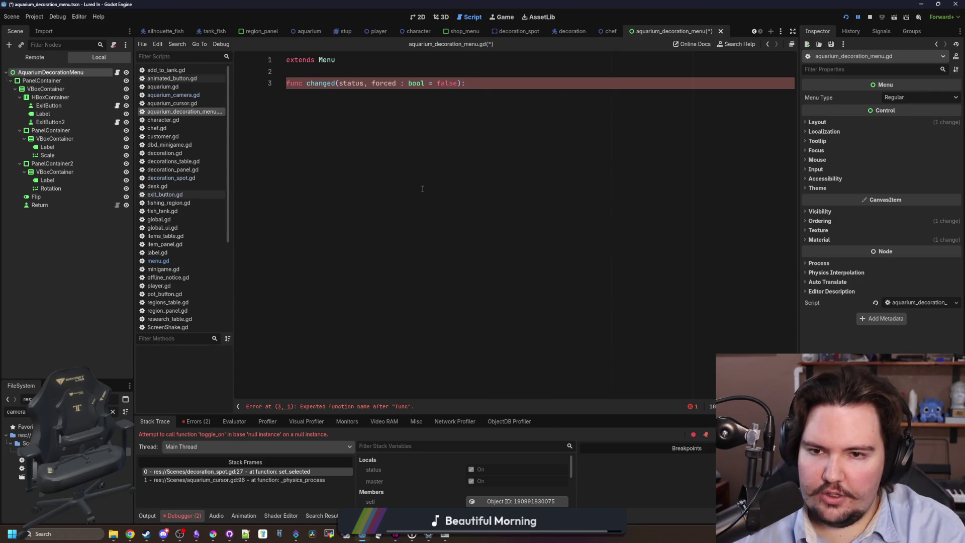
pyautogui.press('Return')
pyautogui.write('super(status, for')
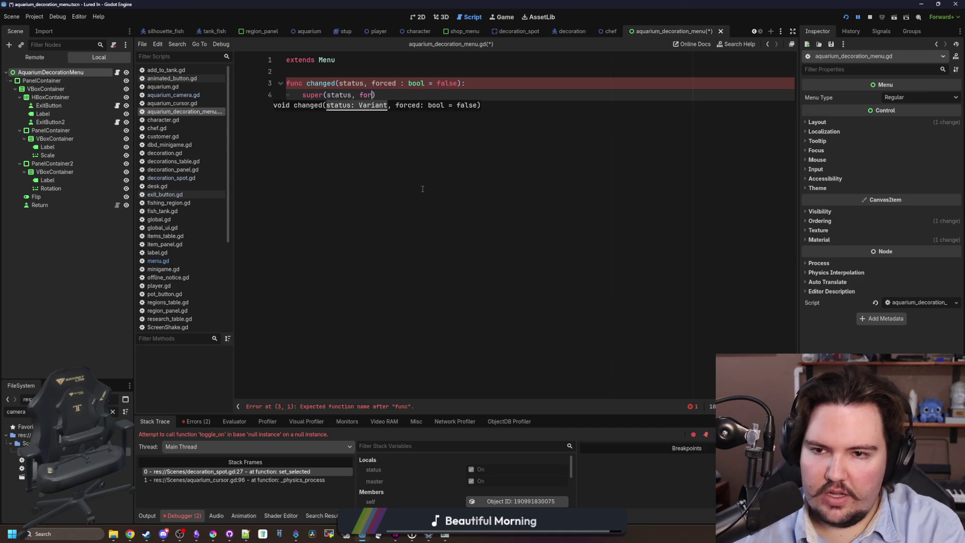
pyautogui.write(')')
pyautogui.press('Return')
pyautogui.write('if status:')
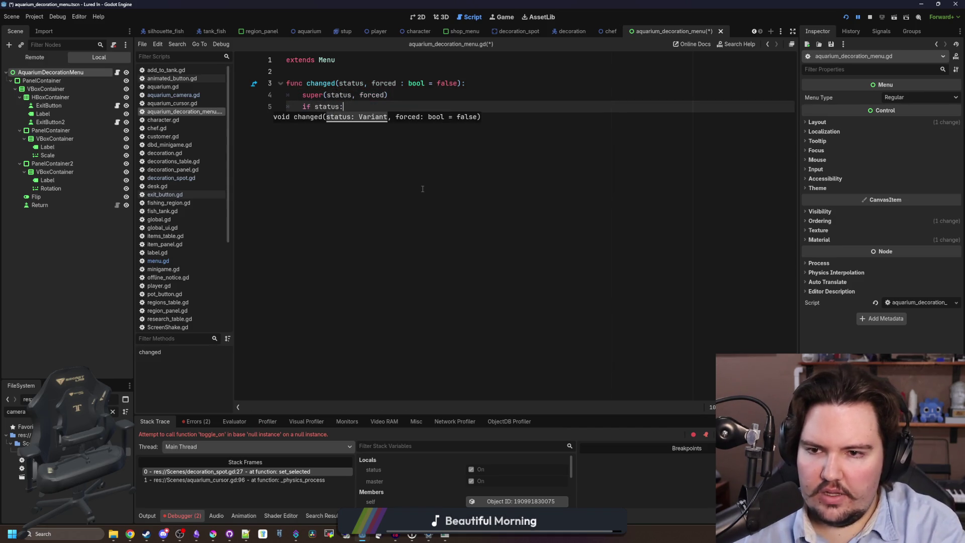
# Step: Under if status, set Global.aquarium.camera.lerpTarget to owner
pyautogui.press('Return')
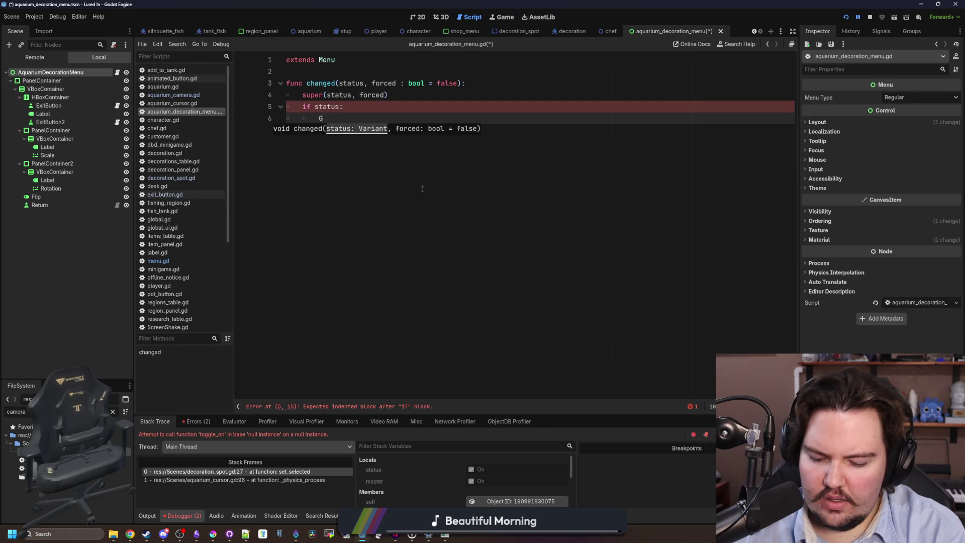
pyautogui.write('lobal.aquarium.')
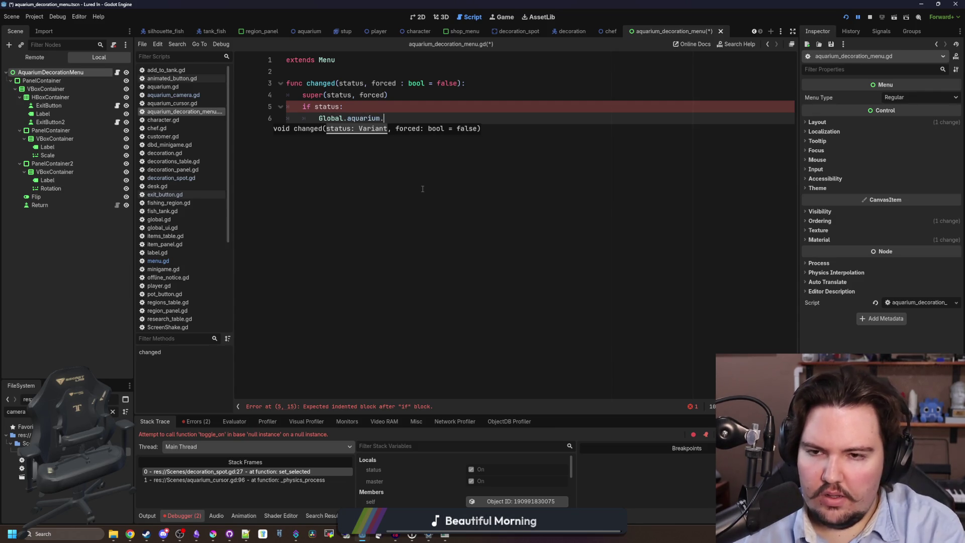
pyautogui.write('c')
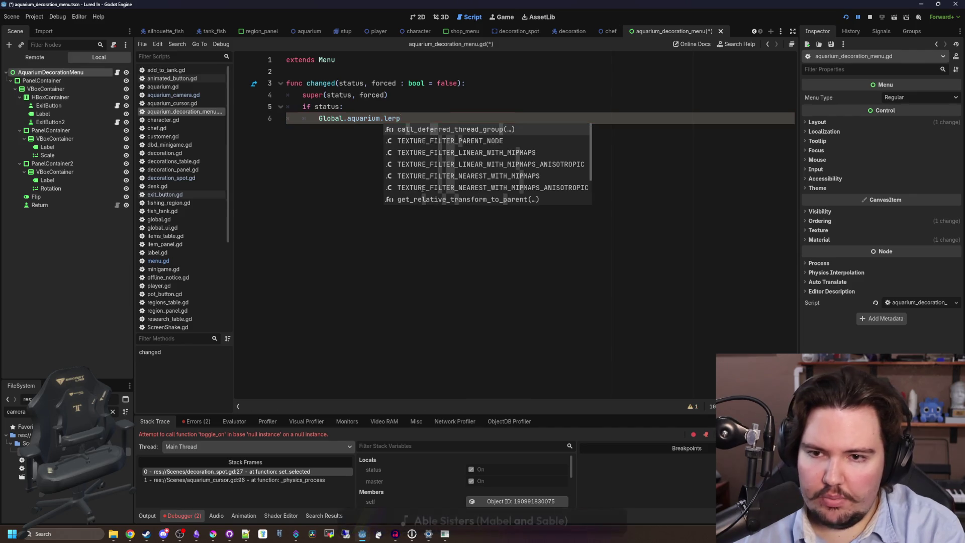
pyautogui.press('Return')
pyautogui.write('lerpTarget =')
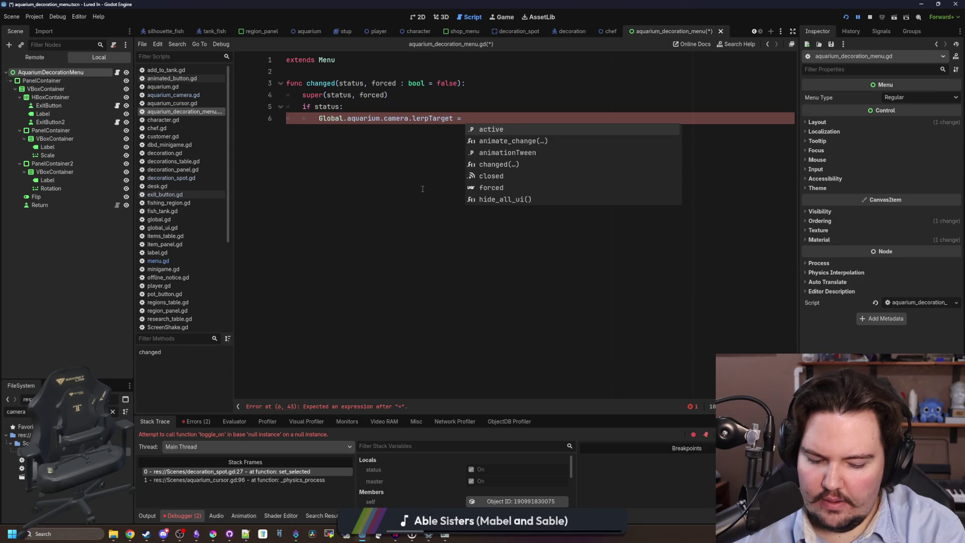
pyautogui.write('owner')
pyautogui.press('Escape')
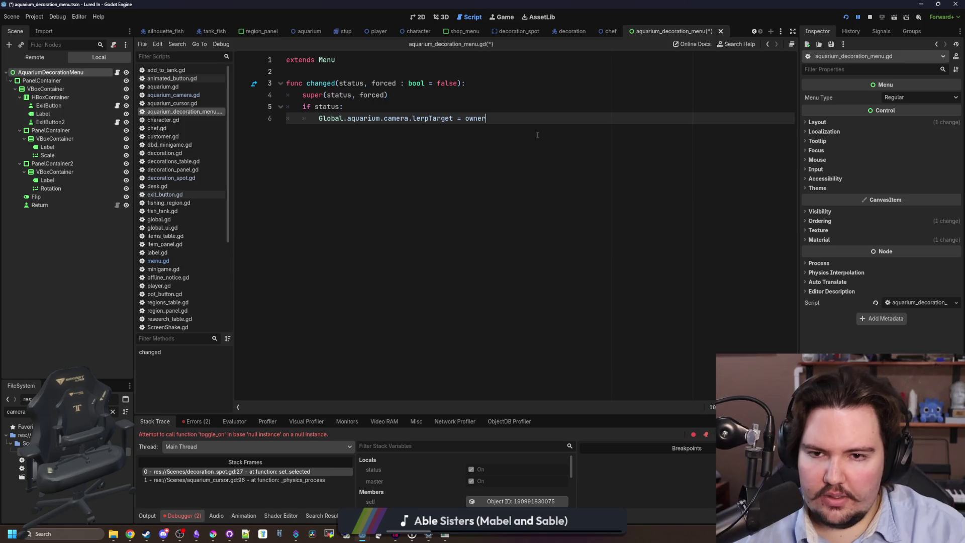
pyautogui.press('Return')
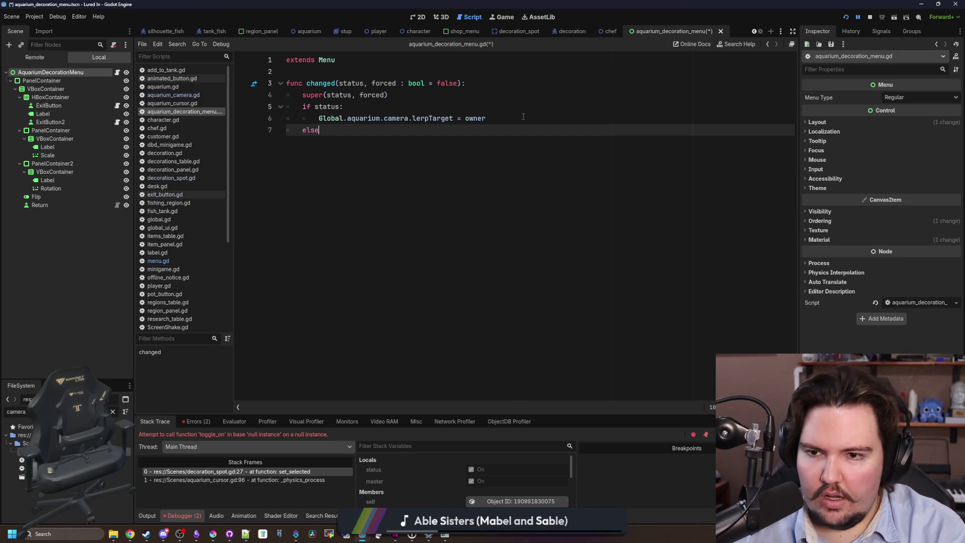
# Step: Add an else branch setting lerpTarget to null, and save the script
pyautogui.write(':')
pyautogui.press('Return')
pyautogui.write('Global.aquarium.camera.lerp')
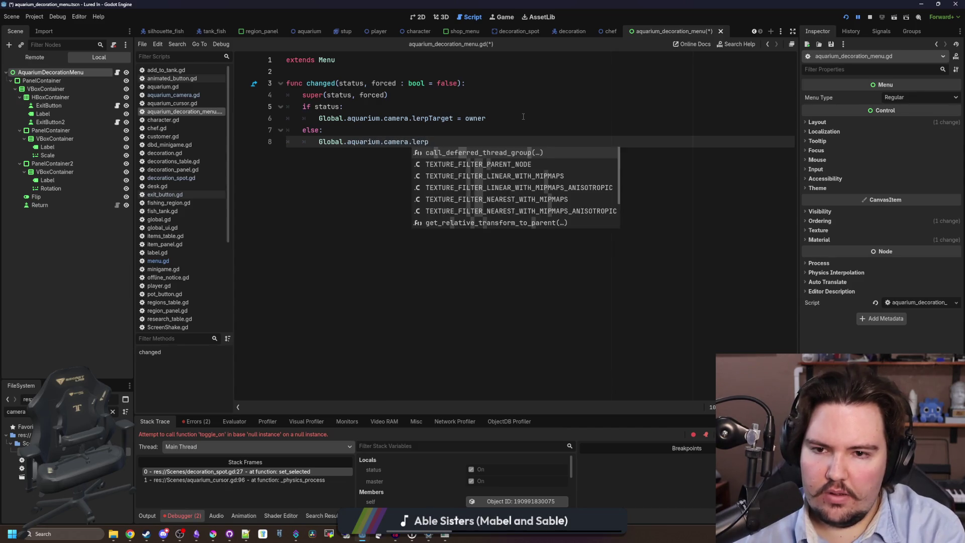
pyautogui.write('Ta')
pyautogui.press('BackSpace')
pyautogui.press('BackSpace')
pyautogui.press('BackSpace')
pyautogui.write('ull')
pyautogui.click(522, 117)
pyautogui.hotkey('ctrl', 's')
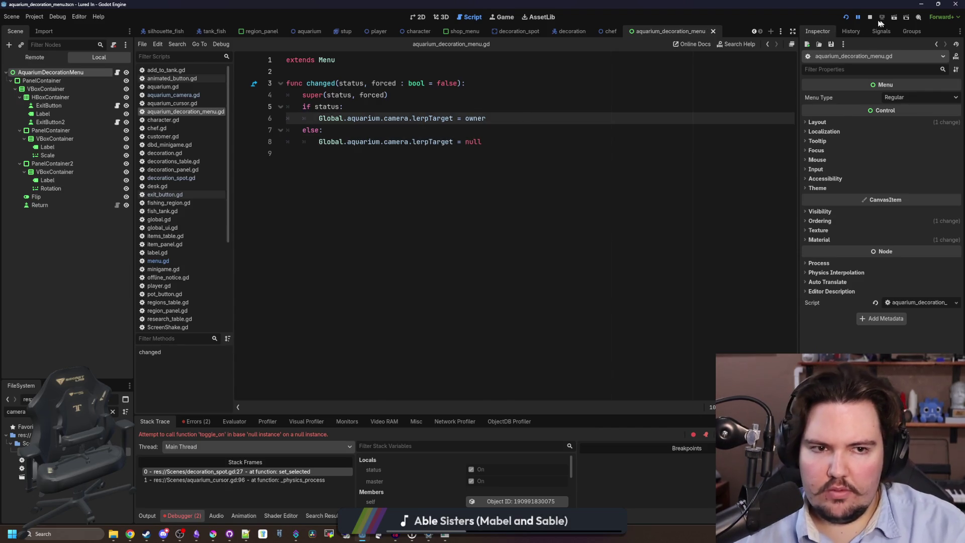
# Step: Rerun the game, which errors assigning lerpTarget on a Nil camera
pyautogui.click(845, 17)
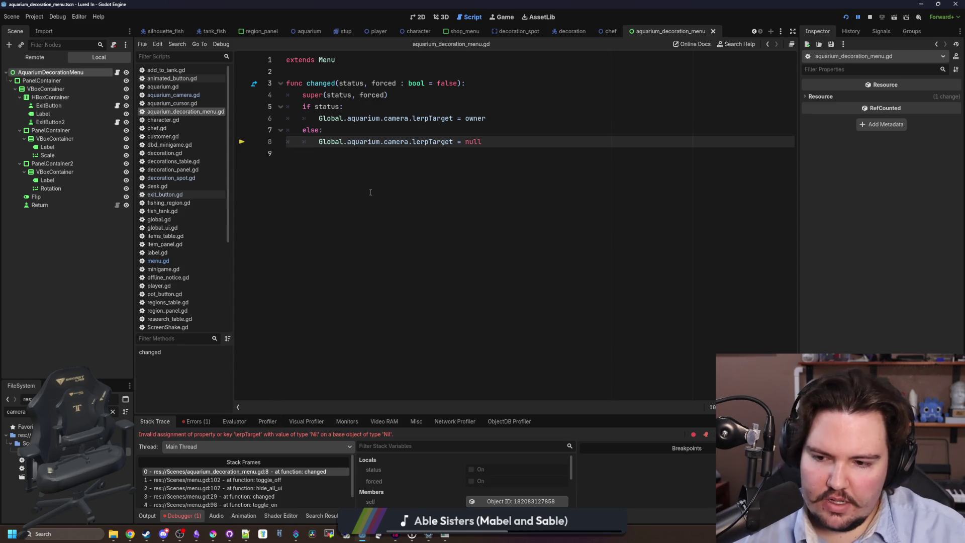
pyautogui.doubleClick(414, 141)
pyautogui.click(396, 176)
# Step: Inspect the lerpTarget declaration in aquarium_camera.gd and the aquarium definition
pyautogui.click(201, 94)
pyautogui.scroll(3, 365, 297)
pyautogui.scroll(-5, 365, 296)
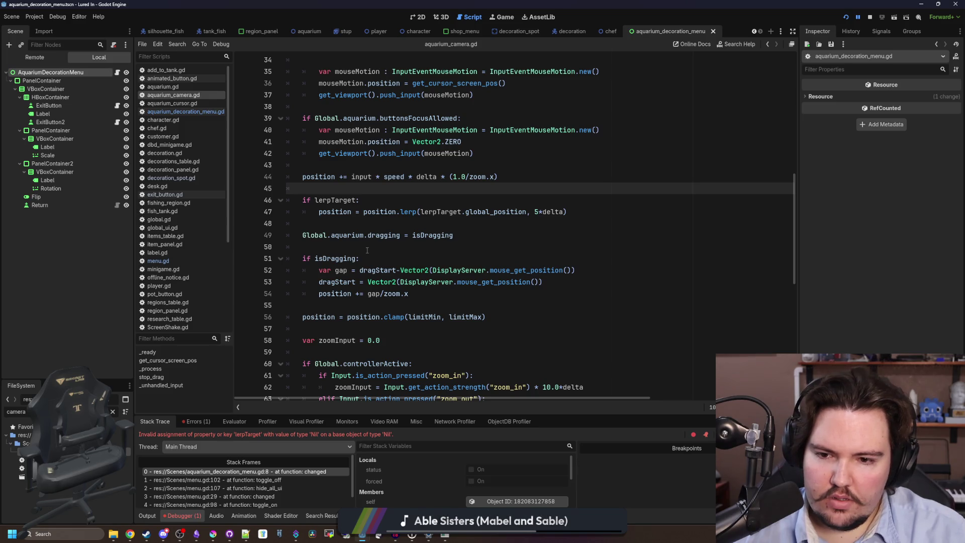
pyautogui.click(340, 201)
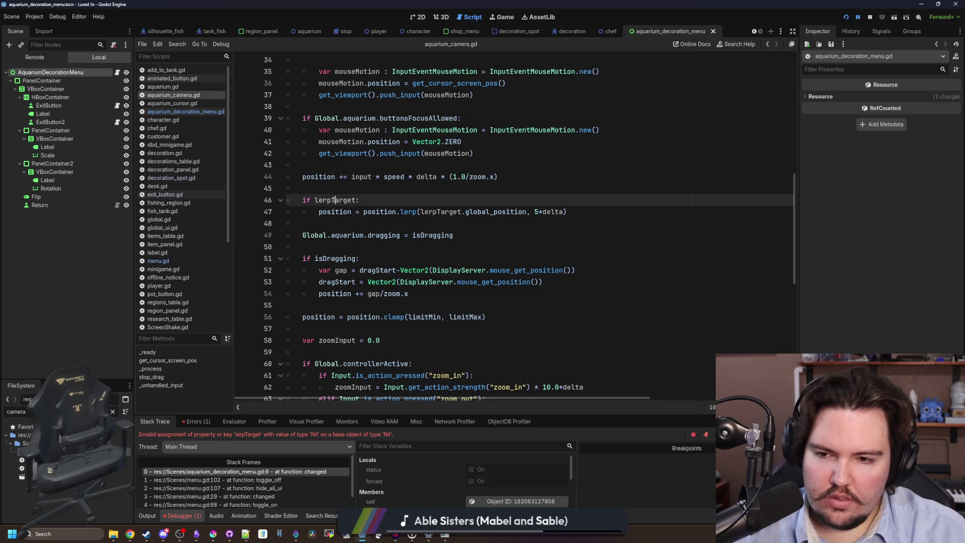
pyautogui.keyDown('ctrl'); pyautogui.click(341, 202); pyautogui.keyUp('ctrl')
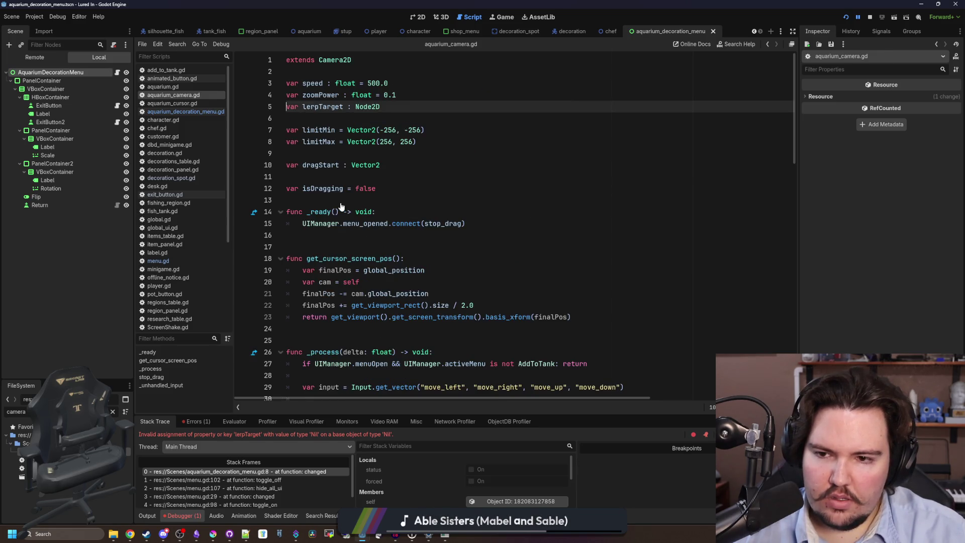
pyautogui.doubleClick(321, 107)
pyautogui.click(185, 111)
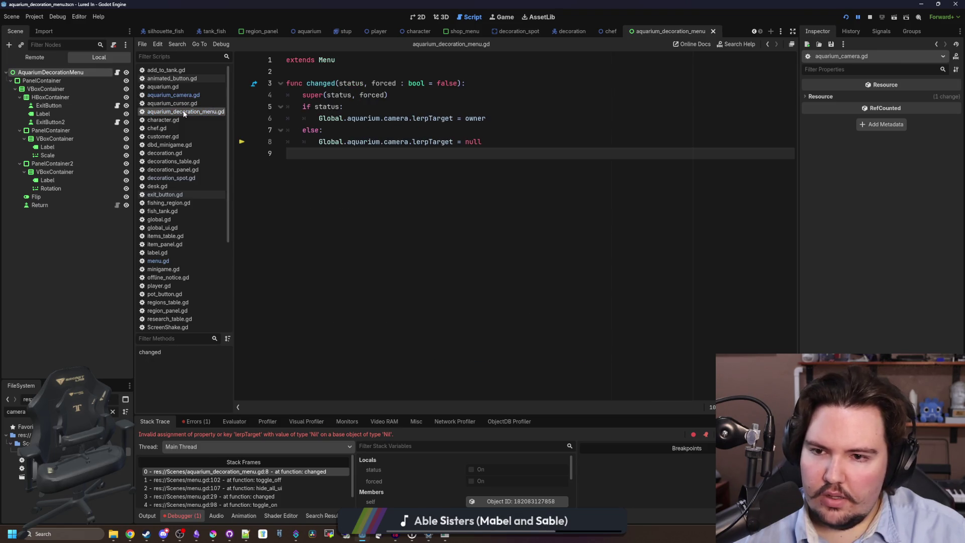
pyautogui.keyDown('ctrl'); pyautogui.click(367, 142); pyautogui.keyUp('ctrl')
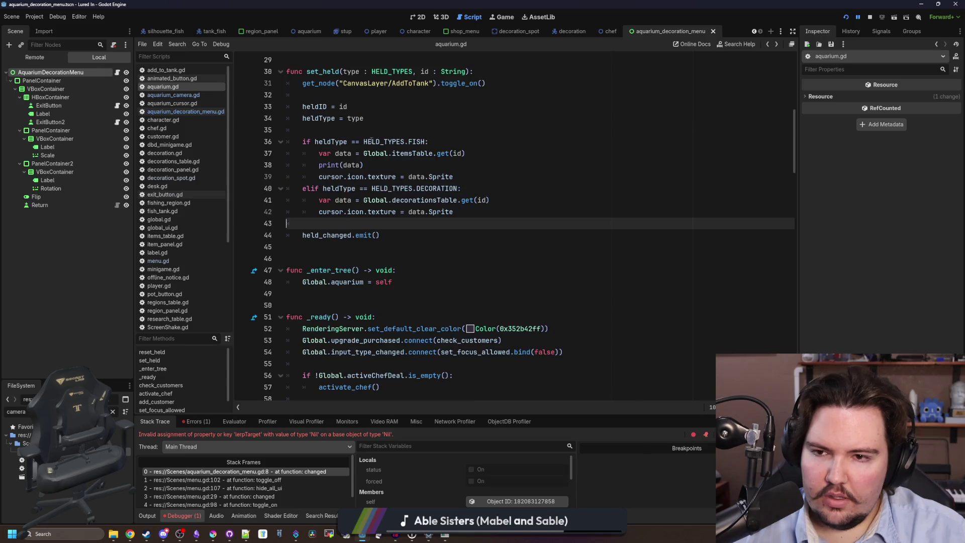
pyautogui.hotkey('alt', 'Left')
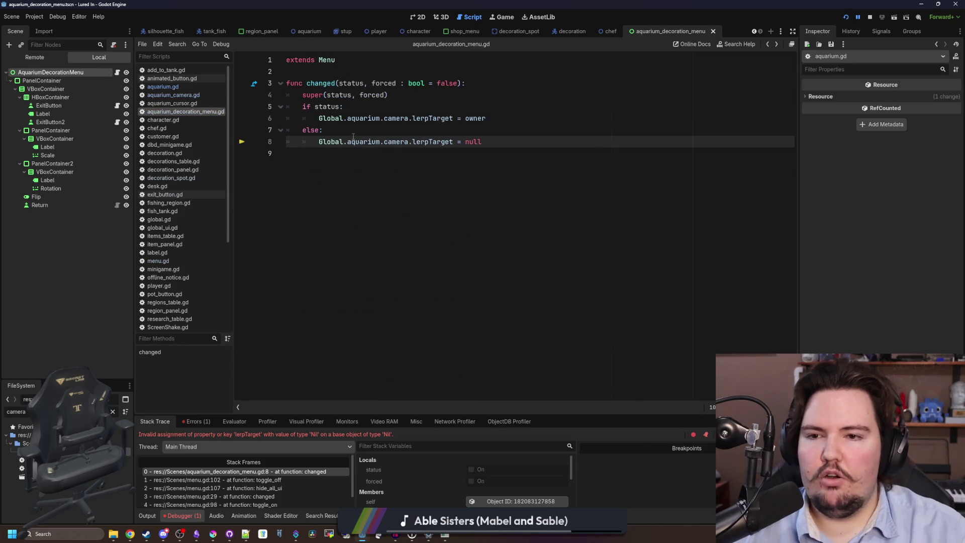
# Step: Wrap the if/else in an 'if Global.aquarium.camera:' check, indent it, and save
pyautogui.click(364, 130)
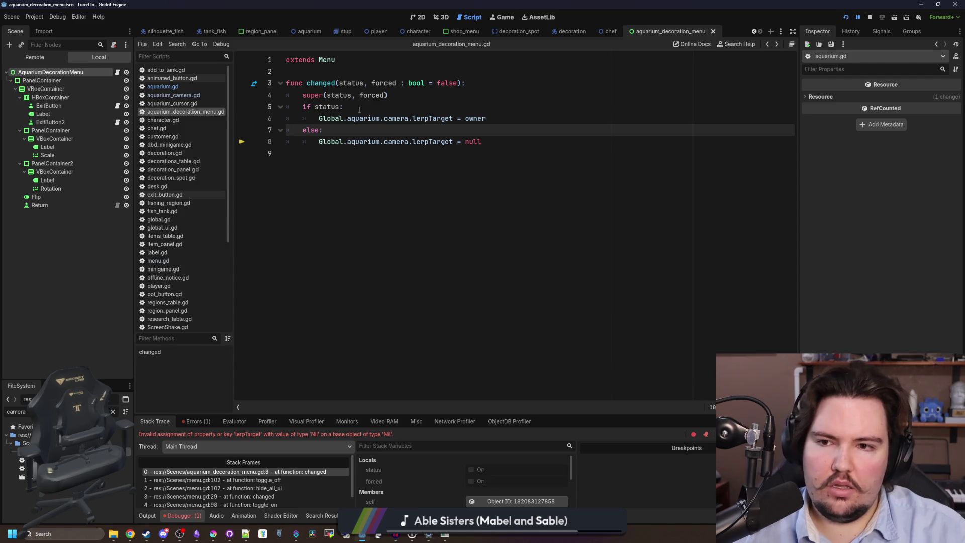
pyautogui.click(358, 108)
pyautogui.click(401, 98)
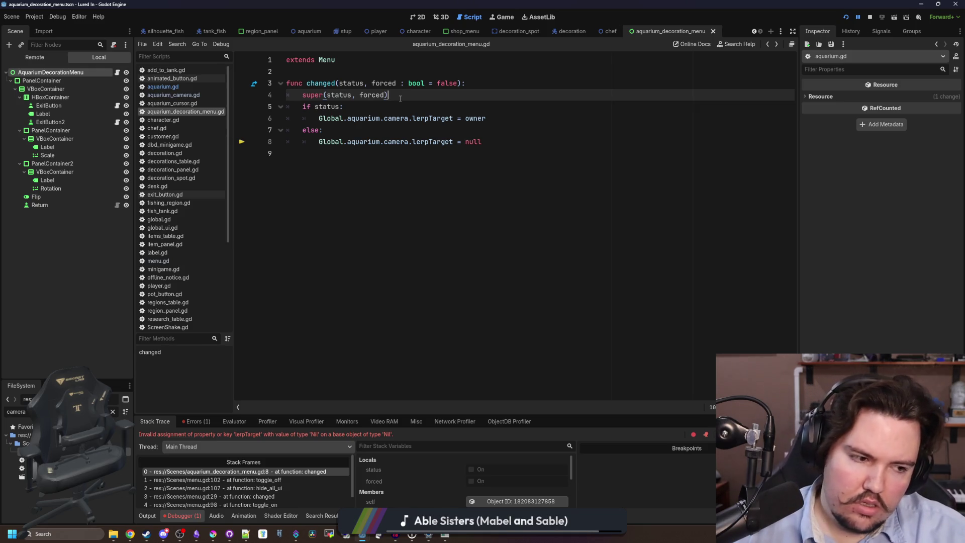
pyautogui.press('Return')
pyautogui.write('if Global.aquarium.camera:')
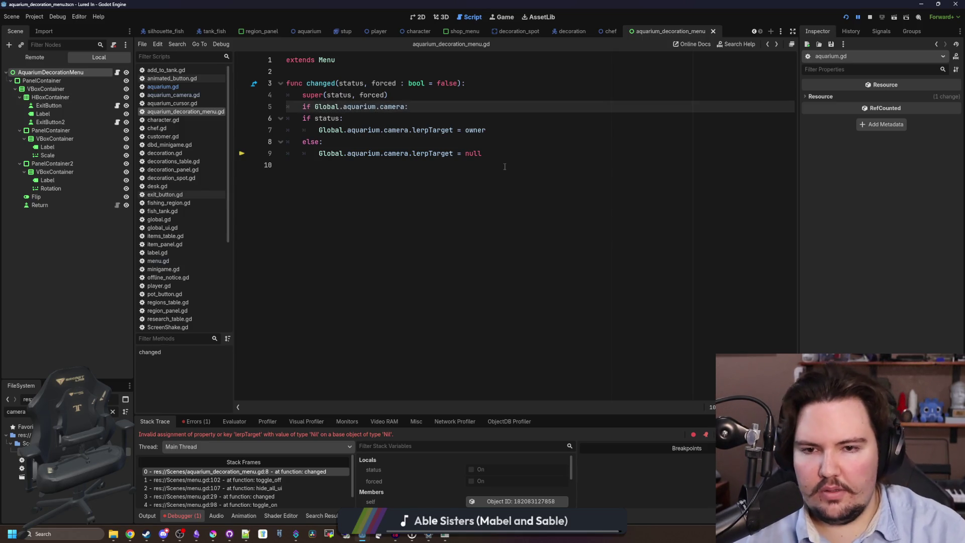
pyautogui.moveTo(504, 166); pyautogui.dragTo(408, 106)
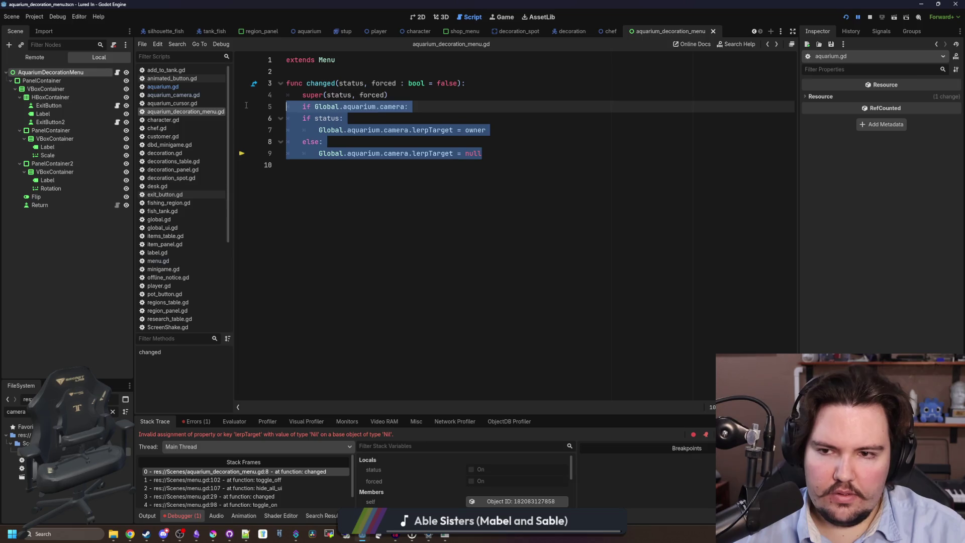
pyautogui.press('Tab')
pyautogui.hotkey('ctrl', 's')
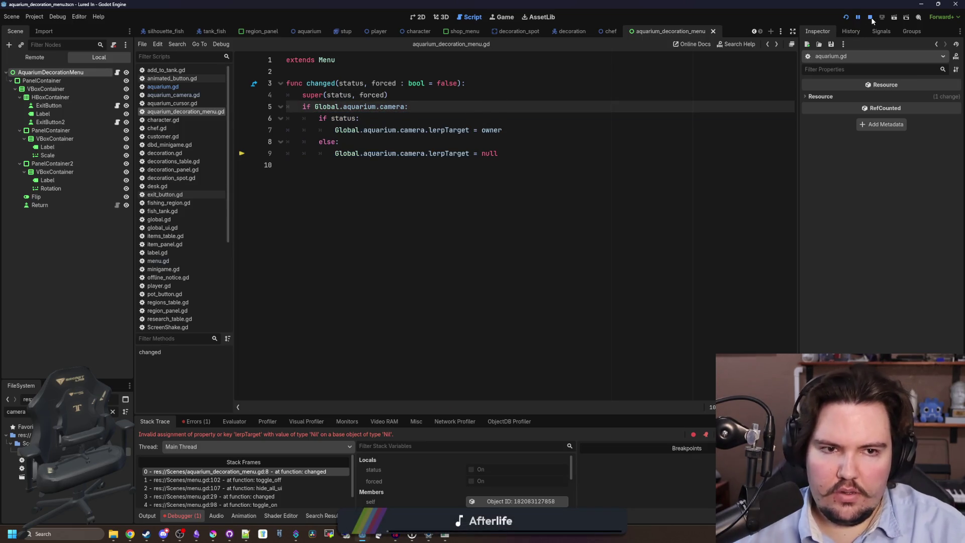
# Step: Relaunch the game, buy a Starfish Home decoration and place it between the bottom tanks
pyautogui.click(845, 18)
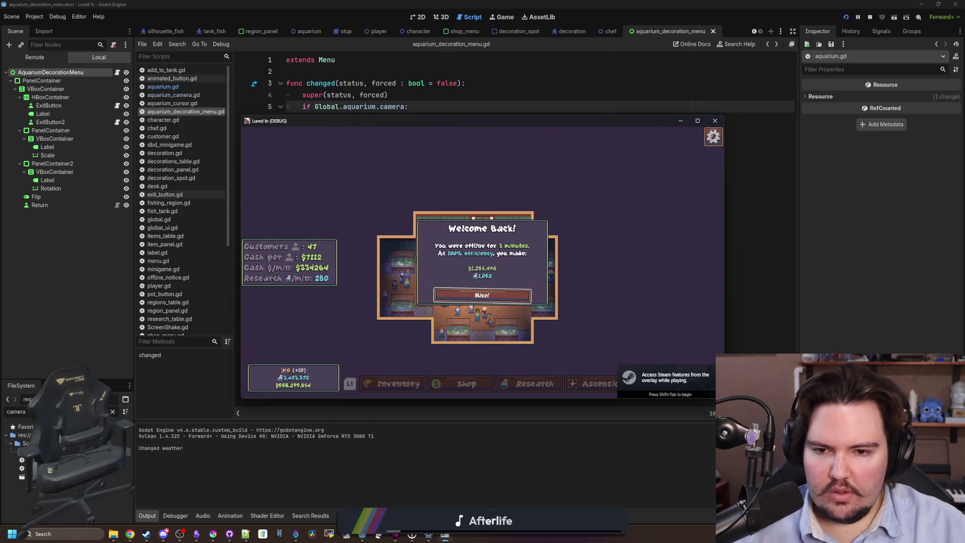
pyautogui.click(486, 294)
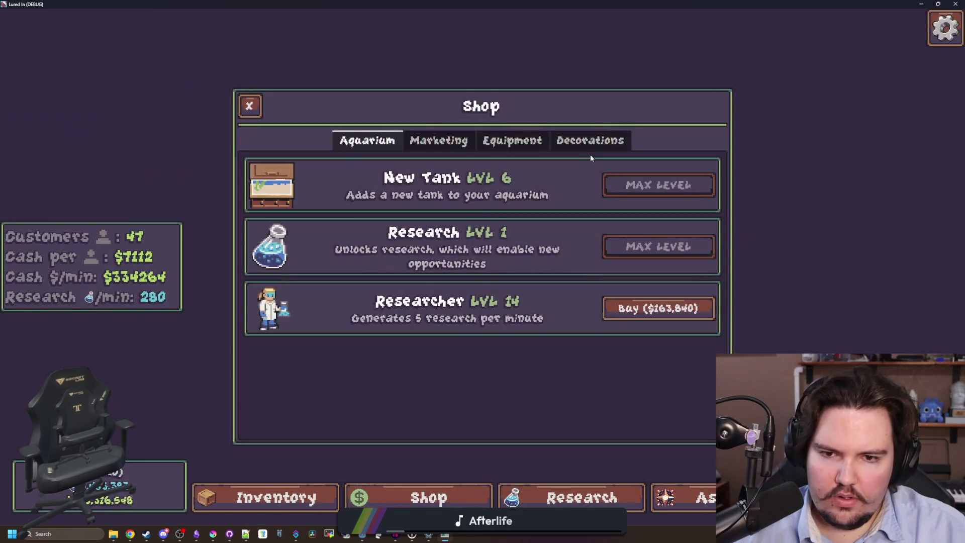
pyautogui.click(590, 141)
pyautogui.click(657, 183)
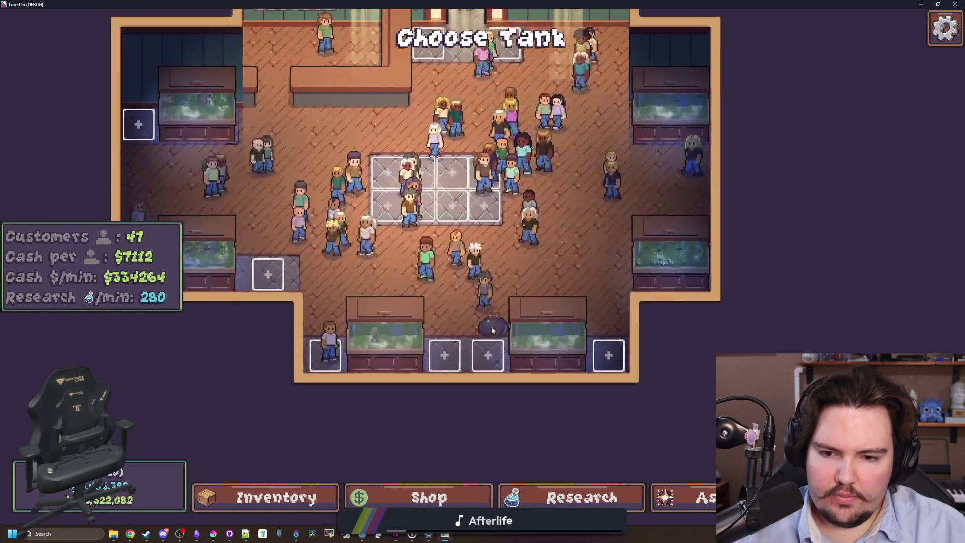
pyautogui.click(437, 378)
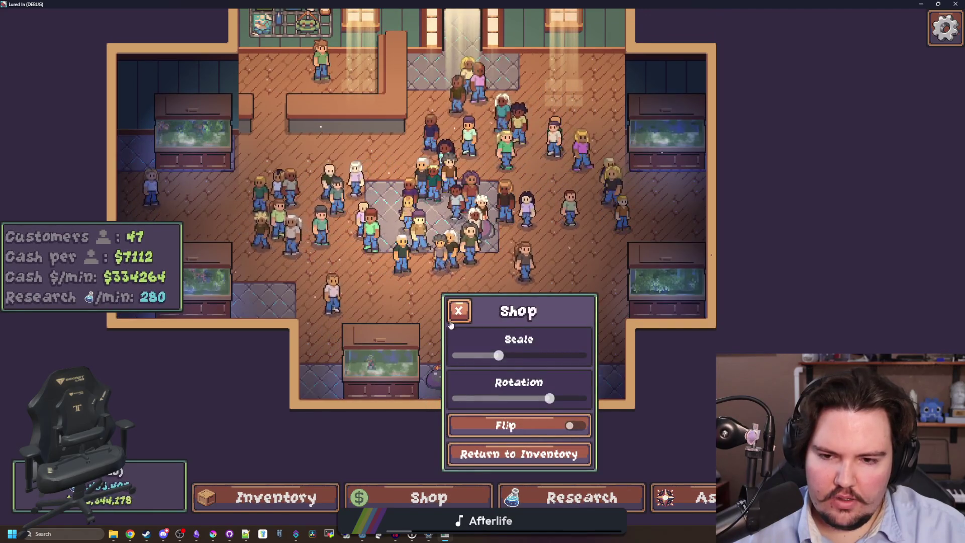
# Step: Reopen the placed decoration's edit menu, zoom to check it, then stop the game
pyautogui.click(437, 378)
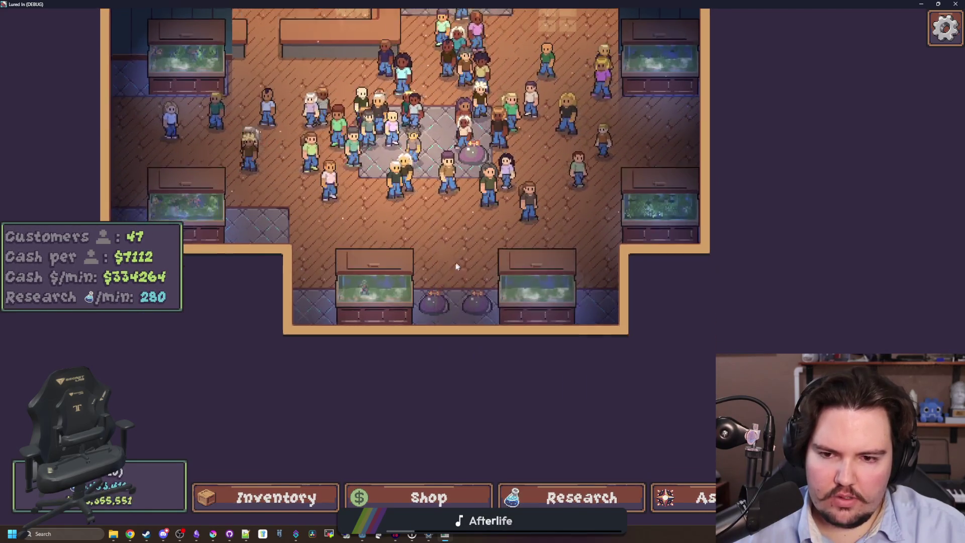
pyautogui.scroll(2, 436, 260)
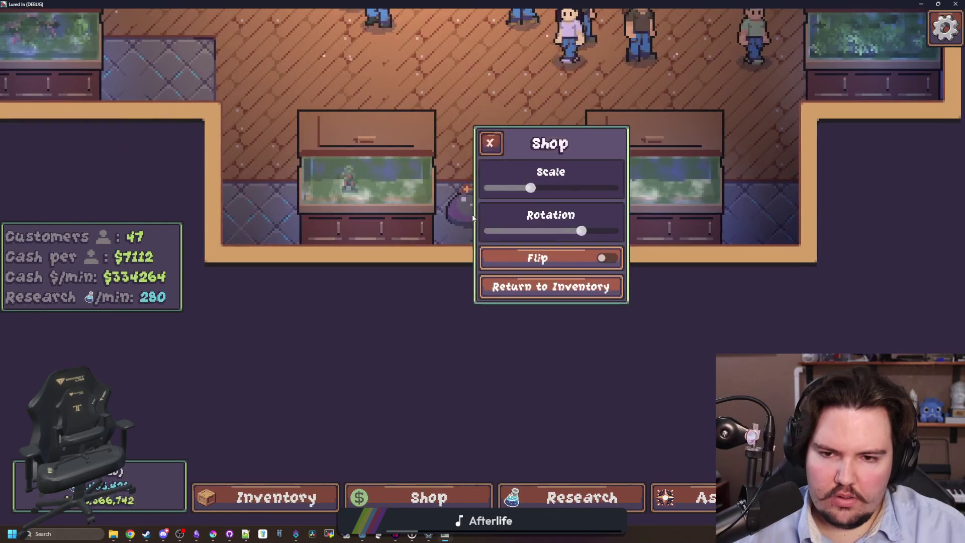
pyautogui.scroll(-3, 436, 260)
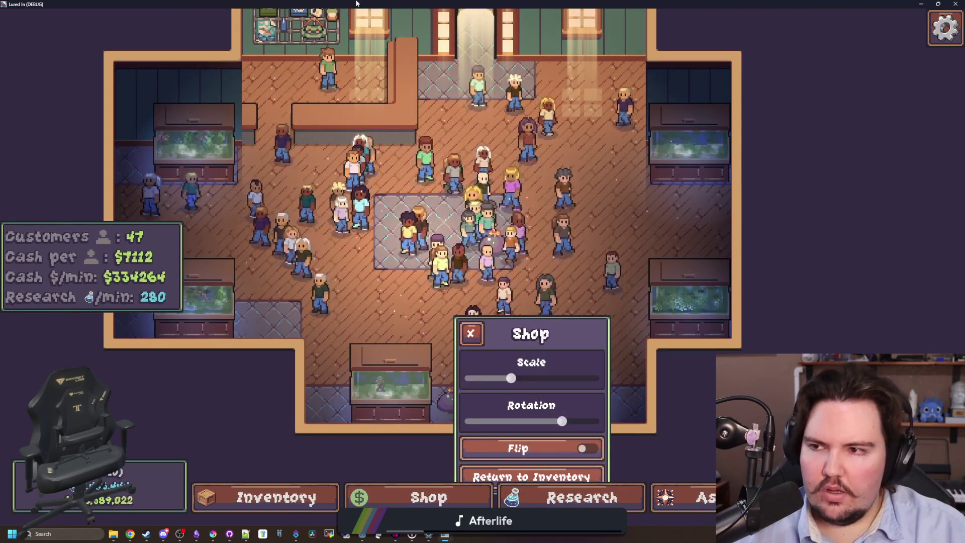
pyautogui.press('F8')
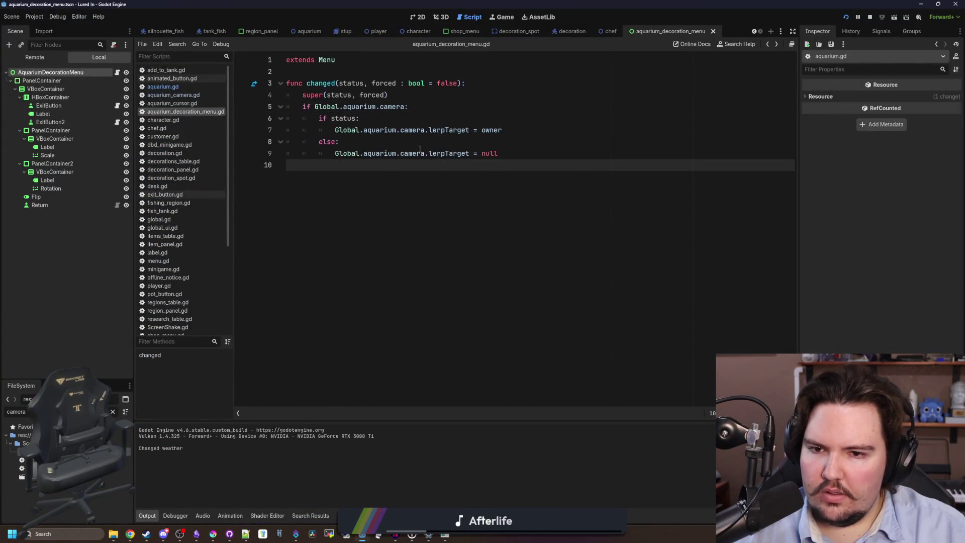
# Step: Open aquarium_camera.gd and scroll down to its _process function
pyautogui.keyDown('ctrl'); pyautogui.click(415, 153); pyautogui.keyUp('ctrl')
pyautogui.click(367, 154)
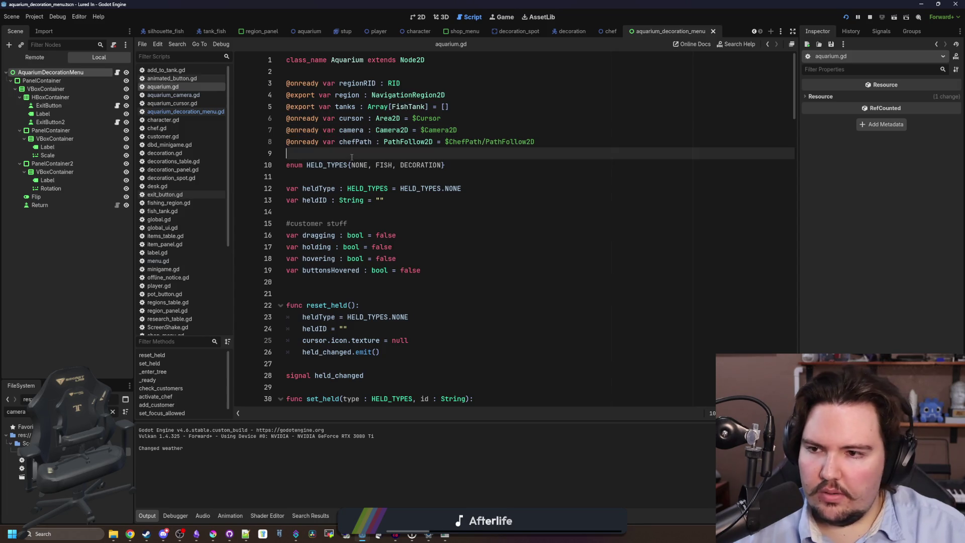
pyautogui.click(195, 97)
pyautogui.click(426, 189)
pyautogui.scroll(-9, 369, 243)
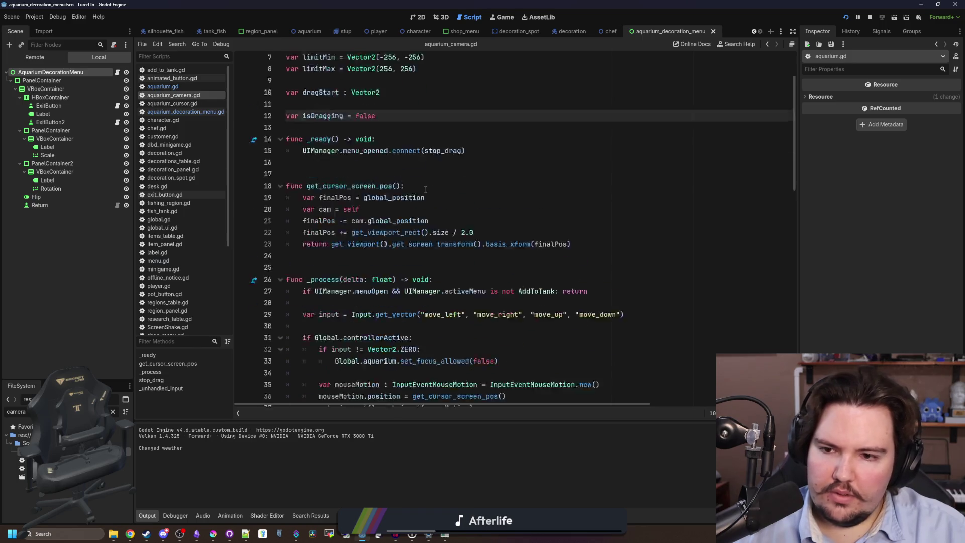
pyautogui.scroll(-3, 370, 243)
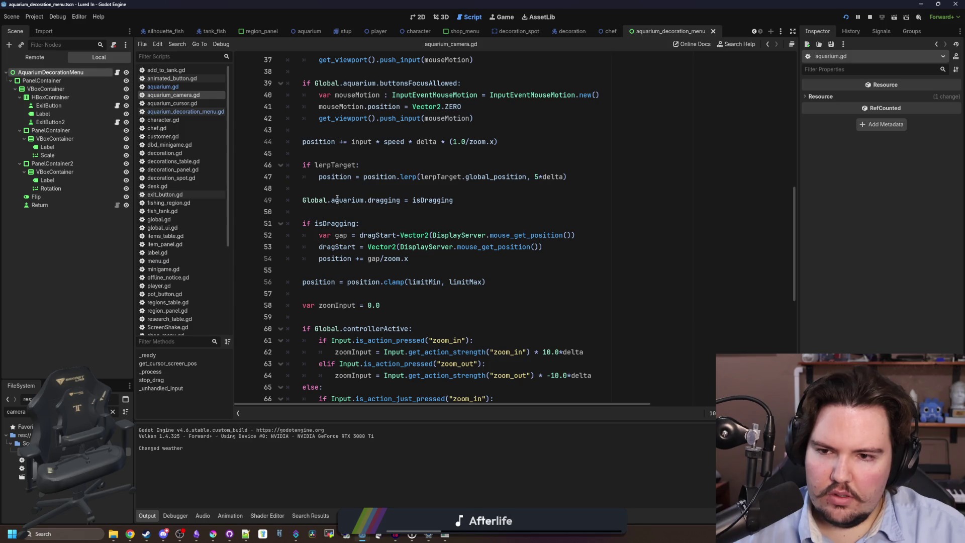
# Step: Add print(lerpTarget) above the if lerpTarget block in _process
pyautogui.click(349, 156)
pyautogui.press('Return')
pyautogui.press('Return')
pyautogui.press('Up')
pyautogui.write('p')
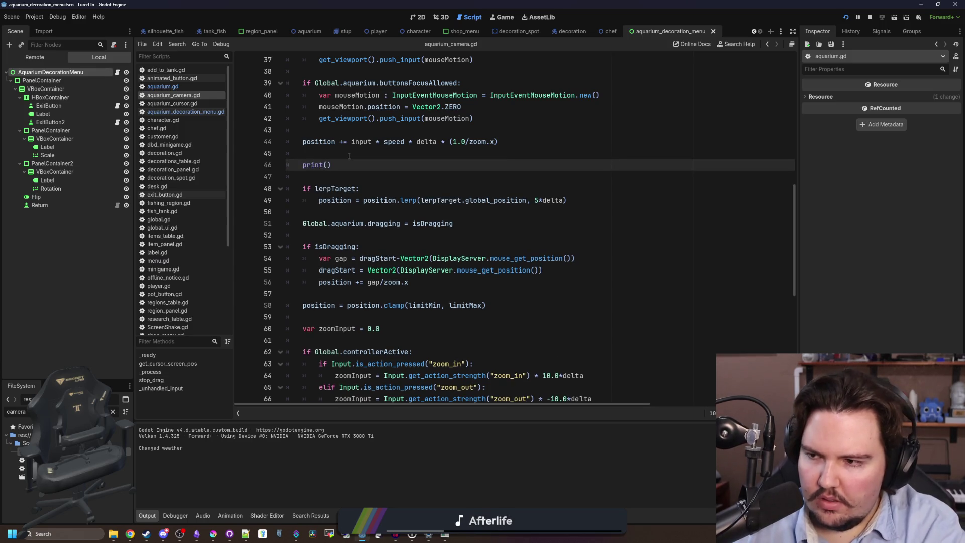
pyautogui.write('erp')
pyautogui.press('Return')
pyautogui.press('Up')
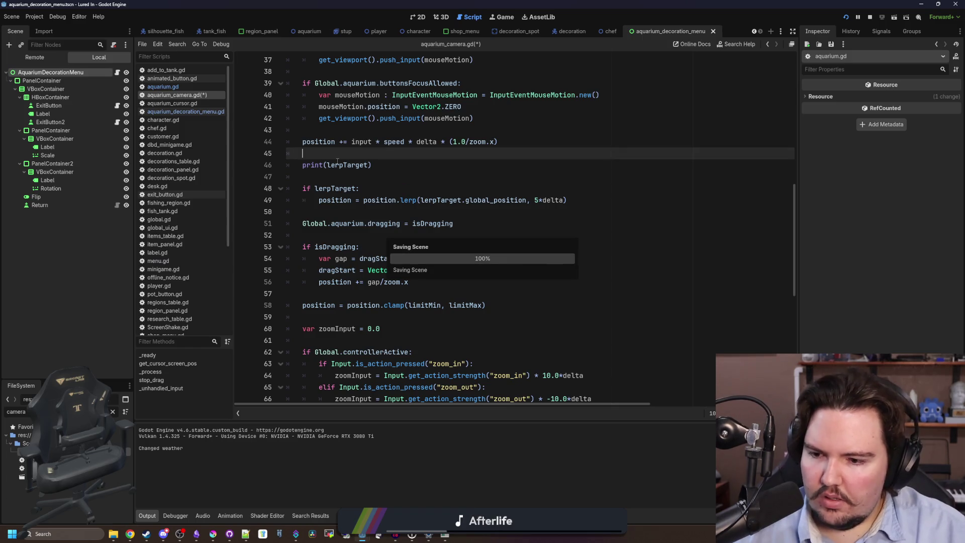
# Step: Run the game, close and open a decoration menu, seeing null logged, then stop
pyautogui.press('F5')
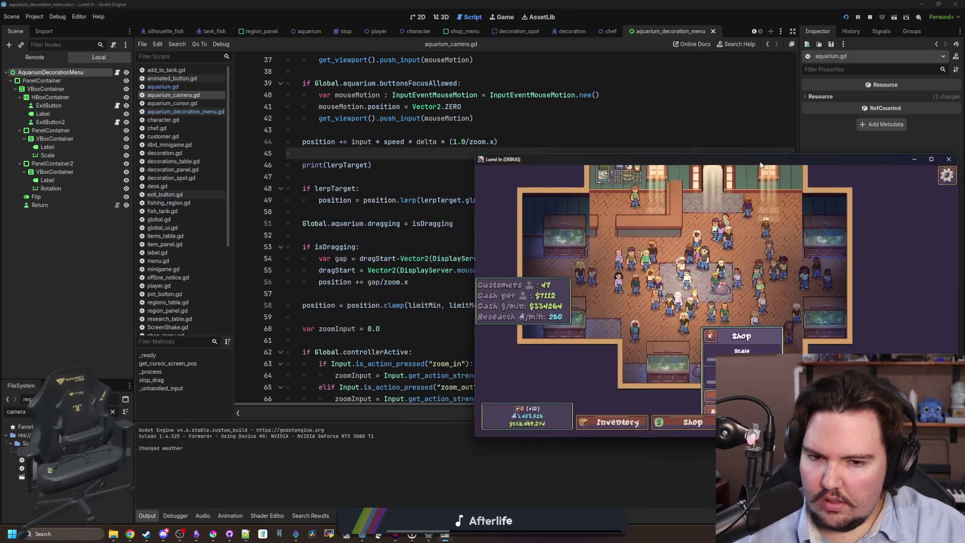
pyautogui.click(716, 334)
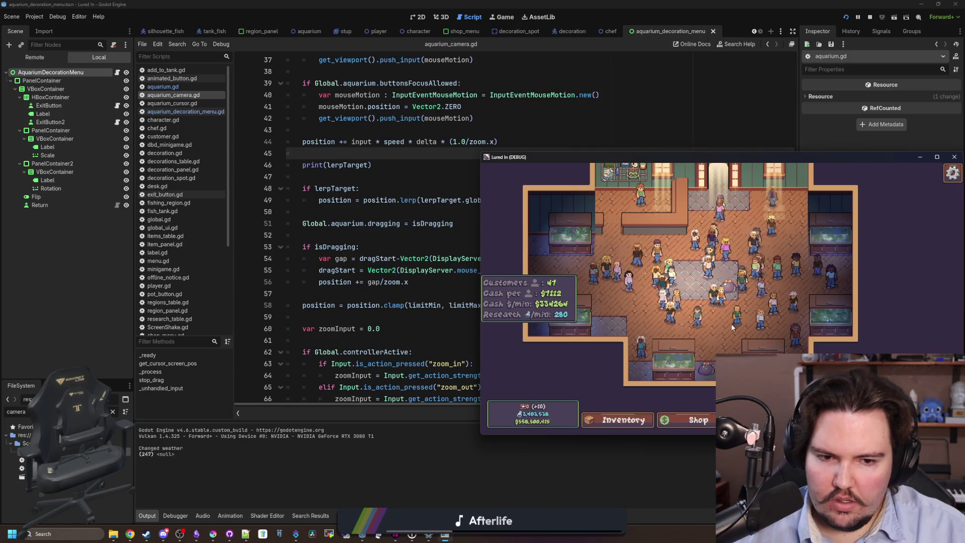
pyautogui.click(709, 370)
pyautogui.press('F8')
pyautogui.scroll(1, 410, 243)
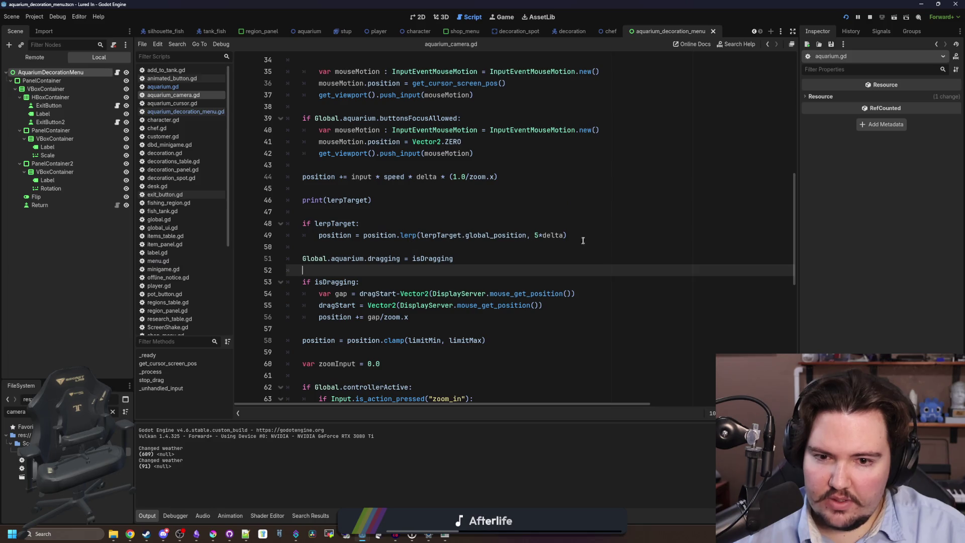
# Step: Cut the if lerpTarget block and paste it at the start of _process
pyautogui.moveTo(580, 241); pyautogui.dragTo(301, 199)
pyautogui.press('BackSpace')
pyautogui.press('BackSpace')
pyautogui.press('BackSpace')
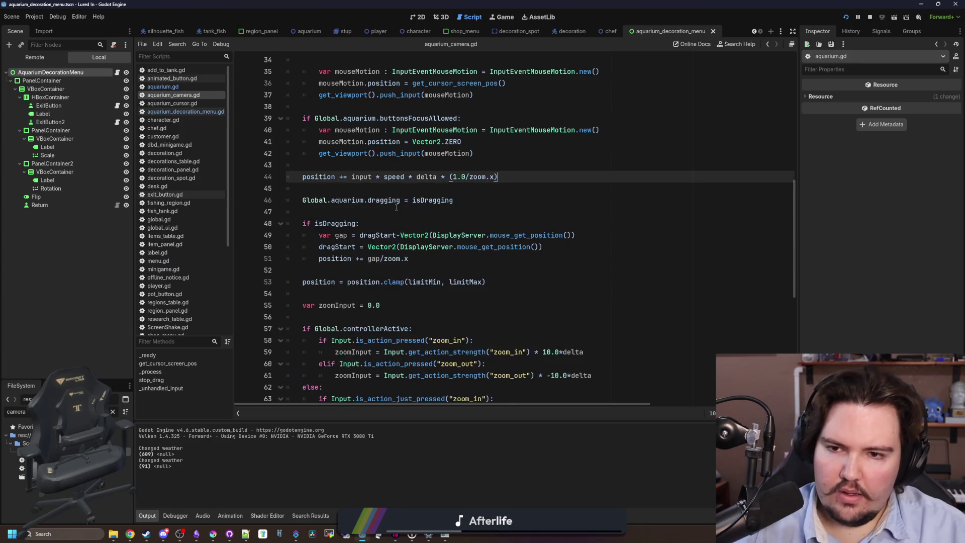
pyautogui.scroll(5, 396, 207)
pyautogui.click(452, 146)
pyautogui.press('Return')
pyautogui.hotkey('ctrl', 'v')
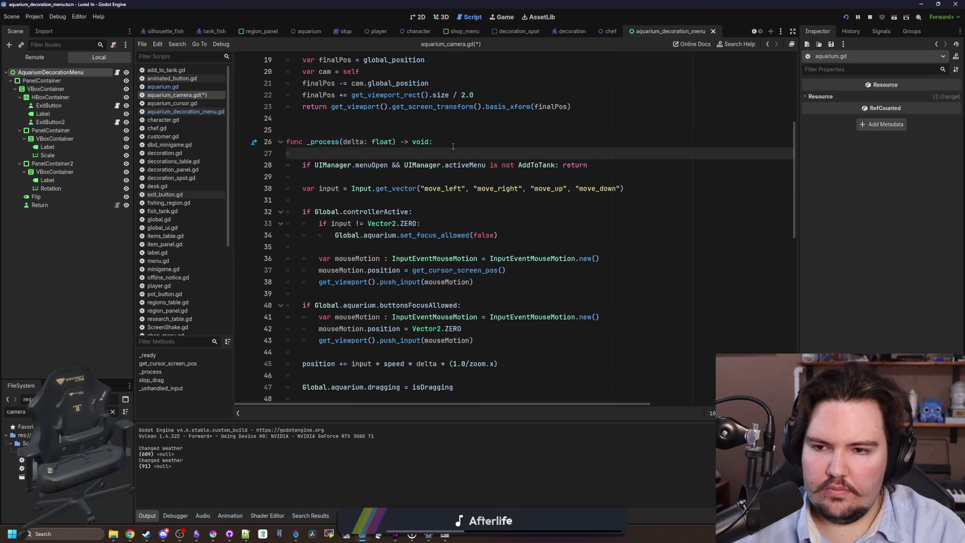
# Step: Delete the debug print and run the game to test the camera on a decoration menu
pyautogui.moveTo(387, 166); pyautogui.dragTo(435, 141)
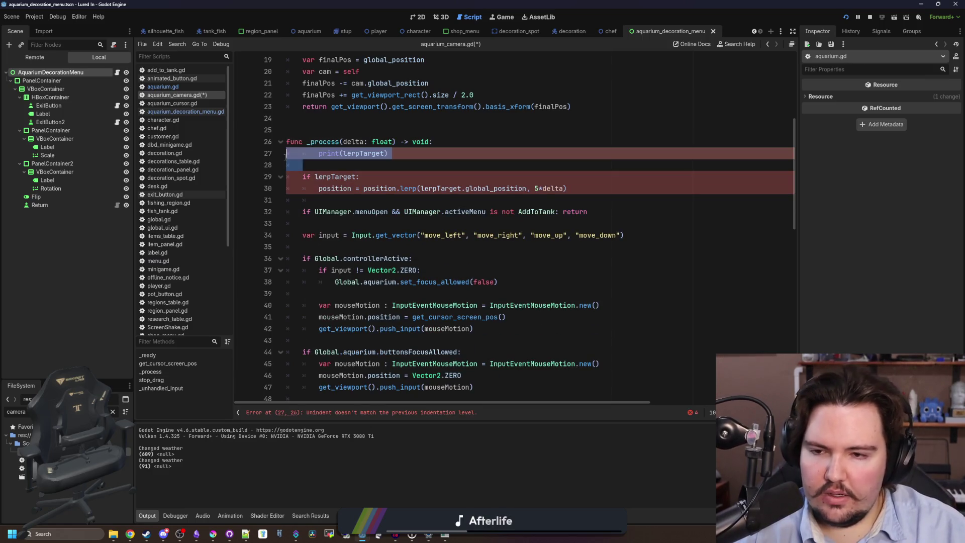
pyautogui.press('BackSpace')
pyautogui.click(358, 129)
pyautogui.press('F5')
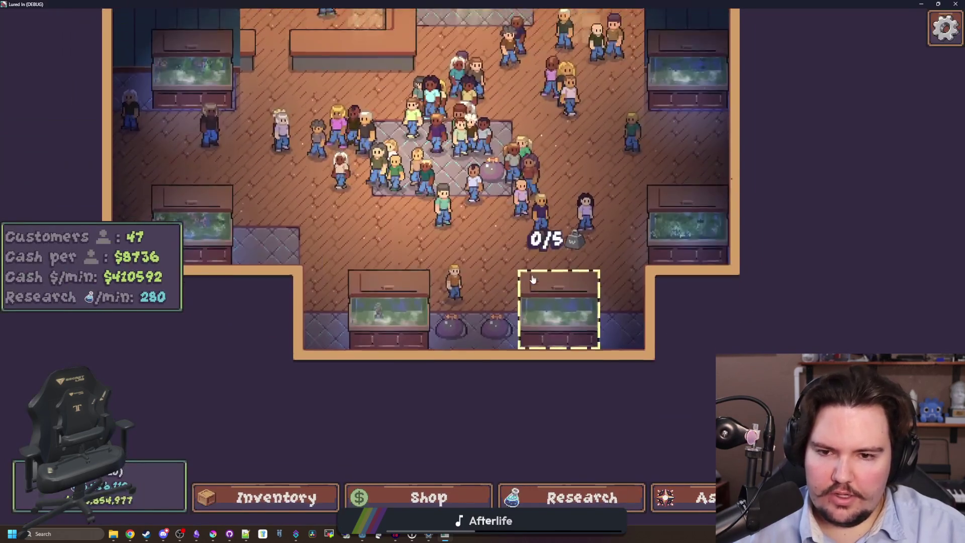
pyautogui.click(553, 282)
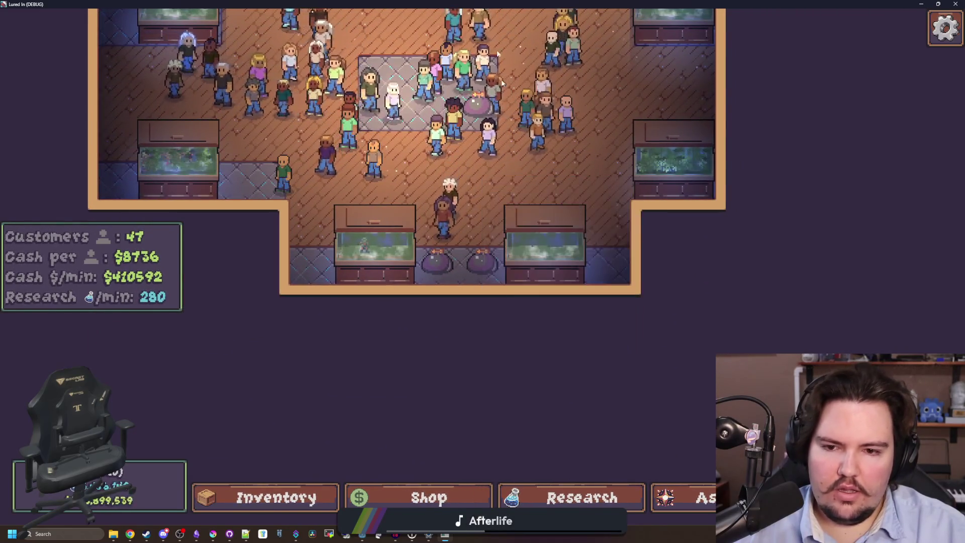
pyautogui.hotkey('alt', 'Tab')
pyautogui.click(467, 224)
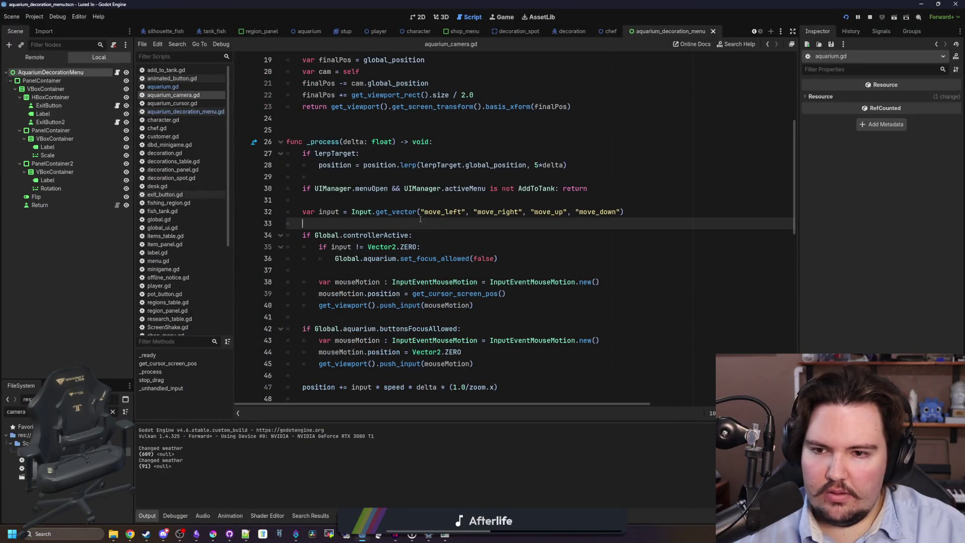
# Step: Change the lerp speed from 5*delta to 10*delta and save the camera script
pyautogui.click(535, 165)
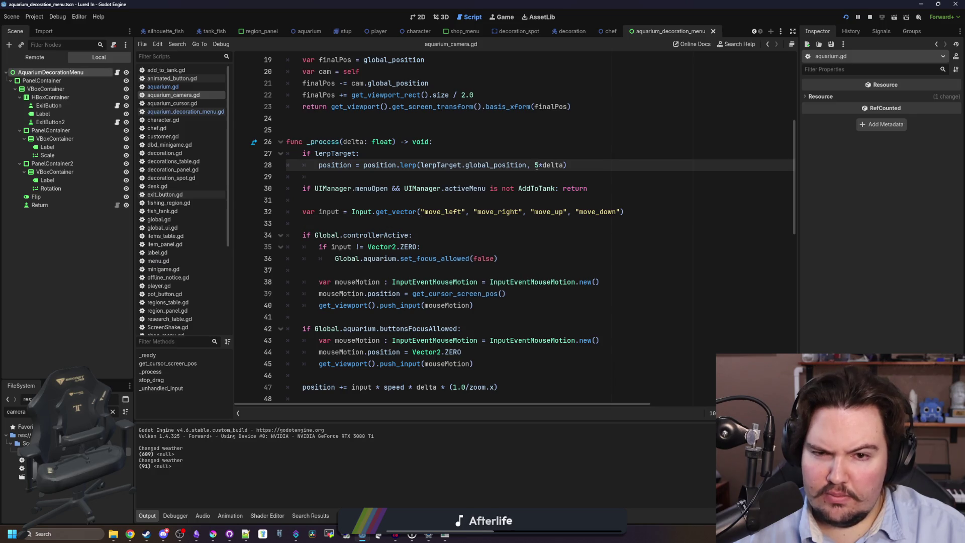
pyautogui.press('BackSpace')
pyautogui.write('10')
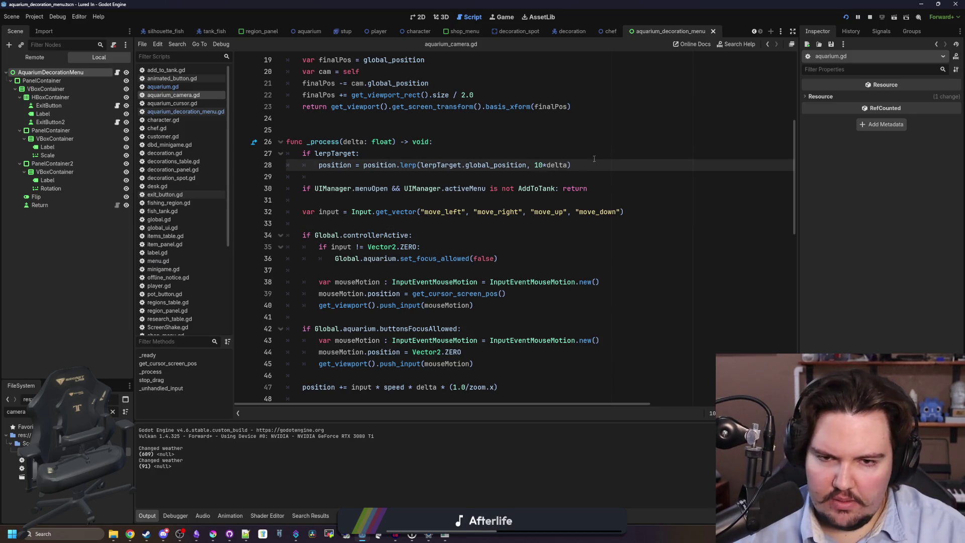
pyautogui.press('Up')
pyautogui.hotkey('ctrl', 's')
pyautogui.click(455, 130)
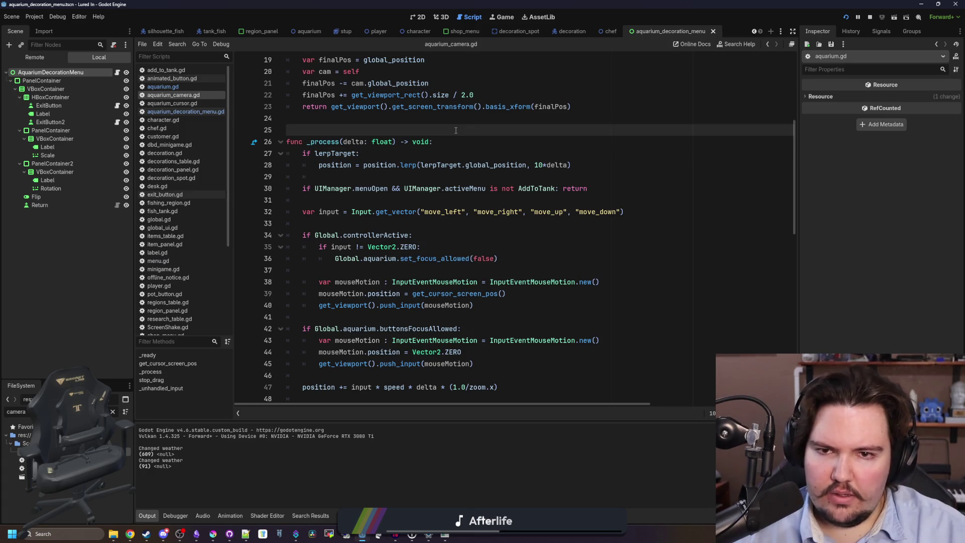
# Step: In the decoration_spot scene, set the Anchor node's size to 0, 0
pyautogui.click(521, 33)
pyautogui.click(415, 18)
pyautogui.click(31, 105)
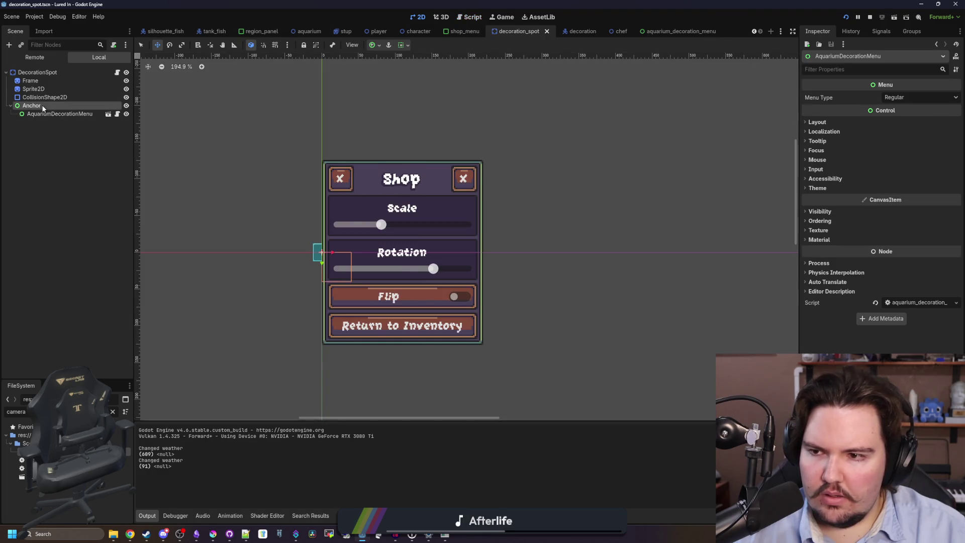
pyautogui.scroll(5, 317, 264)
pyautogui.click(837, 96)
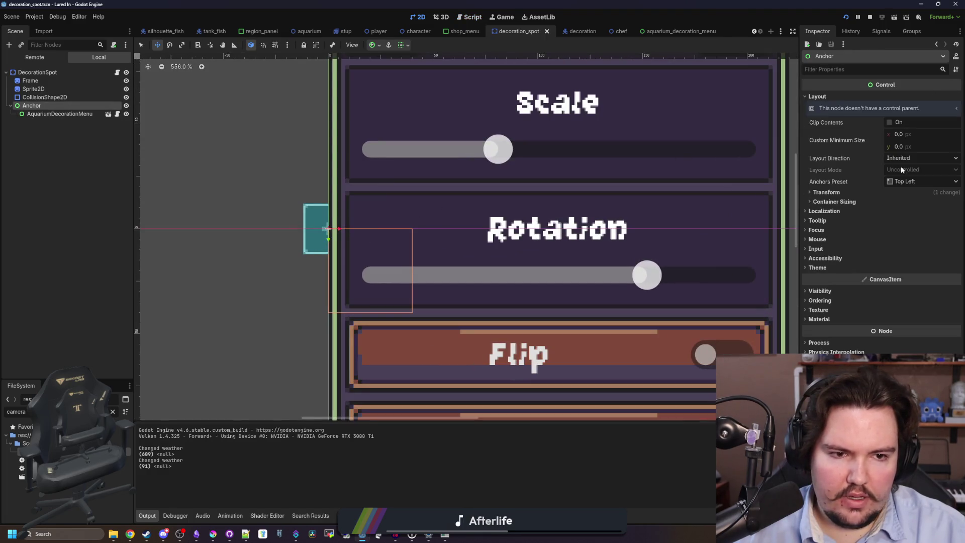
pyautogui.click(827, 192)
pyautogui.click(898, 202)
pyautogui.write('0')
pyautogui.click(903, 215)
pyautogui.write('0')
pyautogui.press('Return')
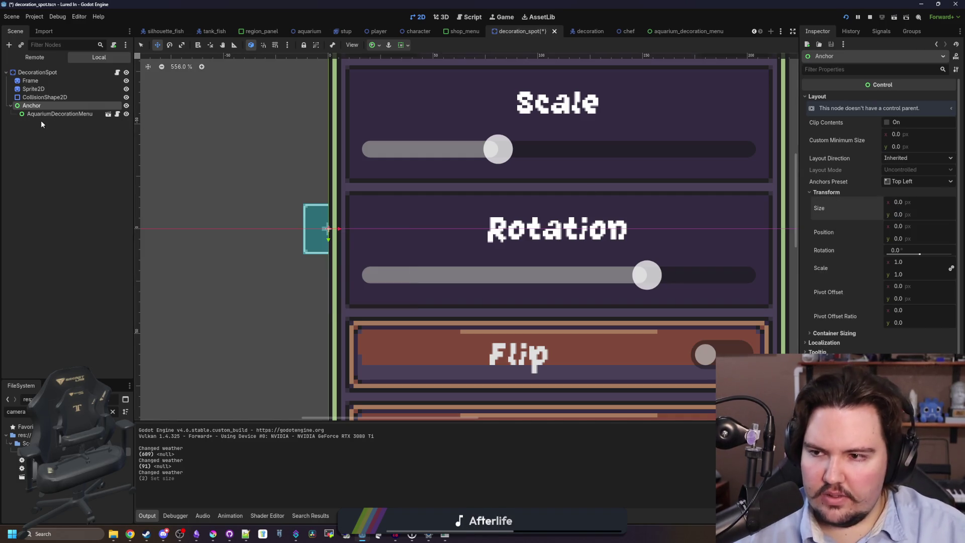
# Step: Set AquariumDecorationMenu's layout mode to Anchors with the Center Left preset
pyautogui.click(50, 114)
pyautogui.click(902, 196)
pyautogui.click(908, 218)
pyautogui.click(912, 207)
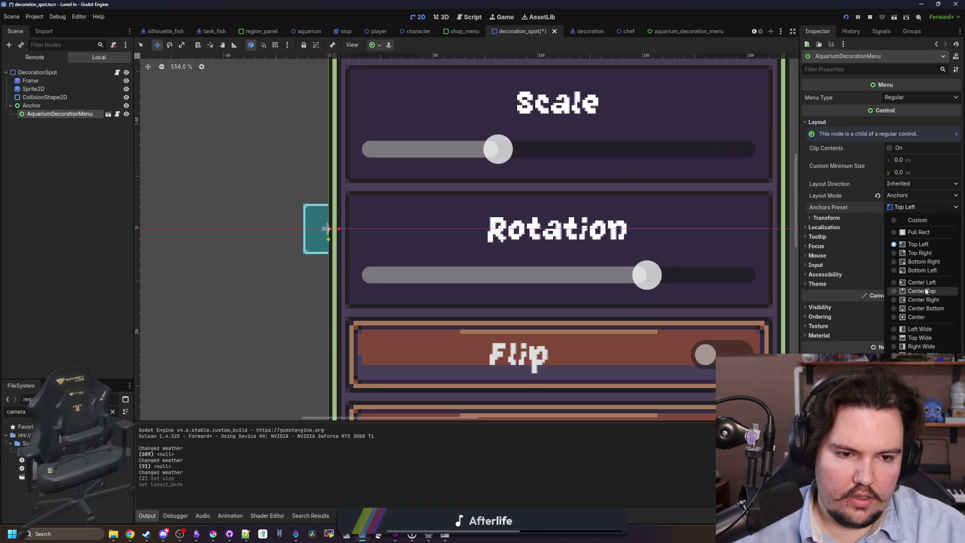
pyautogui.click(923, 281)
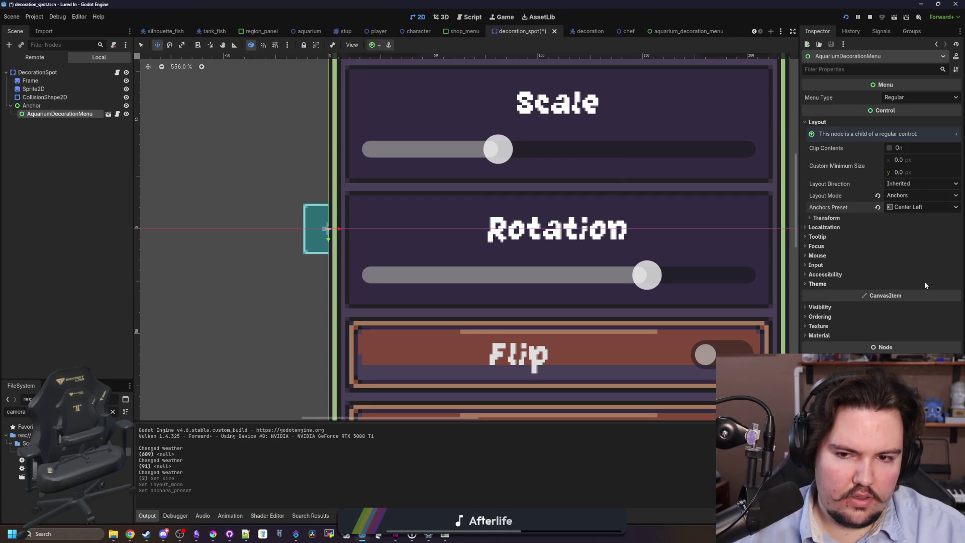
# Step: Set the Anchor's x position to 16 and run the game
pyautogui.click(55, 107)
pyautogui.moveTo(899, 232); pyautogui.dragTo(925, 231)
pyautogui.click(903, 227)
pyautogui.write('6')
pyautogui.press('Return')
pyautogui.press('F5')
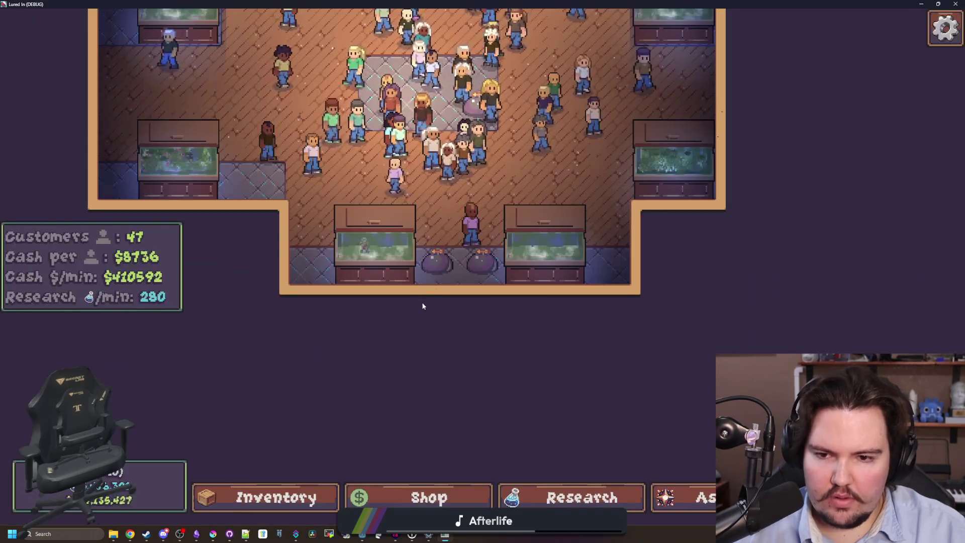
# Step: Open and close the decoration menu beside the pot in game, then stop the game
pyautogui.click(480, 259)
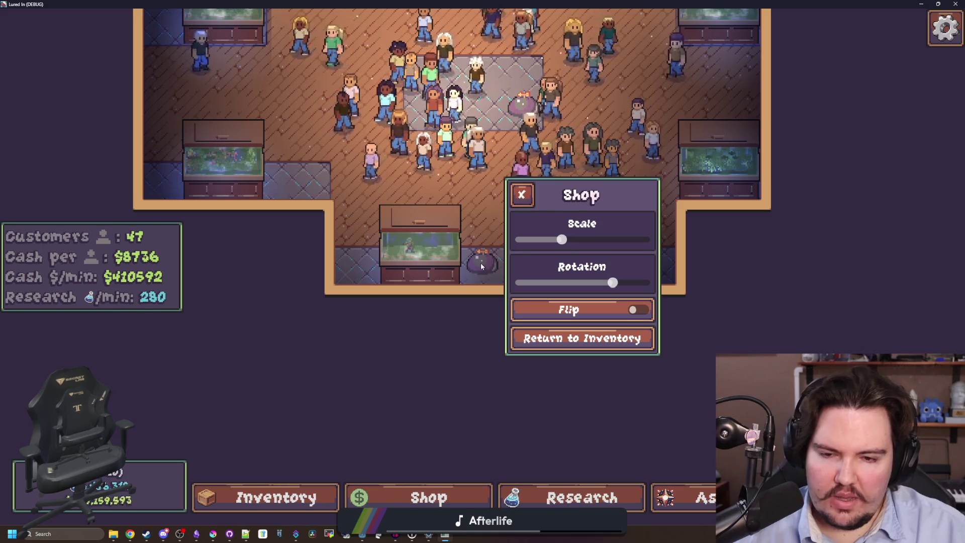
pyautogui.click(521, 194)
pyautogui.doubleClick(520, 7)
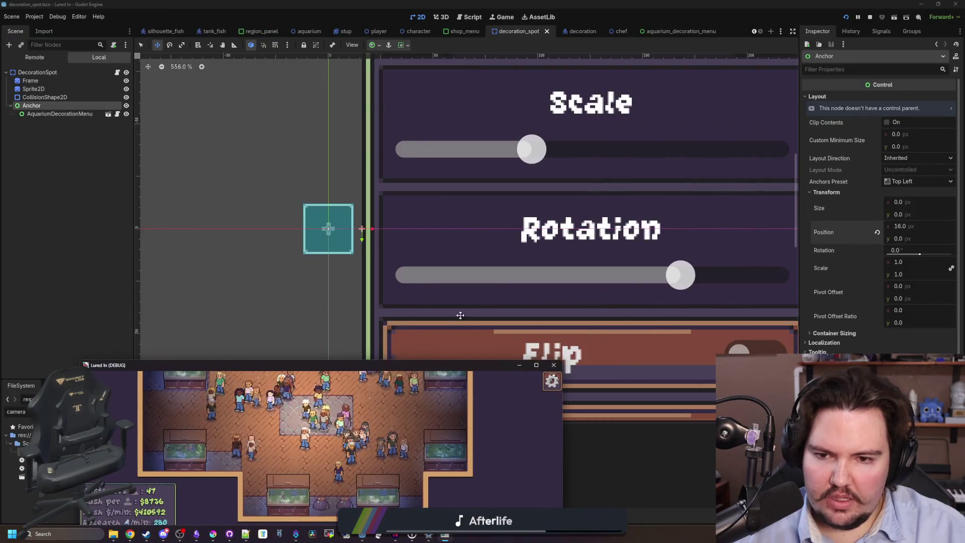
pyautogui.press('F8')
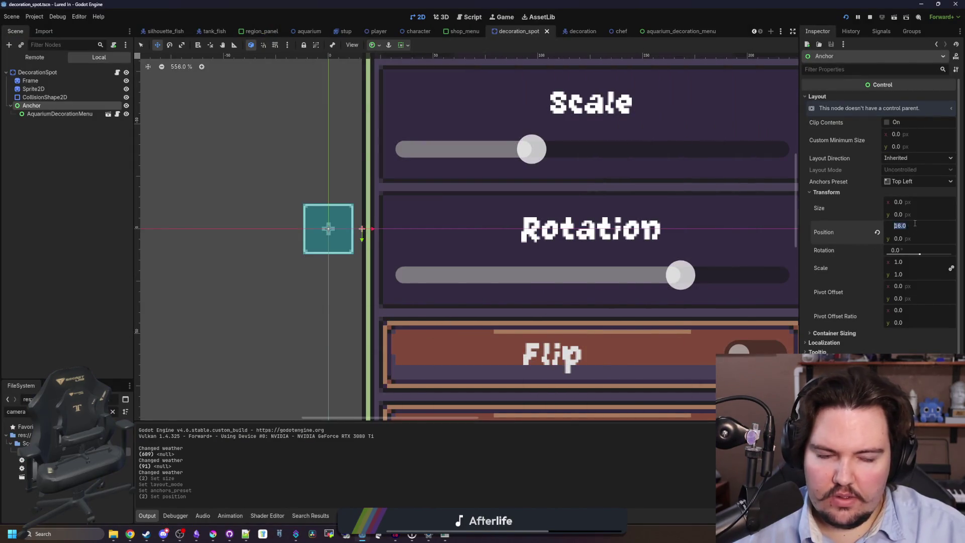
# Step: Set the Anchor's x position to 32 and select the DecorationSpot root node
pyautogui.write('32')
pyautogui.press('Return')
pyautogui.scroll(-5, 281, 299)
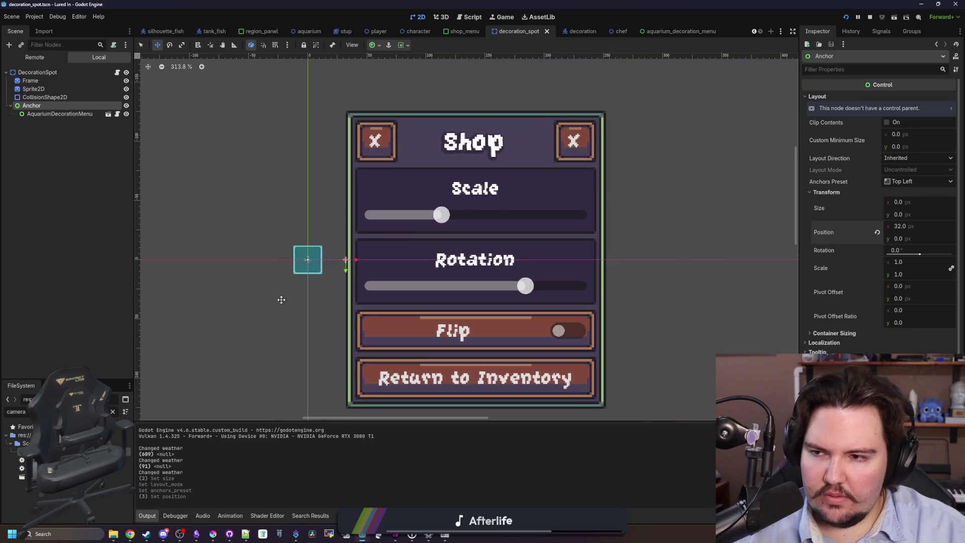
pyautogui.click(43, 73)
pyautogui.rightClick(44, 75)
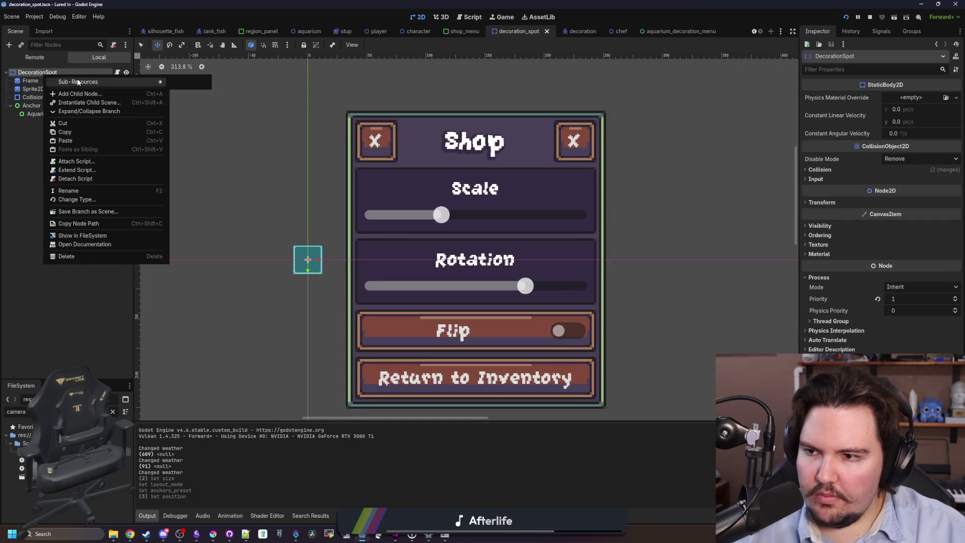
# Step: Add a Line2D node to DecorationSpot and reparent it under Anchor
pyautogui.click(90, 89)
pyautogui.write('line2d')
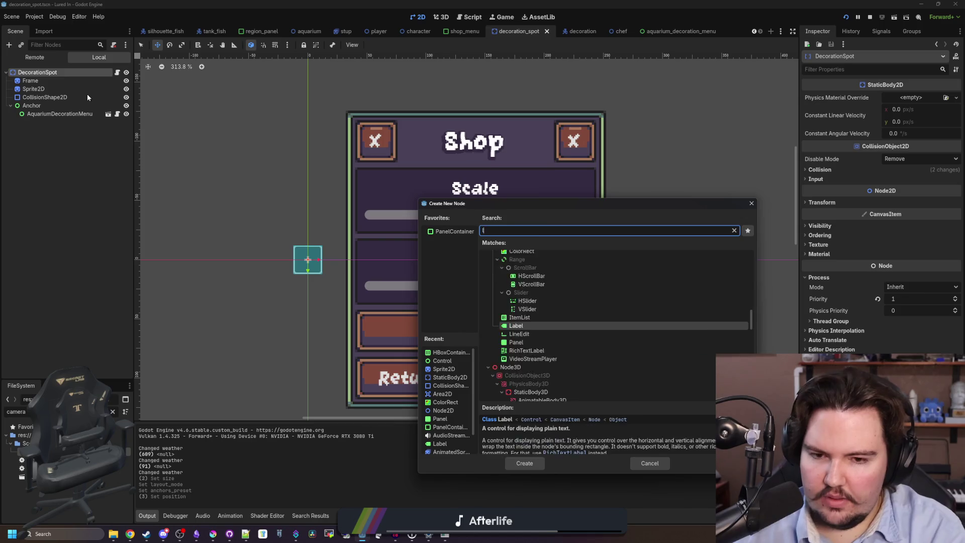
pyautogui.press('Return')
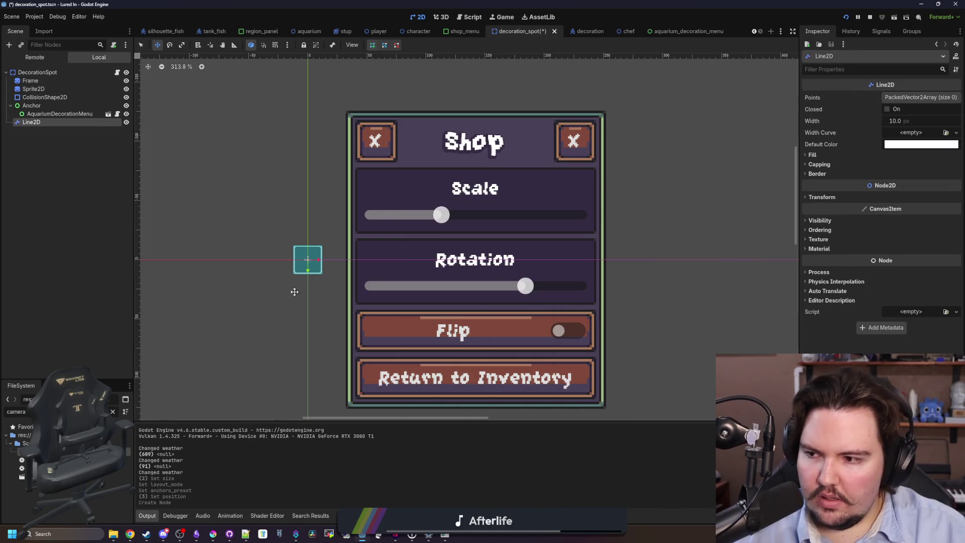
pyautogui.scroll(2, 293, 291)
pyautogui.scroll(2, 343, 237)
pyautogui.scroll(-3, 343, 237)
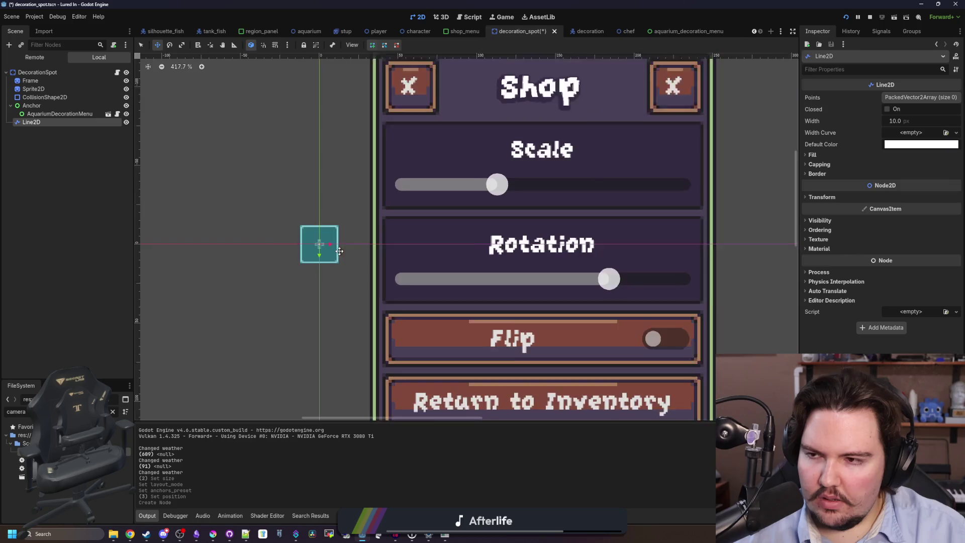
pyautogui.moveTo(32, 123); pyautogui.dragTo(35, 106)
pyautogui.click(38, 114)
pyautogui.click(35, 122)
pyautogui.scroll(2, 297, 238)
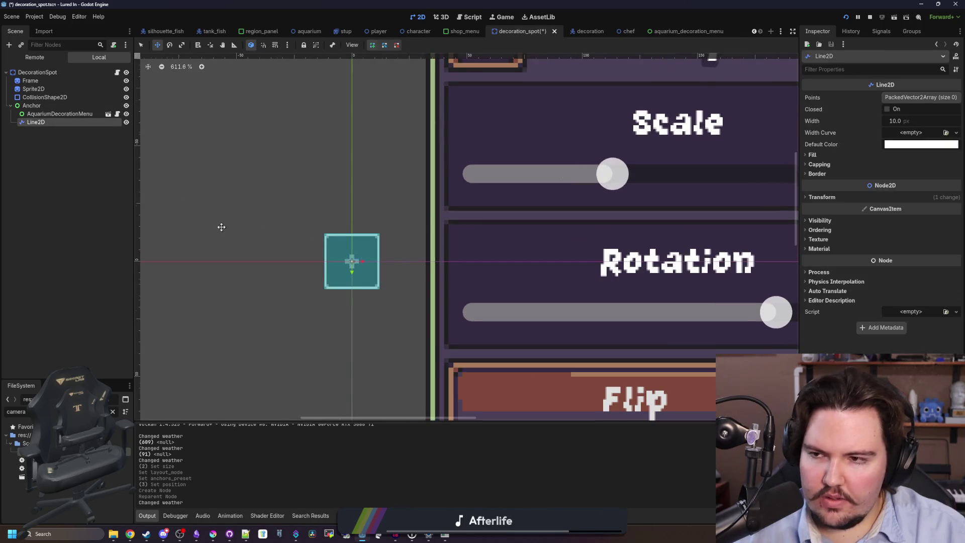
pyautogui.scroll(-3, 222, 227)
pyautogui.scroll(1, 275, 244)
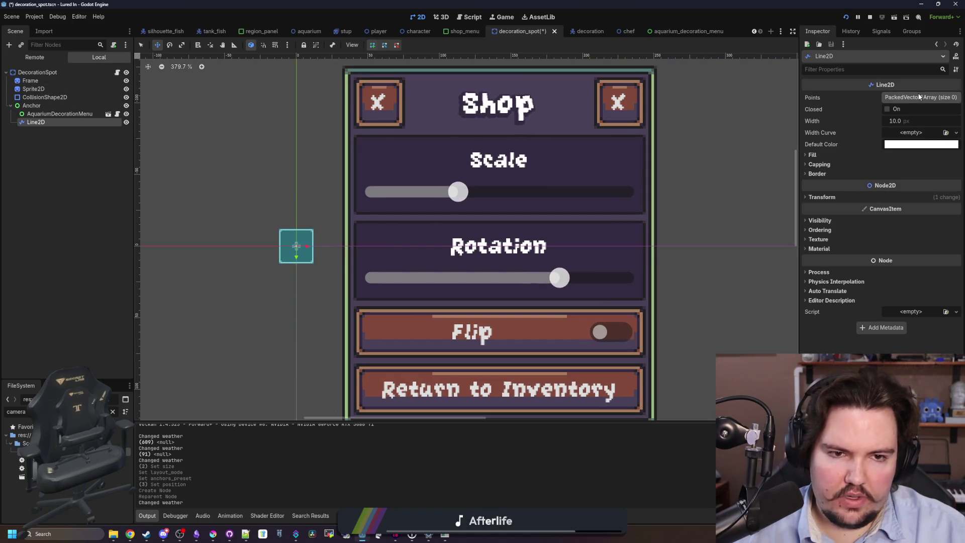
# Step: Give the Line2D two points, with the second point's x set to 32
pyautogui.click(898, 100)
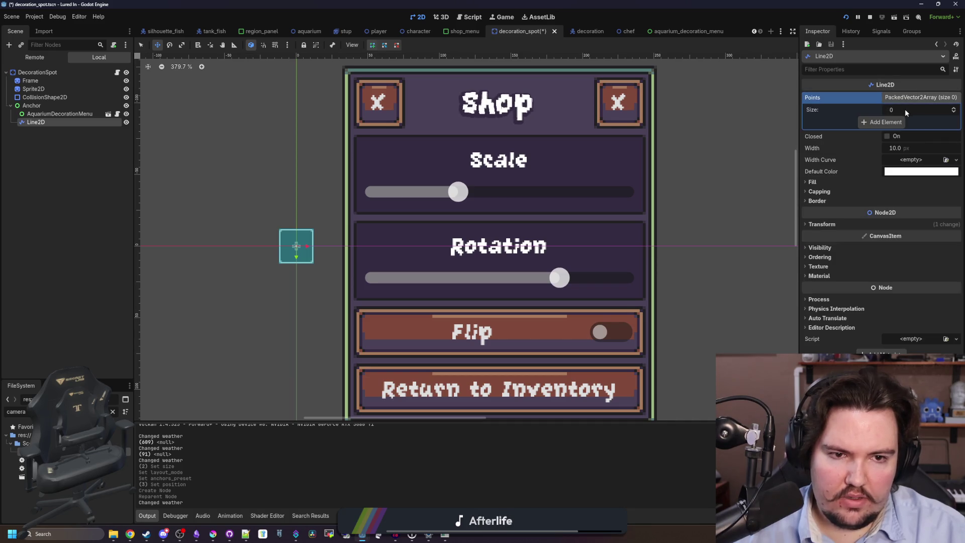
pyautogui.click(891, 123)
pyautogui.click(901, 145)
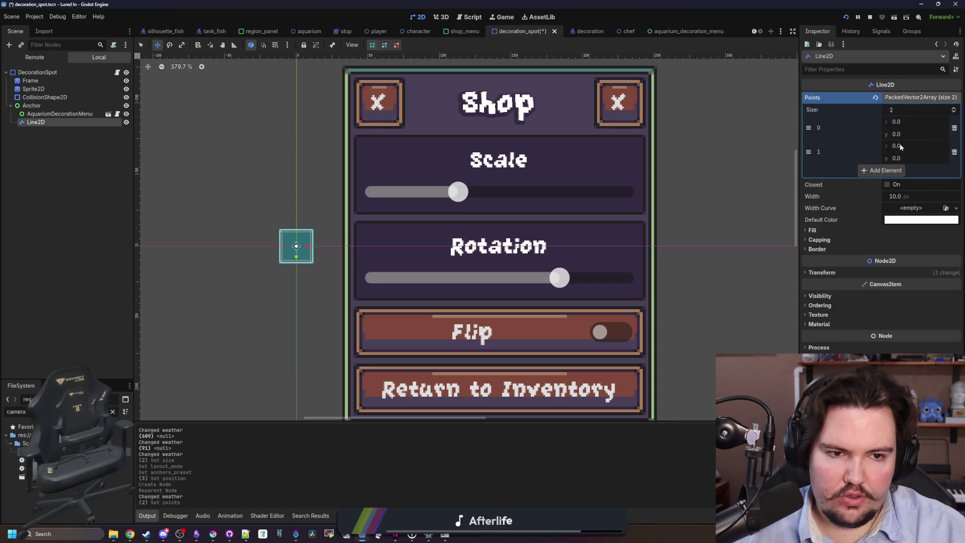
pyautogui.moveTo(298, 246); pyautogui.dragTo(335, 246)
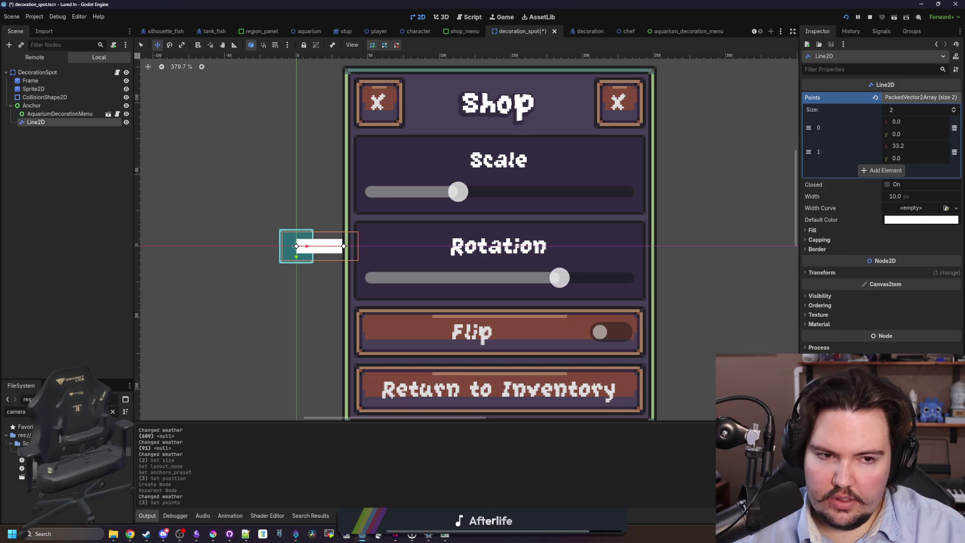
pyautogui.write('32')
pyautogui.press('Return')
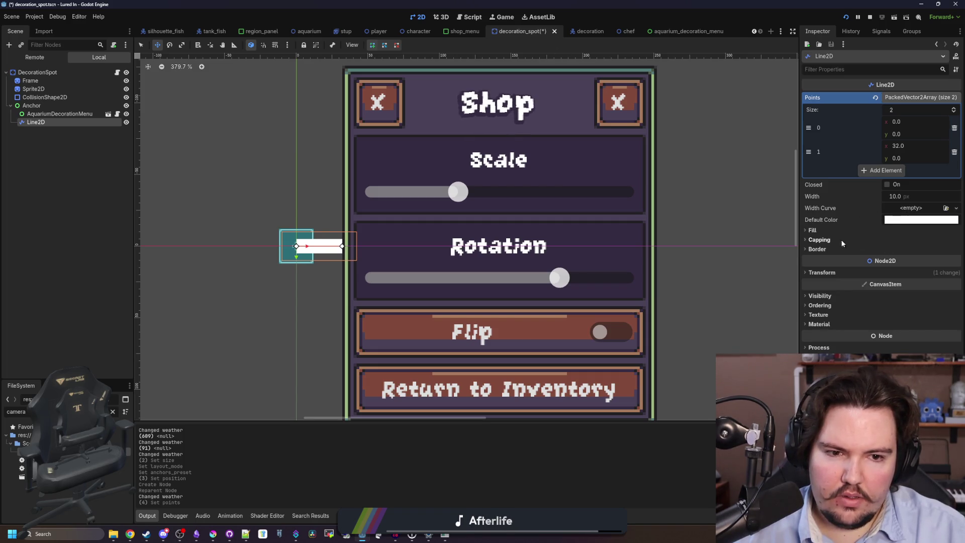
# Step: Create a new Gradient for the Line2D's Fill and open it for editing
pyautogui.click(811, 230)
pyautogui.click(922, 239)
pyautogui.click(928, 261)
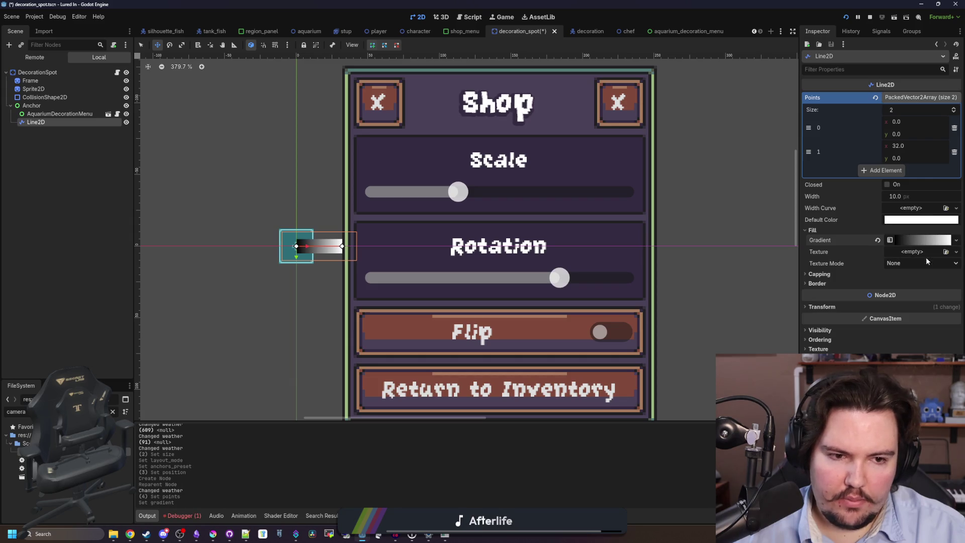
pyautogui.click(907, 243)
# Step: Make the gradient's left stop white with alpha 0
pyautogui.click(810, 275)
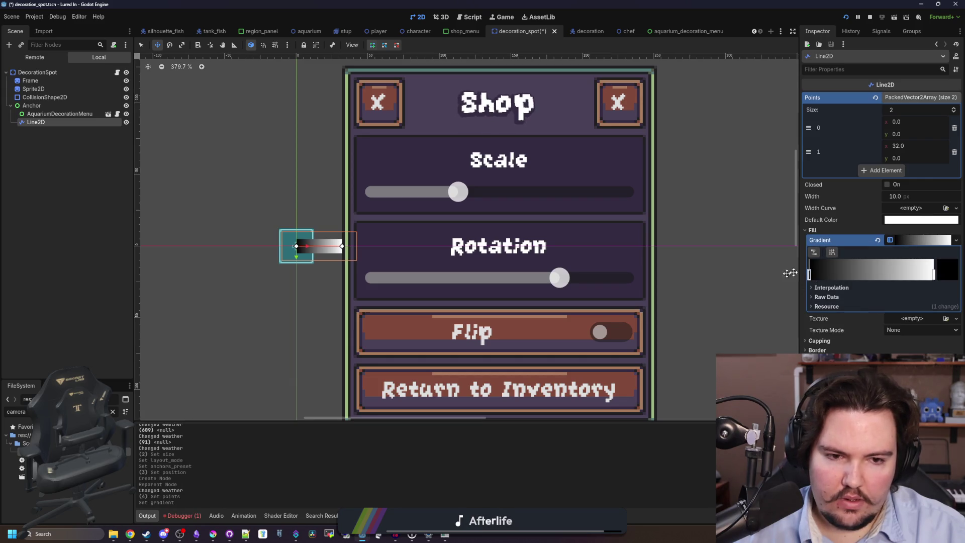
pyautogui.click(947, 269)
pyautogui.moveTo(916, 322); pyautogui.dragTo(907, 295)
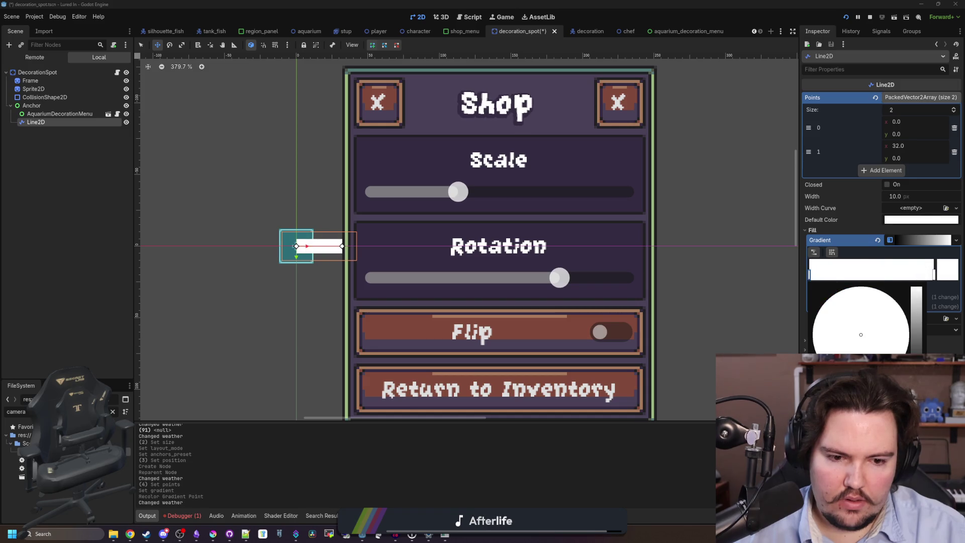
pyautogui.moveTo(929, 415); pyautogui.dragTo(824, 414)
pyautogui.click(483, 452)
# Step: Reselect the DecorationSpot root node and save the decoration_spot scene
pyautogui.scroll(-5, 346, 304)
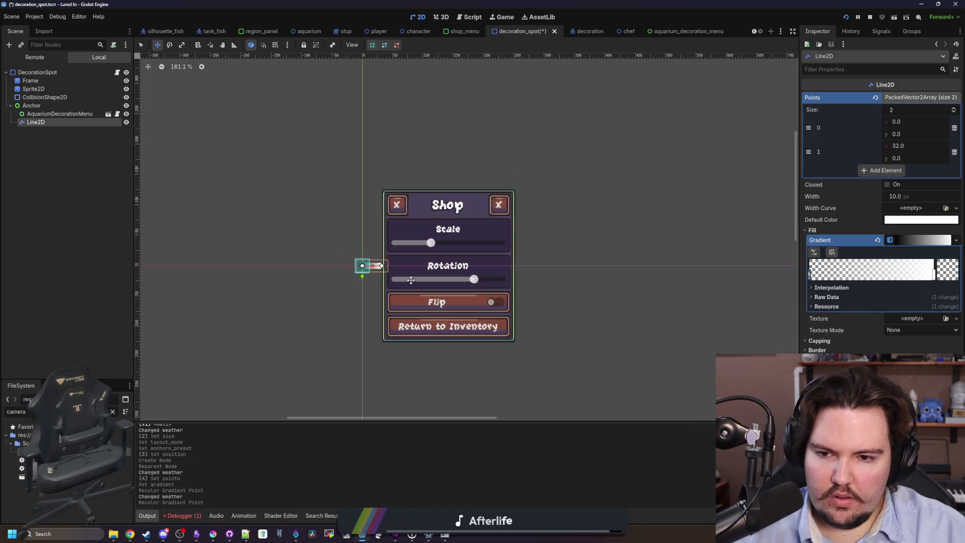
pyautogui.click(36, 73)
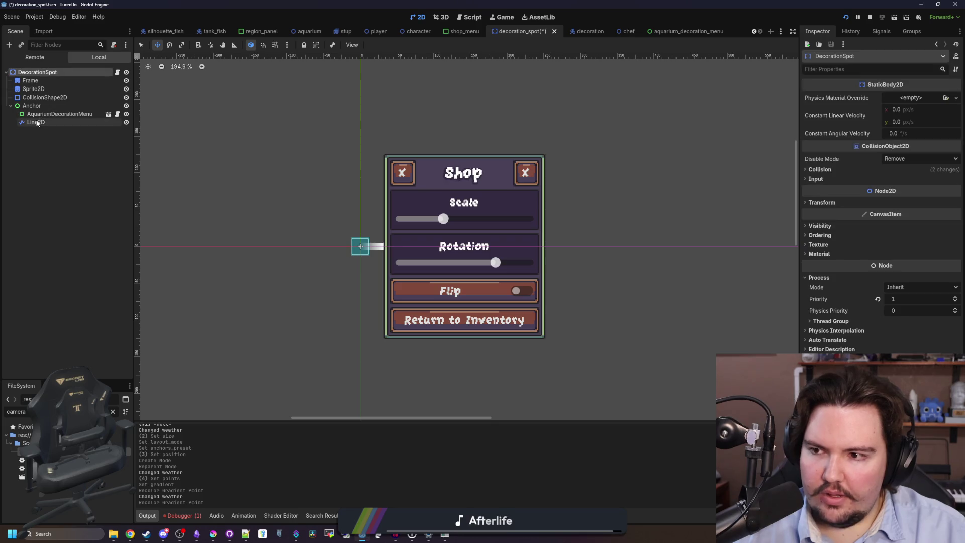
pyautogui.click(35, 122)
pyautogui.scroll(3, 347, 241)
pyautogui.scroll(-3, 151, 196)
pyautogui.click(36, 72)
pyautogui.hotkey('ctrl', 's')
pyautogui.scroll(3, 264, 222)
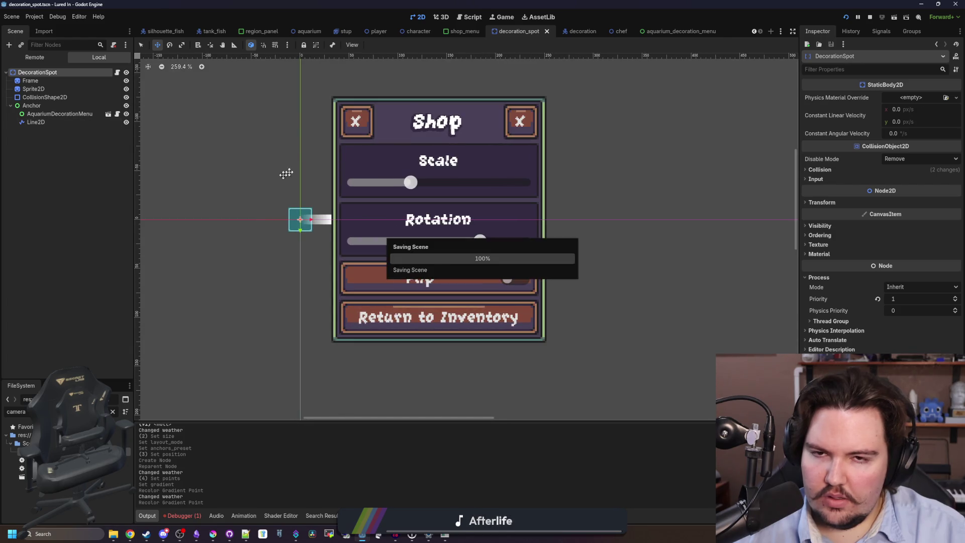
# Step: Open decoration_spot.gd and drop the Line2D node reference into _process
pyautogui.click(117, 73)
pyautogui.click(36, 122)
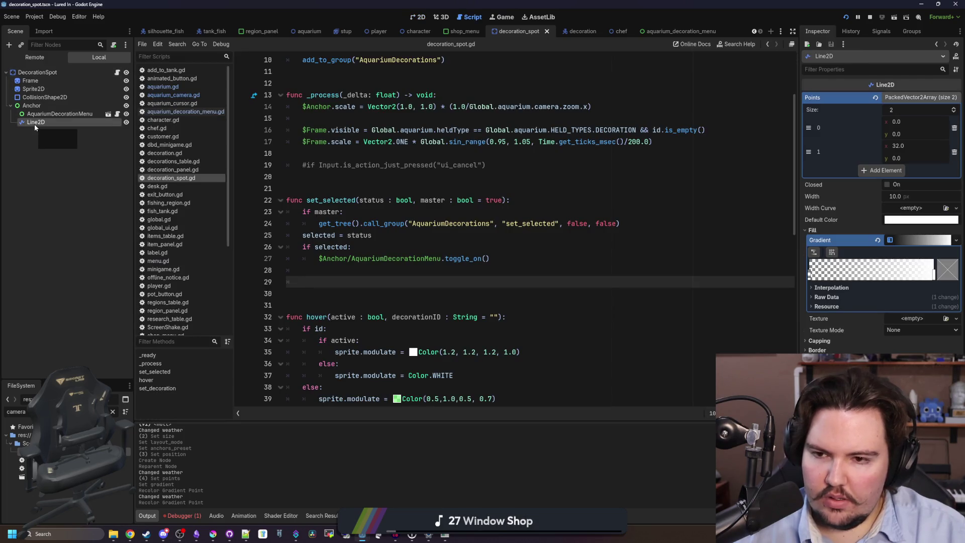
pyautogui.scroll(3, 376, 229)
pyautogui.click(351, 177)
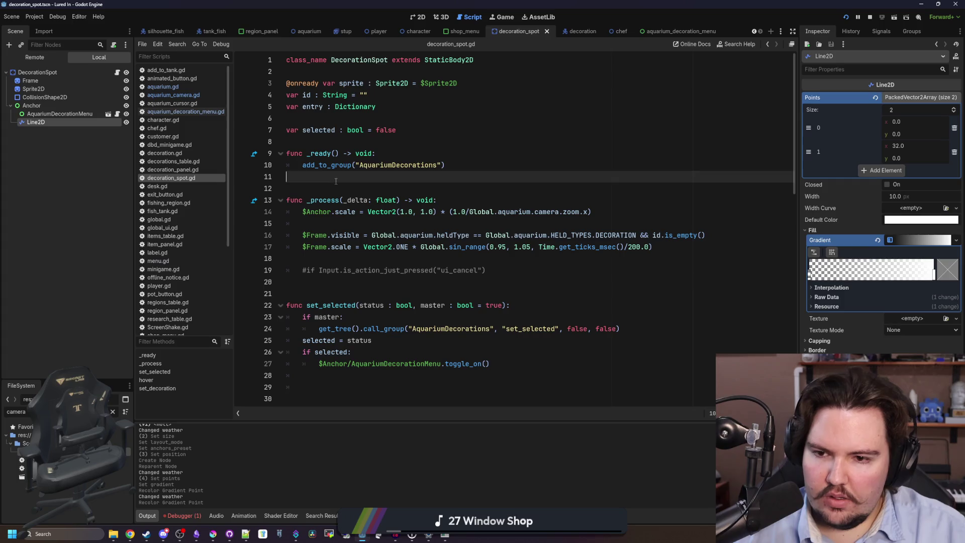
pyautogui.scroll(-1, 352, 176)
pyautogui.moveTo(36, 122)
pyautogui.mouseDown()
pyautogui.moveTo(325, 235)
pyautogui.moveTo(326, 224)
pyautogui.mouseUp()
# Step: Set $Anchor/Line2D.modulate to $Anchor/AquariumDecorationMenu.modulate, save, and relaunch the game
pyautogui.press('Return')
pyautogui.click(372, 235)
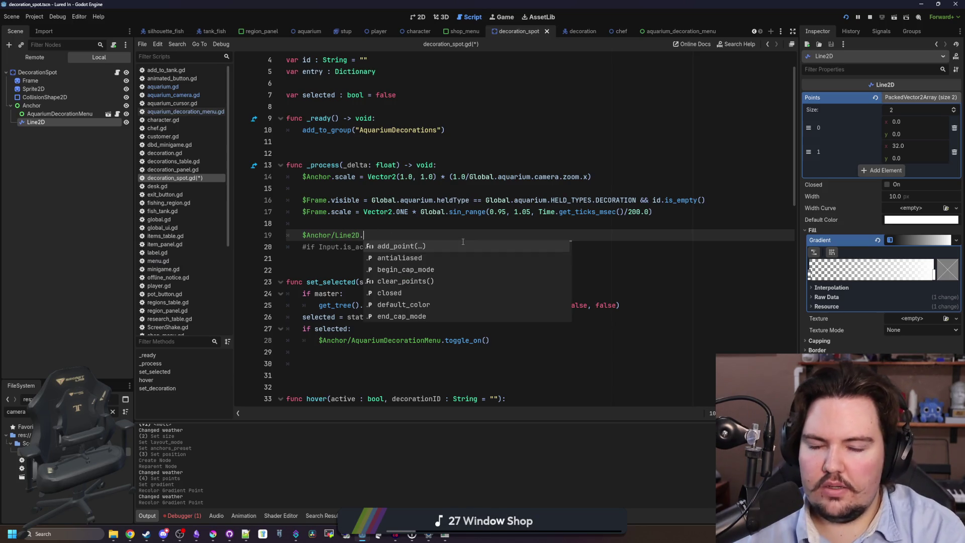
pyautogui.write('modulate =')
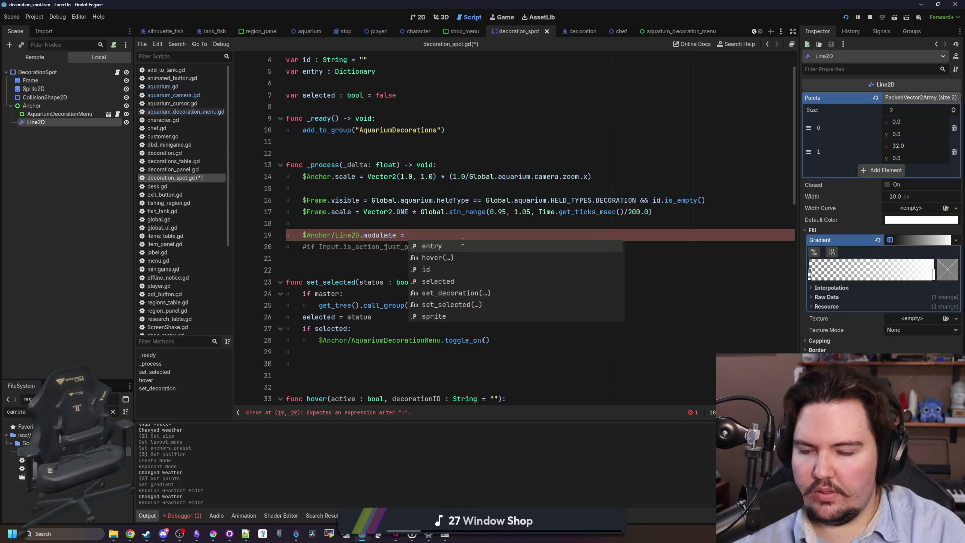
pyautogui.moveTo(59, 113); pyautogui.dragTo(558, 236)
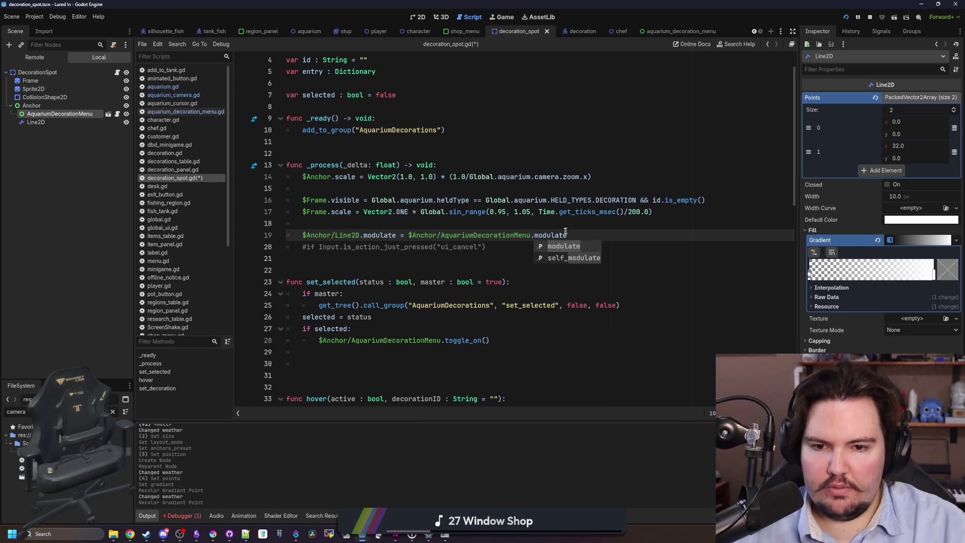
pyautogui.hotkey('ctrl', 's')
pyautogui.click(870, 17)
pyautogui.click(847, 18)
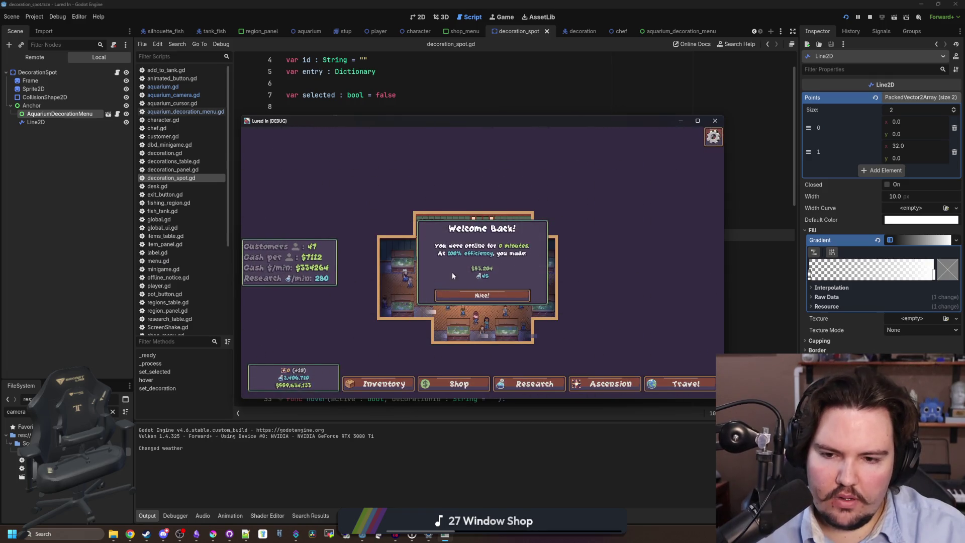
# Step: Dismiss the Welcome Back popup and stop the running game with F8
pyautogui.click(467, 300)
pyautogui.scroll(3, 467, 300)
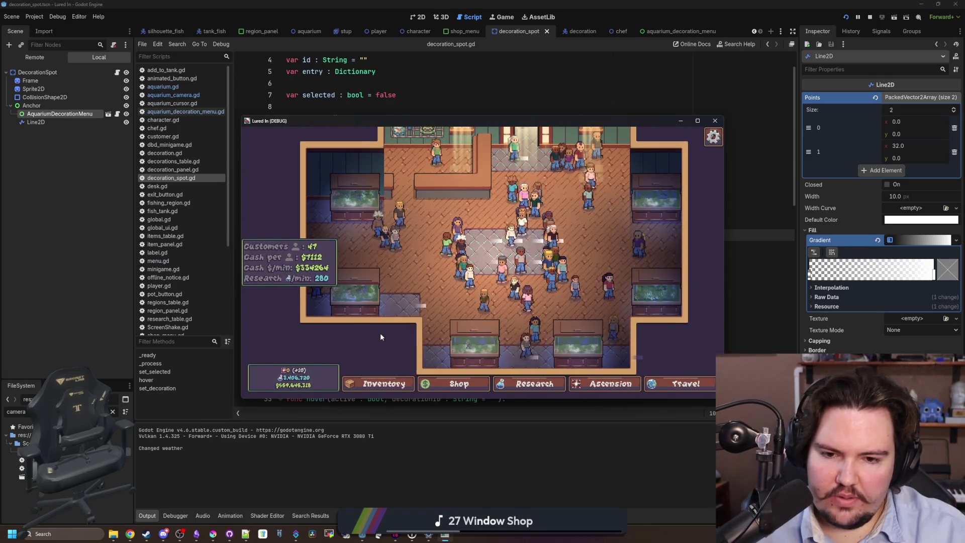
pyautogui.press('F8')
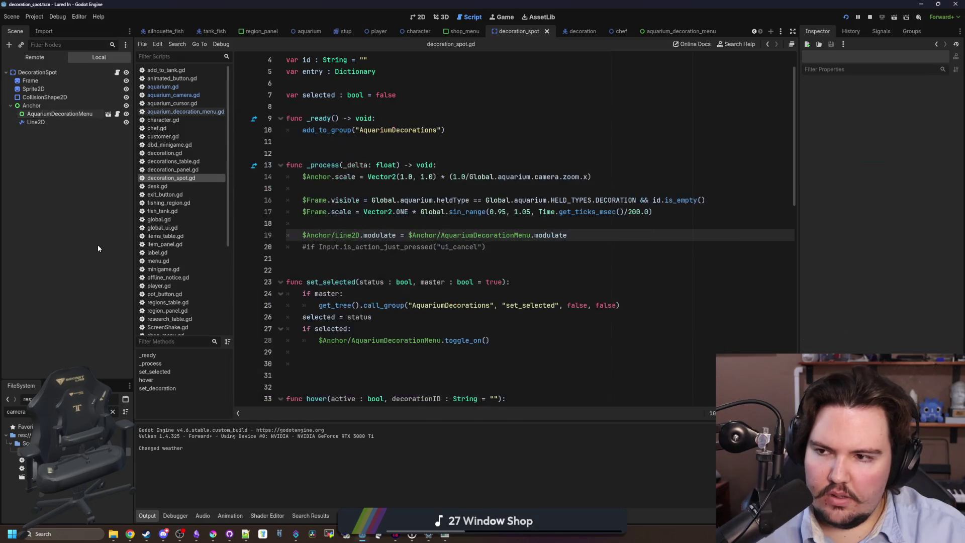
# Step: Look over menu.gd, then return to decoration_spot.gd with Line2D selected
pyautogui.click(118, 115)
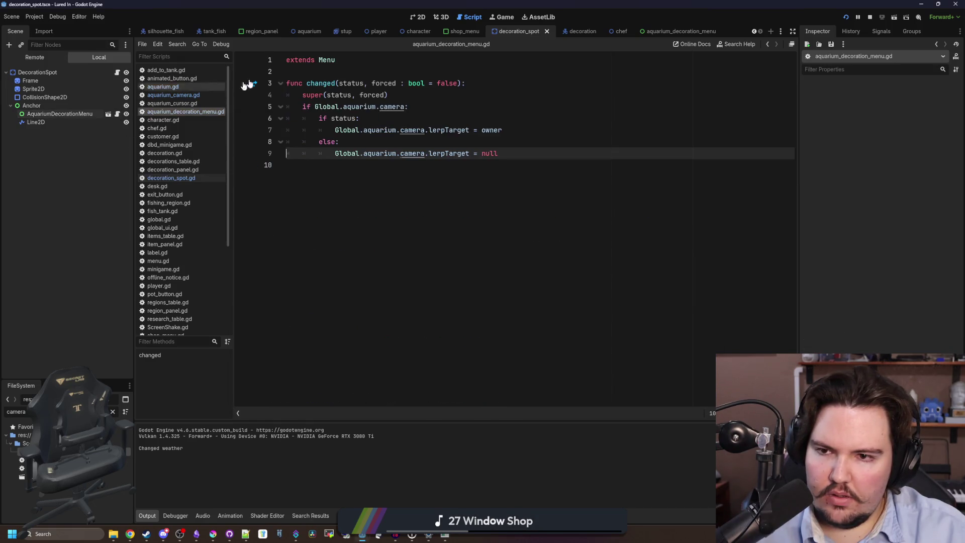
pyautogui.keyDown('ctrl'); pyautogui.click(326, 60); pyautogui.keyUp('ctrl')
pyautogui.scroll(-15, 413, 211)
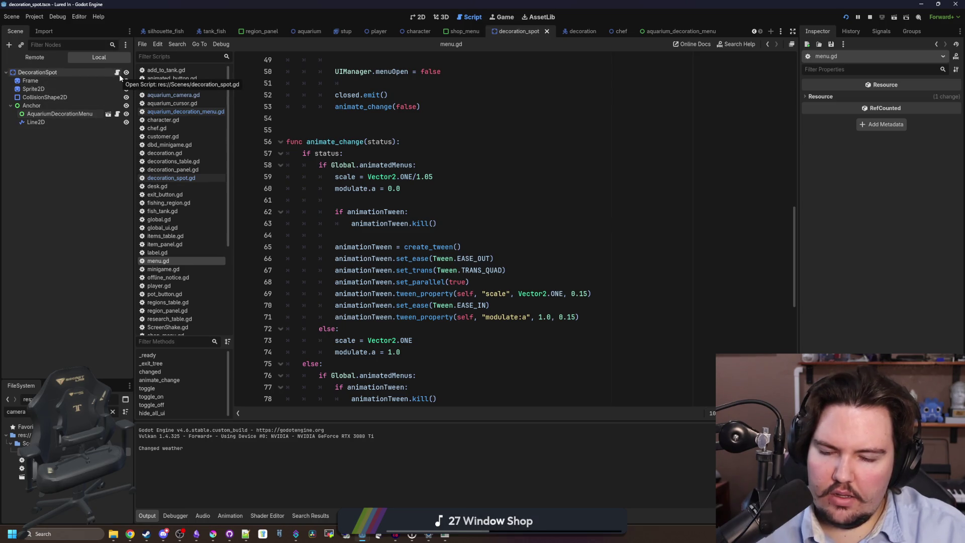
pyautogui.click(117, 73)
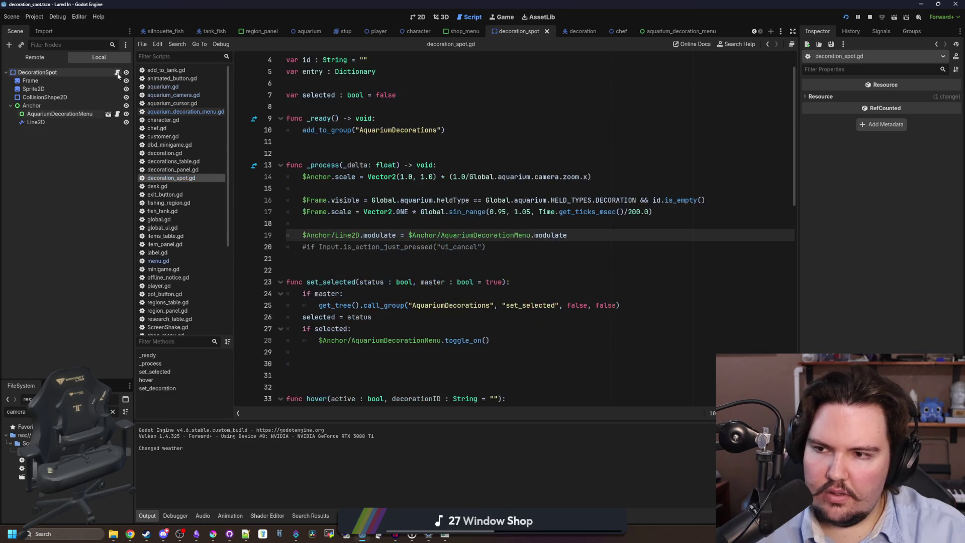
pyautogui.click(386, 227)
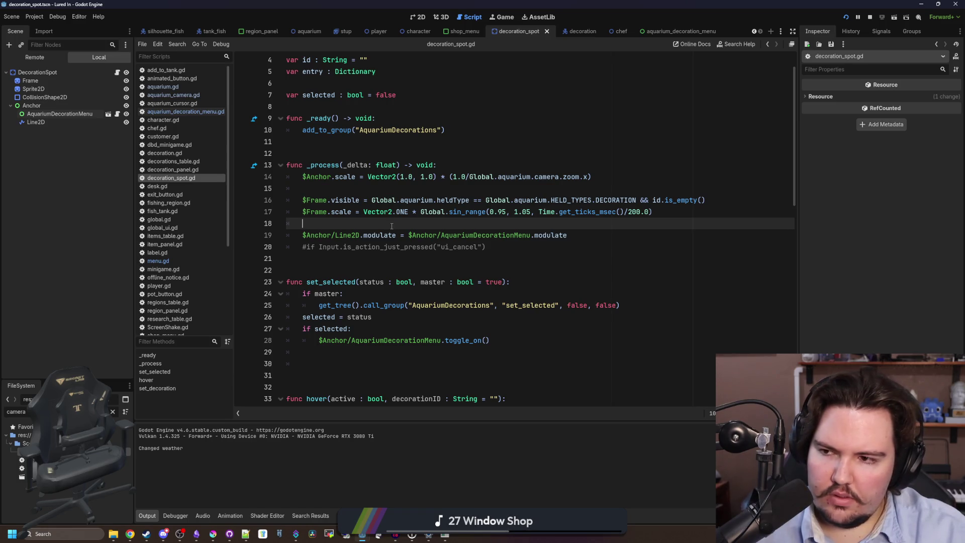
pyautogui.click(59, 123)
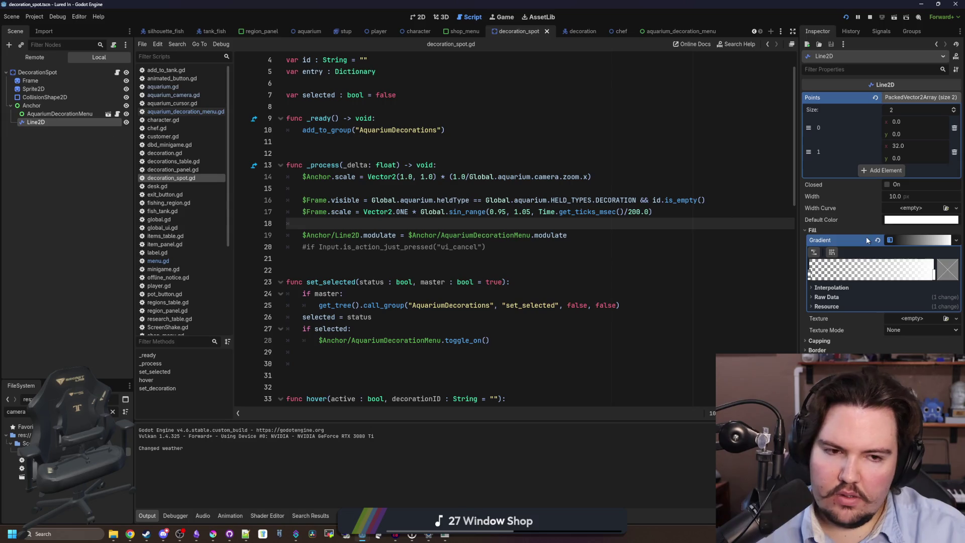